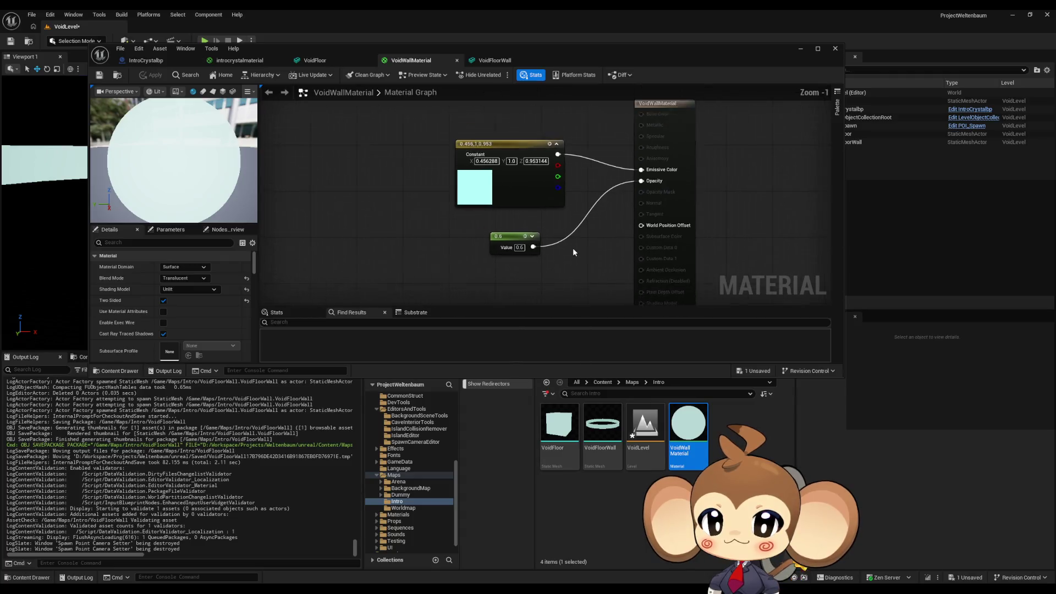
Step: Search the node palette for 'world' and place an Absolute World Position node on the graph's left side
left_click_drag(459, 272, 439, 224)
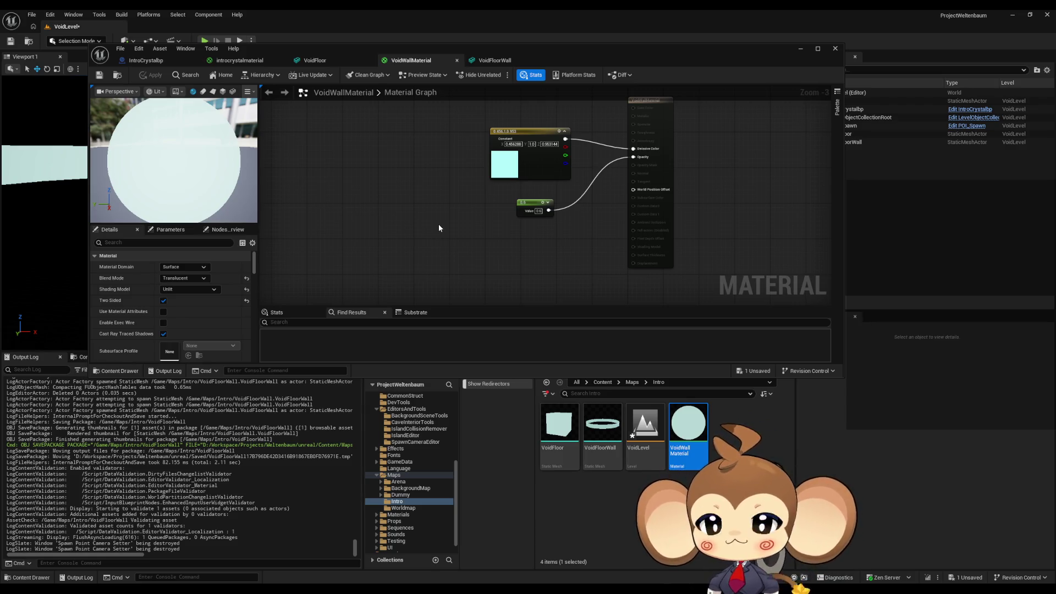
right_click(374, 177)
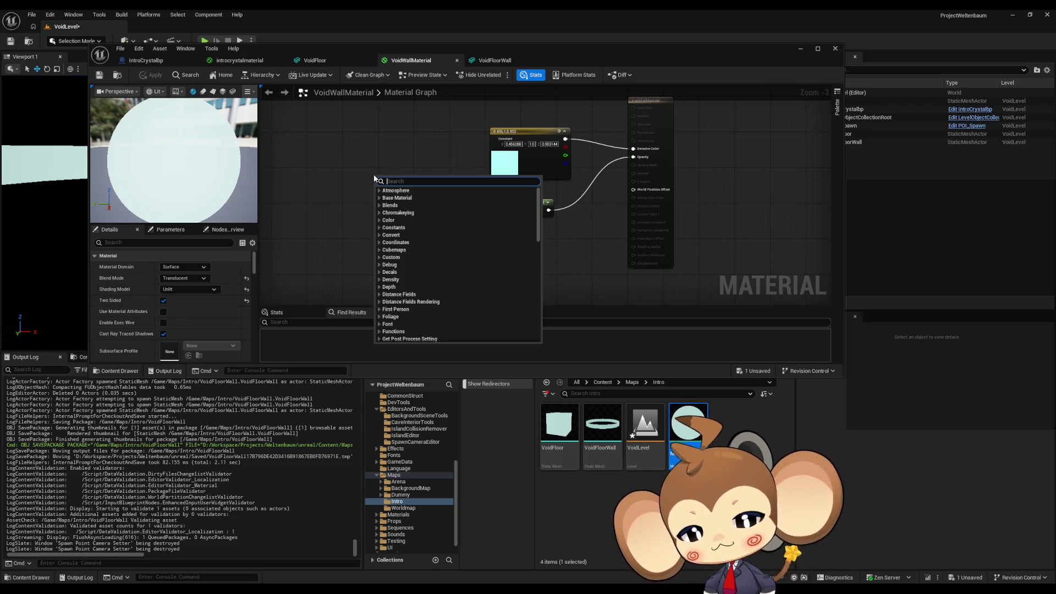
type("vertex")
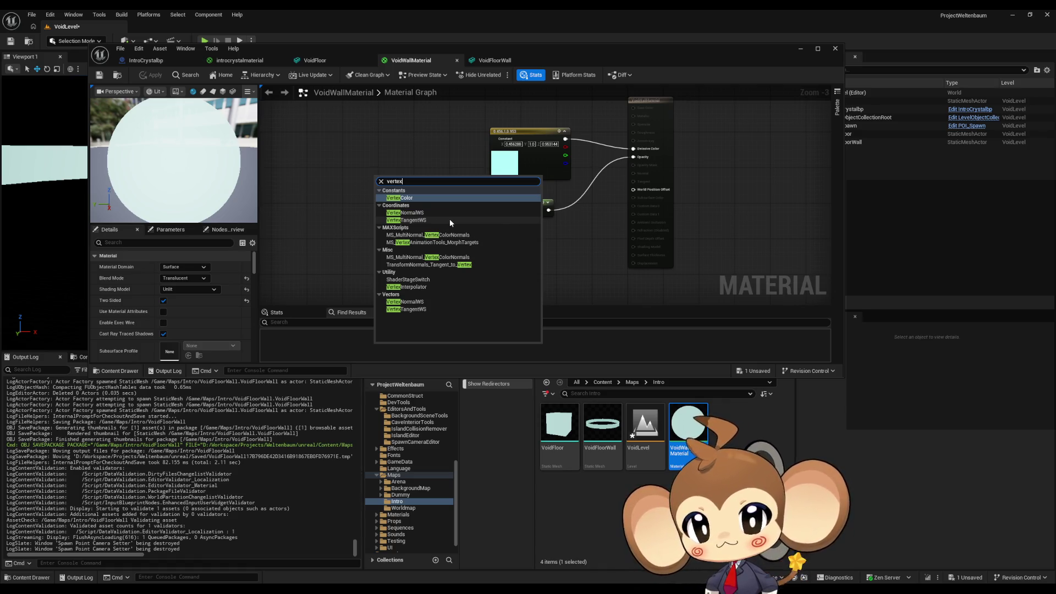
key("ctrl+a")
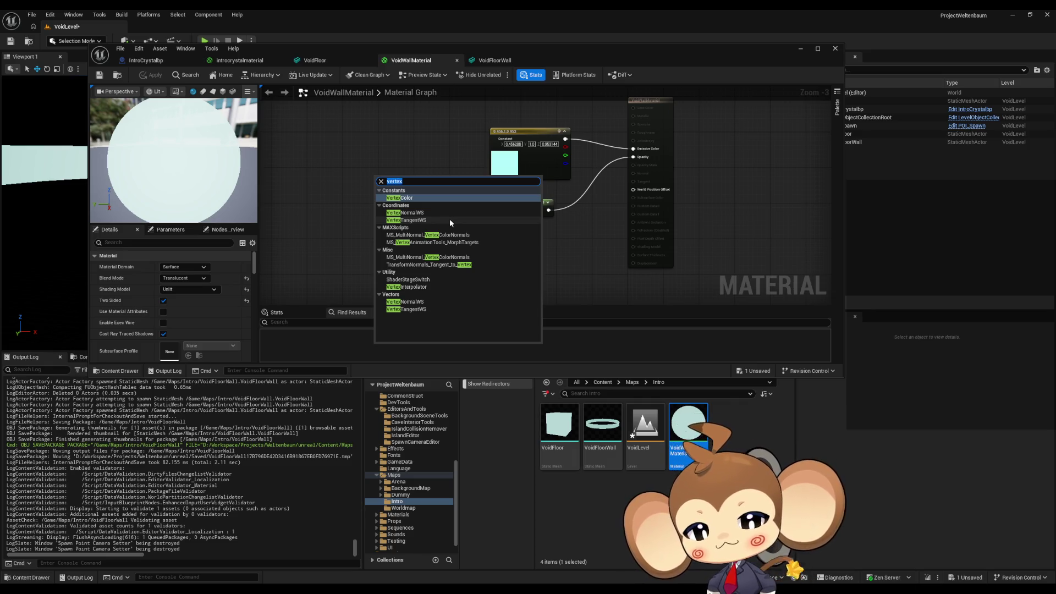
type("world")
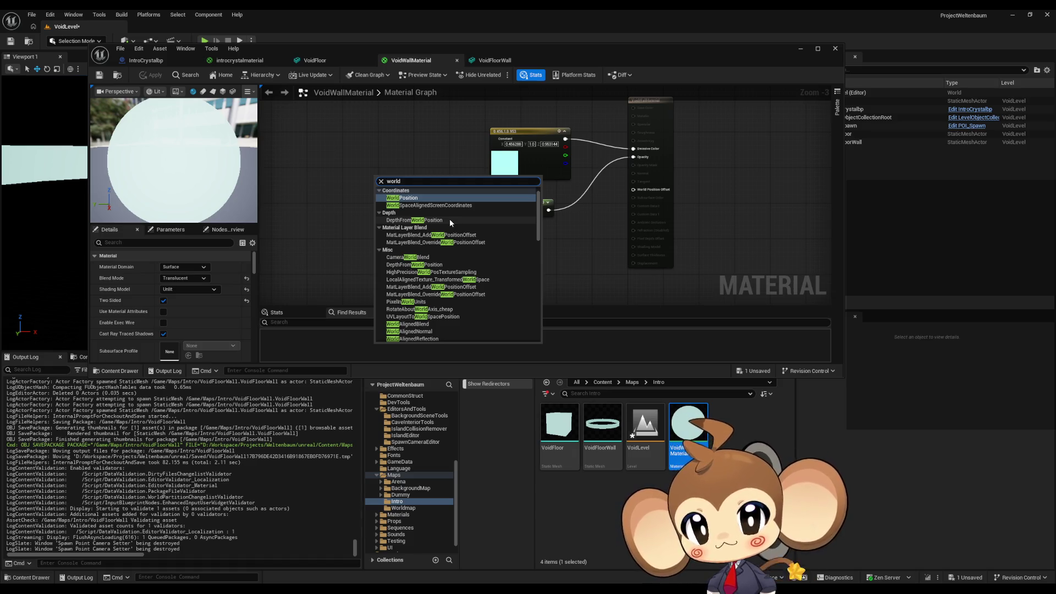
key("Return")
left_click_drag(395, 196, 358, 194)
left_click(339, 237)
mouse_move(338, 233)
left_mouse_down()
mouse_move(440, 237)
mouse_move(397, 260)
left_mouse_up()
scroll(469, 236, "up", 2)
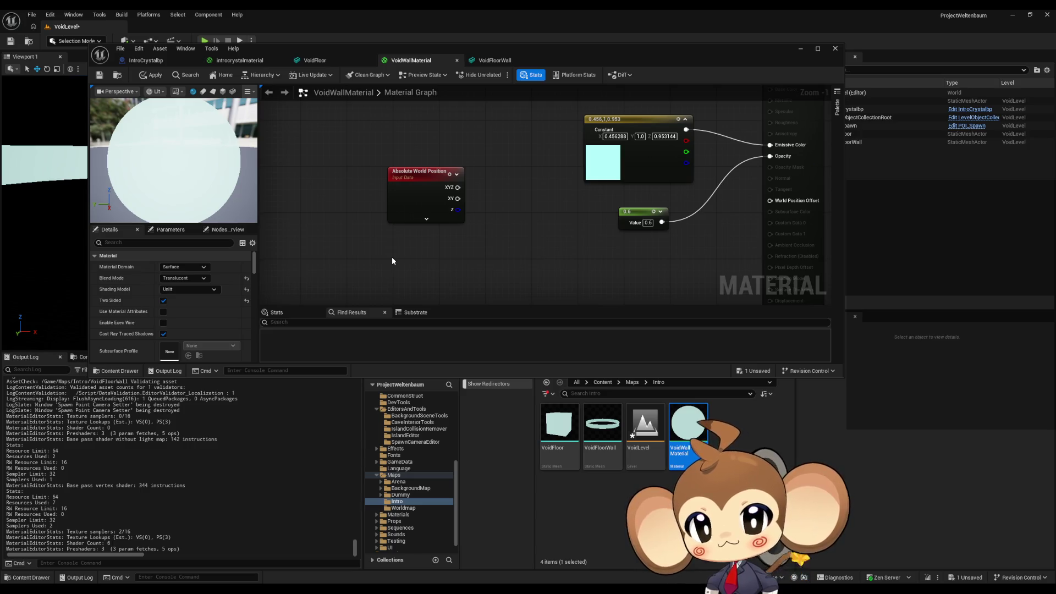
Step: Place a 0,0,0 Constant3Vector and convert it into a parameter named PlayerLocation
left_click(392, 256)
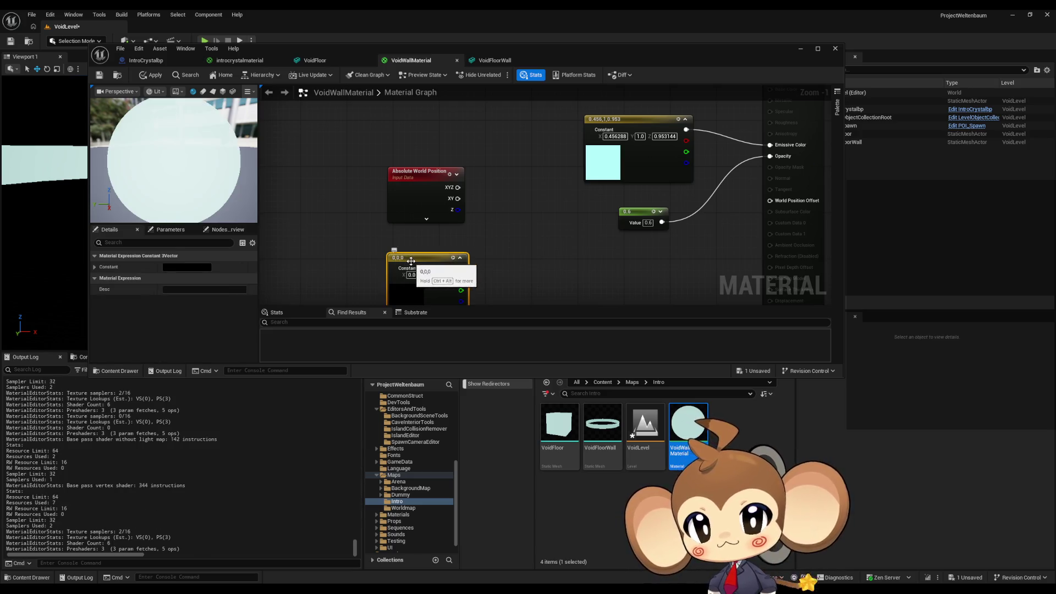
right_click(411, 260)
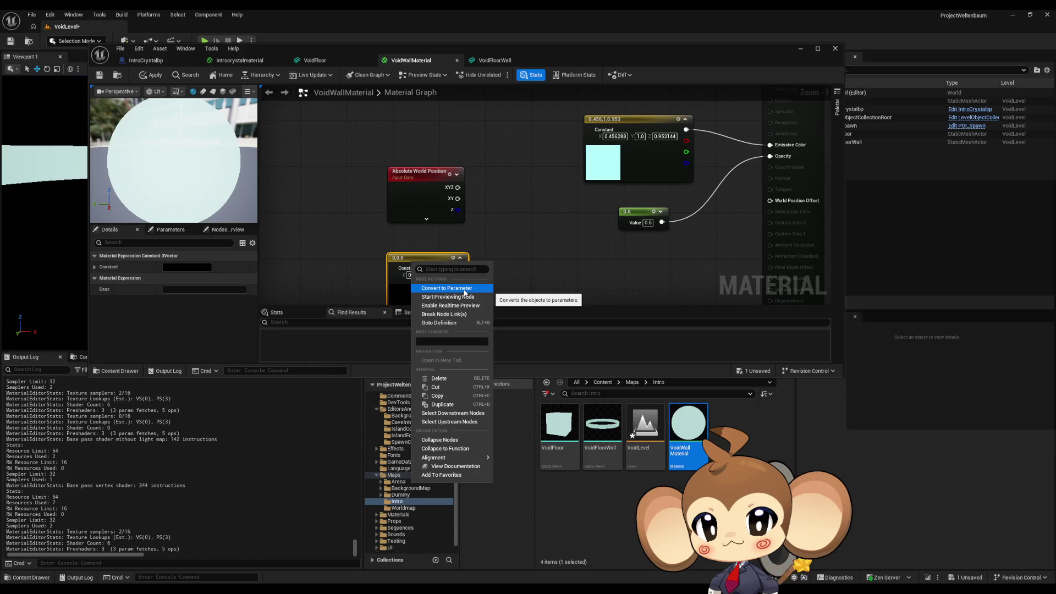
left_click(465, 291)
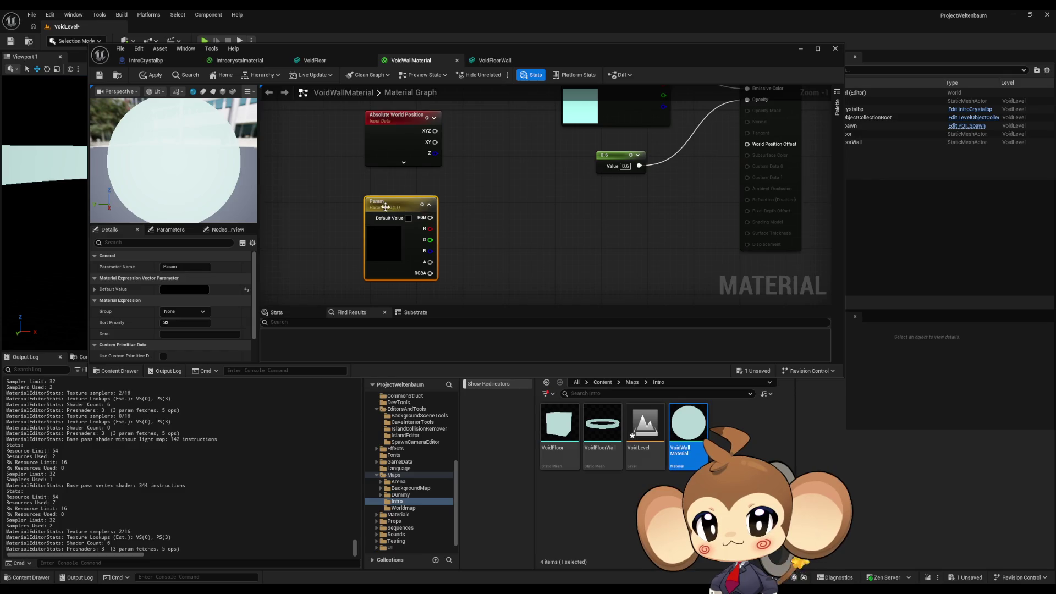
type("P")
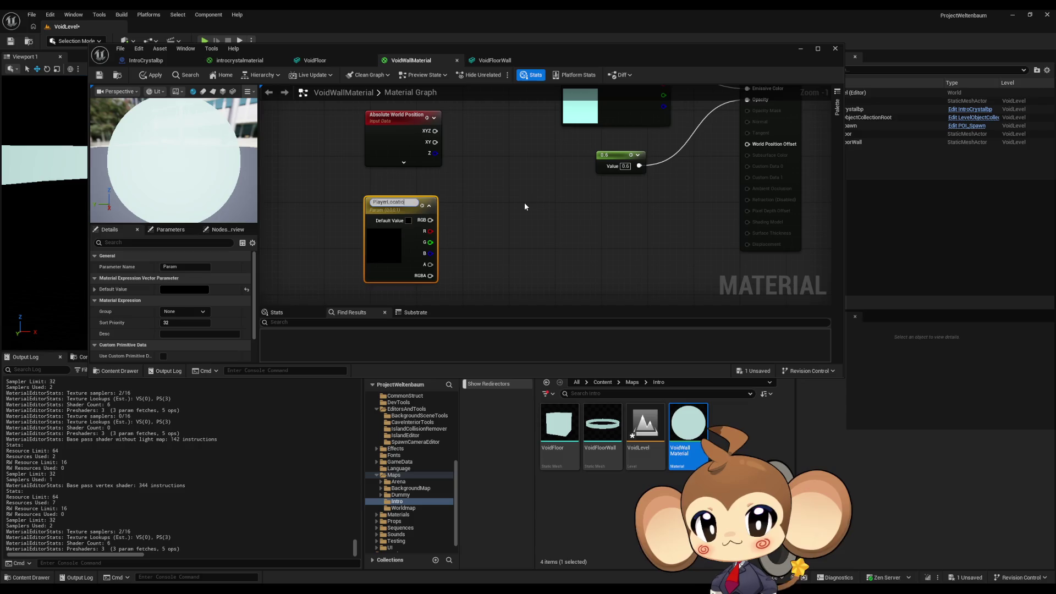
type("n")
key("Return")
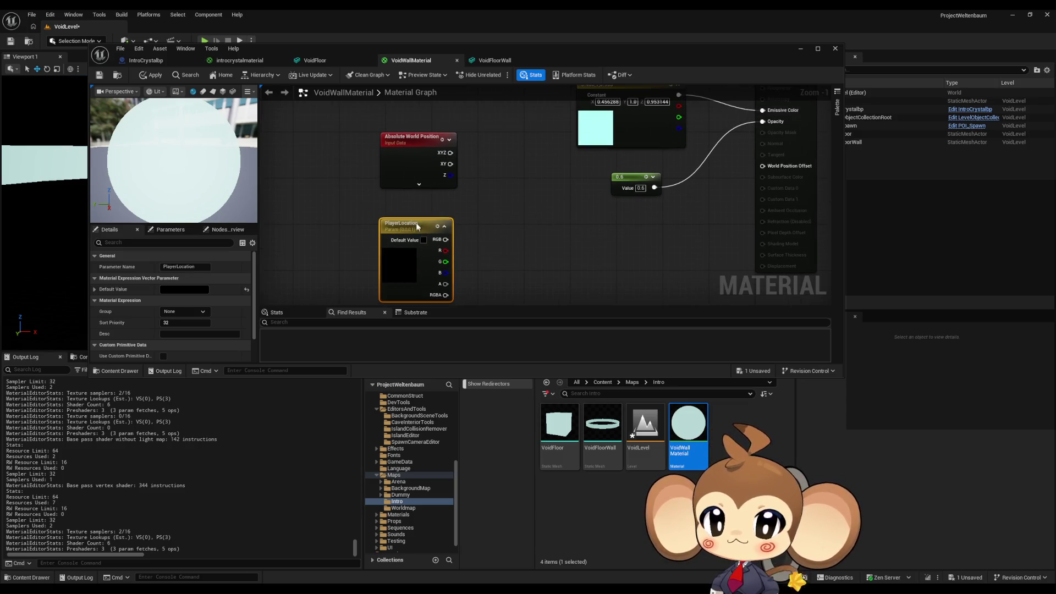
Step: Add a Subtract node from Absolute World Position's XYZ, with PlayerLocation wired into B
left_click_drag(417, 226, 423, 209)
left_click(548, 179)
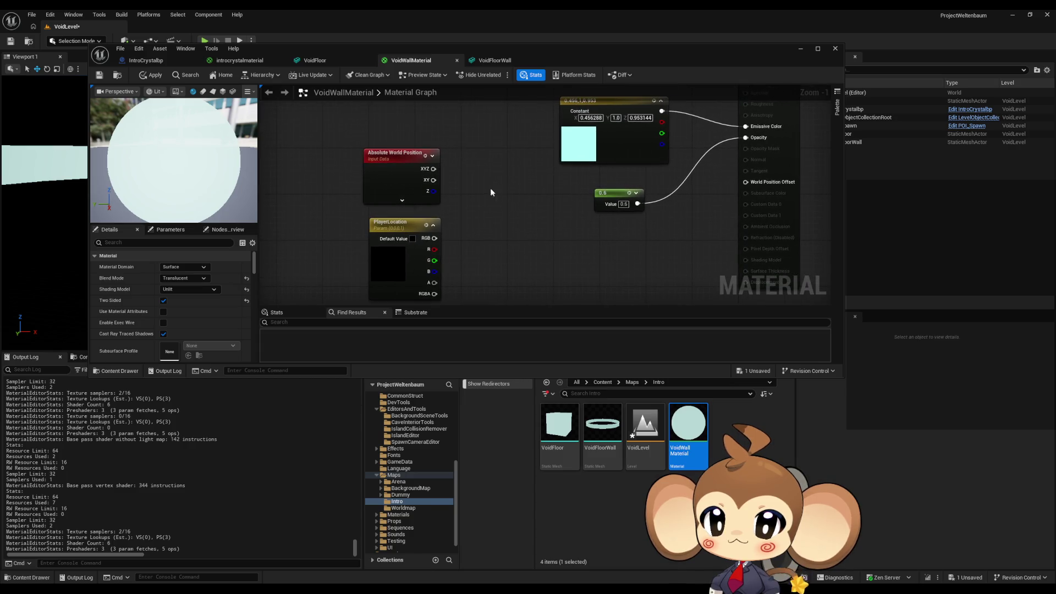
left_click_drag(435, 169, 467, 176)
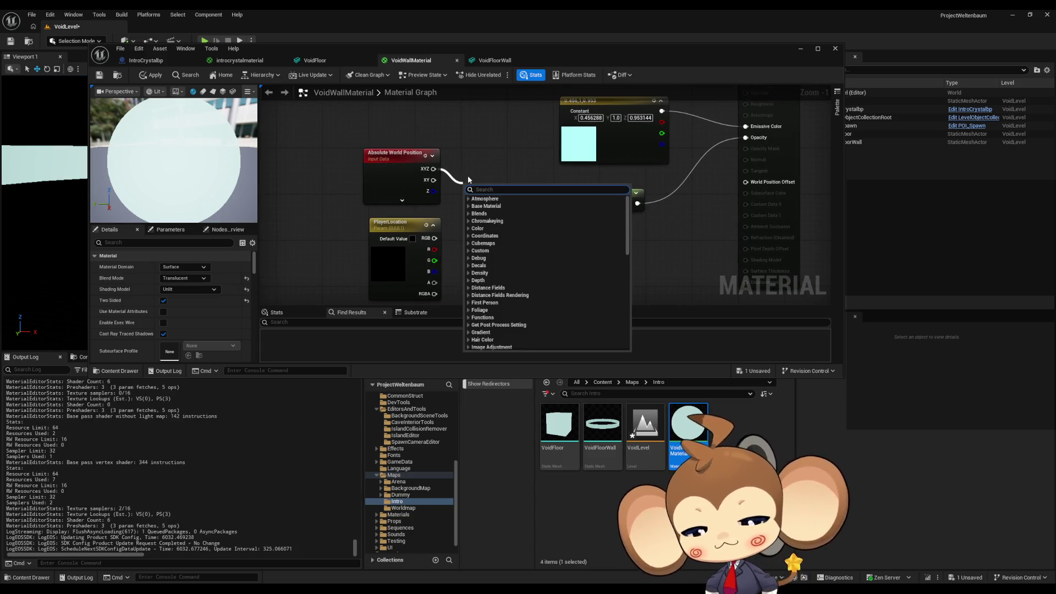
type("-")
key("Return")
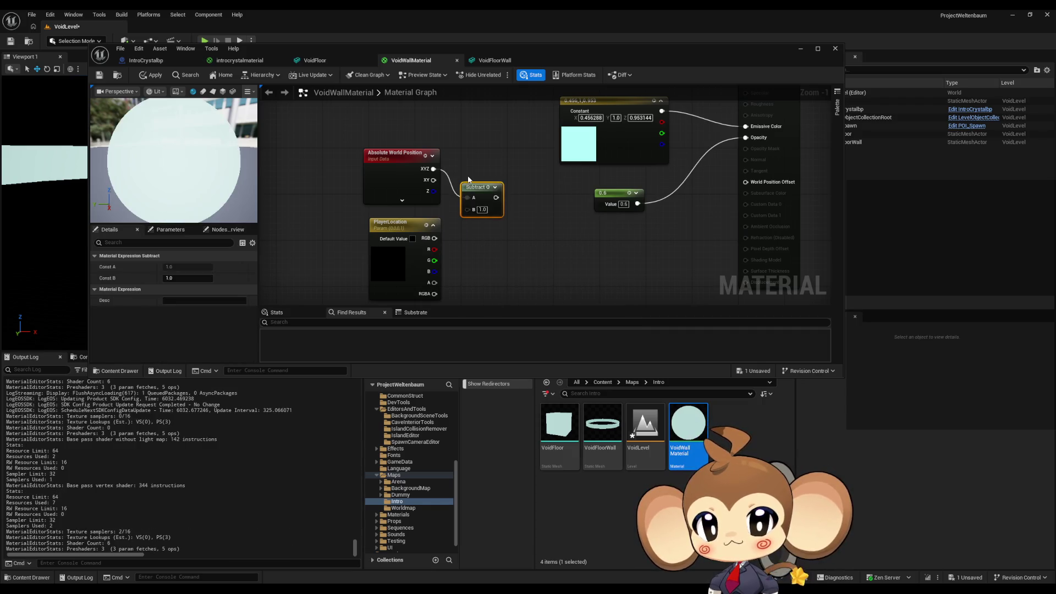
mouse_move(446, 236)
left_mouse_down()
mouse_move(485, 204)
mouse_move(479, 217)
left_mouse_up()
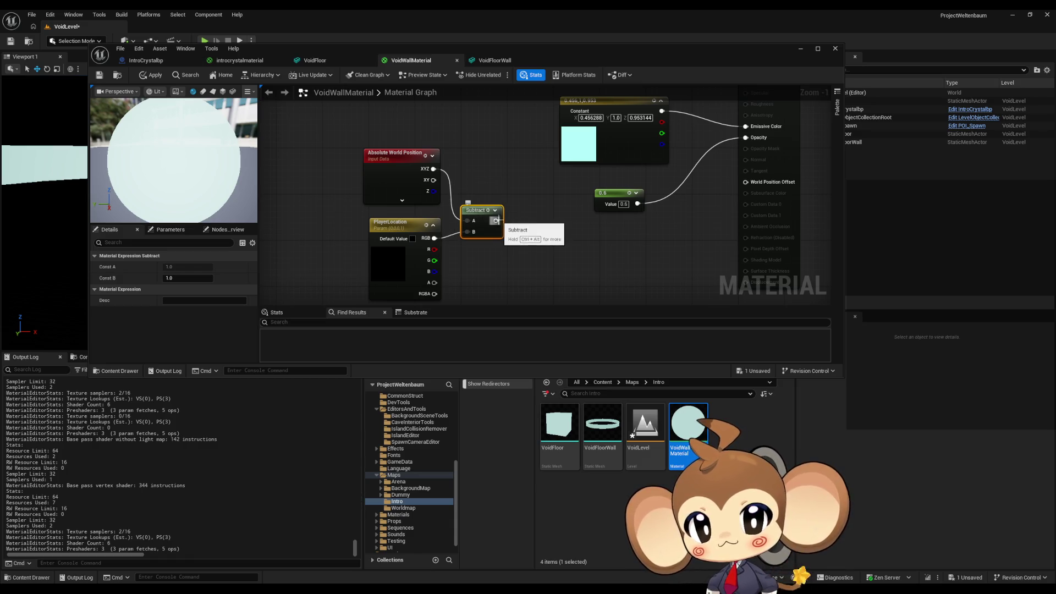
Step: Add a Length node fed by the Subtract output
left_click_drag(496, 221, 519, 225)
type("lebng")
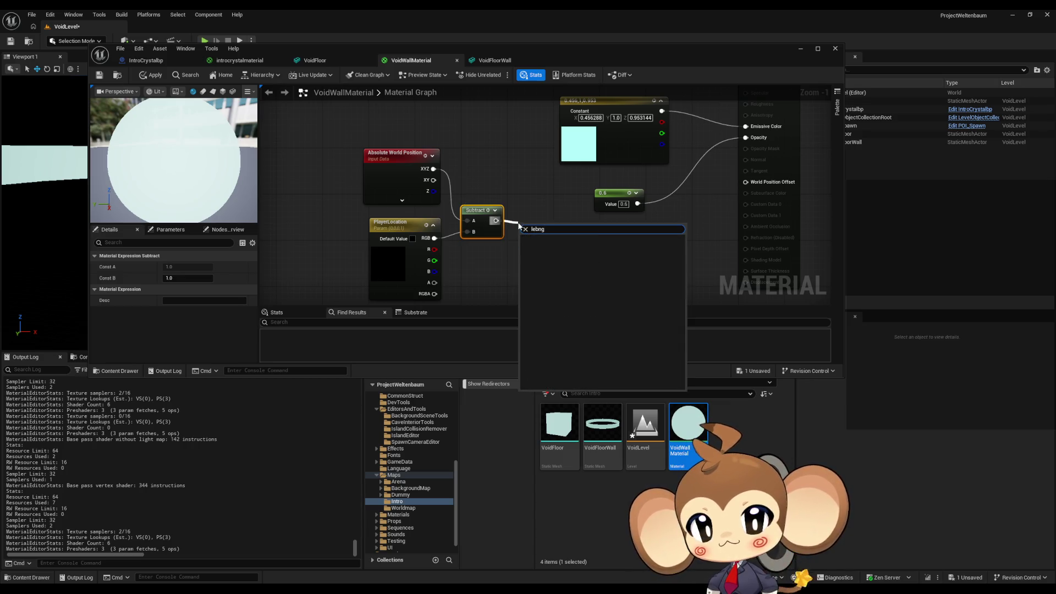
key("BackSpace")
key("BackSpace")
key("BackSpace")
type("ng")
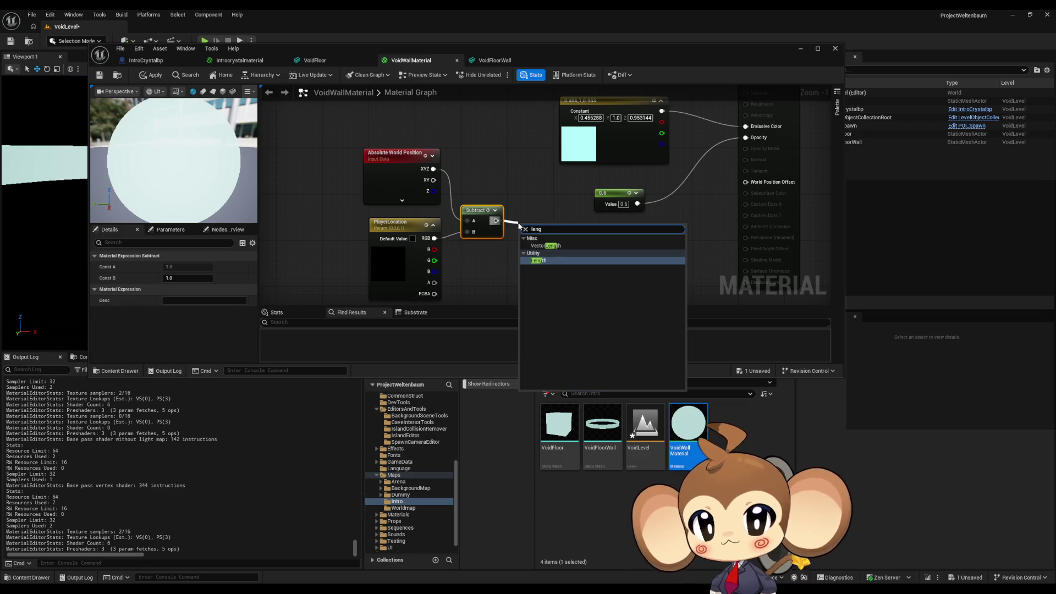
key("Return")
left_click_drag(533, 234, 543, 217)
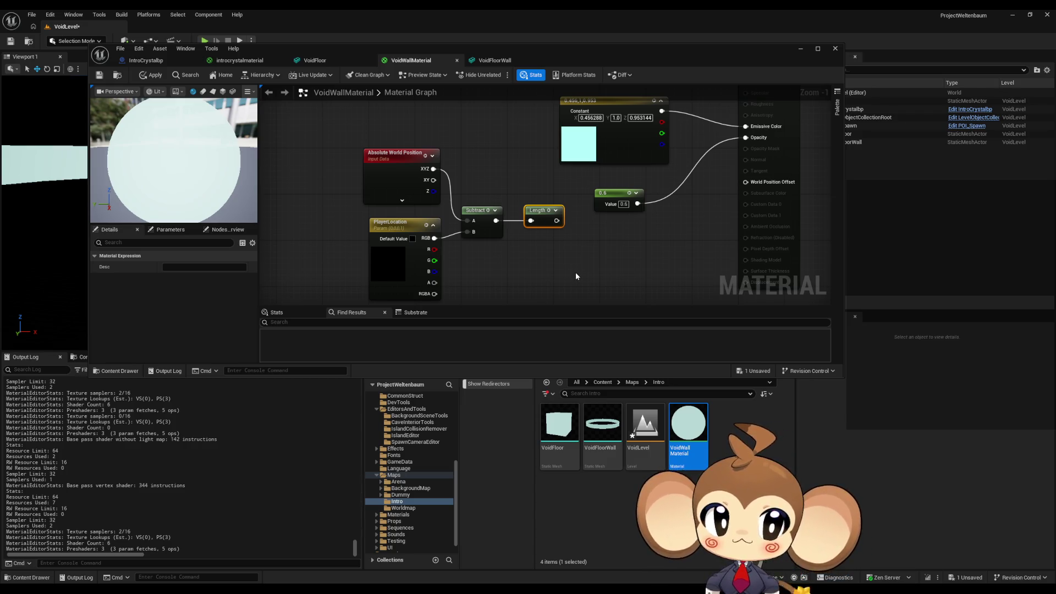
left_click_drag(584, 241, 561, 261)
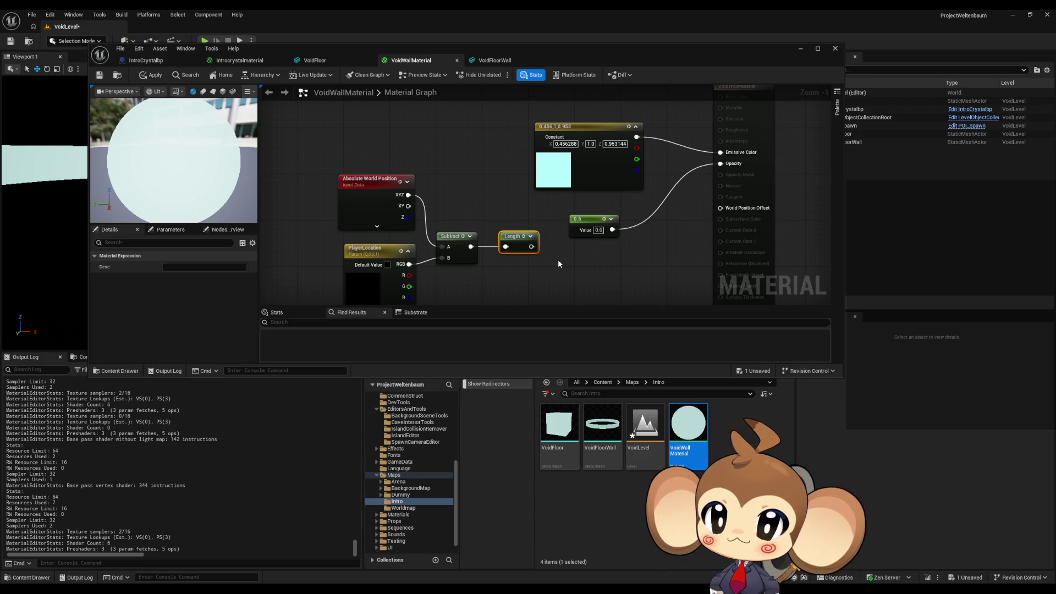
left_click_drag(557, 262, 546, 224)
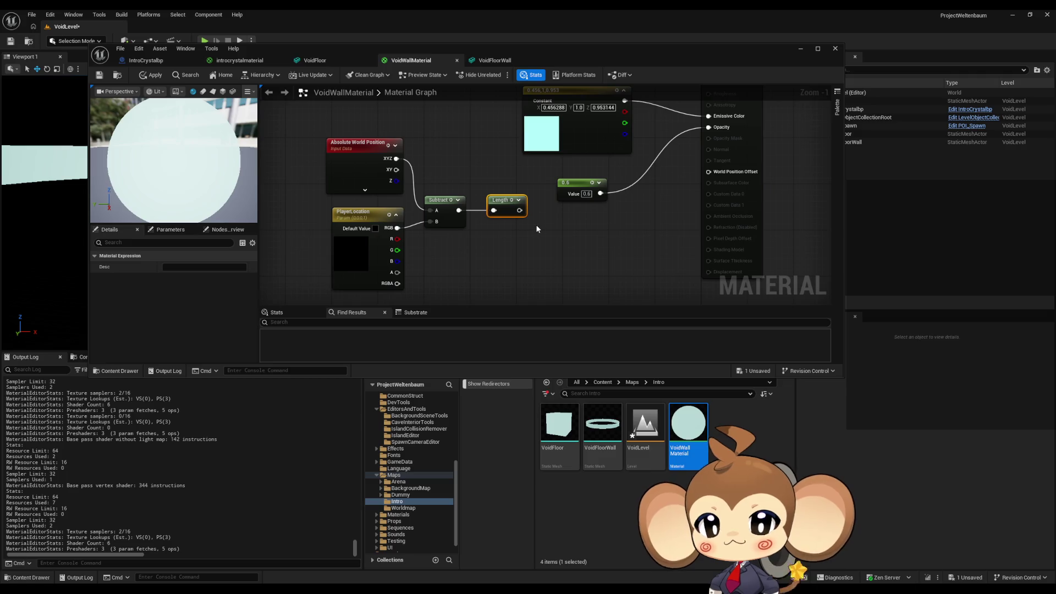
Step: Add a Clamp node after the Length output and place it beside Length
left_click_drag(532, 221, 469, 243)
left_click(520, 199)
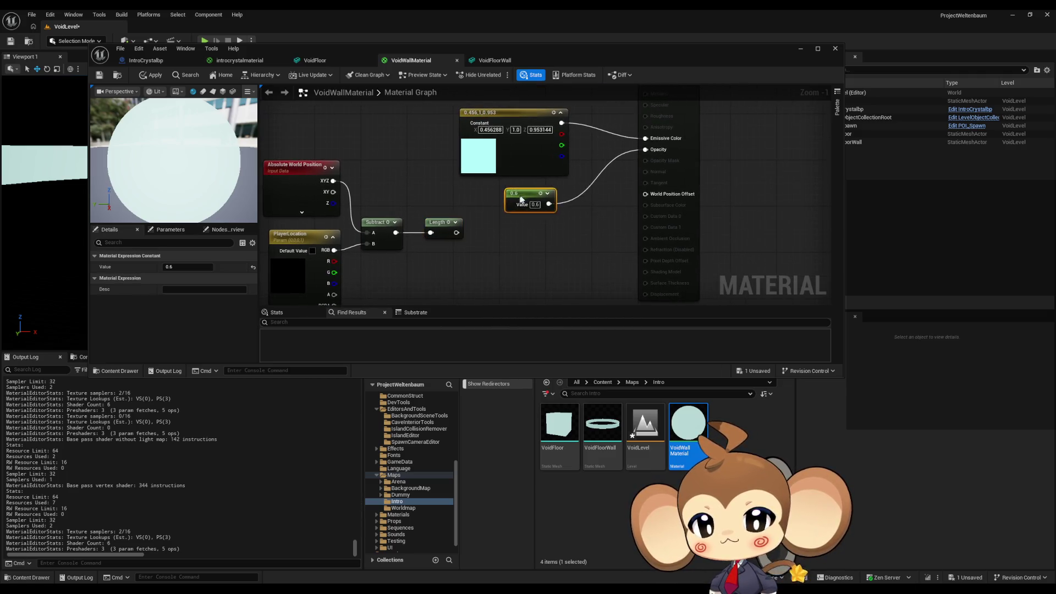
left_click_drag(520, 199, 532, 194)
left_click_drag(456, 232, 476, 251)
type("c")
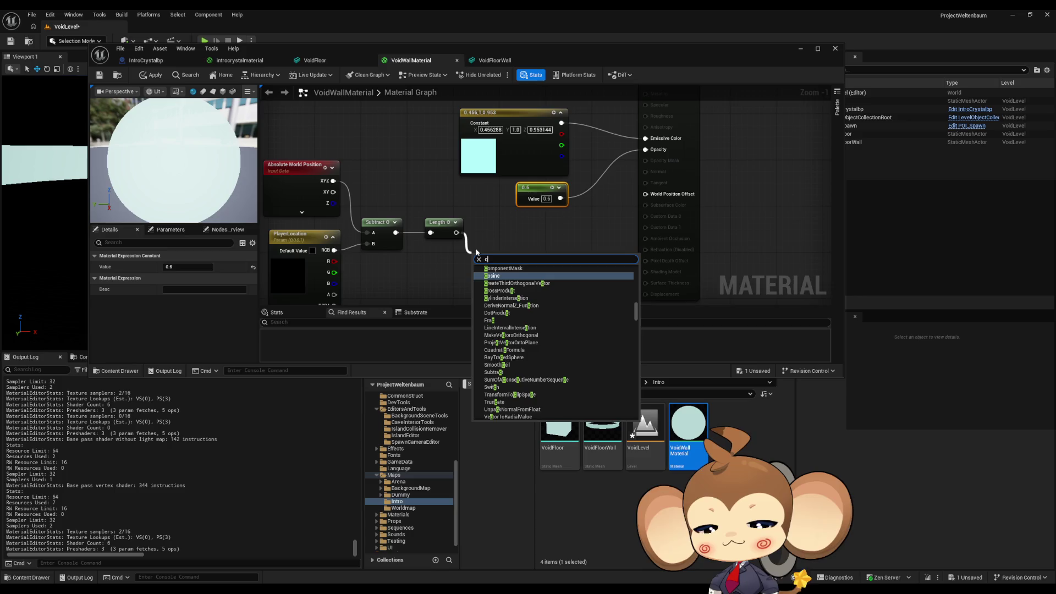
type("lamp")
key("Return")
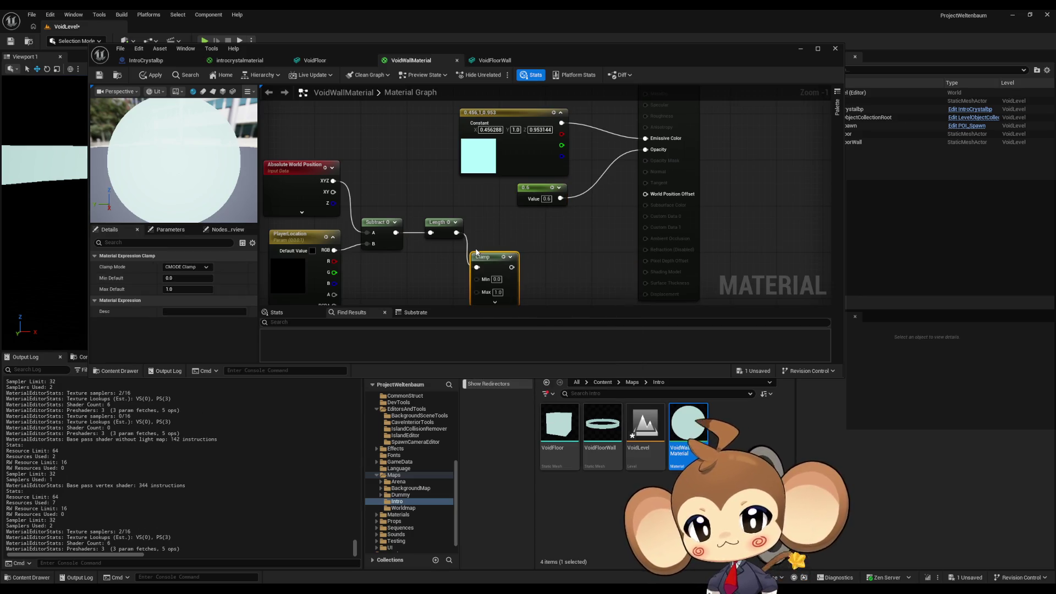
left_click_drag(494, 258, 506, 223)
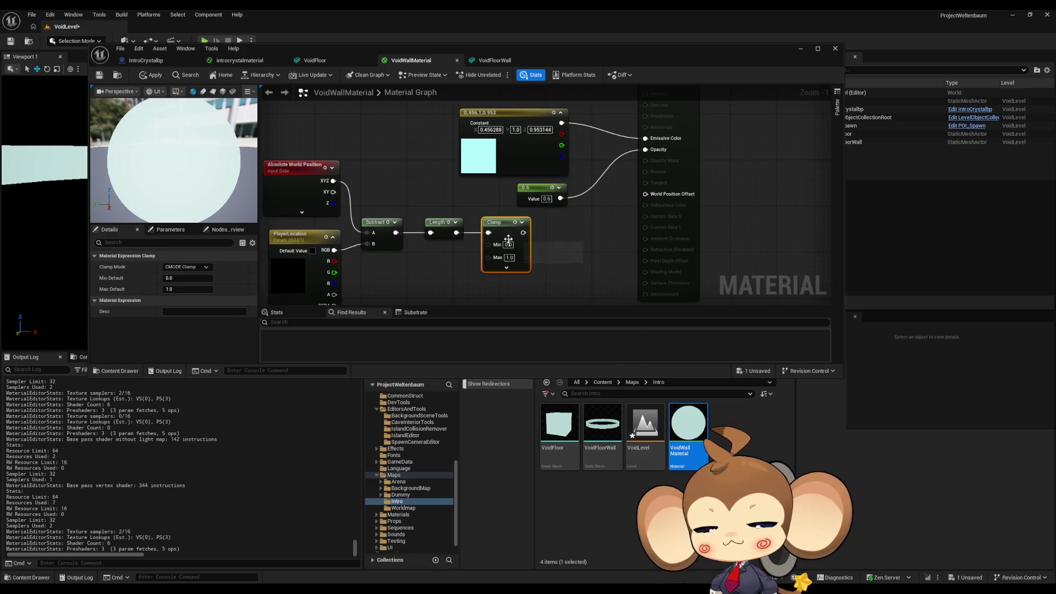
Step: Set the Clamp node's maximum to 1000
left_click(509, 258)
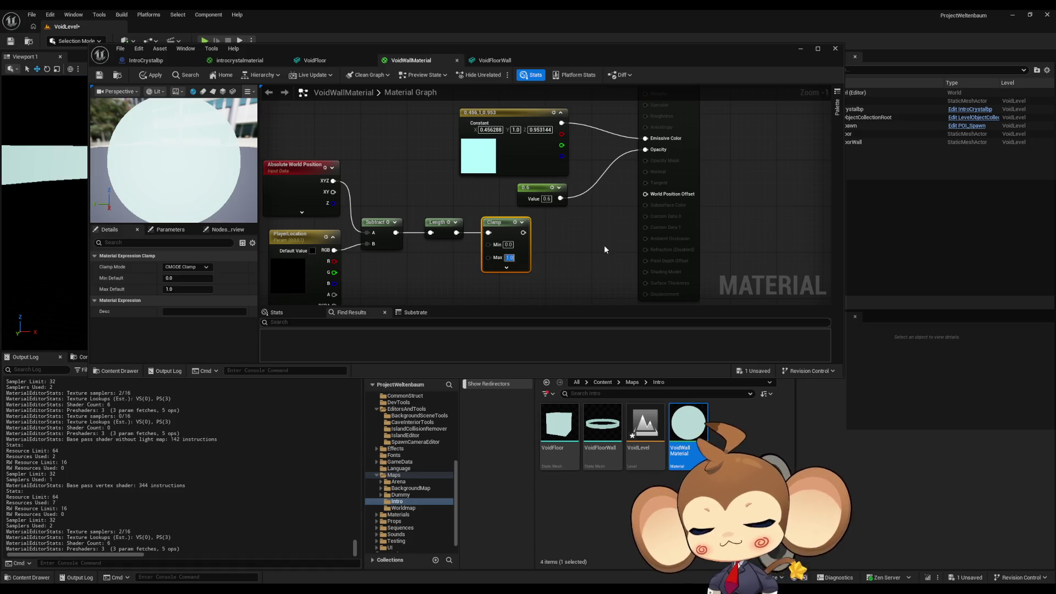
type("100")
key("Return")
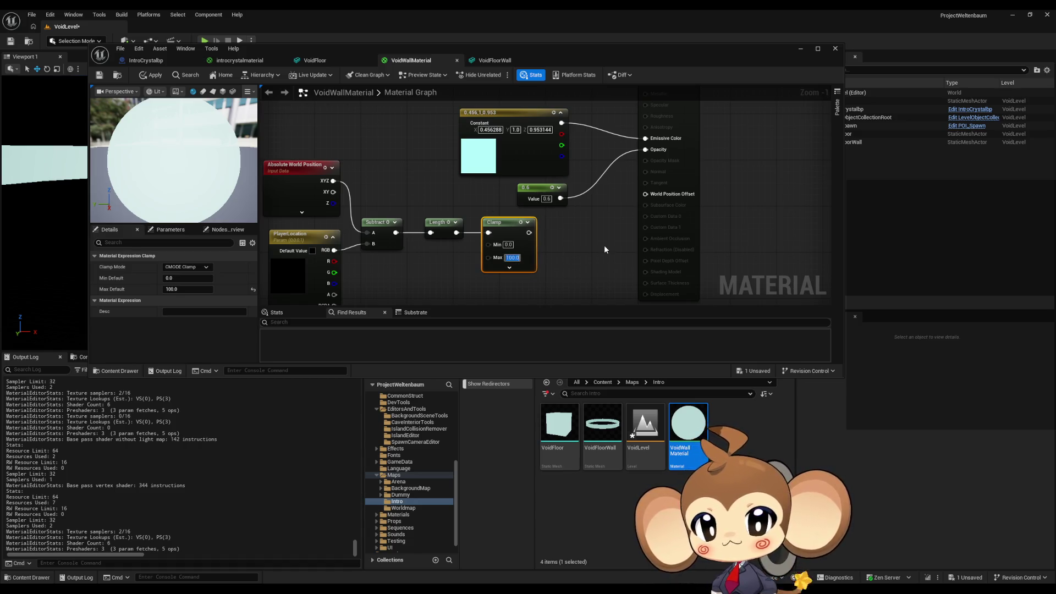
scroll(556, 233, "down", 3)
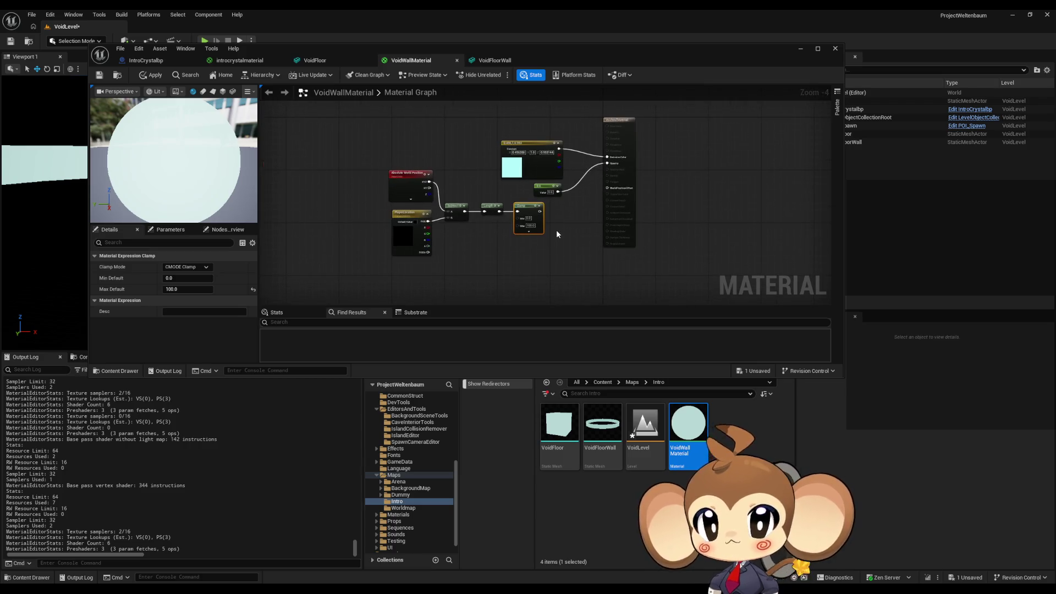
scroll(557, 234, "up", 4)
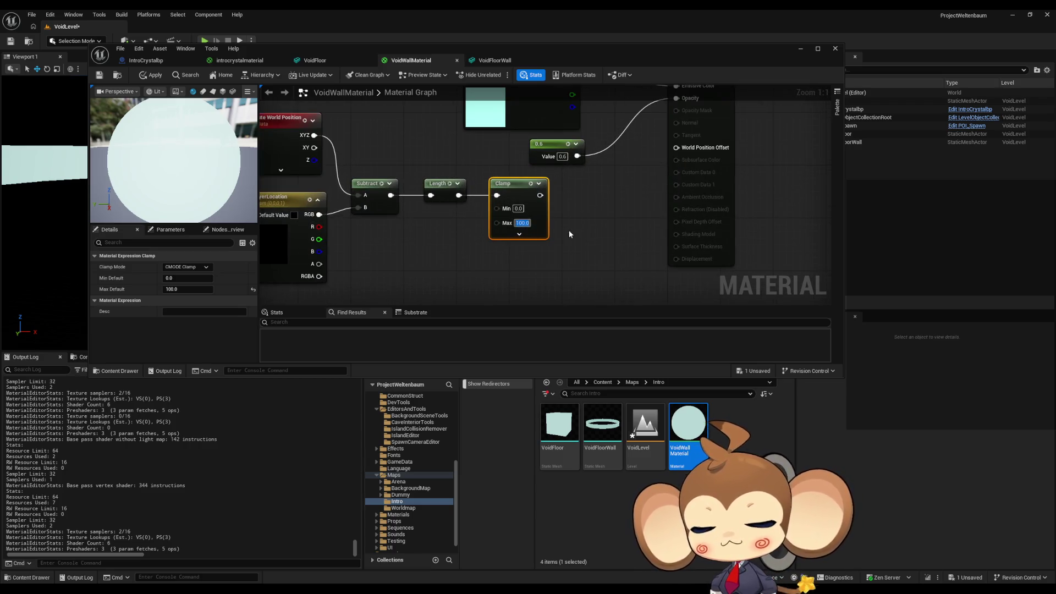
type("1000")
key("Return")
scroll(557, 213, "down", 2)
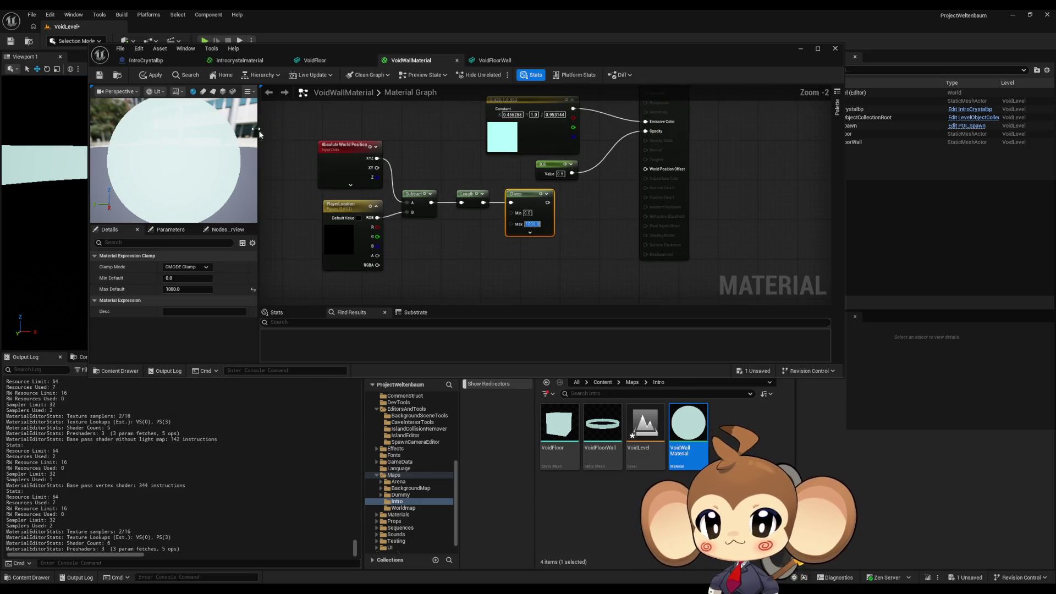
Step: Move the distance calculation nodes and the Clamp node together to the left
mouse_move(303, 137)
left_mouse_down()
mouse_move(331, 179)
mouse_move(470, 249)
left_mouse_up()
left_click(525, 201, "shift")
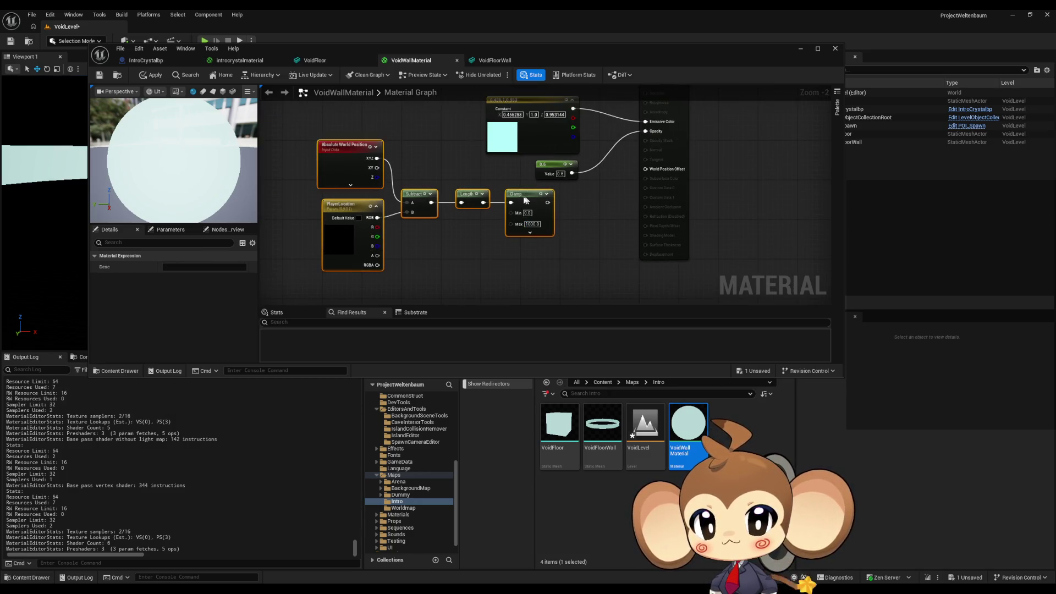
left_click_drag(525, 201, 393, 204)
left_click(442, 198)
scroll(525, 201, "up", 2)
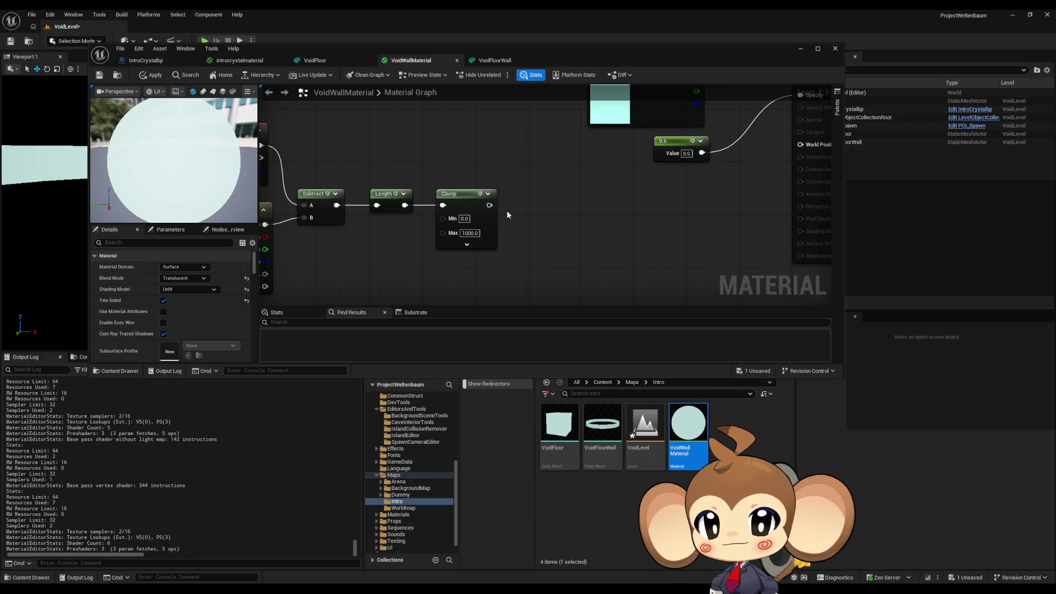
Step: Divide the Clamp output by 1000 with a Divide node
left_click_drag(489, 205, 540, 203)
type("/")
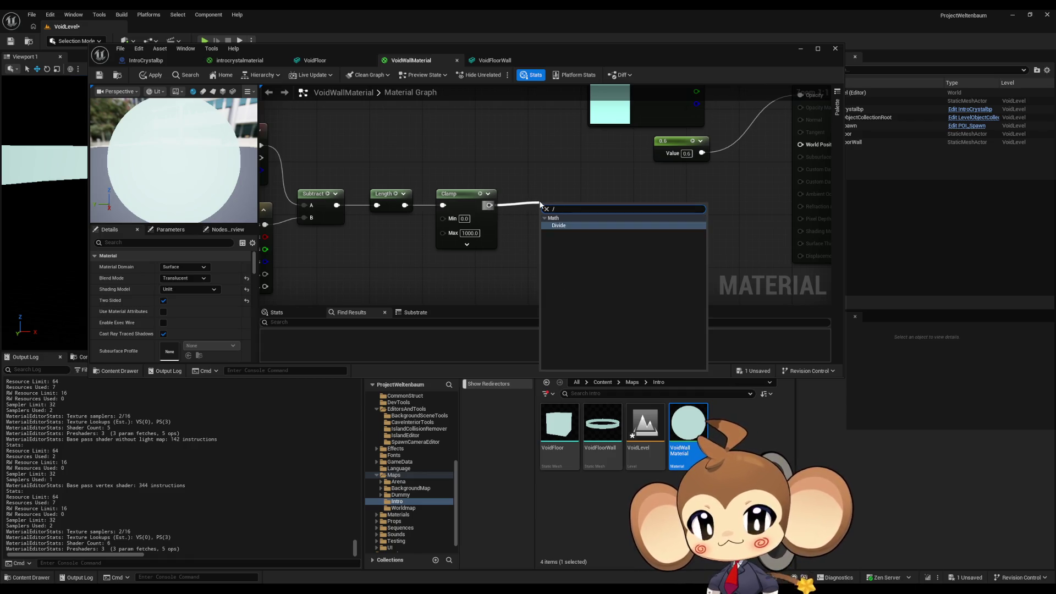
left_click(558, 226)
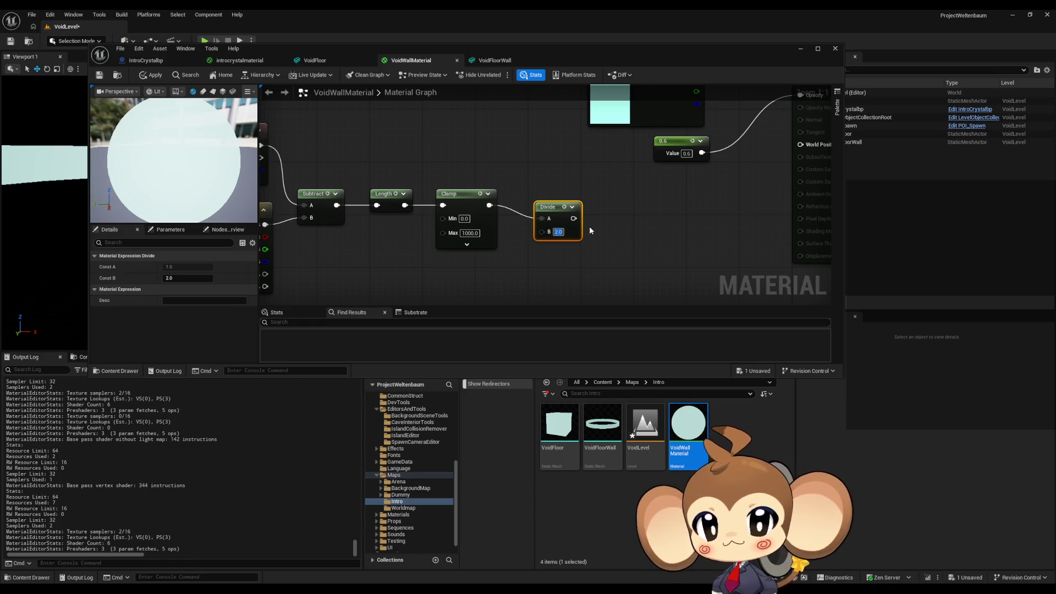
type("000")
key("Return")
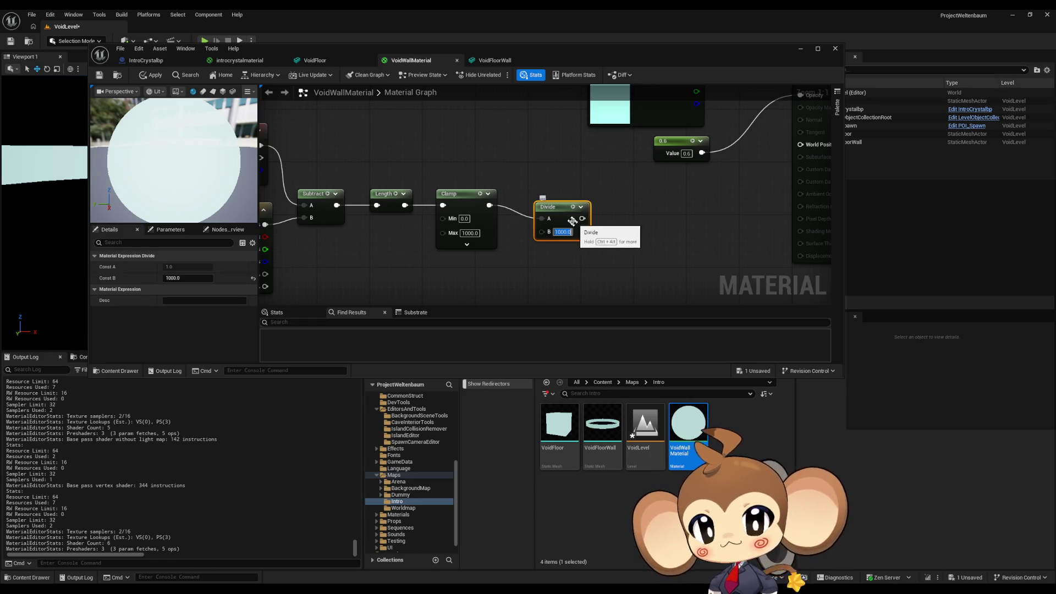
left_click_drag(559, 213, 546, 206)
left_click(599, 225)
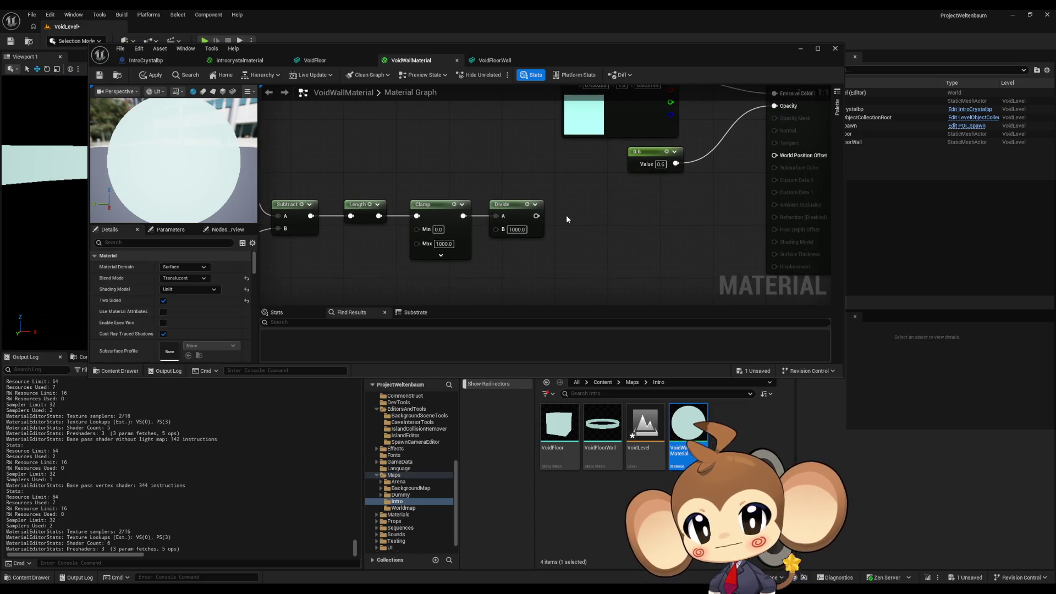
Step: Add a OneMinus node fed by the Divide result
right_click(576, 218)
type("one min")
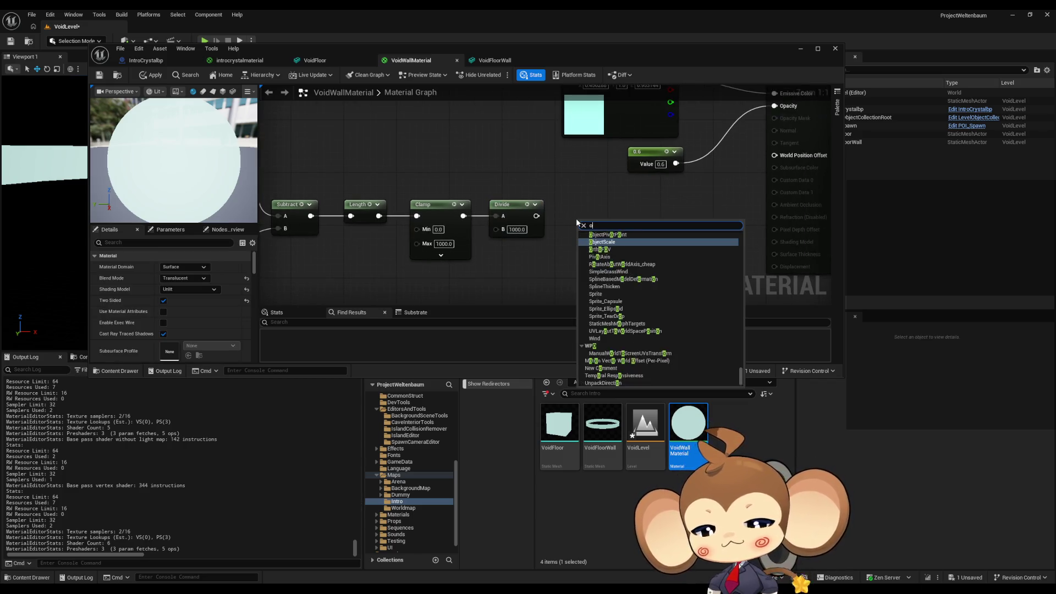
key("Return")
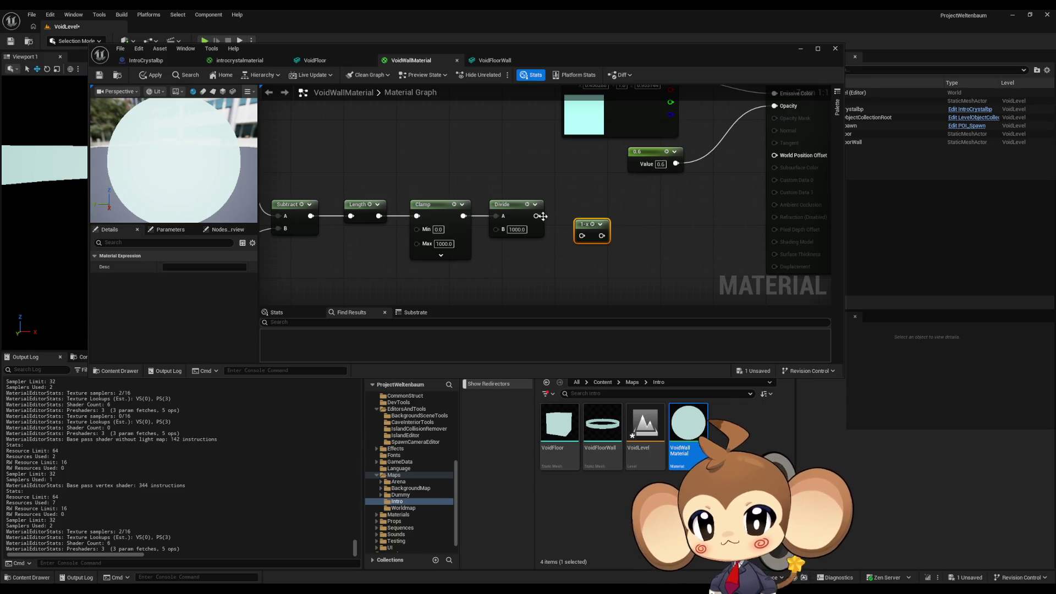
mouse_move(536, 215)
left_mouse_down()
mouse_move(582, 235)
mouse_move(579, 208)
mouse_move(619, 156)
mouse_move(599, 129)
mouse_move(586, 135)
left_mouse_up()
left_click(561, 188)
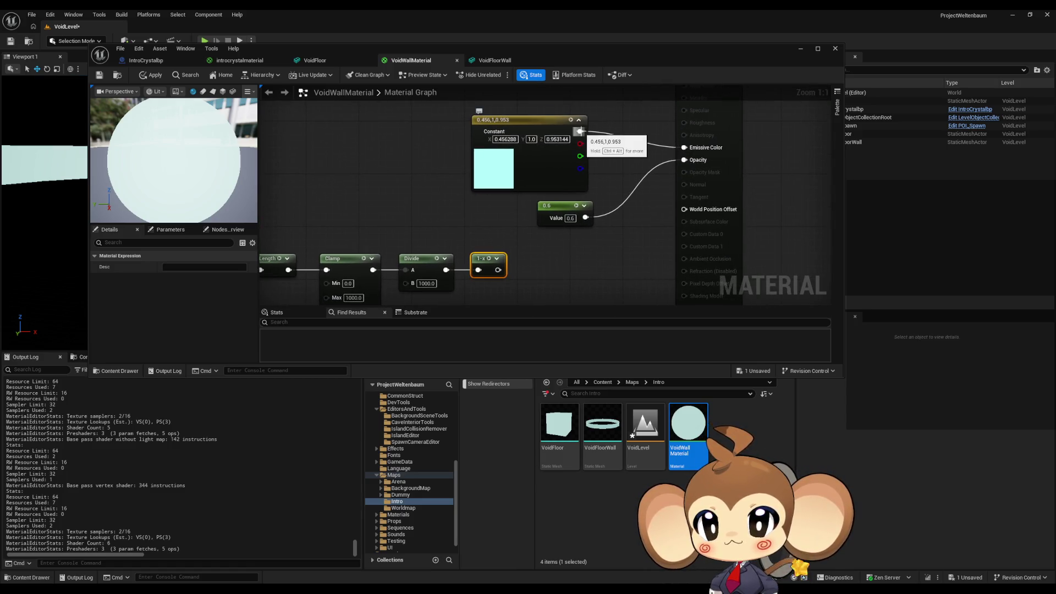
Step: Multiply the 0.6 constant by the OneMinus result and apply the material
mouse_move(563, 209)
left_mouse_down()
mouse_move(469, 209)
mouse_move(550, 243)
mouse_move(542, 237)
mouse_move(542, 264)
mouse_move(497, 270)
left_mouse_up()
type("multiply")
key("Return")
mouse_move(574, 249)
left_mouse_down()
mouse_move(696, 199)
mouse_move(685, 160)
left_mouse_up()
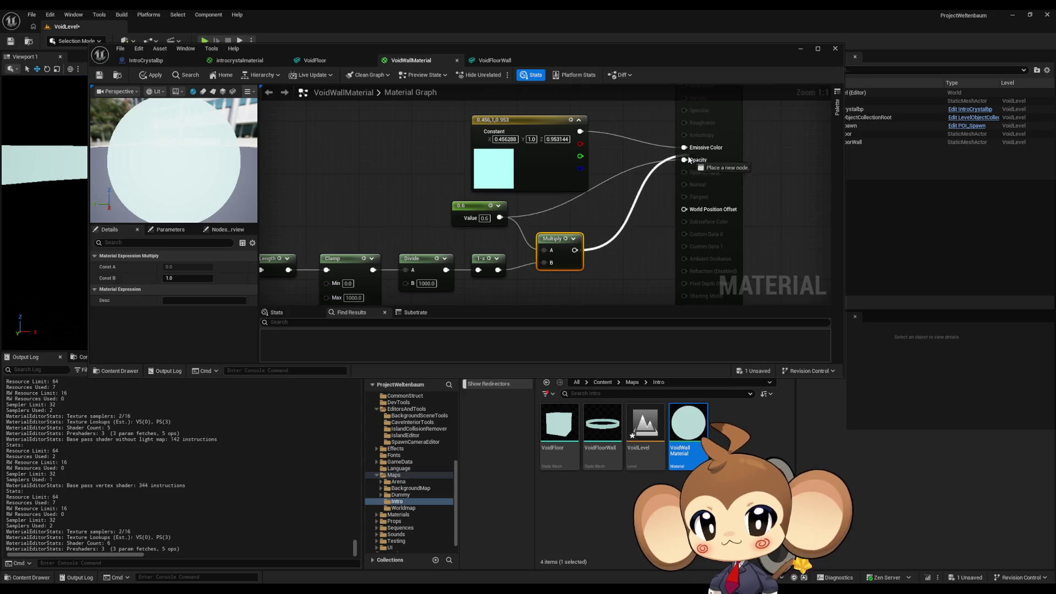
left_click(151, 75)
Step: Review the PlayerLocation and Absolute World Position nodes and orbit the preview sphere
mouse_move(399, 217)
left_mouse_down()
mouse_move(606, 198)
mouse_move(612, 184)
left_mouse_up()
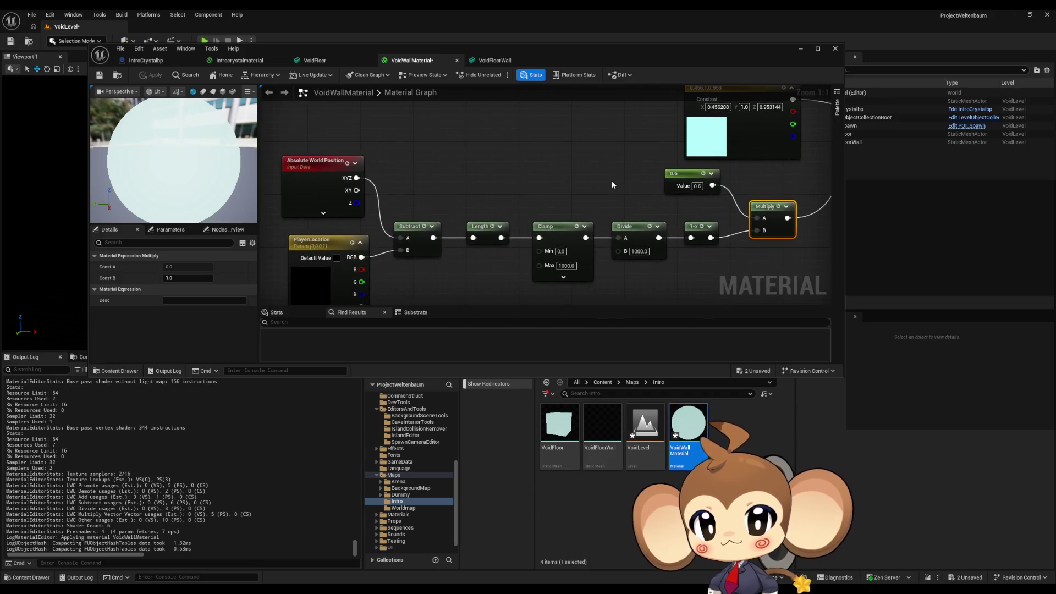
left_click(325, 242)
mouse_move(359, 216)
left_mouse_down()
mouse_move(364, 177)
mouse_move(358, 165)
mouse_move(343, 172)
left_mouse_up()
left_click(343, 171)
left_click(352, 217)
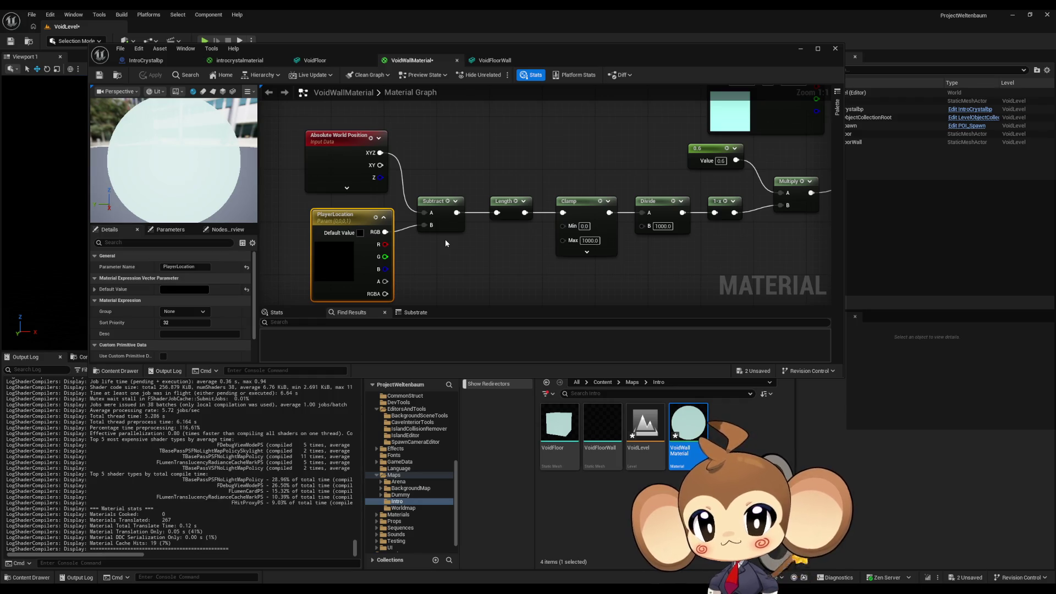
mouse_move(232, 145)
left_mouse_down()
mouse_move(259, 147)
mouse_move(232, 145)
left_mouse_up()
Step: Apply VoidWallMaterial and view the VoidLevel wall with the Material Editor moved to the bottom left
left_click_drag(341, 47, 635, 143)
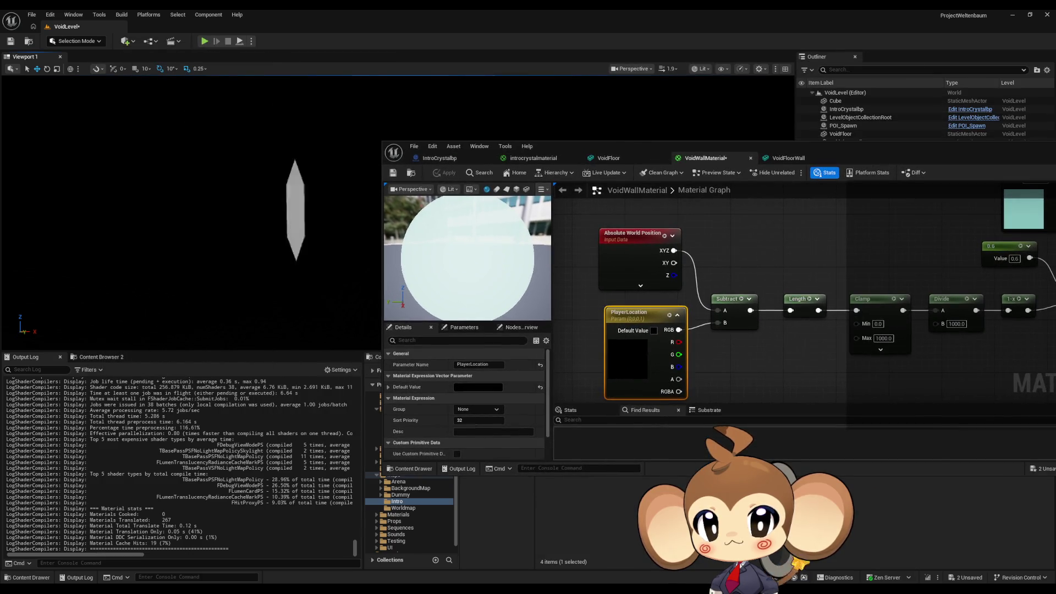
left_click_drag(318, 217, 262, 210)
mouse_move(1049, 271)
left_mouse_down()
mouse_move(821, 270)
mouse_move(801, 306)
mouse_move(792, 291)
mouse_move(965, 236)
left_mouse_up()
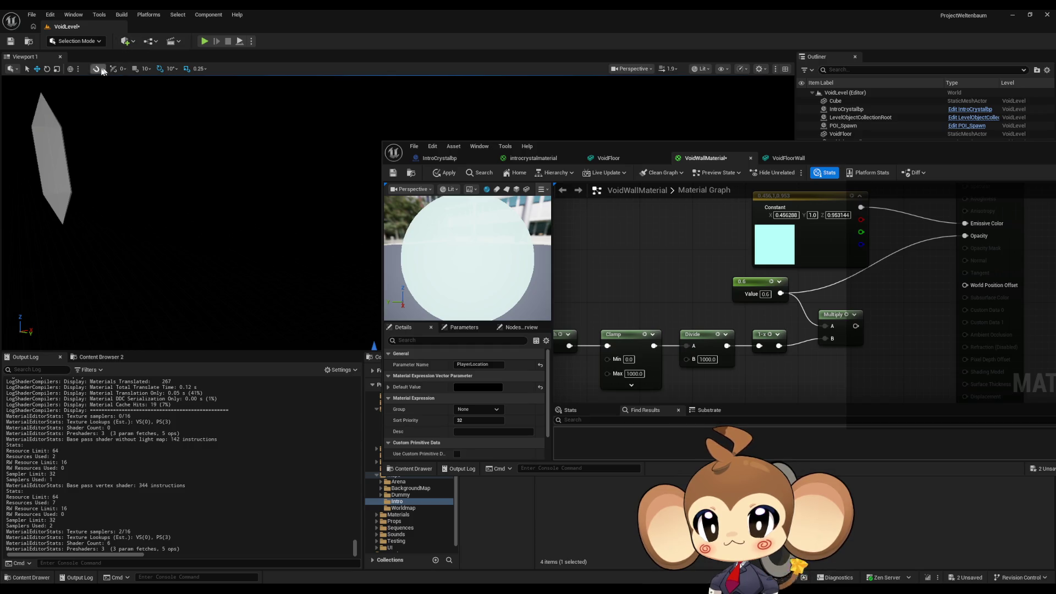
left_click(445, 173)
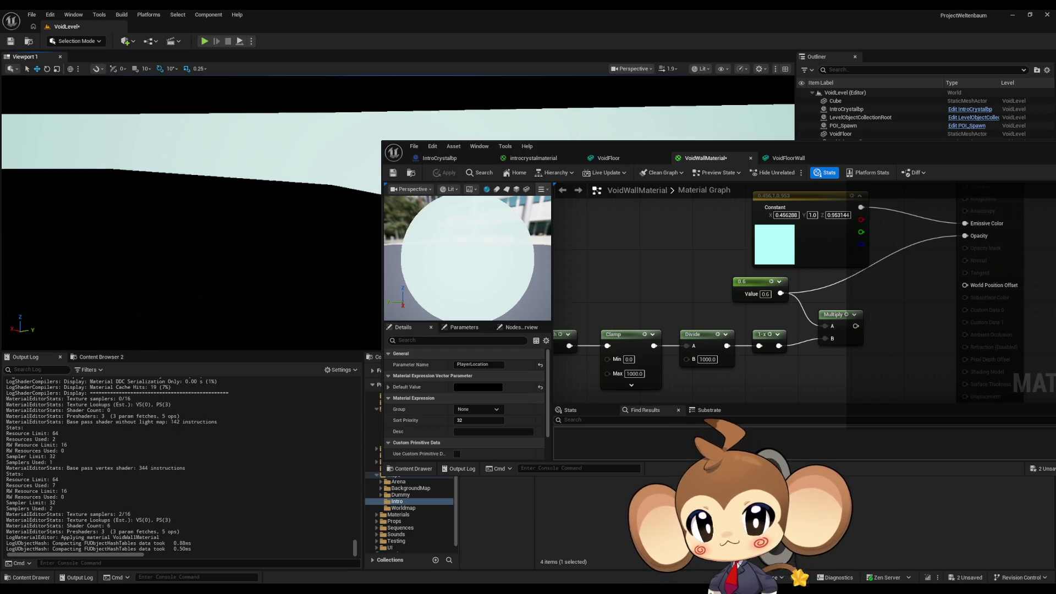
left_click_drag(220, 220, 176, 222)
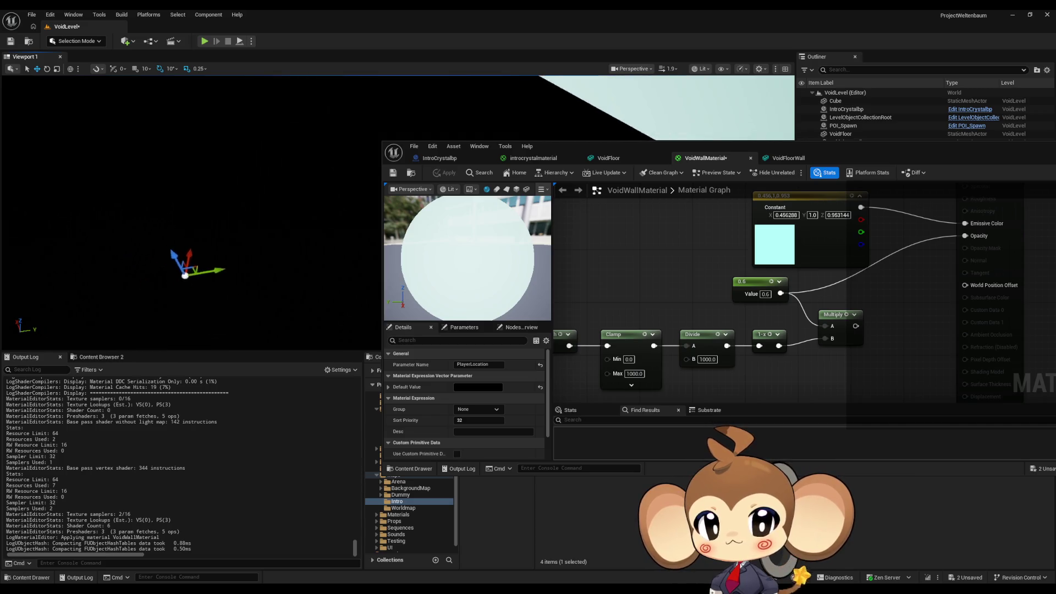
mouse_move(612, 147)
left_mouse_down()
mouse_move(479, 376)
mouse_move(308, 467)
mouse_move(311, 478)
left_mouse_up()
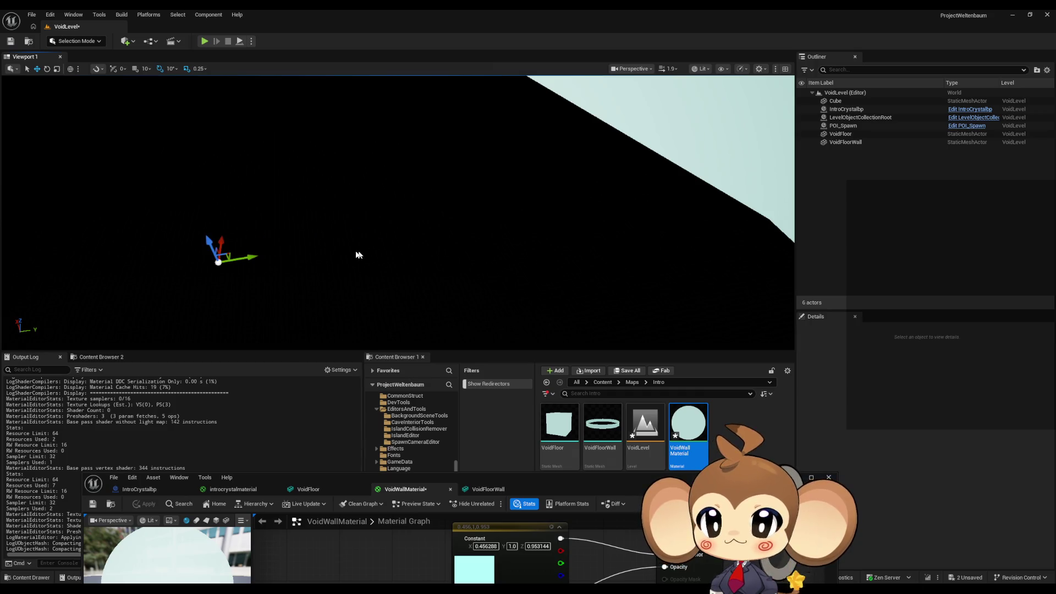
Step: Move POI_Spawn along Y and set its Y location to 35000
left_click_drag(519, 227, 470, 230)
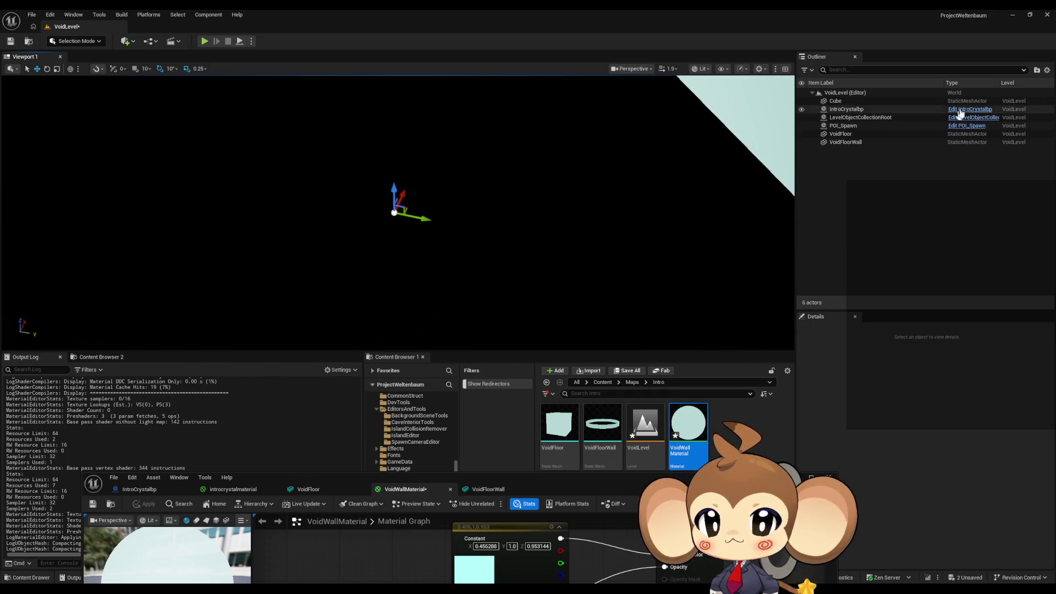
left_click(517, 215)
left_click(847, 128)
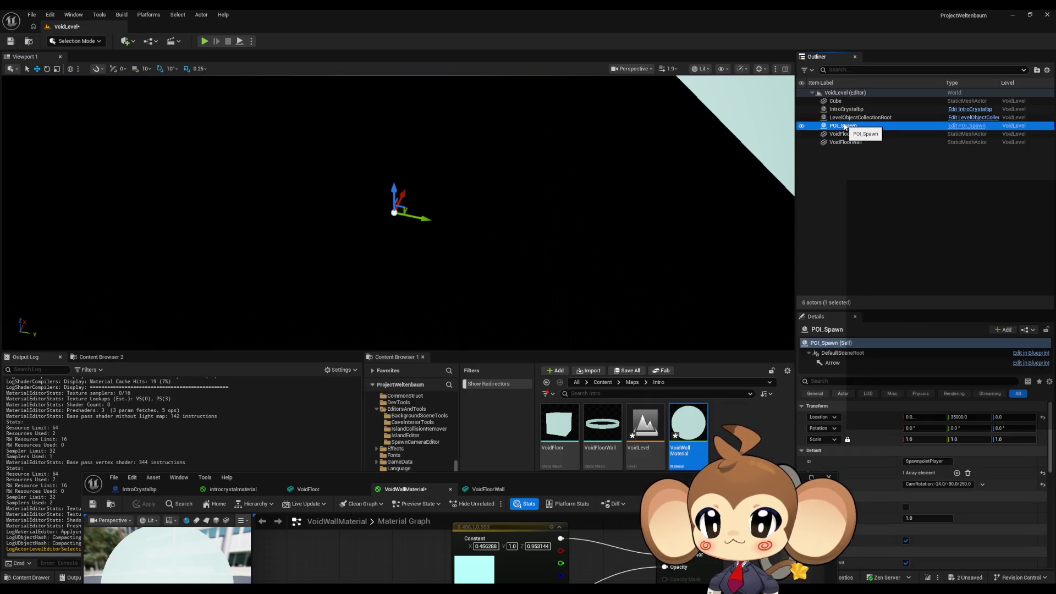
left_click_drag(698, 209, 676, 187)
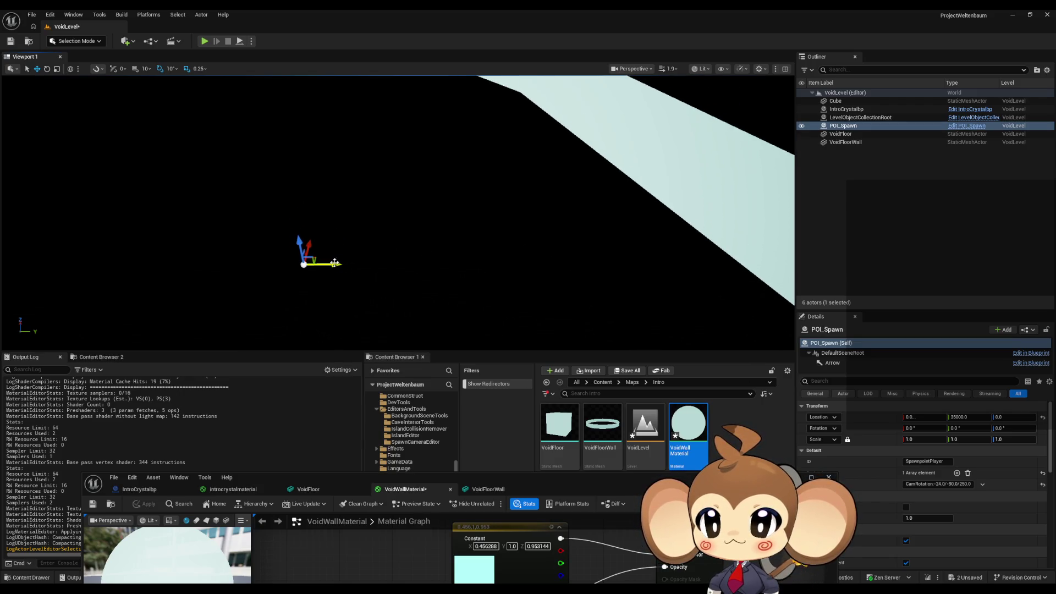
left_click_drag(669, 277, 792, 278)
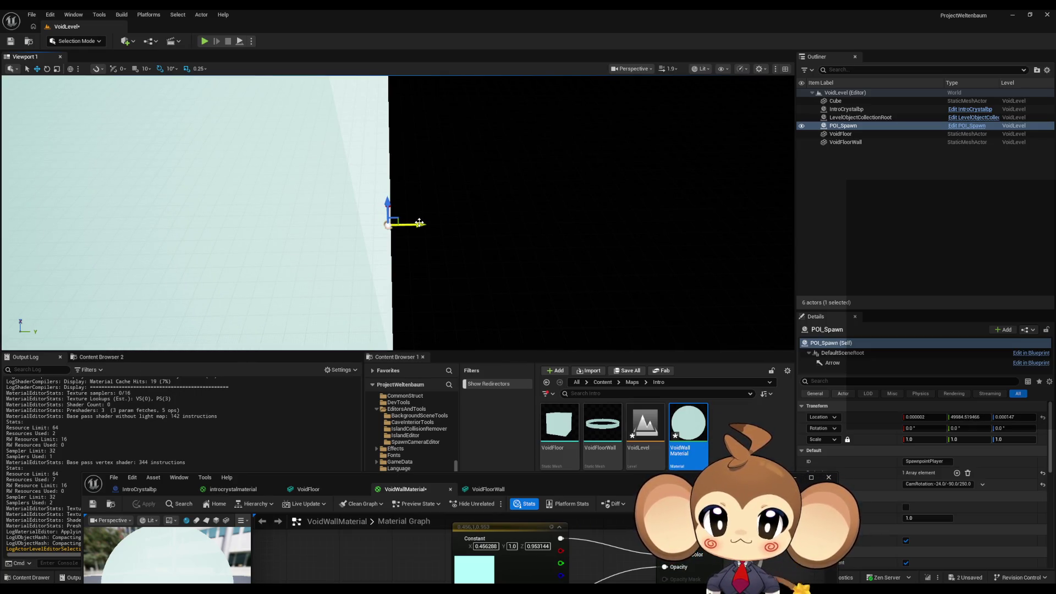
left_click(959, 416)
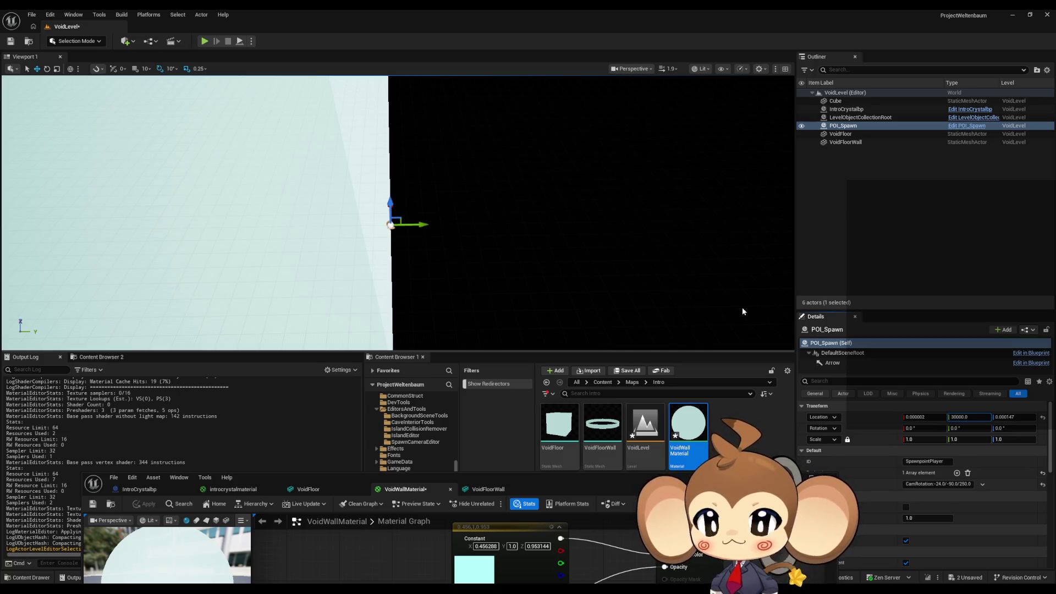
key("Return")
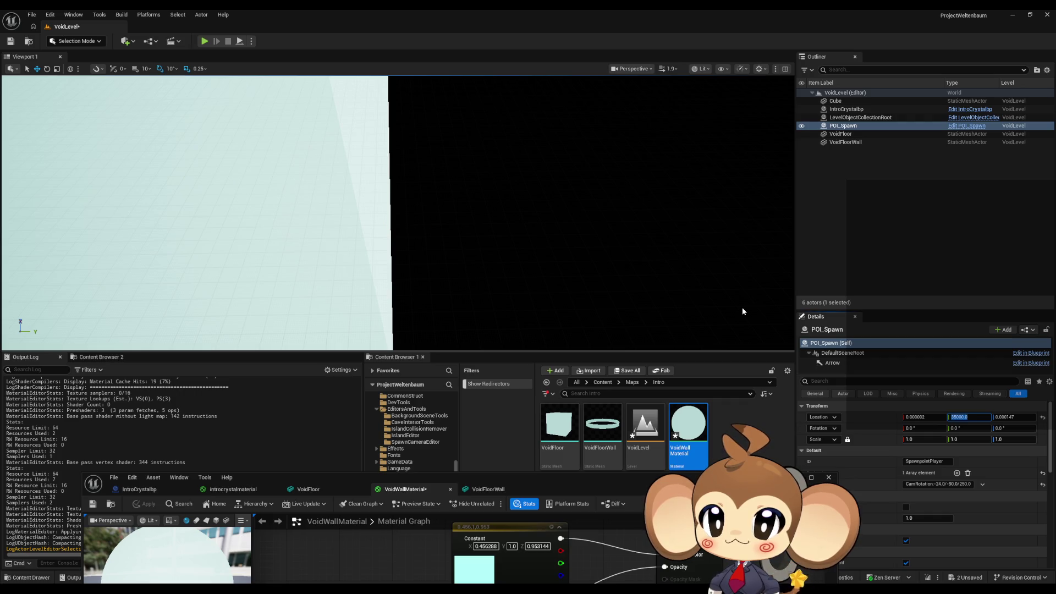
Step: Frame POI_Spawn, bring the Material Editor back, and reconnect Multiply to Opacity
key("f")
mouse_move(479, 289)
left_mouse_down()
mouse_move(459, 283)
mouse_move(479, 289)
left_mouse_up()
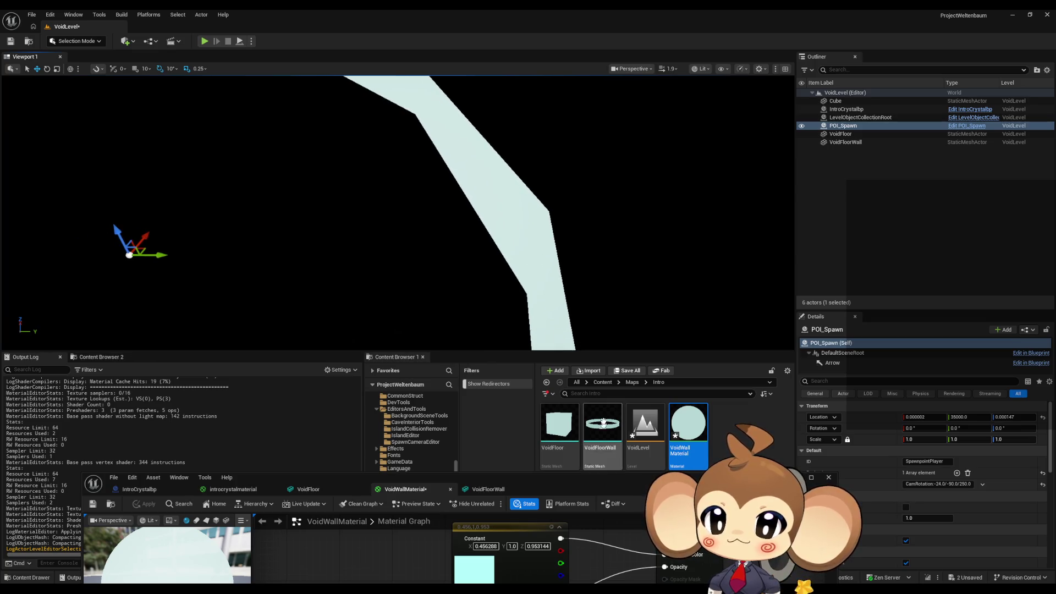
mouse_move(610, 480)
left_mouse_down()
mouse_move(581, 459)
mouse_move(557, 273)
mouse_move(583, 261)
mouse_move(582, 270)
left_mouse_up()
left_click_drag(539, 446, 652, 359)
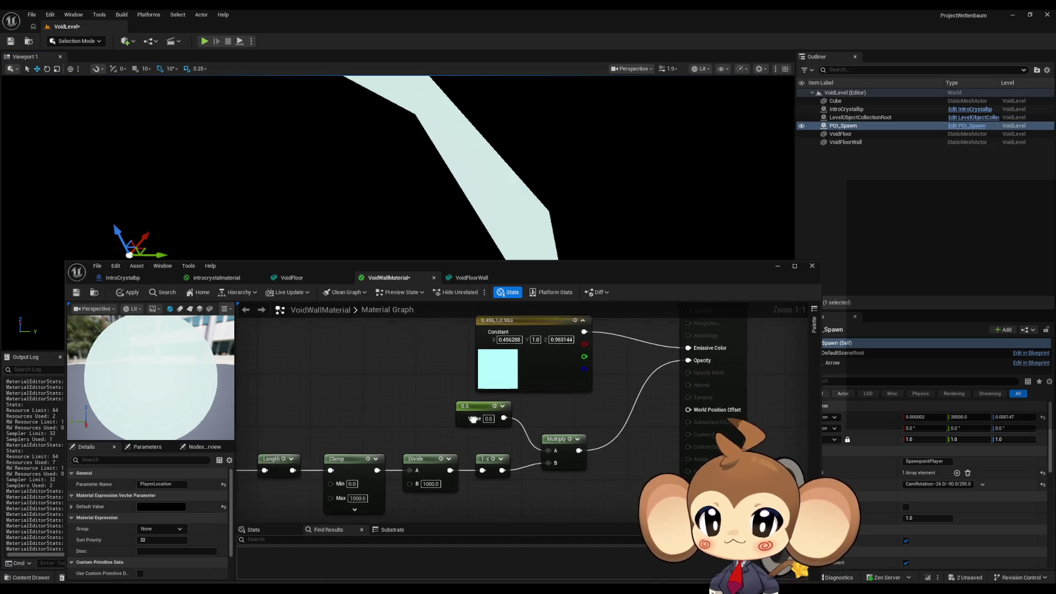
Step: Move the PlayerLocation node left, next to Absolute World Position
left_click_drag(620, 441, 808, 361)
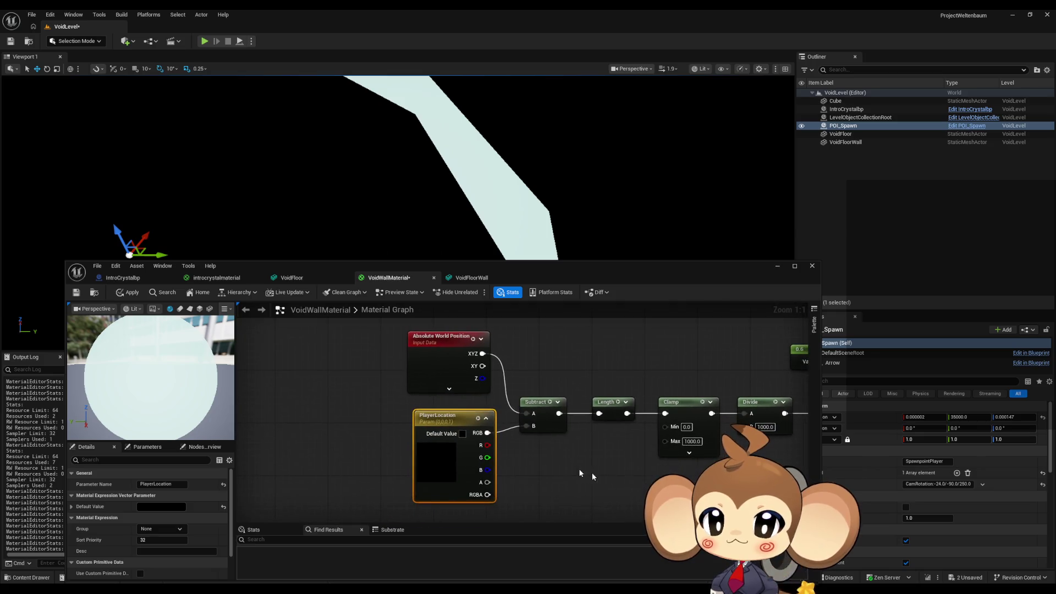
double_click(450, 418)
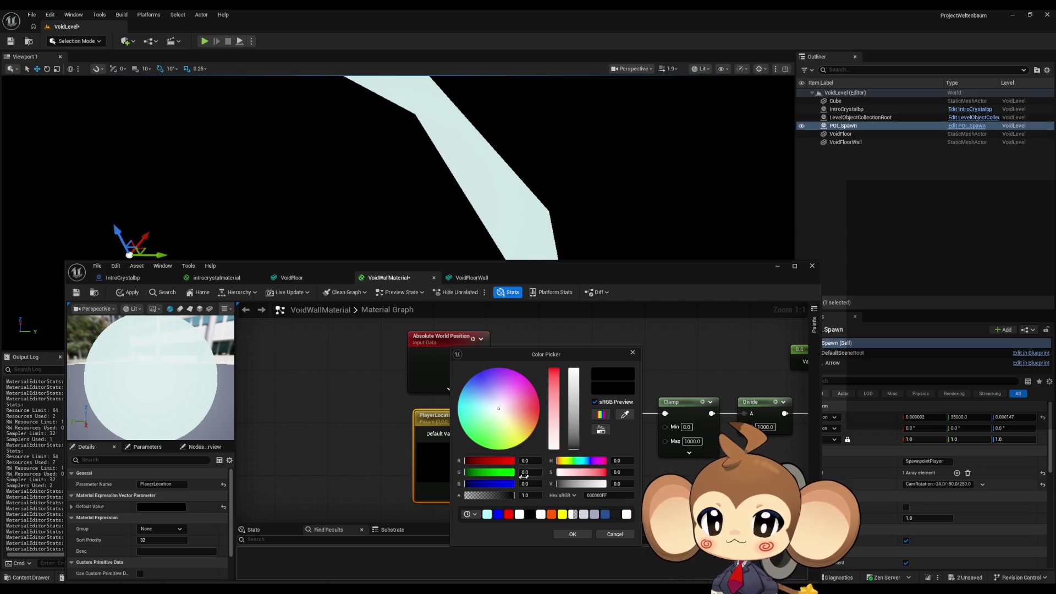
left_click(632, 354)
left_click_drag(507, 459, 466, 415)
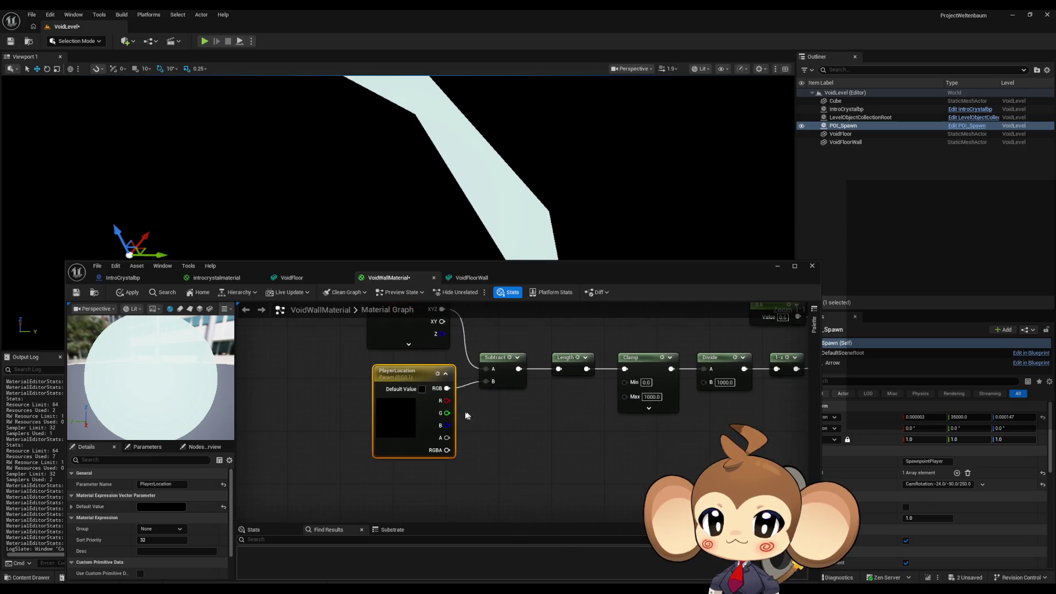
left_click_drag(406, 376, 346, 378)
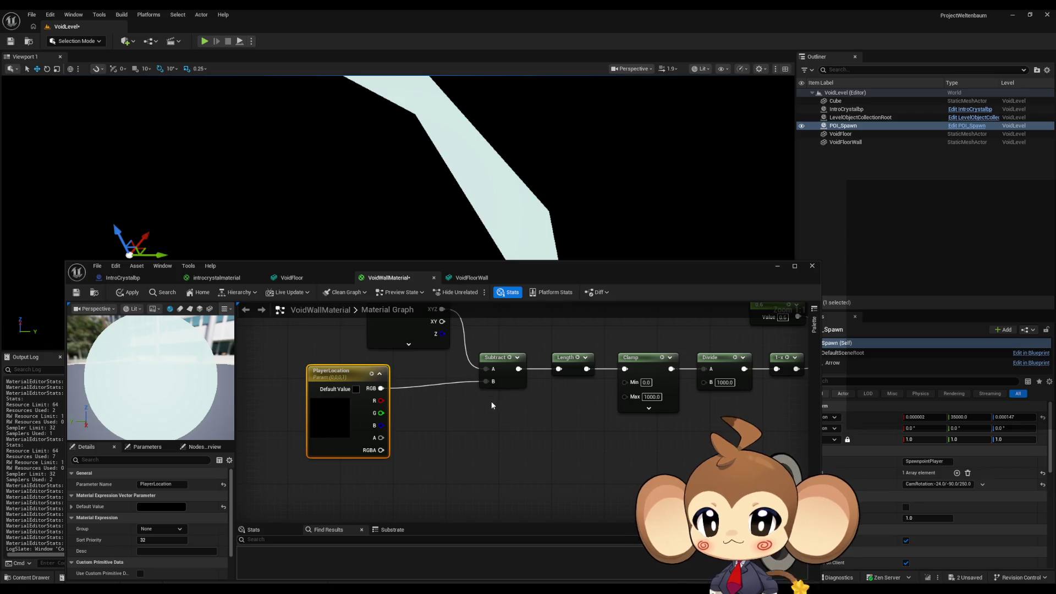
left_click_drag(491, 401, 561, 401)
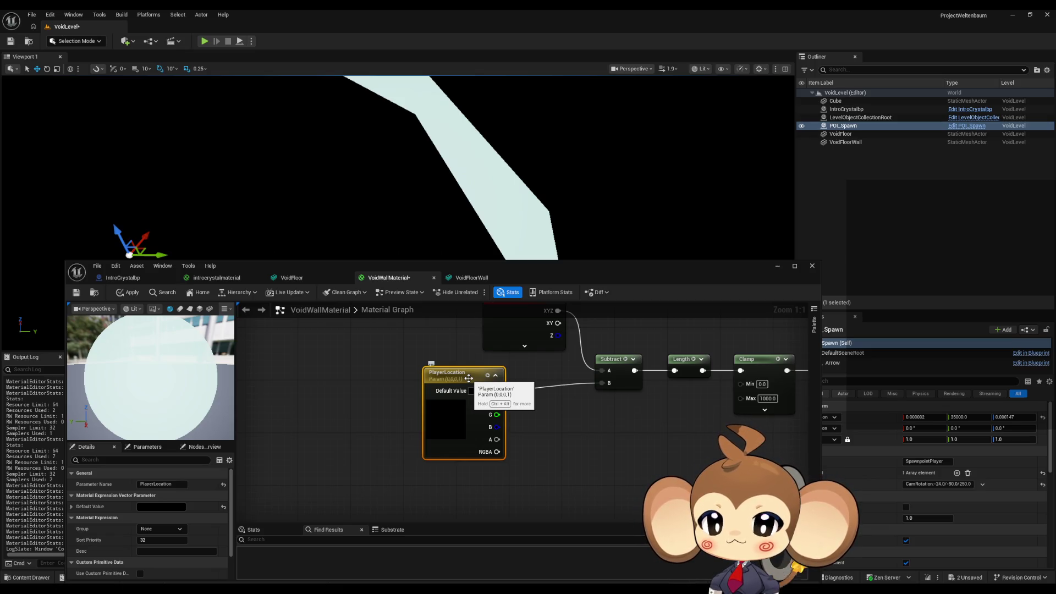
Step: Set PlayerLocation's default value to 0, 50000, 0 in the Color Picker
left_click(471, 391)
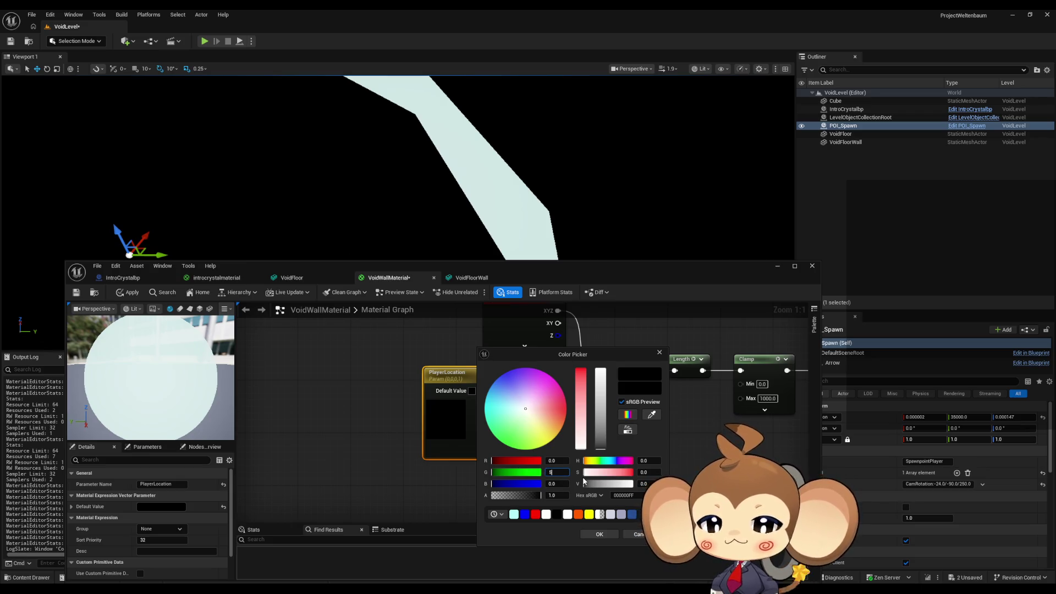
type("0000")
key("Return")
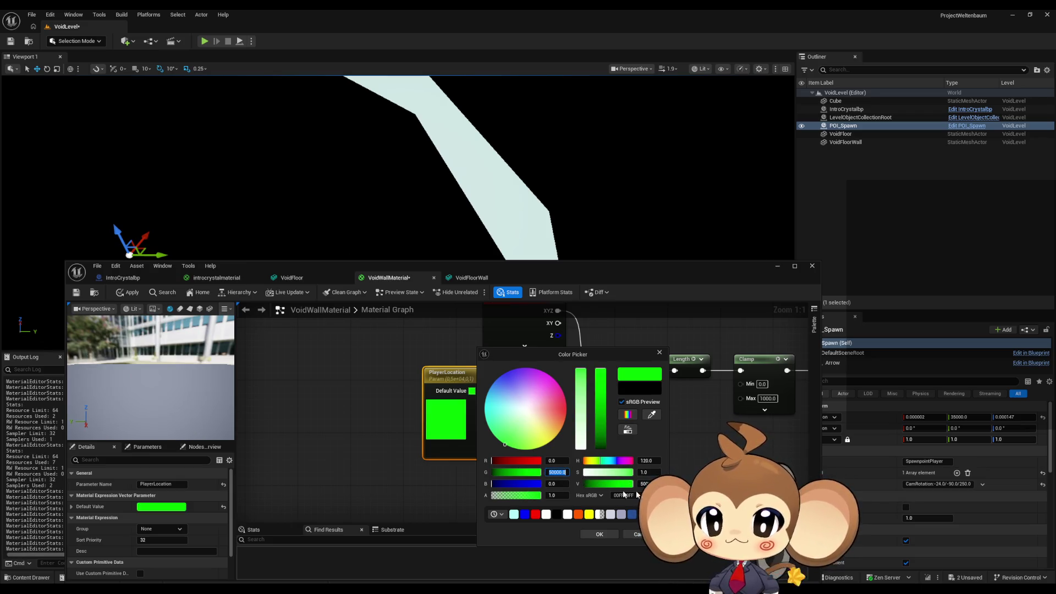
left_click(599, 534)
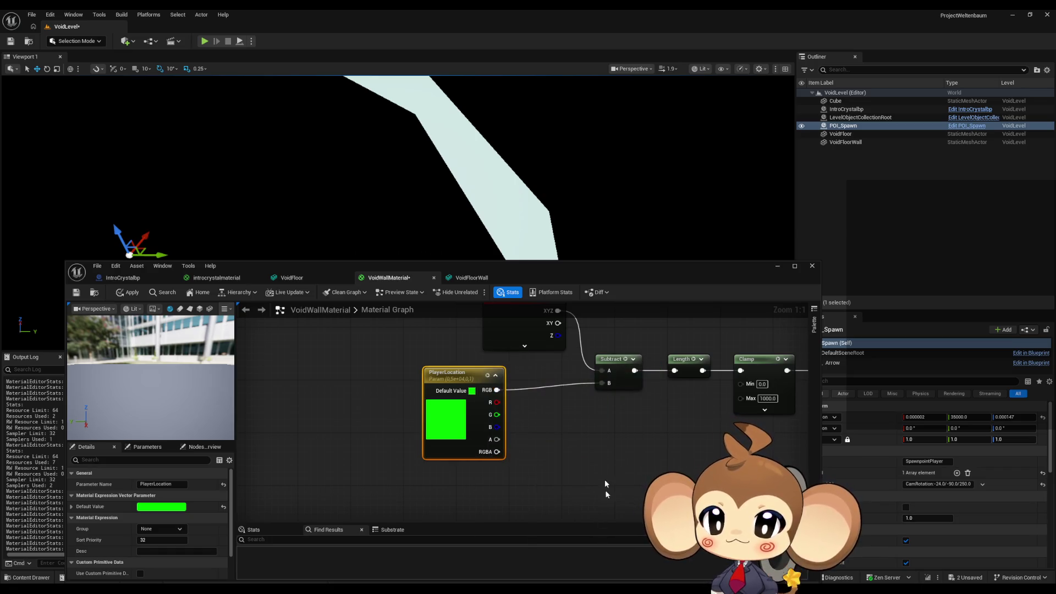
mouse_move(803, 405)
left_mouse_down()
mouse_move(737, 401)
mouse_move(474, 468)
left_mouse_up()
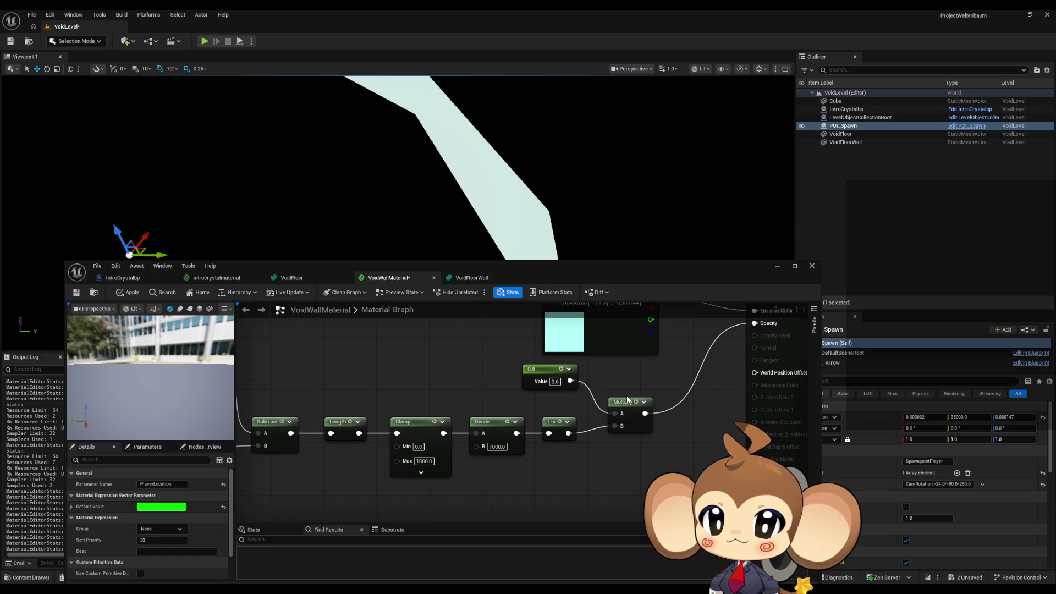
Step: Apply the material and rearrange PlayerLocation and the distance nodes into view
left_click(127, 293)
left_click_drag(541, 272, 555, 329)
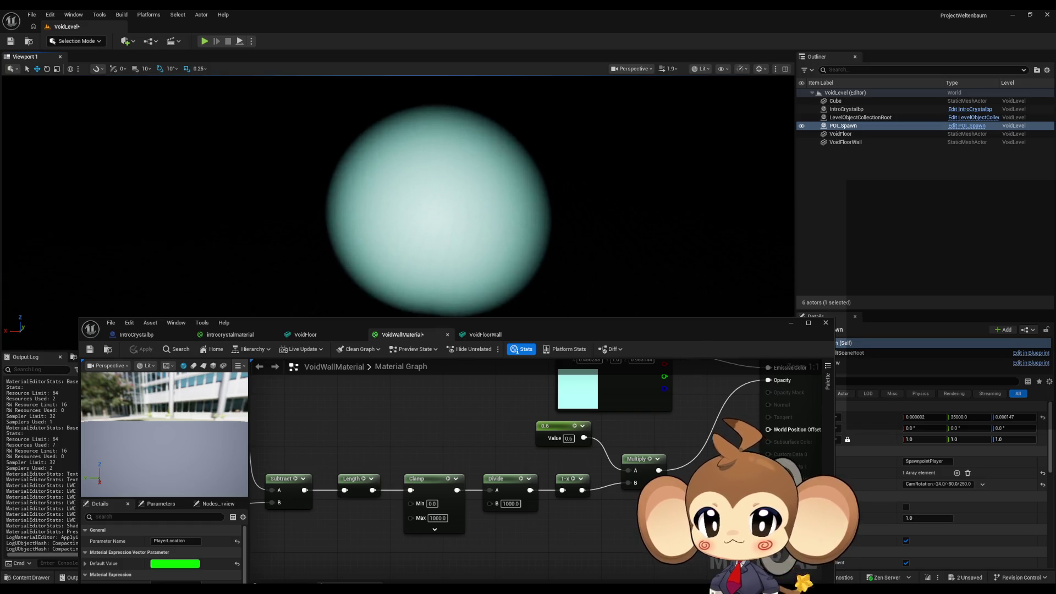
mouse_move(502, 418)
left_mouse_down()
mouse_move(464, 478)
mouse_move(481, 435)
mouse_move(563, 422)
mouse_move(489, 396)
left_mouse_up()
left_click(520, 412)
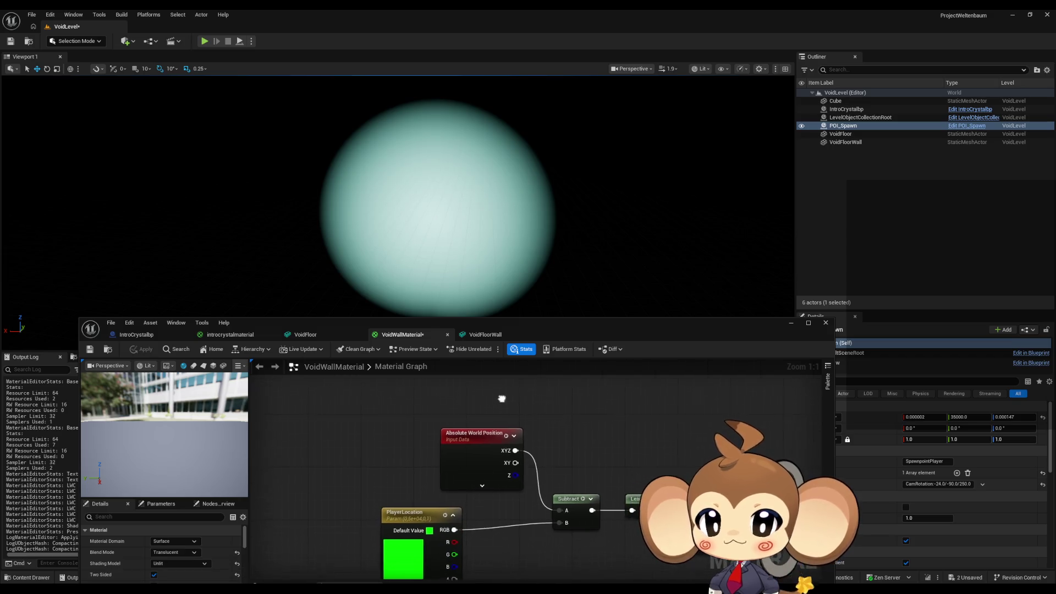
left_click_drag(416, 517, 482, 510)
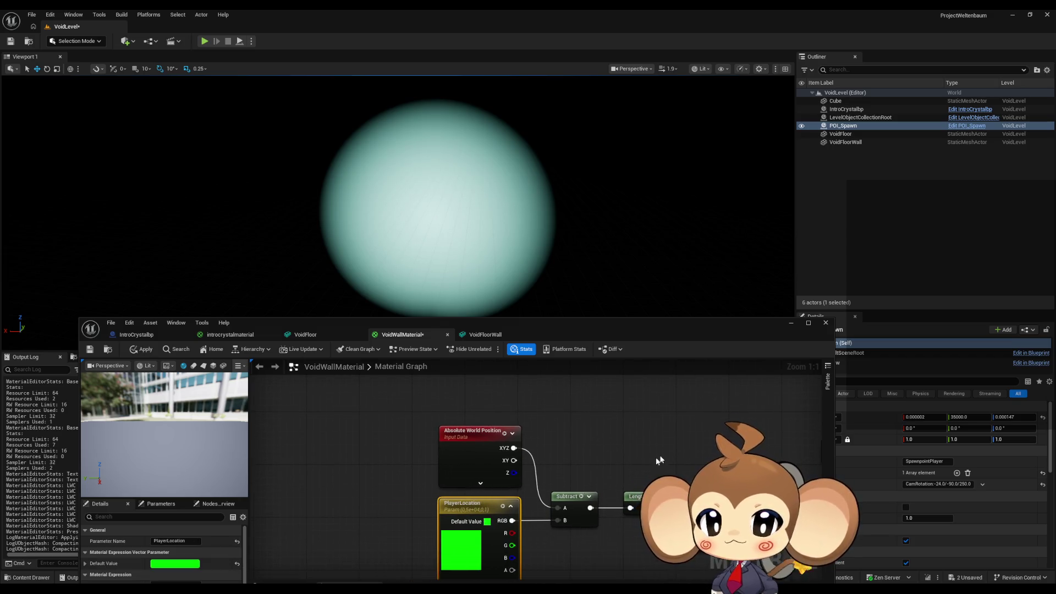
left_click_drag(714, 432, 344, 440)
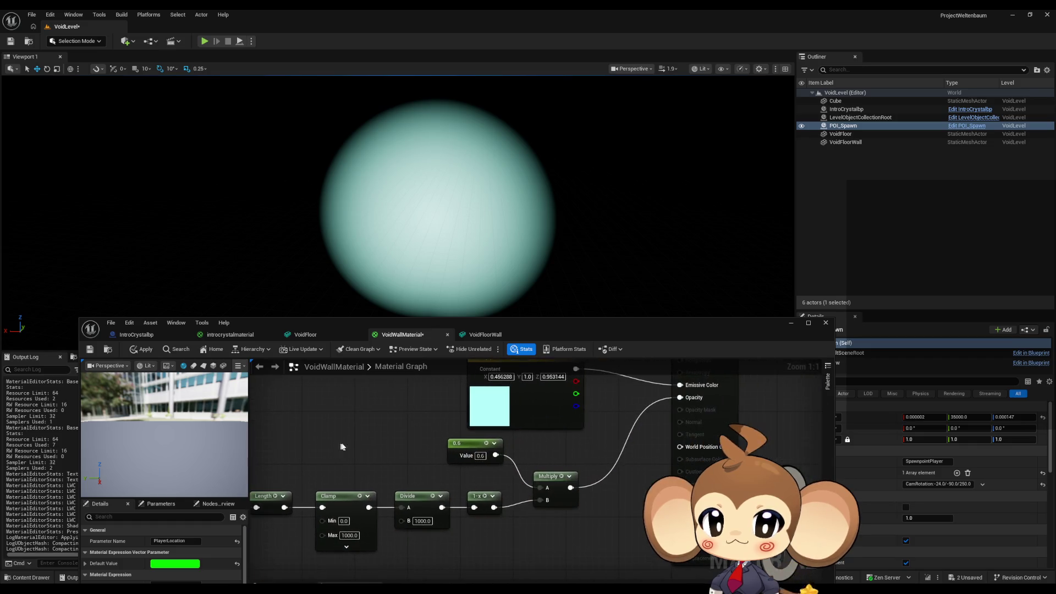
left_click_drag(493, 410, 512, 443)
left_click(514, 446)
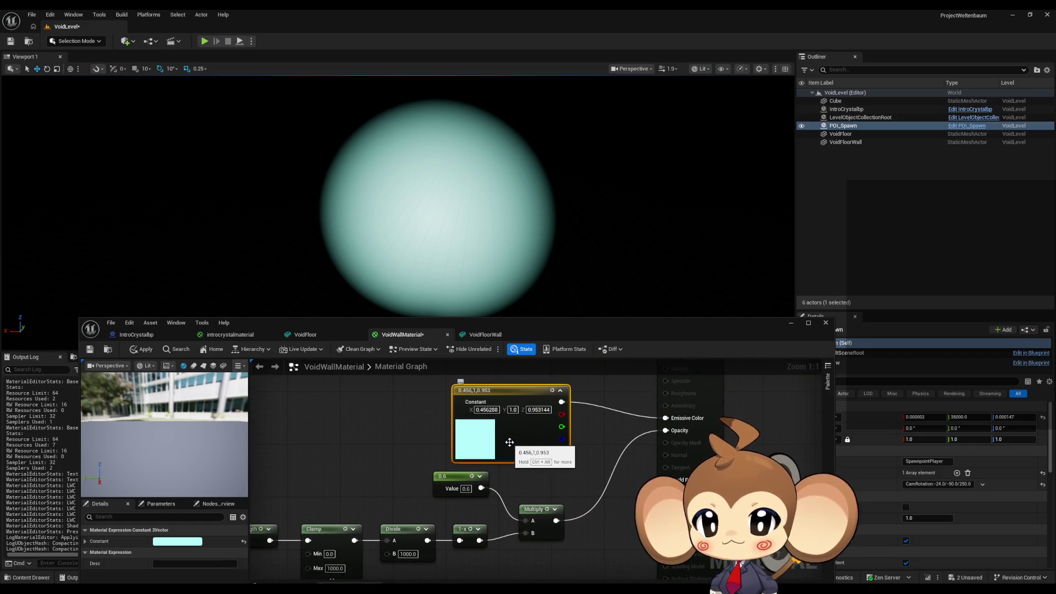
Step: Try opacity constant values of 0.4, then 0.3, applying each
left_click(465, 489)
type("0.4")
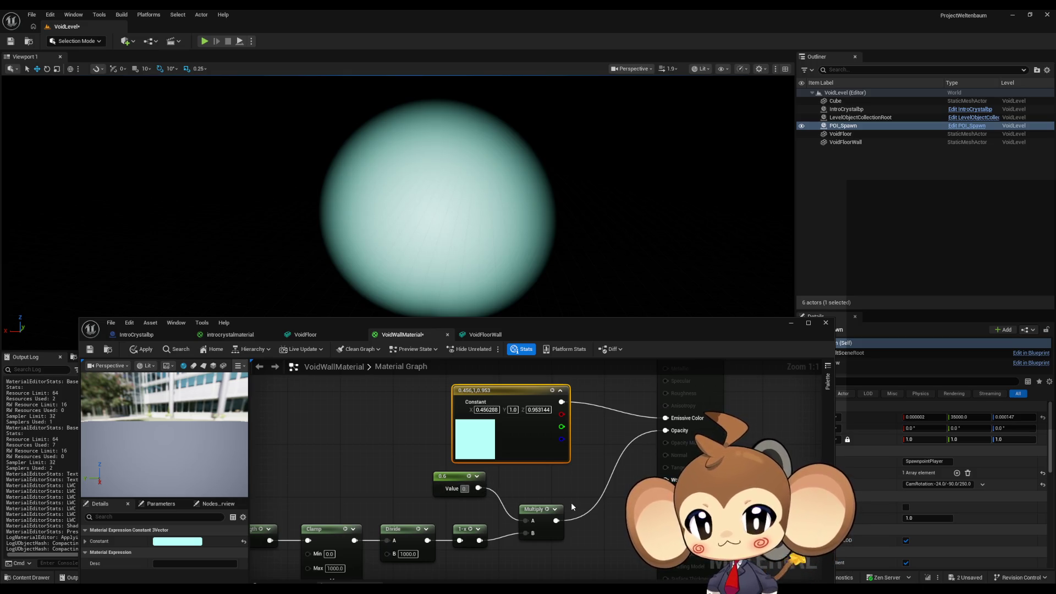
key("Return")
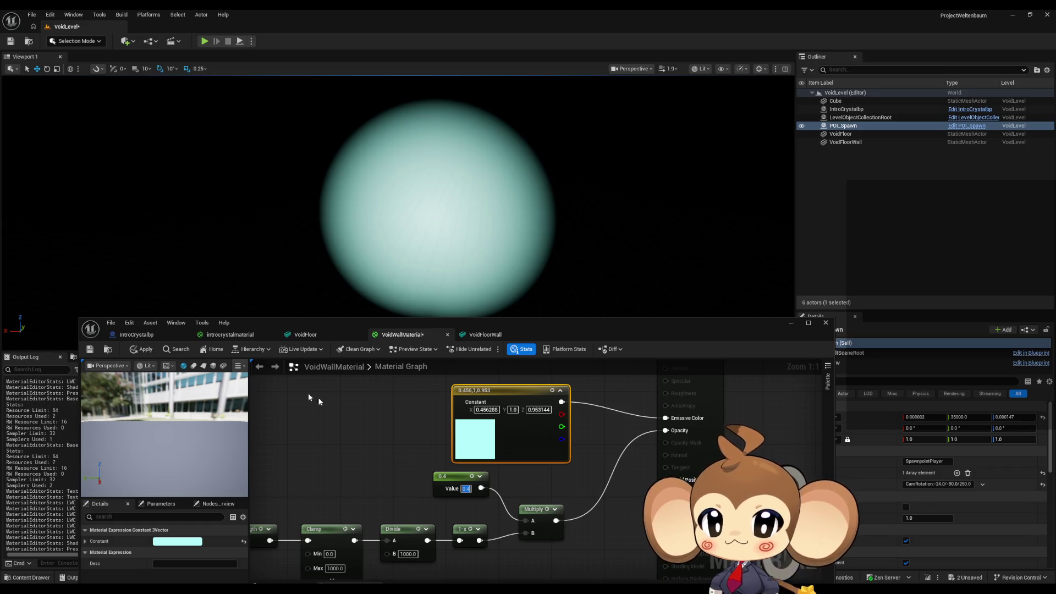
left_click(141, 350)
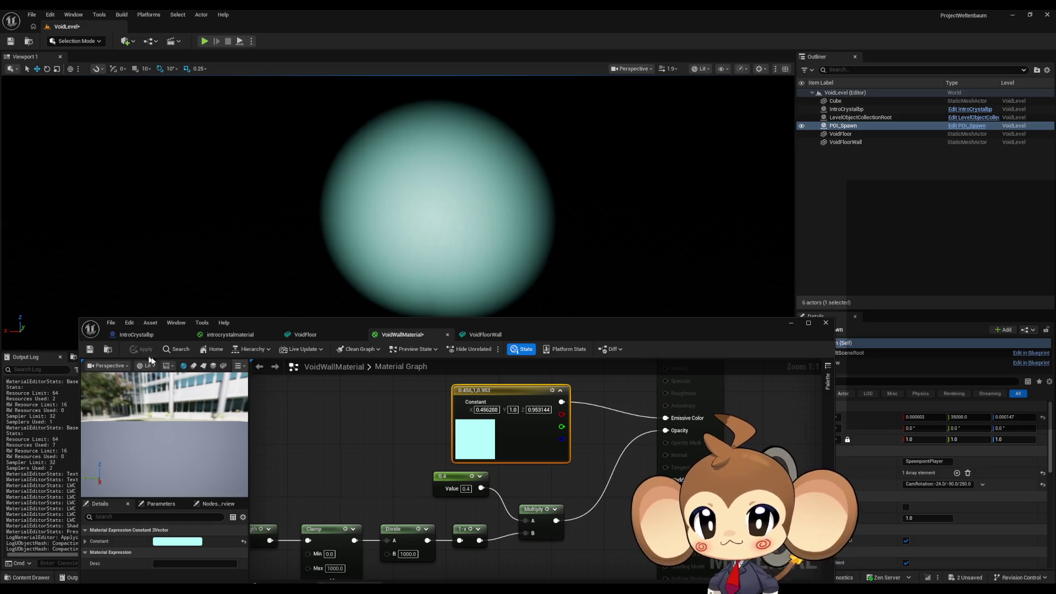
left_click(466, 489)
type("0.3")
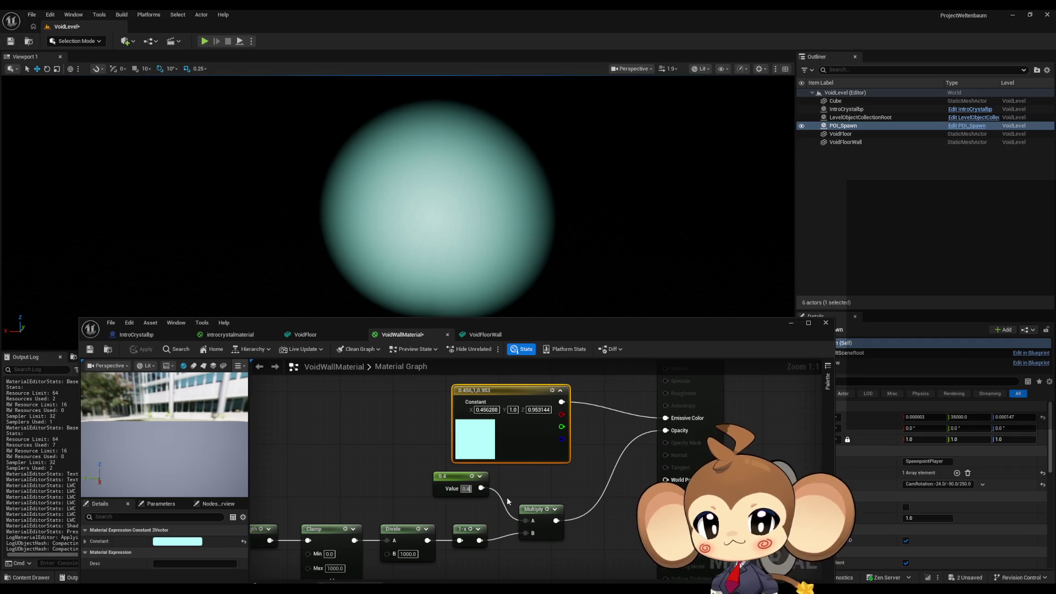
key("Return")
left_click(142, 350)
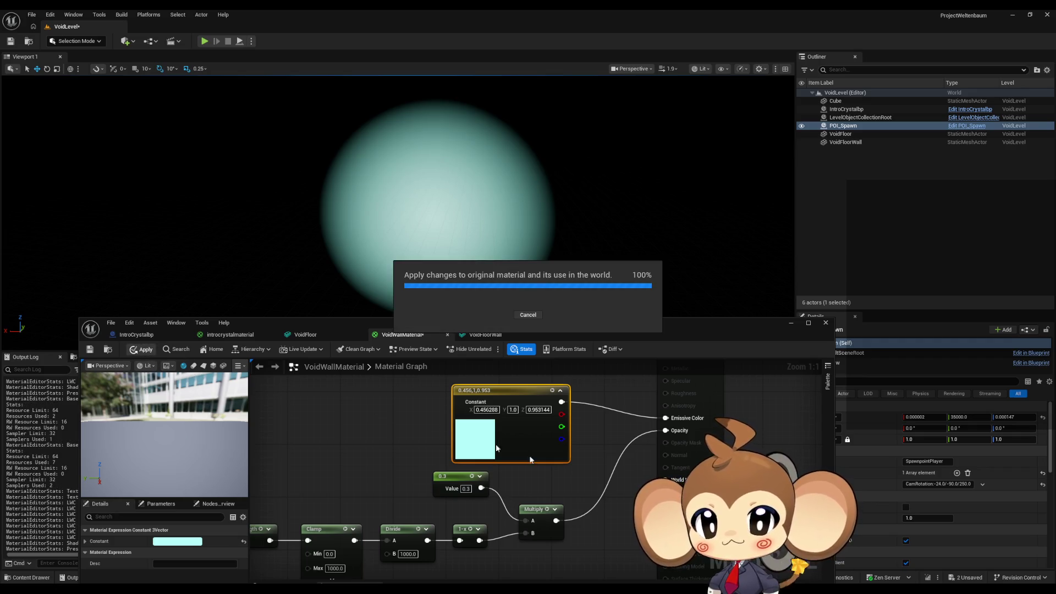
Step: Trial Clamp Max and Divide B at 2000 and apply
left_click_drag(593, 498, 419, 519)
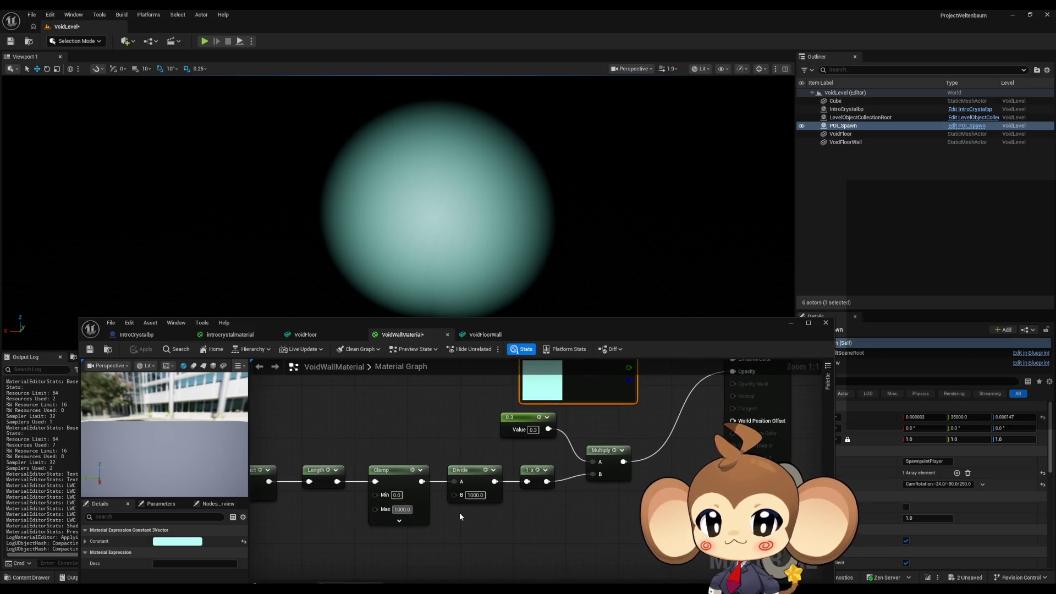
type("2")
key("Tab")
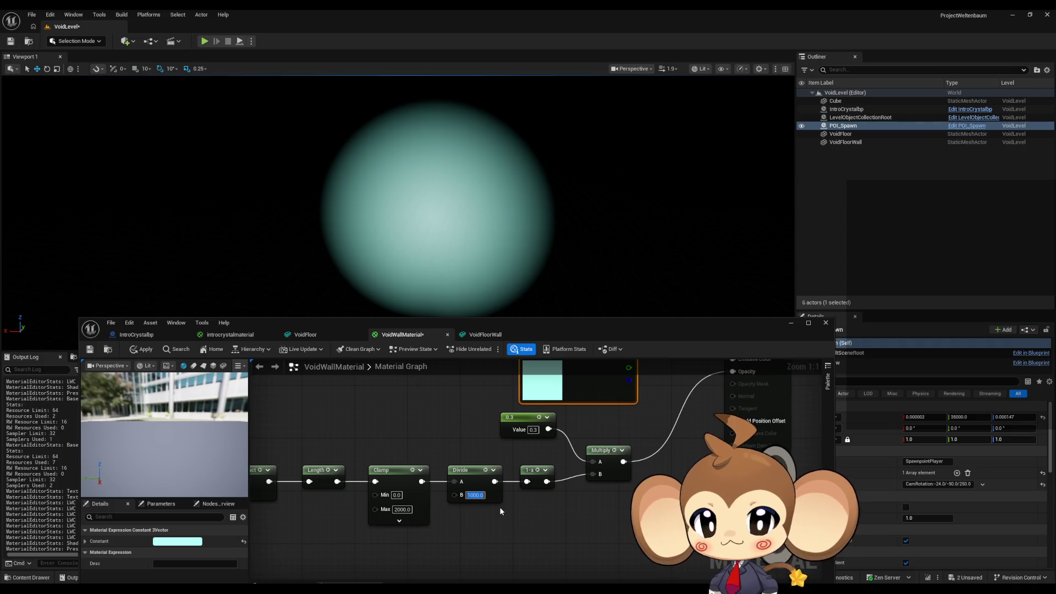
type("2")
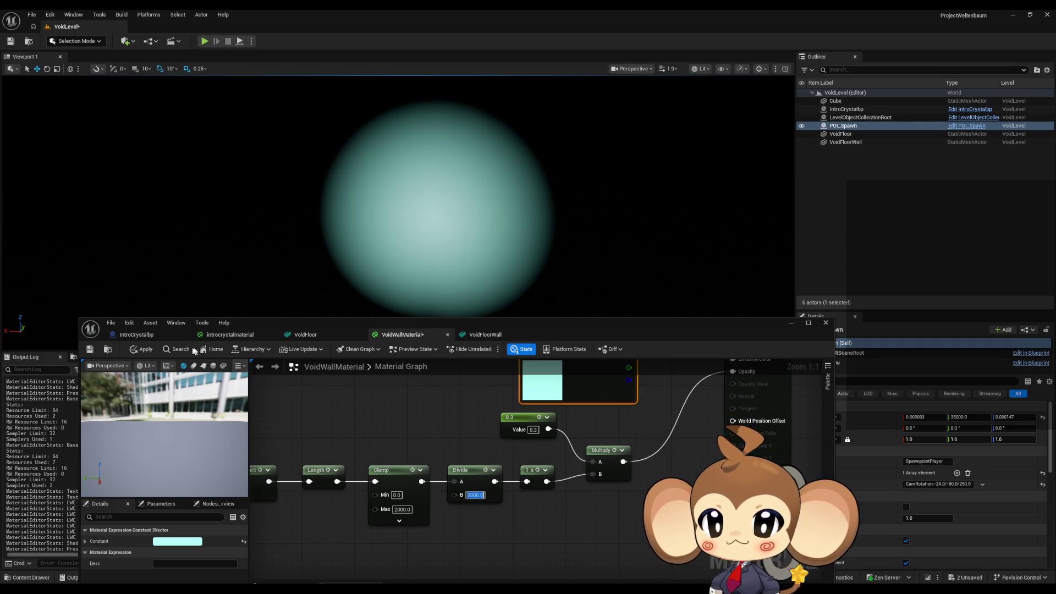
left_click(145, 349)
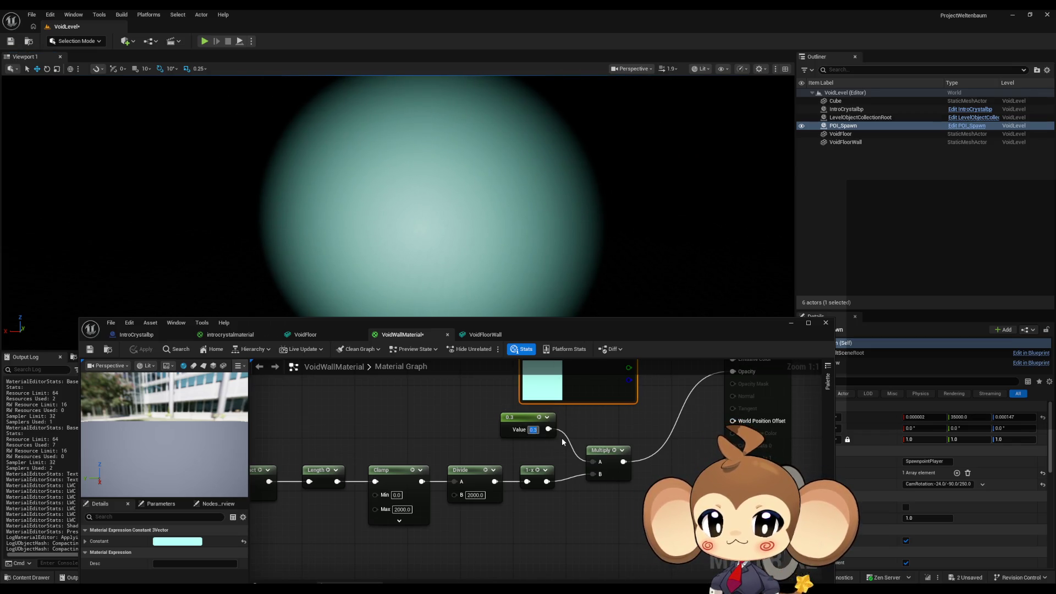
Step: Set the opacity constant to 0.1, restore Clamp Max and Divide to 1000, and apply
type("0.1")
key("Return")
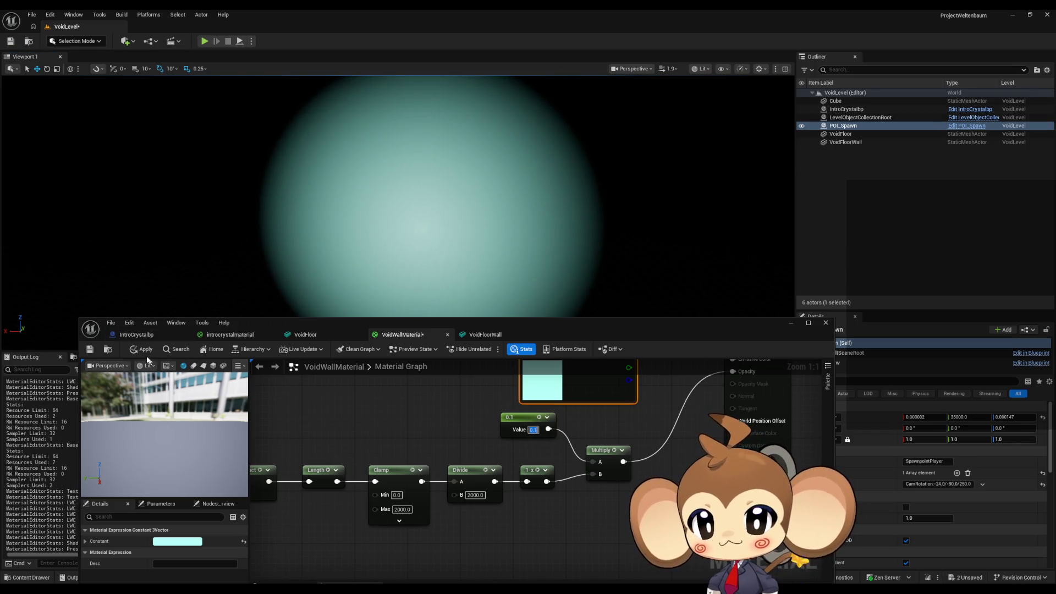
left_click(146, 352)
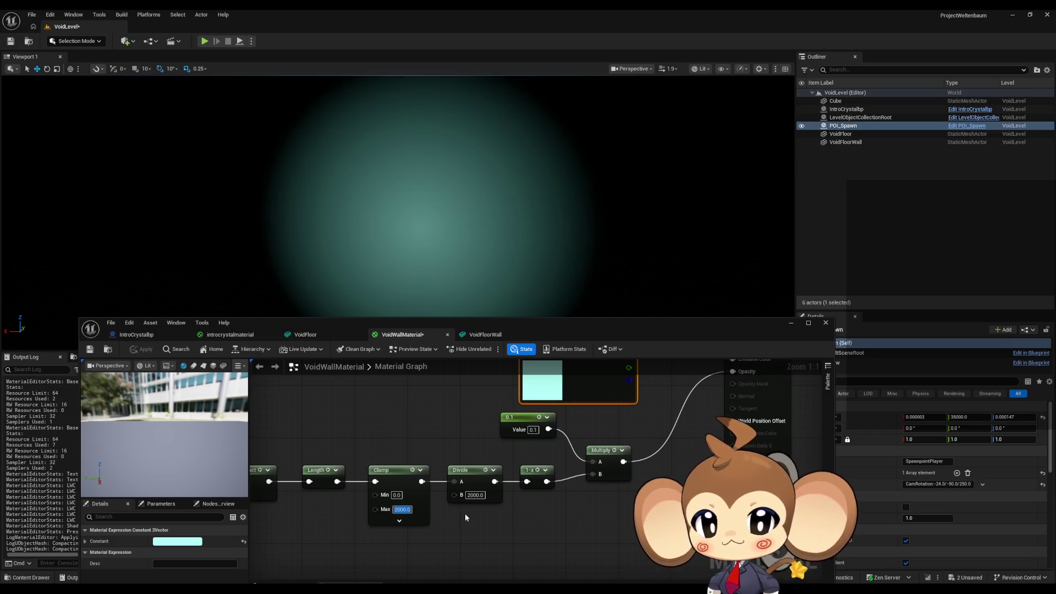
type("1000")
key("Return")
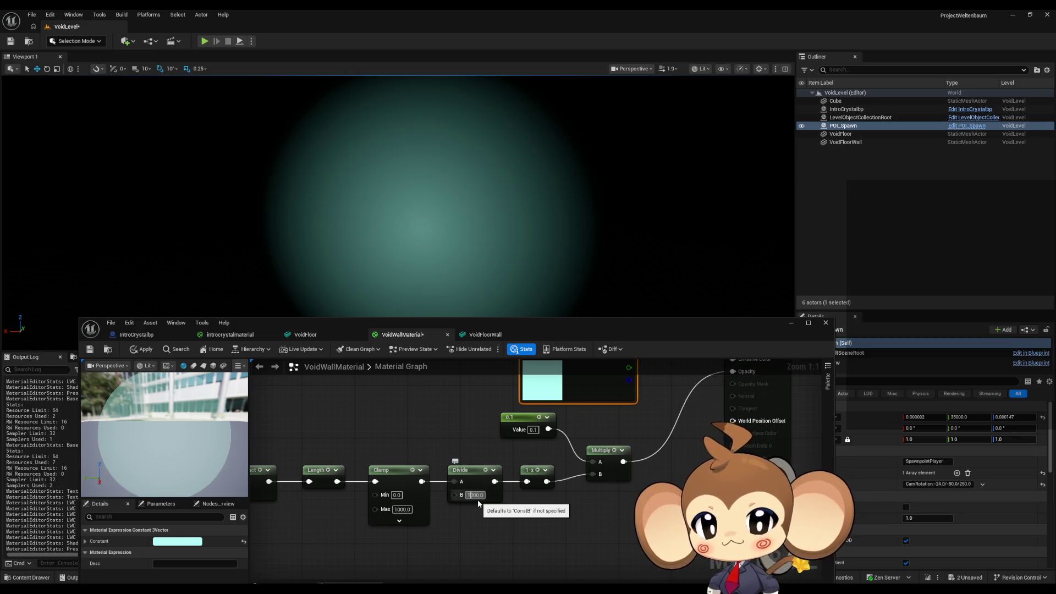
left_click(142, 350)
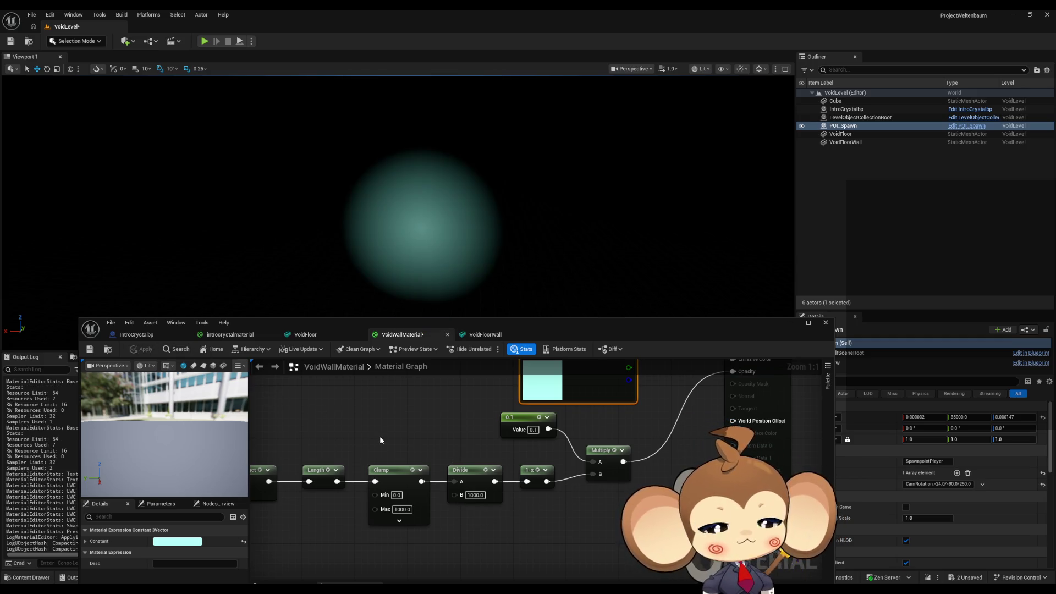
Step: Set the emissive colour constant to blue and apply it
mouse_move(580, 413)
left_mouse_down()
mouse_move(553, 454)
mouse_move(577, 472)
mouse_move(532, 472)
mouse_move(533, 462)
left_mouse_up()
double_click(512, 421)
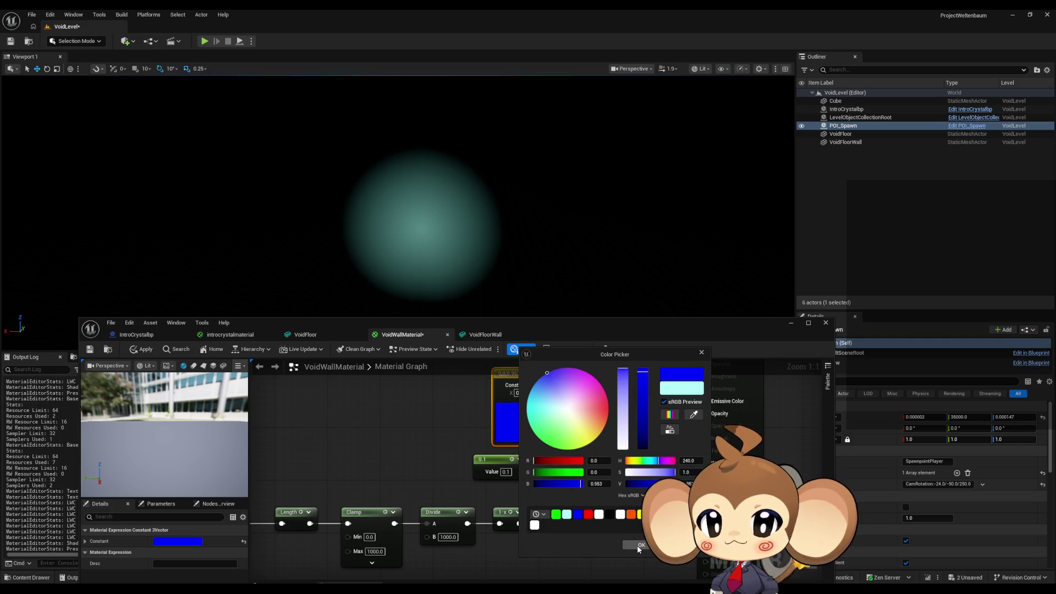
left_click(636, 546)
left_click(141, 350)
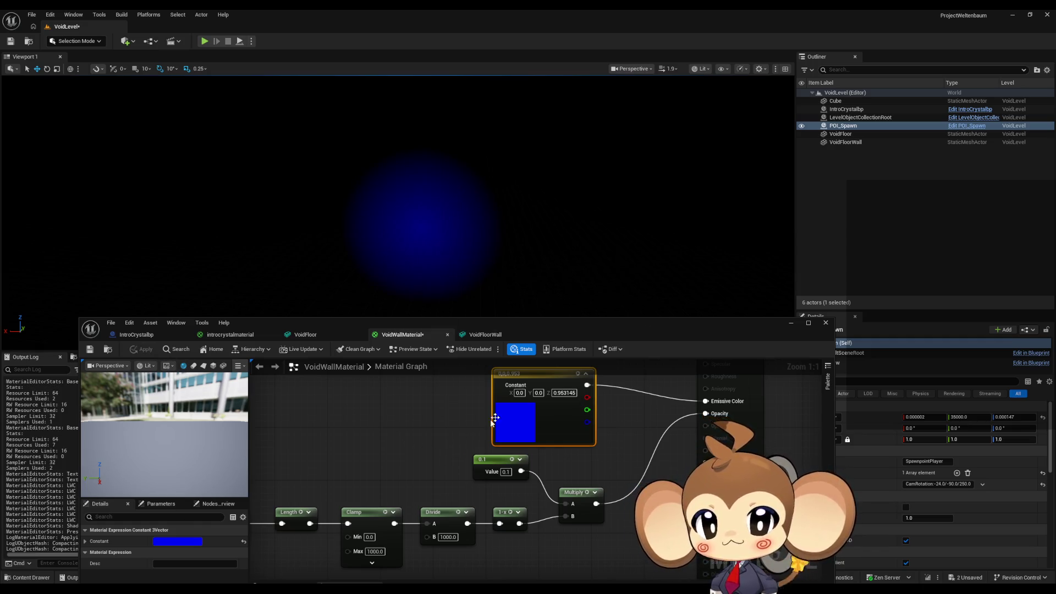
Step: Change the emissive constant to white (1, 1, 1), apply, and view the glowing sphere
double_click(519, 423)
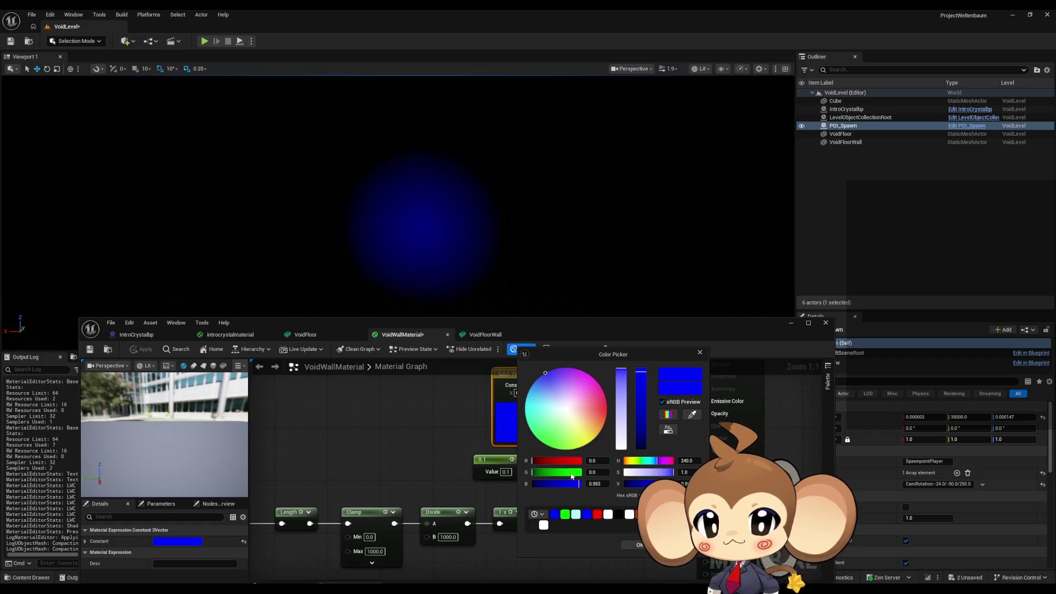
mouse_move(572, 460)
left_mouse_down()
mouse_move(582, 461)
mouse_move(581, 484)
left_mouse_up()
key("Return")
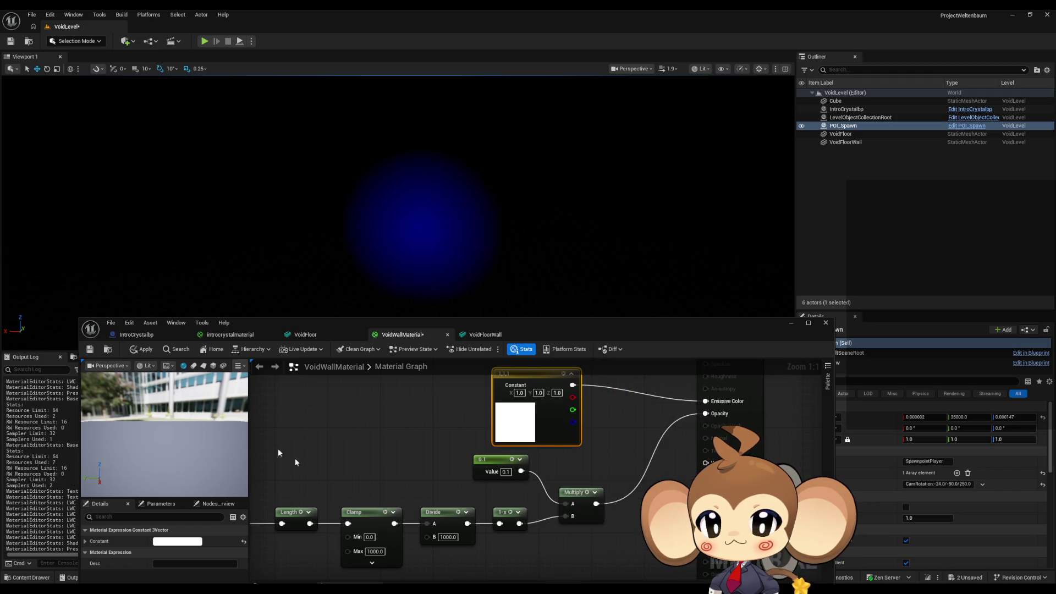
left_click(142, 349)
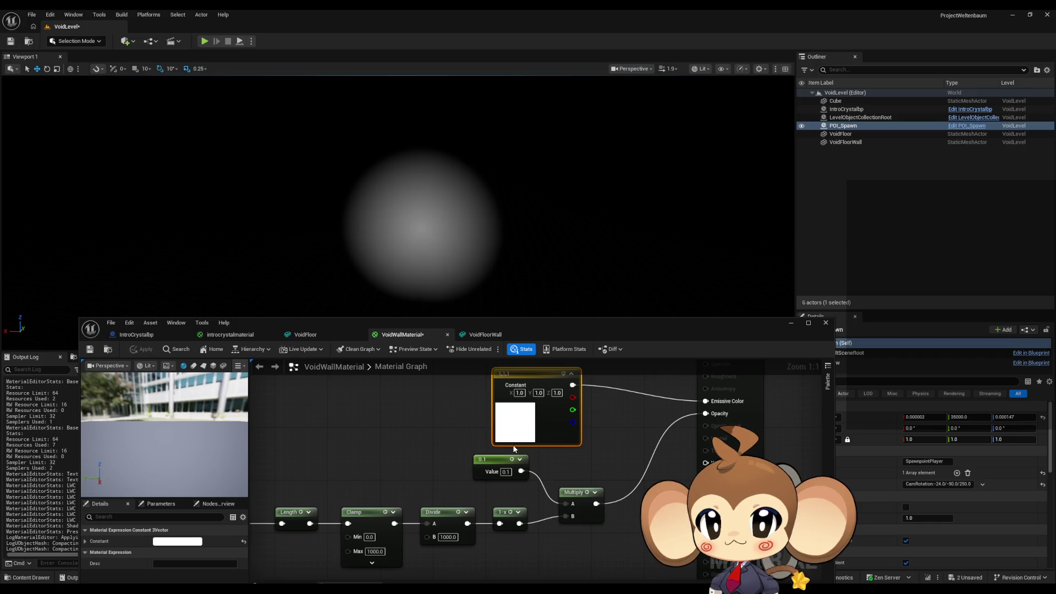
mouse_move(418, 220)
left_mouse_down()
mouse_move(297, 220)
mouse_move(363, 220)
left_mouse_up()
Step: Select the PlayerLocation parameter and inspect its default value
left_click_drag(354, 439, 702, 434)
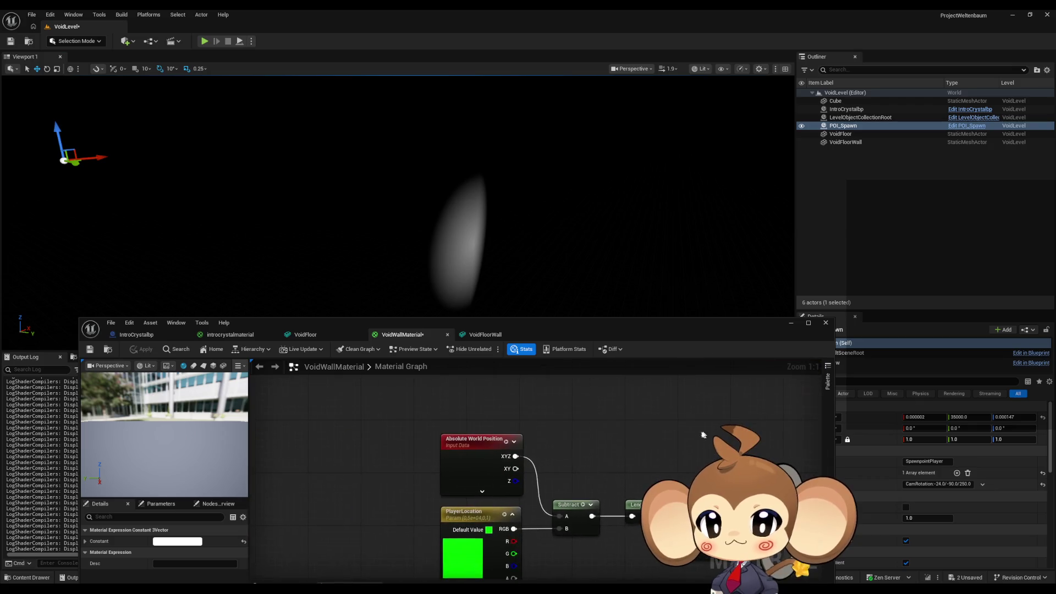
left_click(466, 516)
left_click_drag(540, 533, 505, 472)
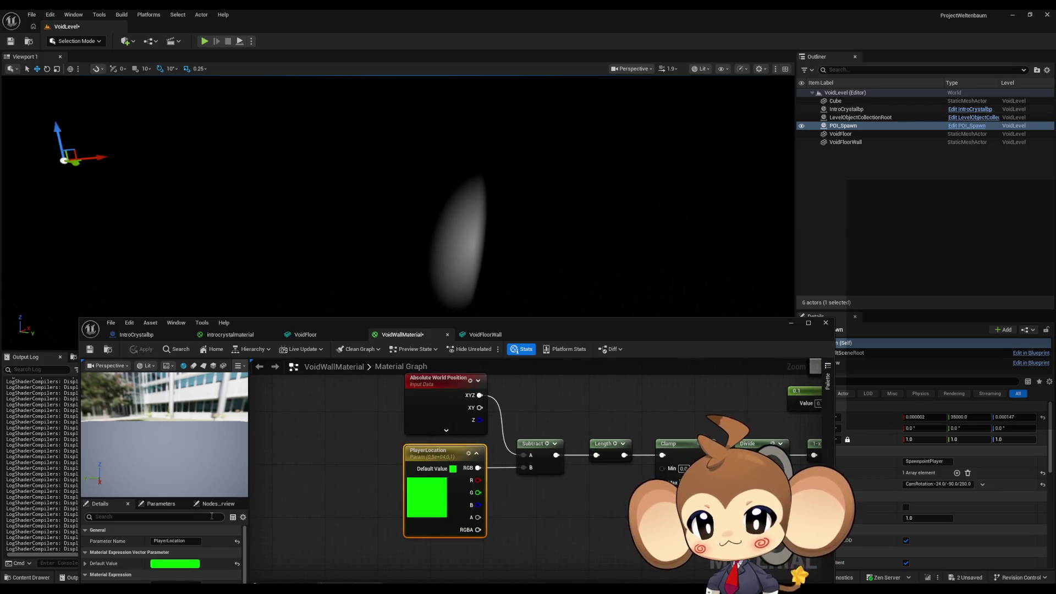
scroll(201, 551, "down", 2)
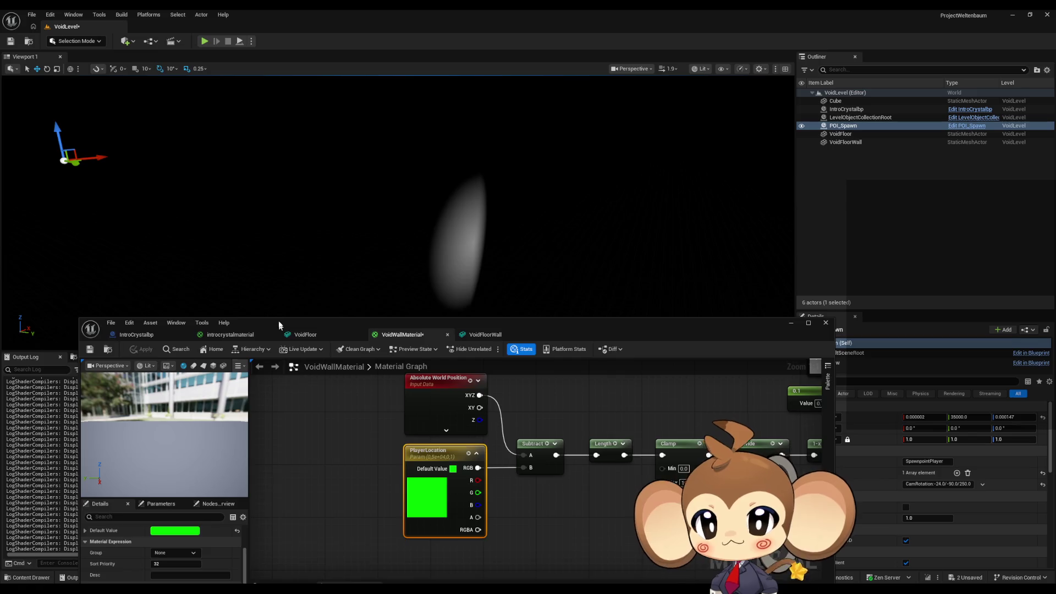
mouse_move(279, 326)
left_mouse_down()
mouse_move(264, 187)
mouse_move(276, 179)
left_mouse_up()
scroll(155, 466, "up", 2)
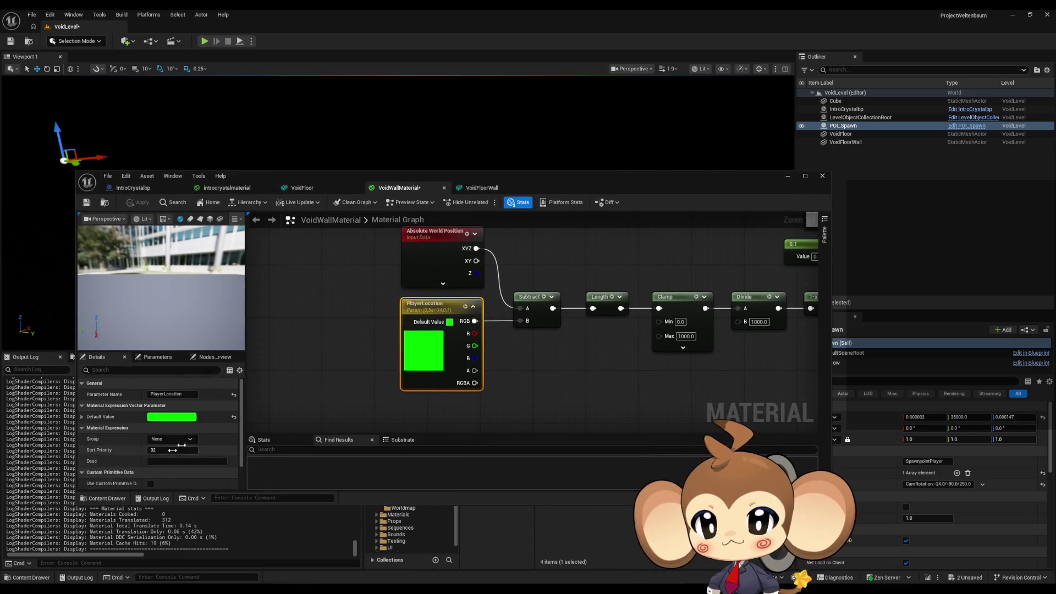
Step: Set PlayerLocation's default green to 0 for black, apply VoidWallMaterial, and minimise its editor
double_click(432, 313)
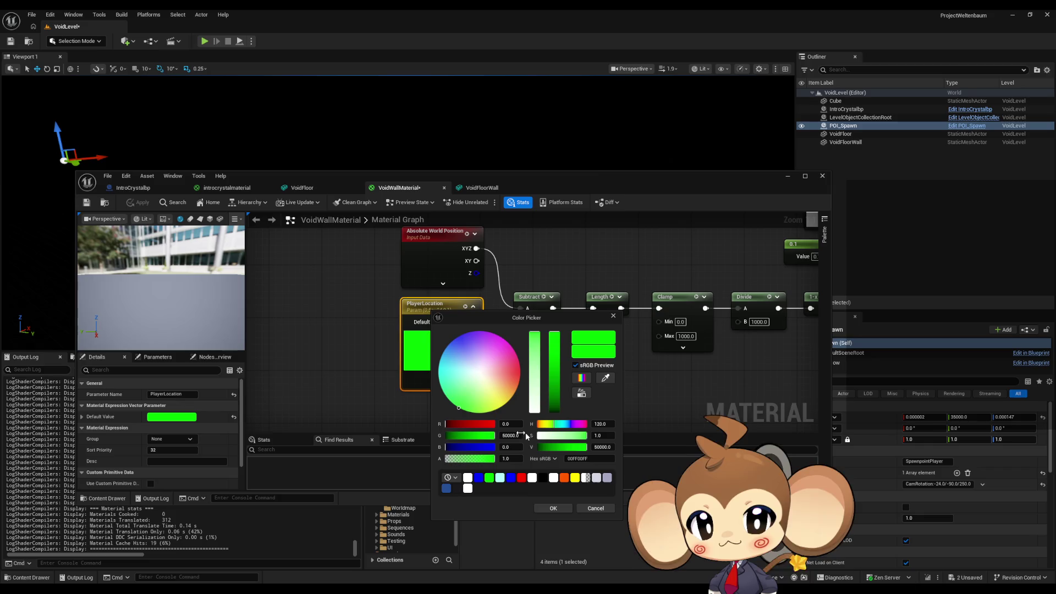
type("0")
key("Return")
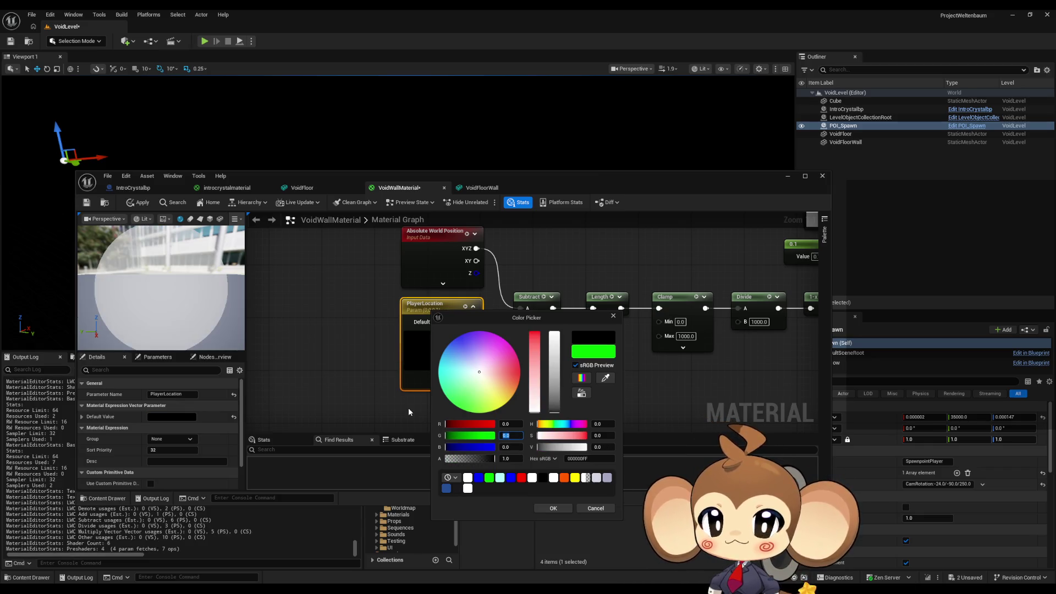
left_click(408, 408)
left_click(137, 202)
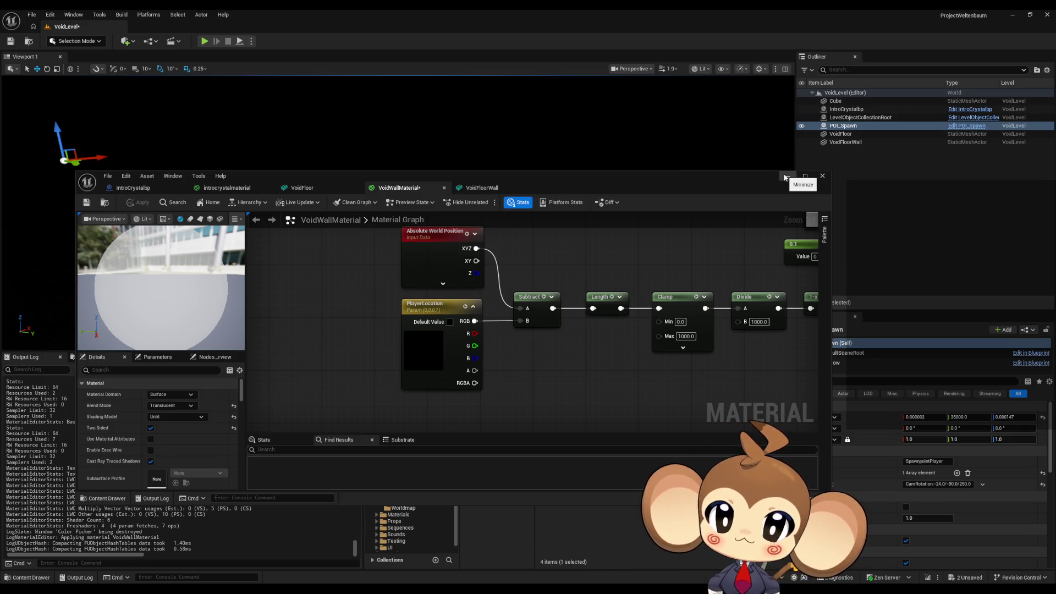
left_click(786, 177)
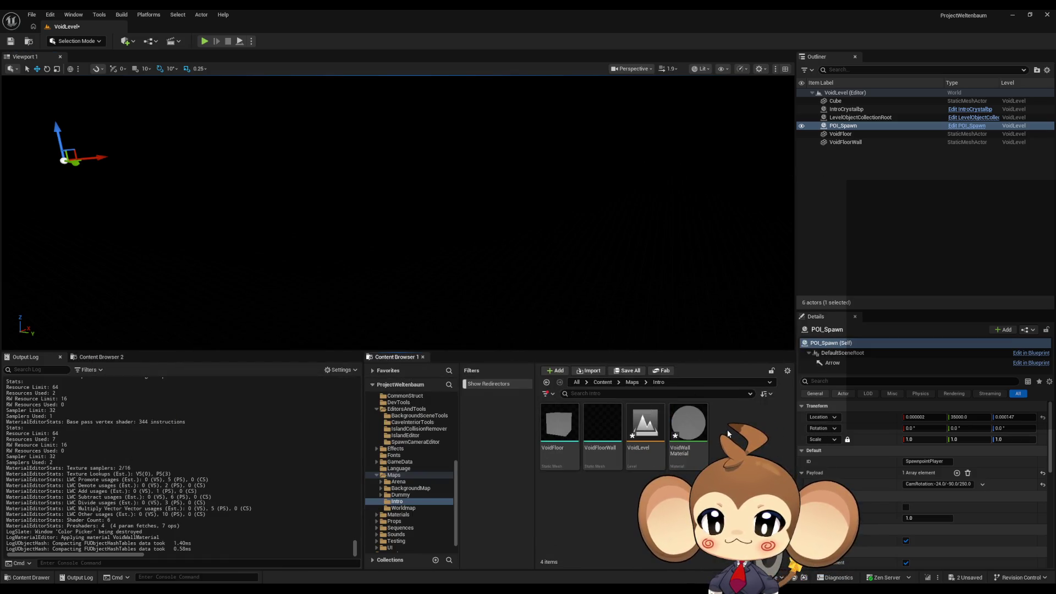
Step: Add an Actor-parented Blueprint class called BorderMaterialValueSetter in the Intro folder
key("f")
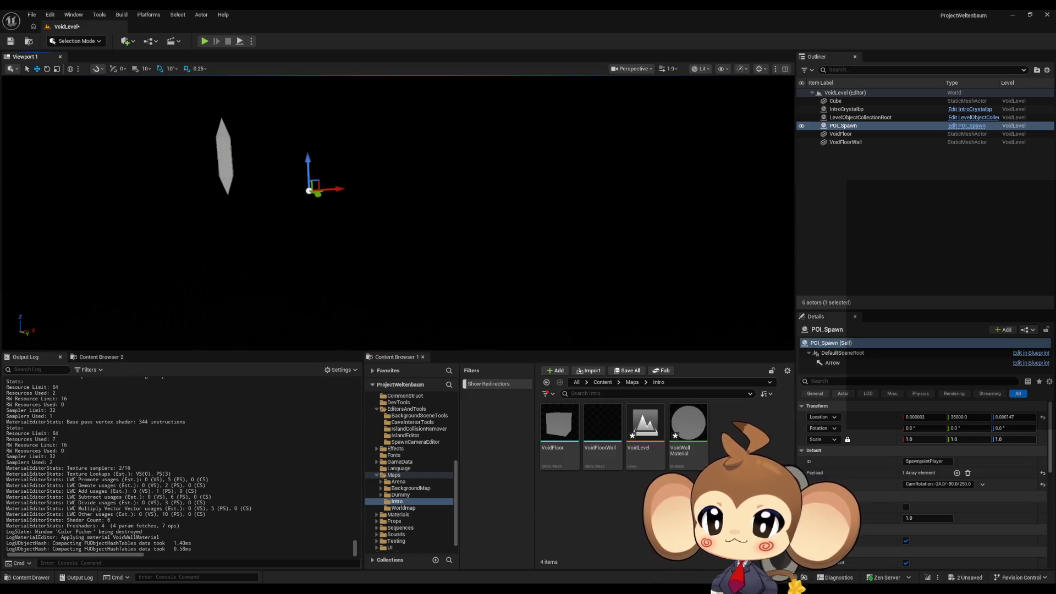
right_click(739, 435)
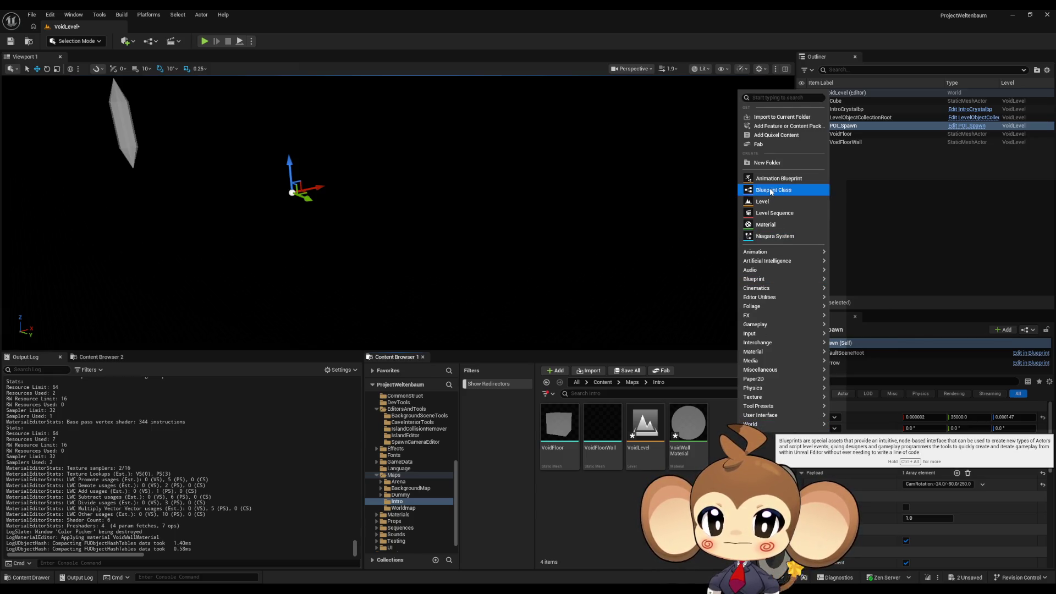
left_click(771, 191)
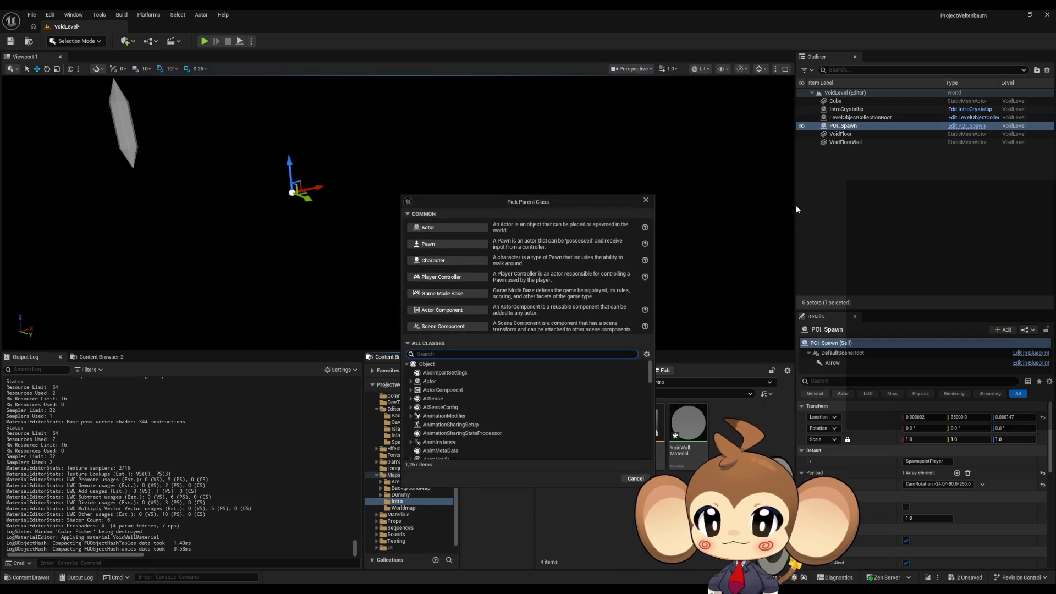
left_click(478, 244)
type("B")
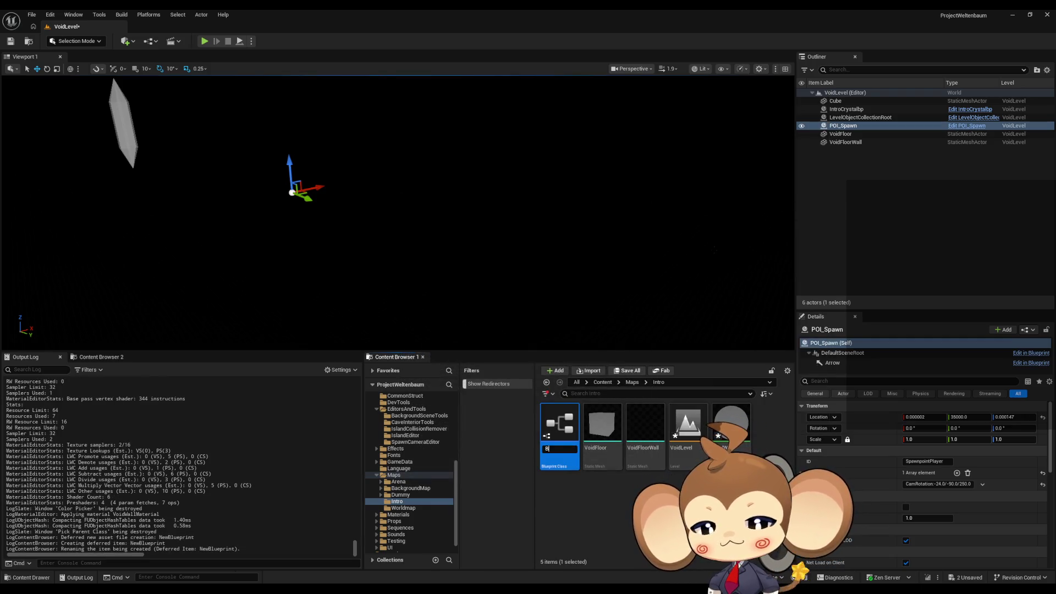
type("ordeMateria")
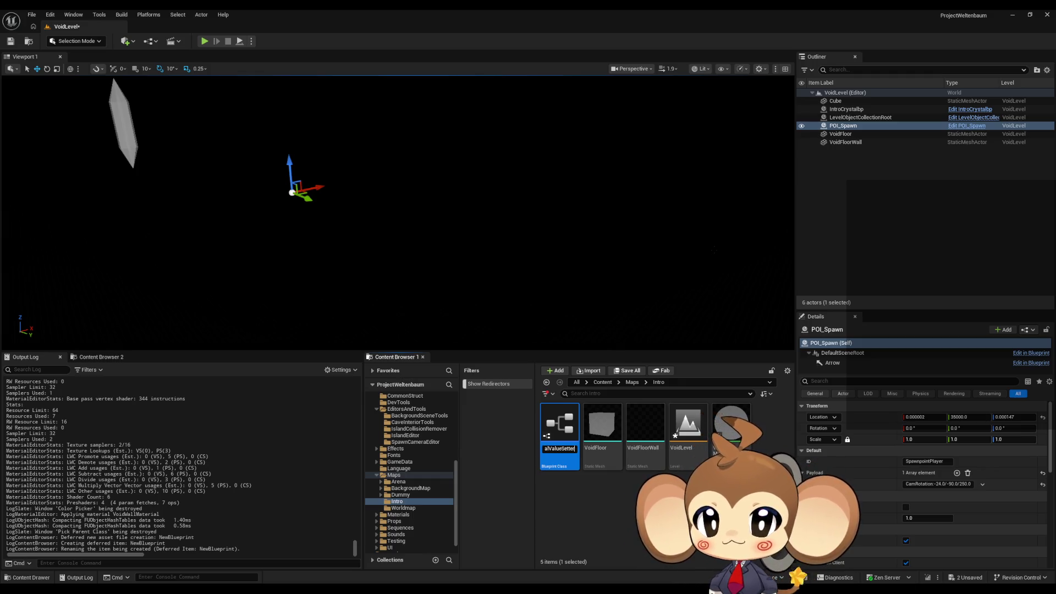
key("Return")
Step: Open BorderMaterialValueSetter's EventGraph and add a Get Player Actor node
double_click(553, 435)
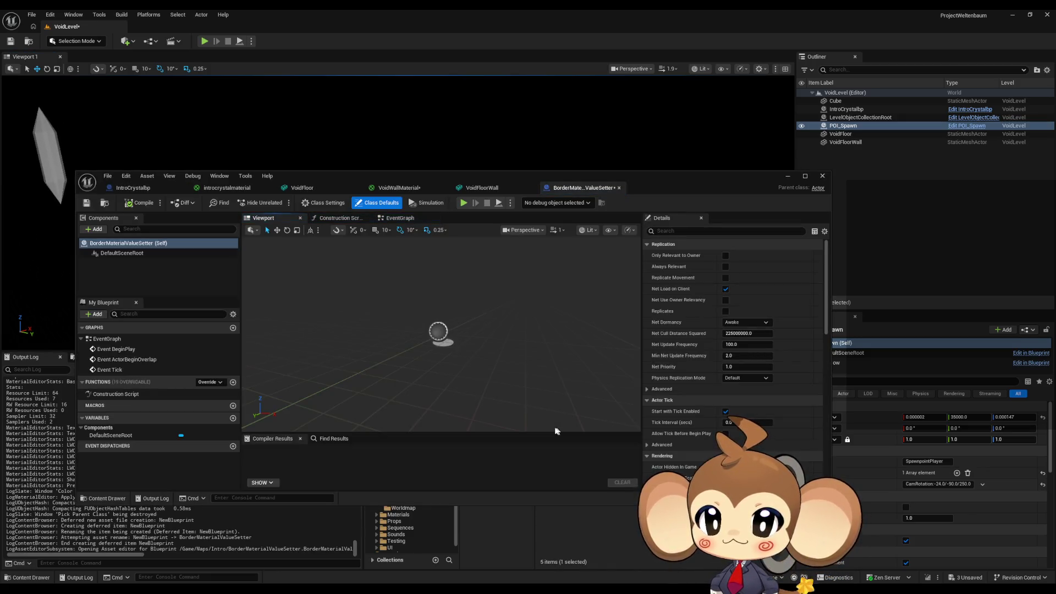
double_click(111, 345)
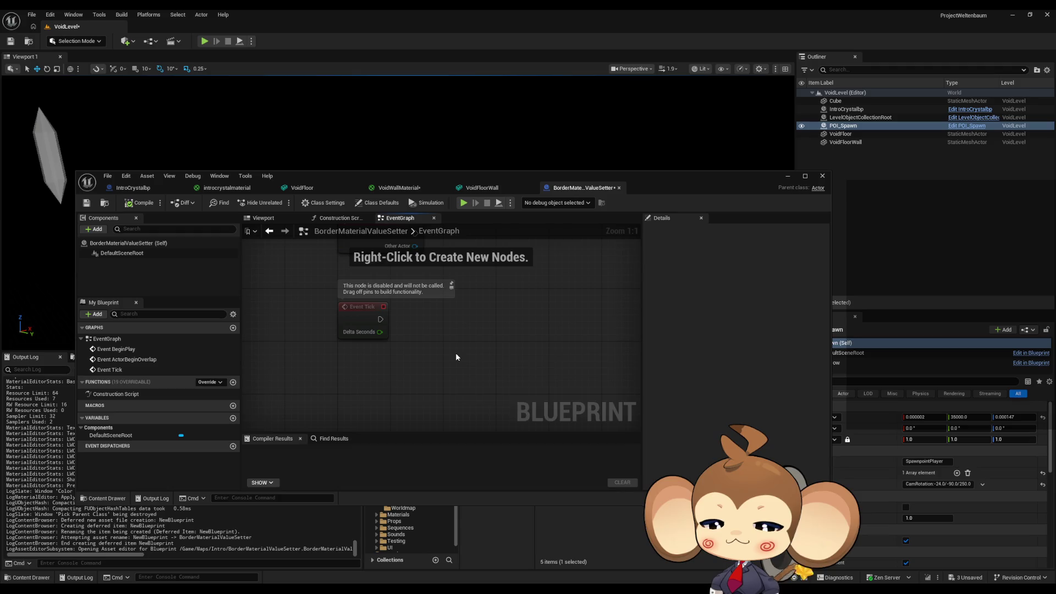
right_click(456, 357)
type("get player")
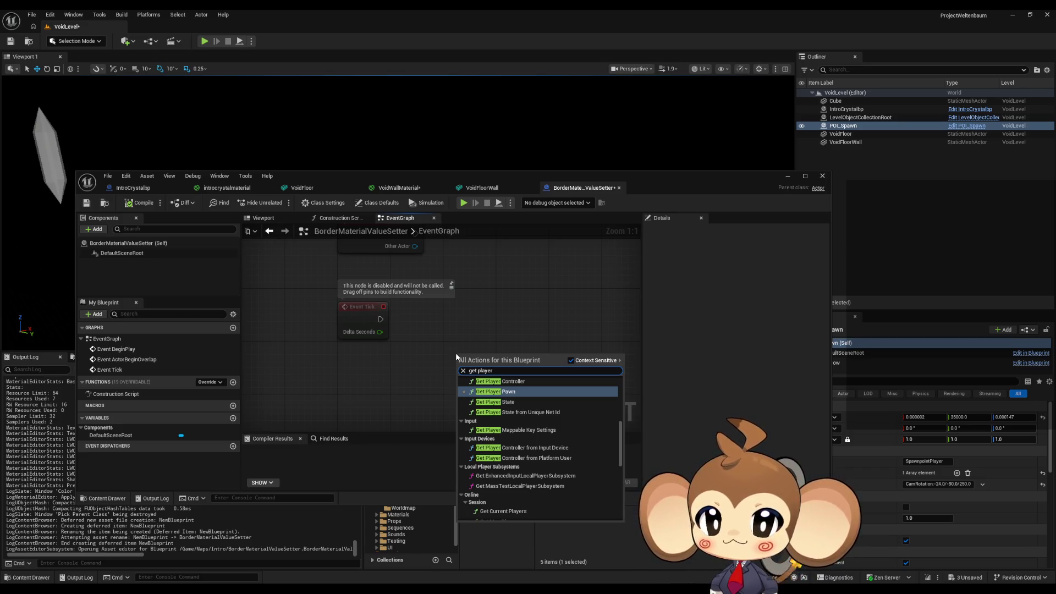
type("get player")
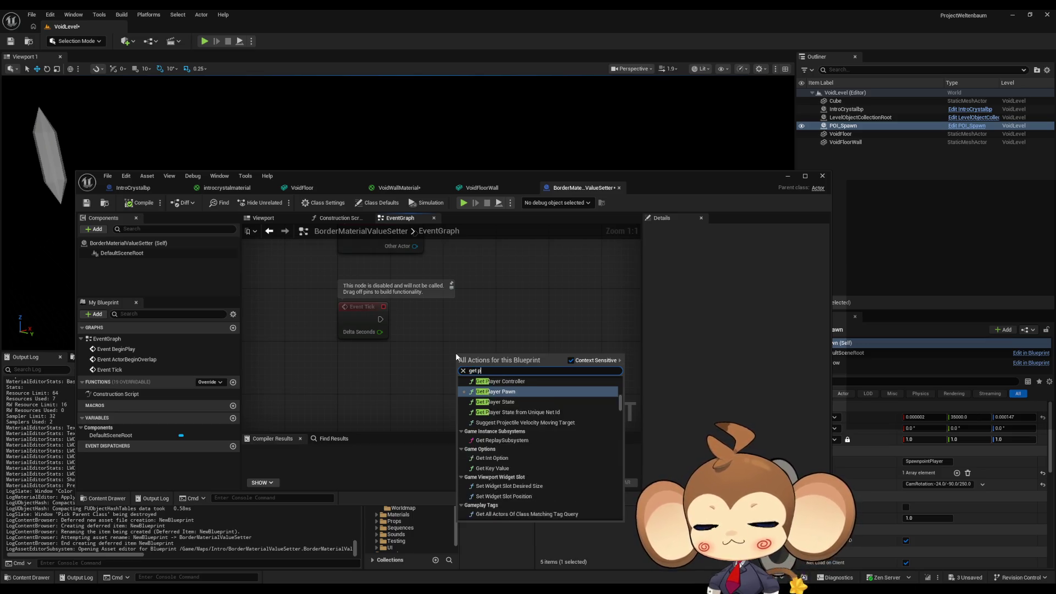
scroll(536, 447, "up", 5)
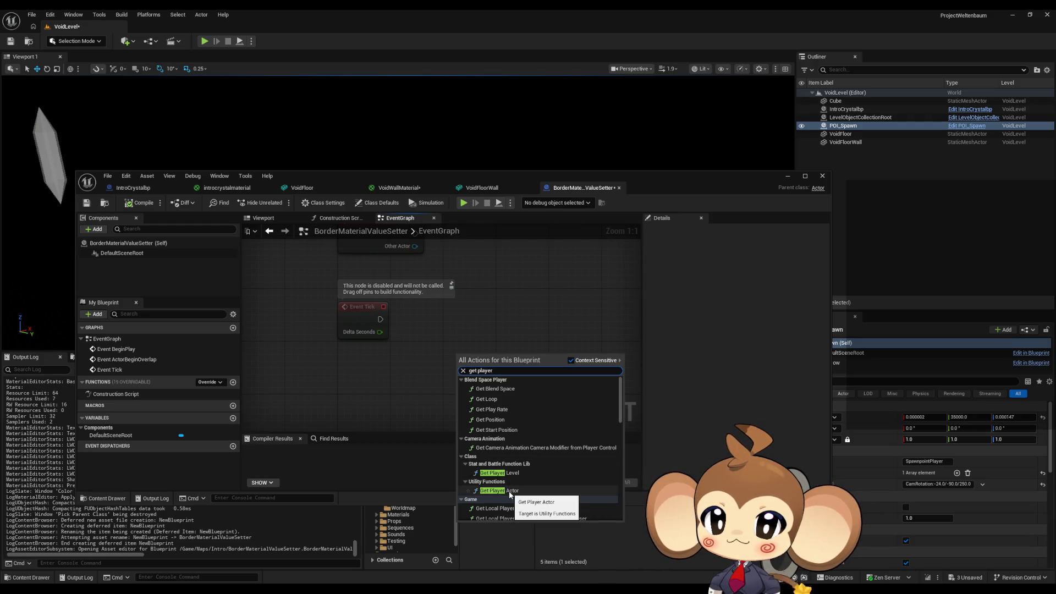
left_click(510, 495)
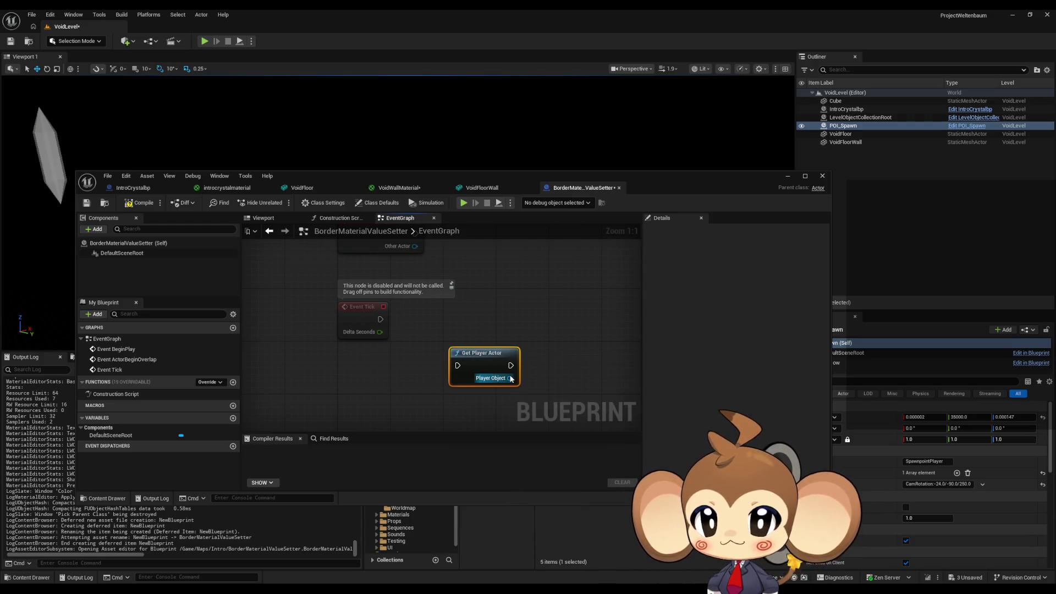
Step: Add a Get Actor Location node wired from Get Player Actor's Player Object output
mouse_move(510, 378)
left_mouse_down()
mouse_move(541, 385)
mouse_move(547, 376)
left_mouse_up()
type("locat set")
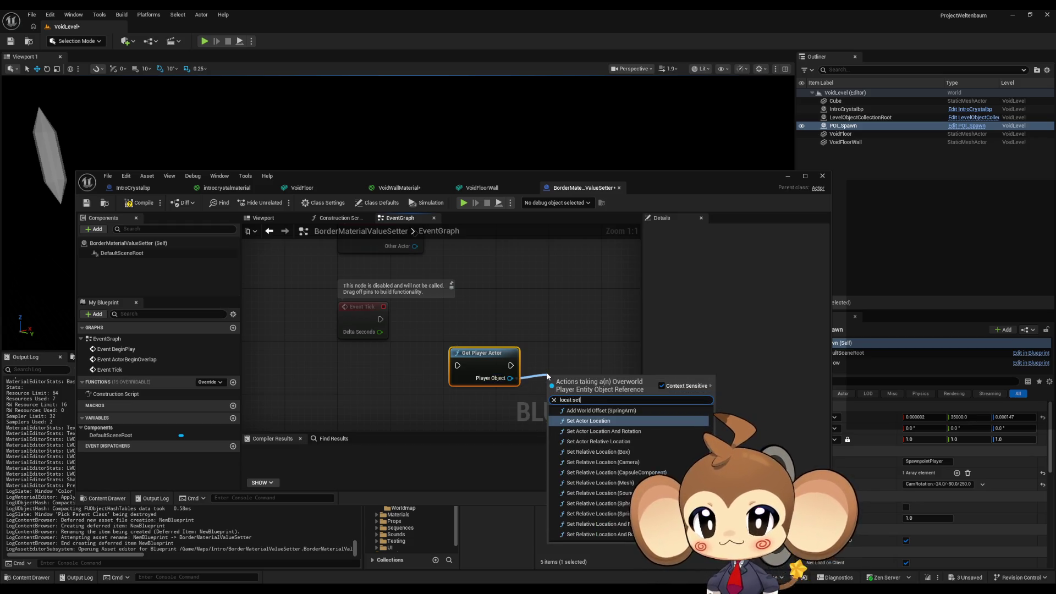
key("ctrl+a")
type("get lo")
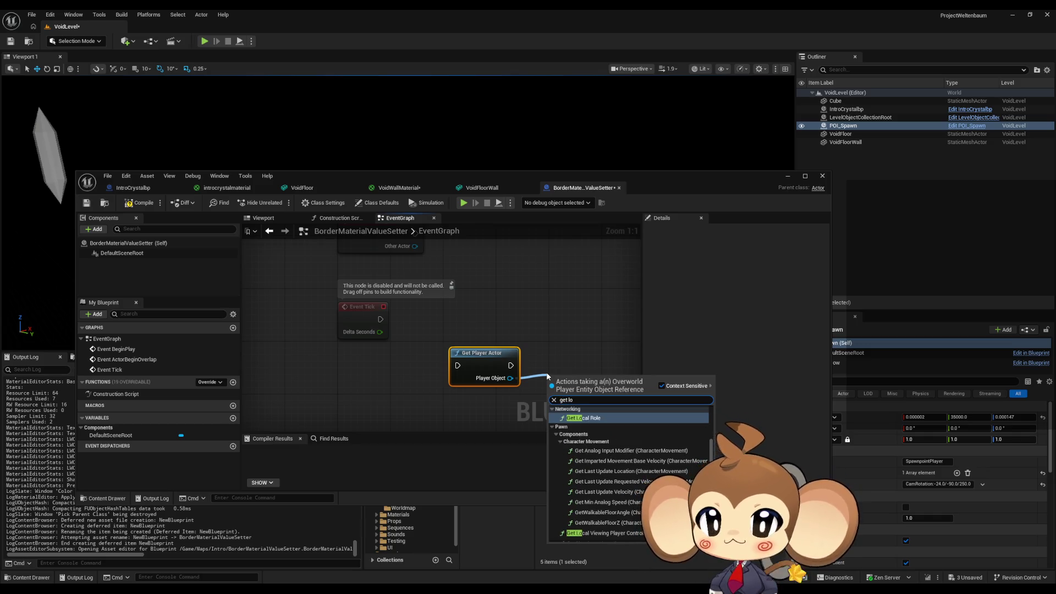
type("cation")
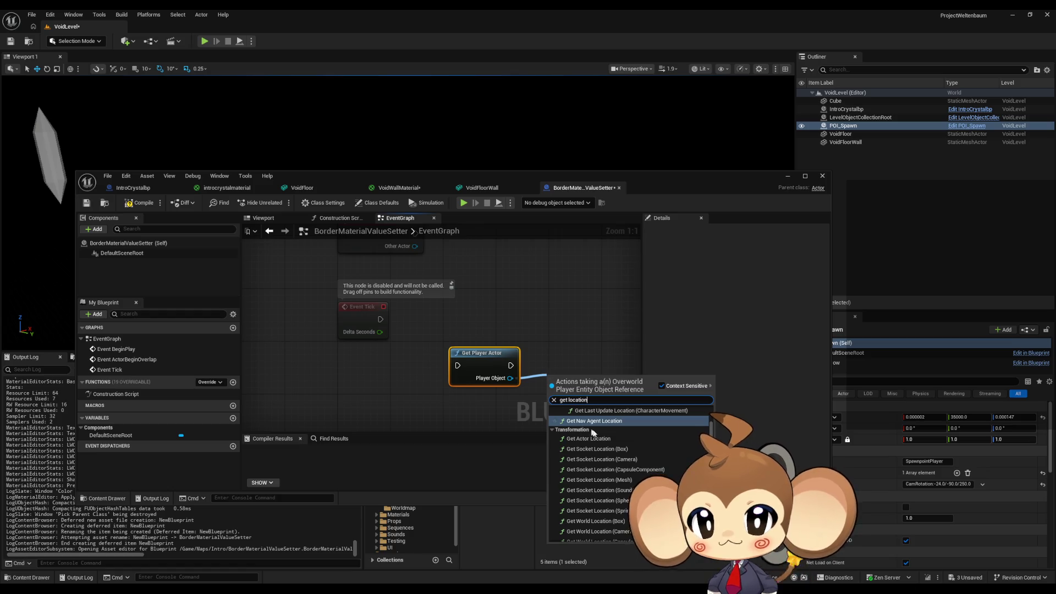
scroll(593, 433, "down", 3)
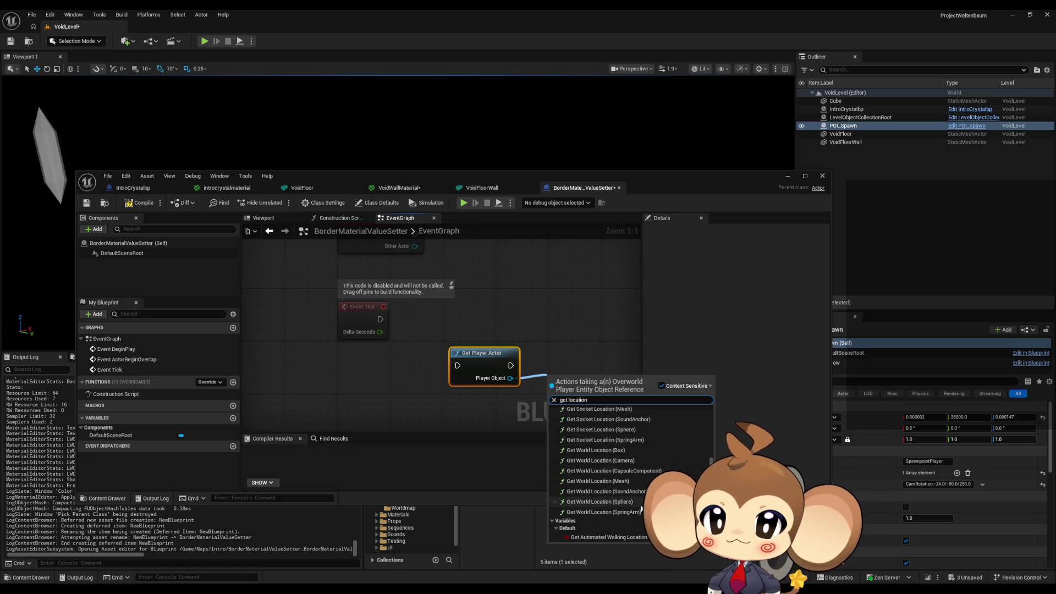
scroll(627, 505, "up", 2)
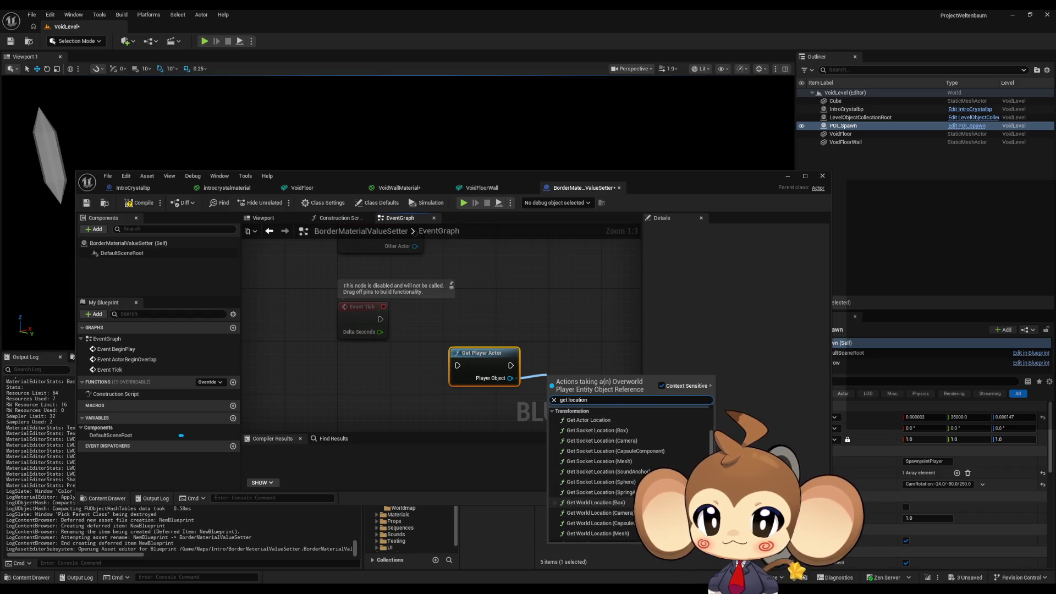
type("actor locat")
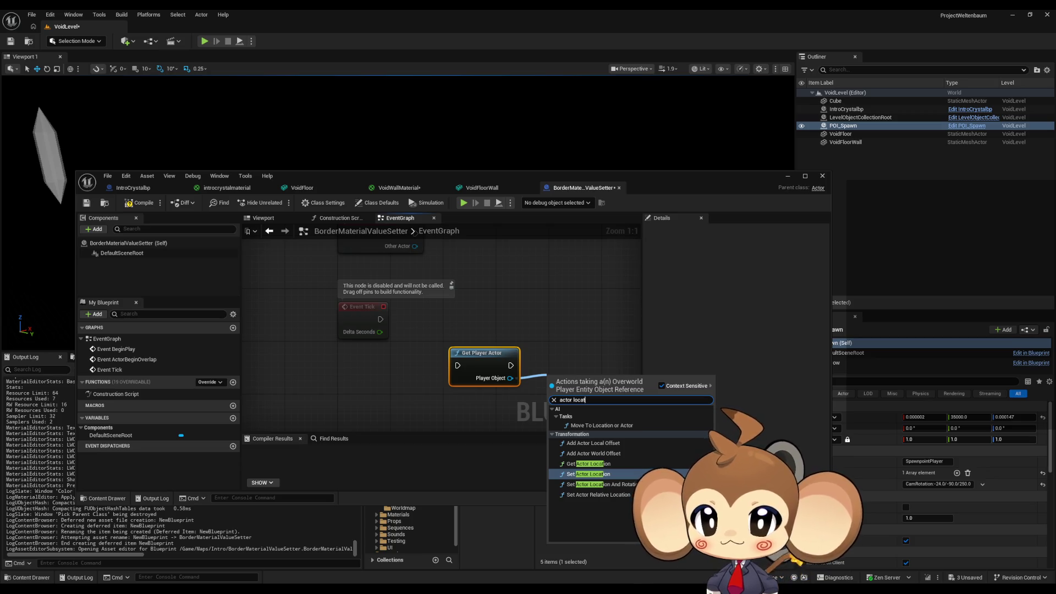
left_click(587, 463)
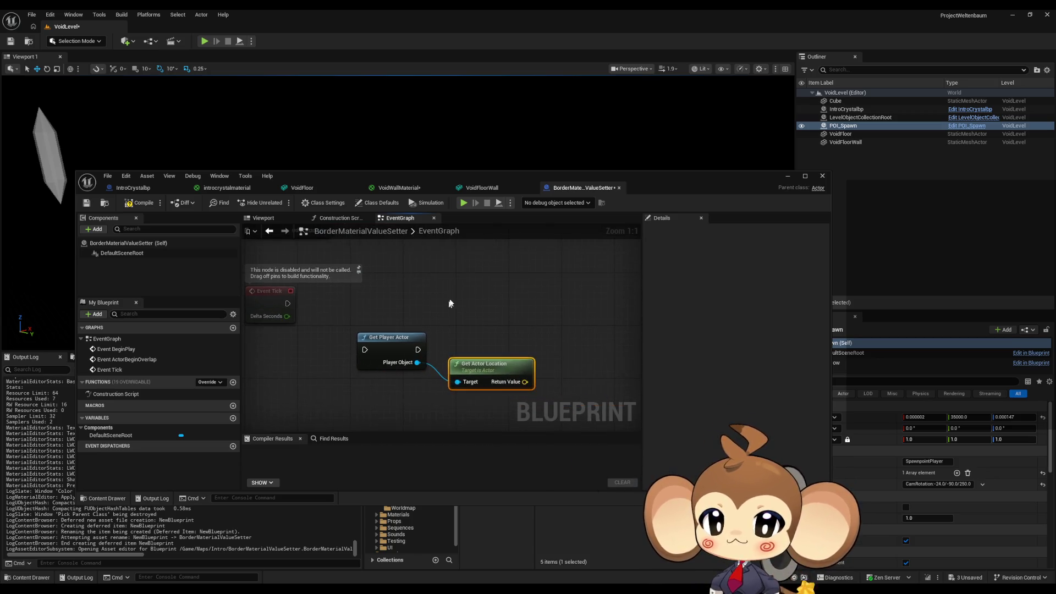
scroll(449, 303, "down", 3)
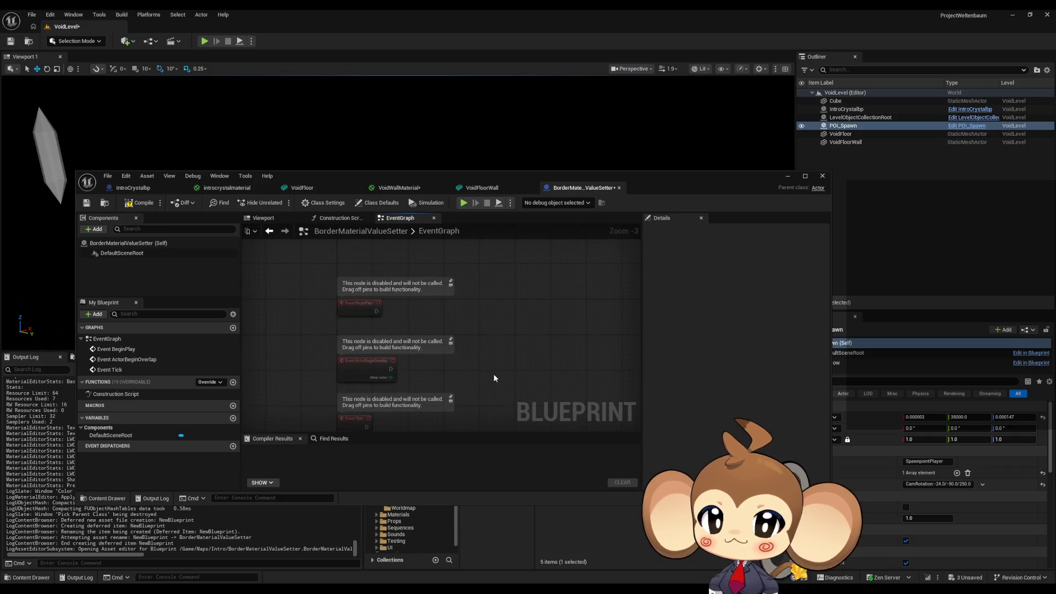
right_click(431, 315)
type("find")
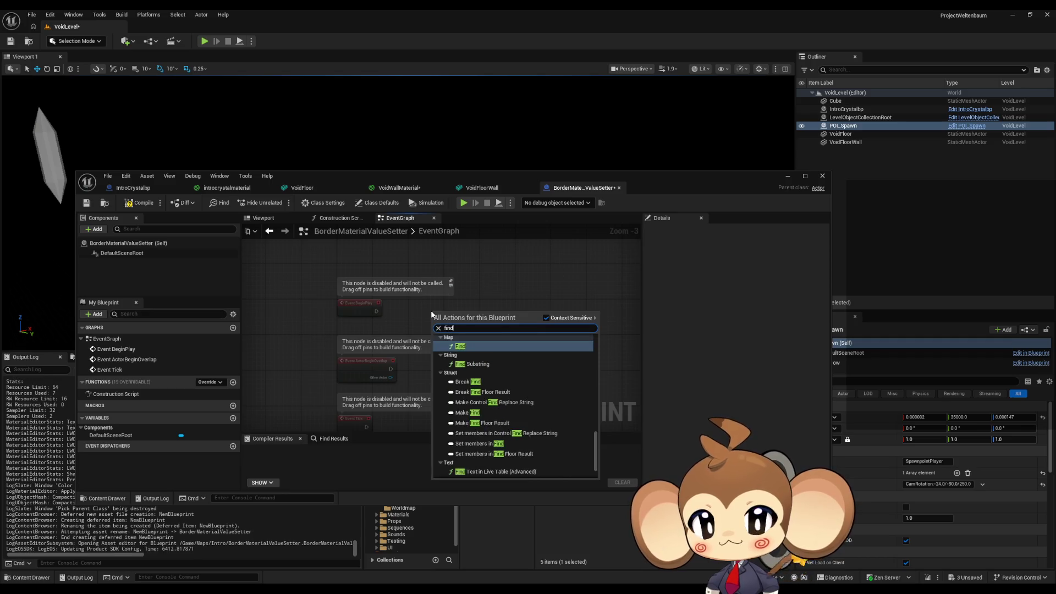
type(" firs")
key("Return")
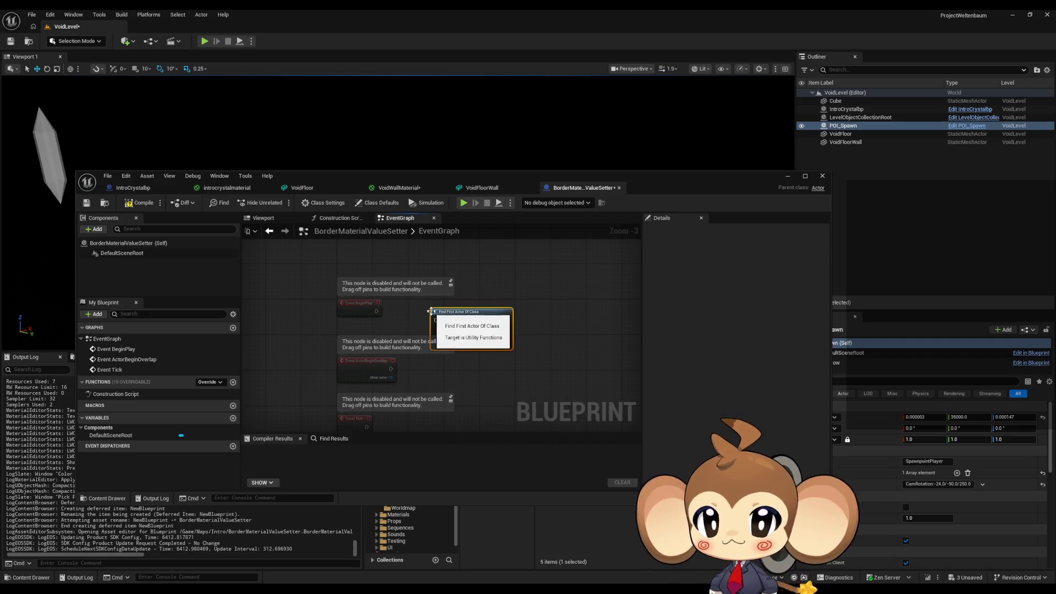
scroll(499, 312, "up", 3)
left_click(440, 352)
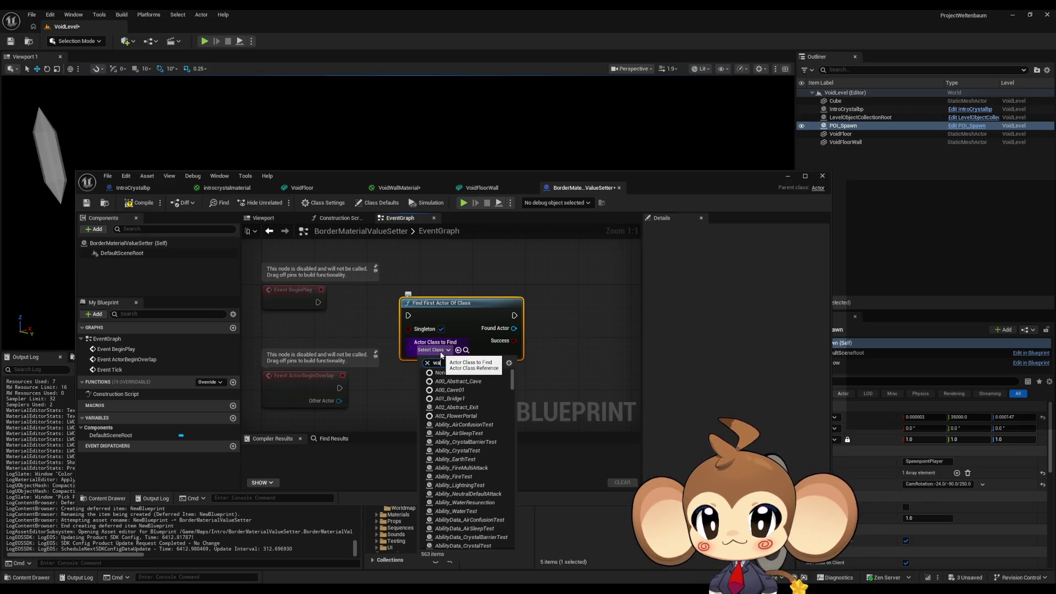
type("ll")
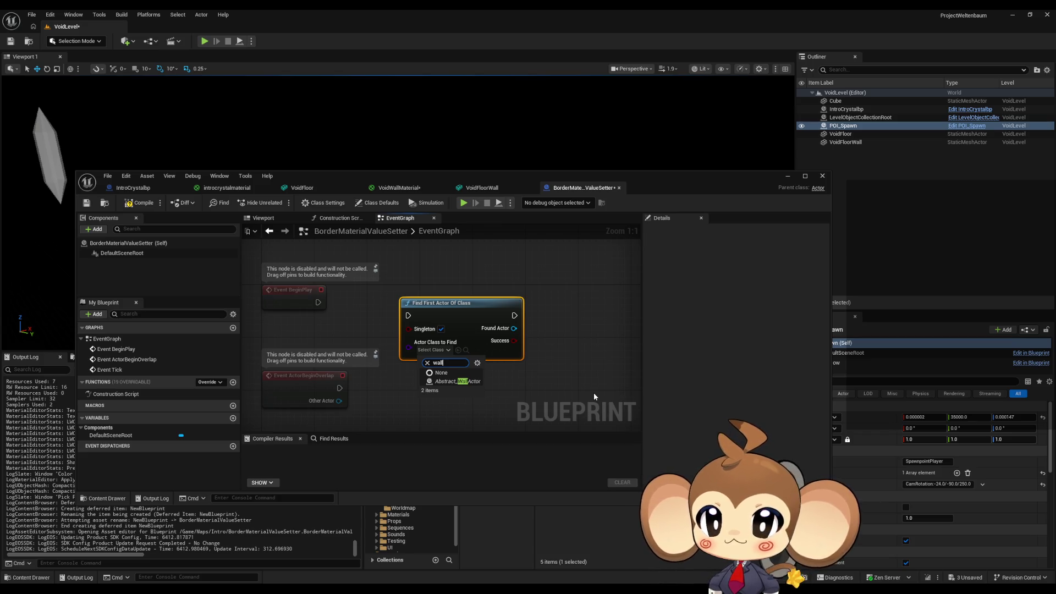
left_click(593, 391)
Step: Delete the Find First Actor Of Class node and add a new variable named WallMesh
key("Delete")
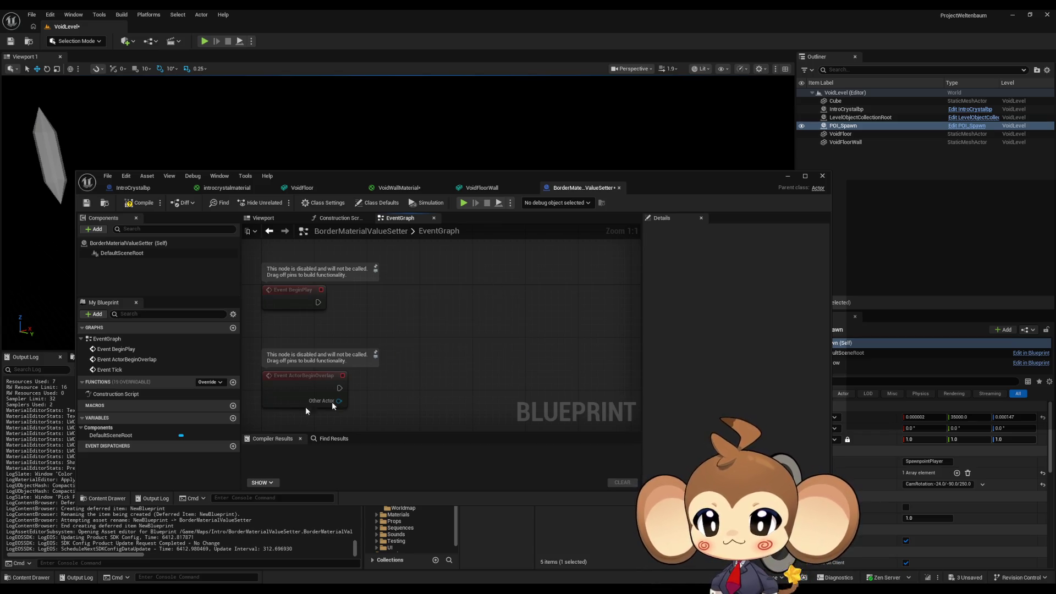
left_click(233, 419)
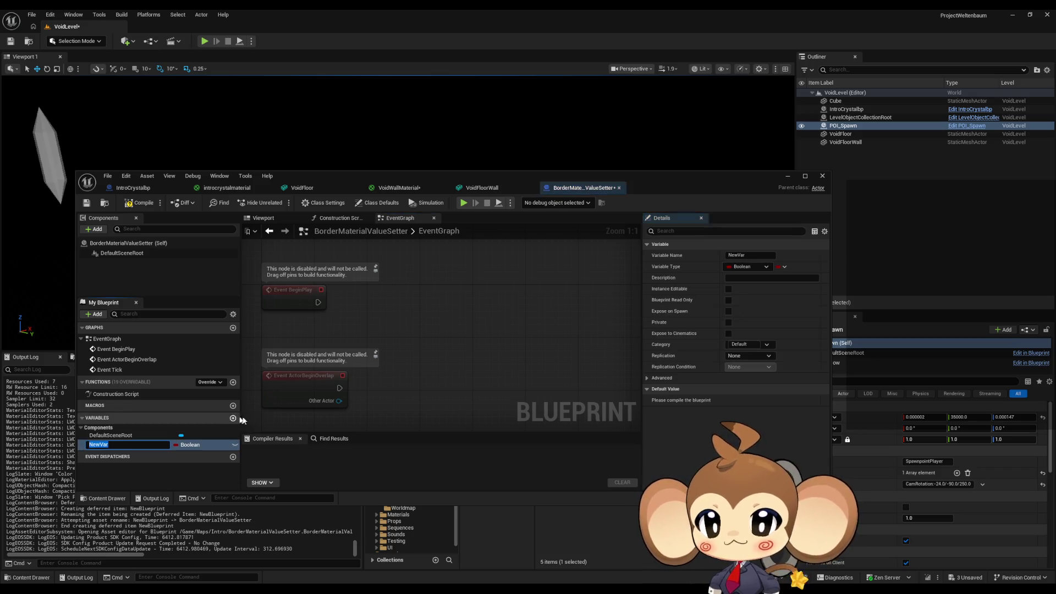
type("WallMe")
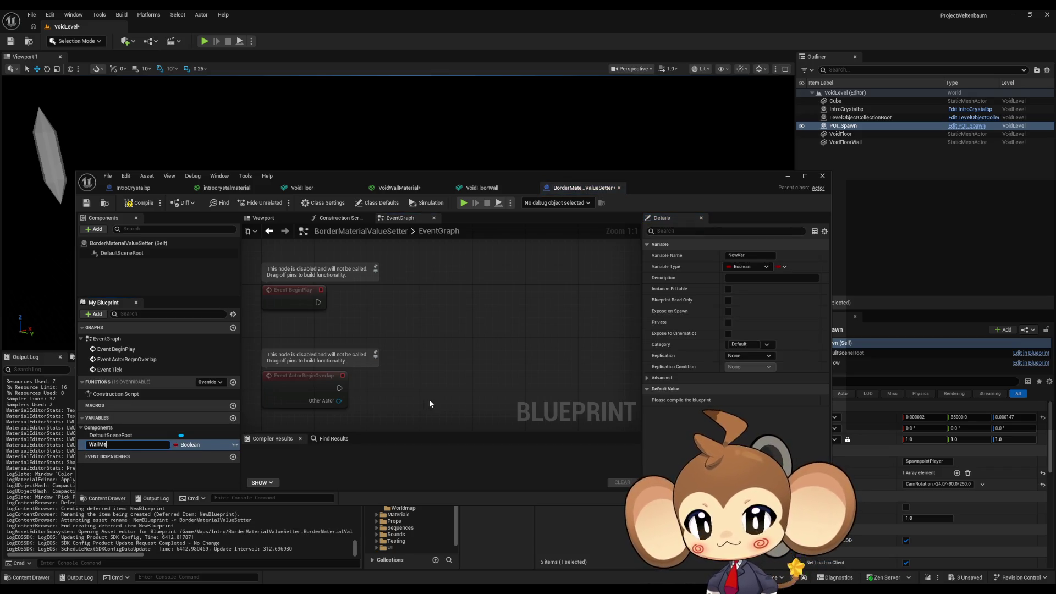
type("sh")
key("Return")
Step: Make WallMesh an instance-editable Static Mesh Actor reference and compile the blueprint
left_click(200, 444)
type("sta")
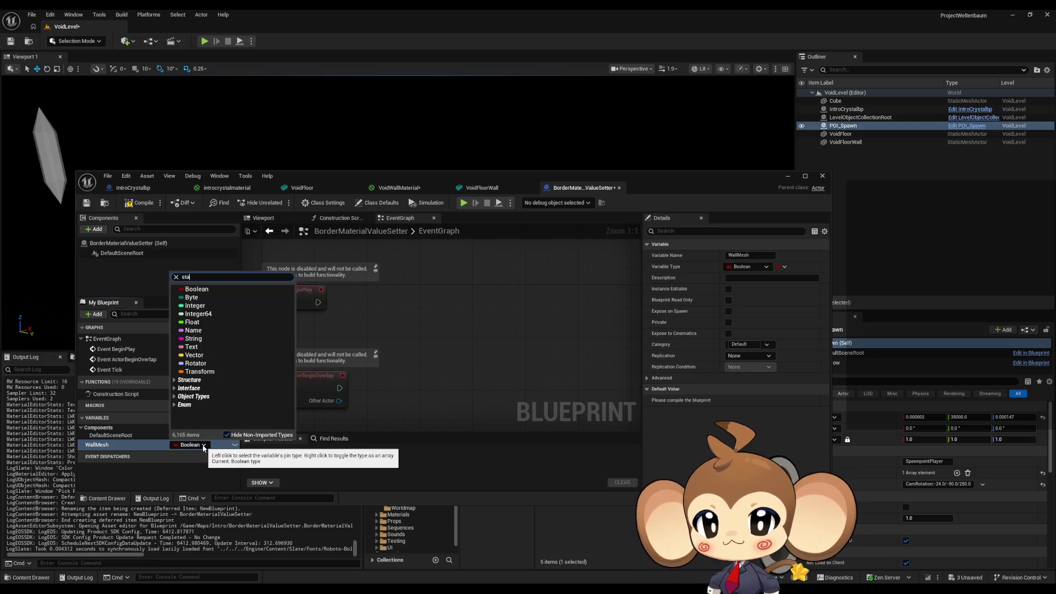
type("t mes")
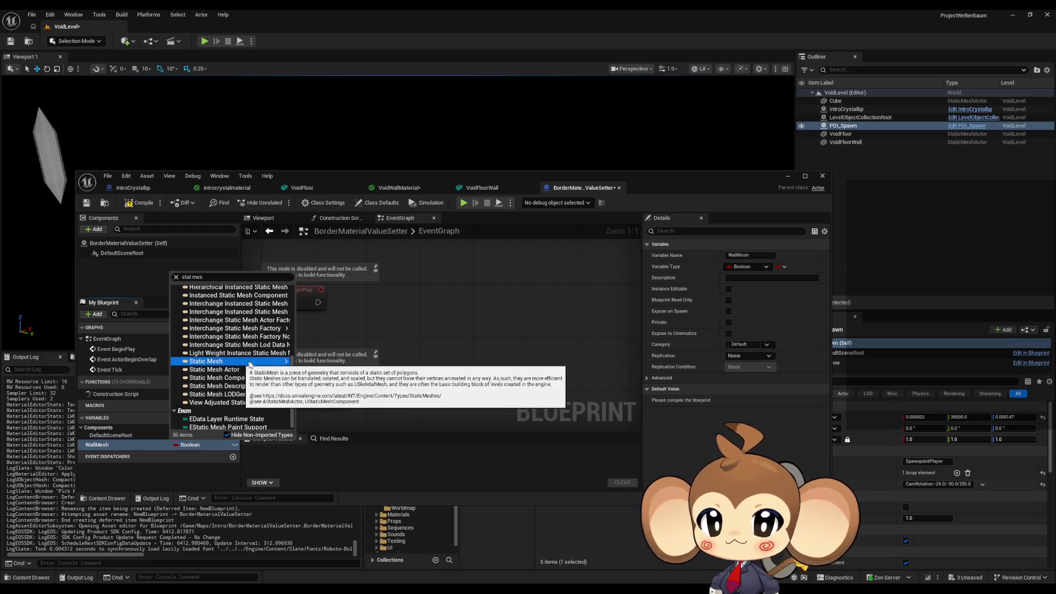
mouse_move(278, 362)
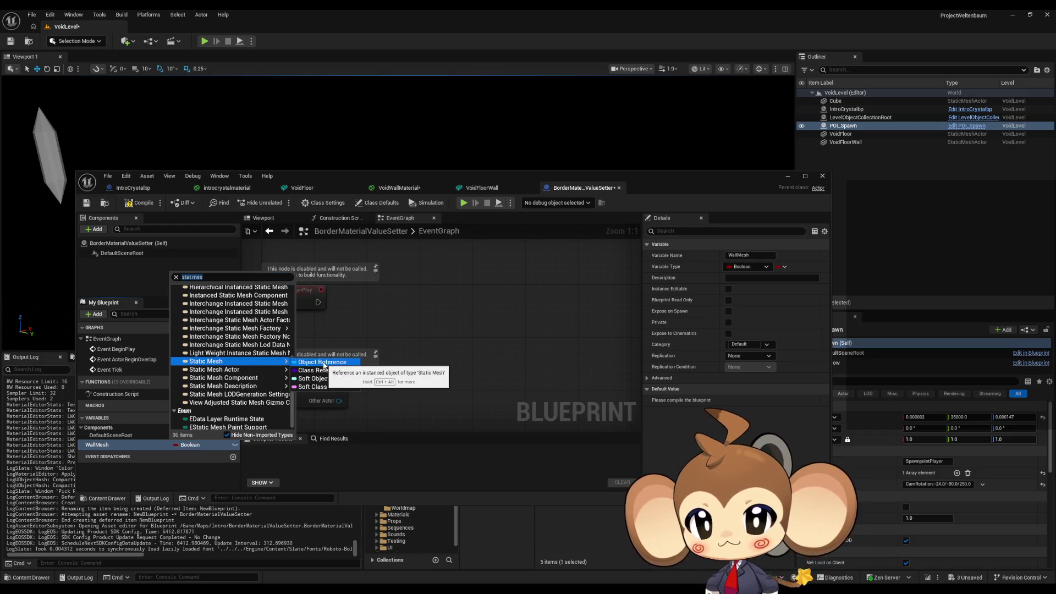
left_click(322, 370)
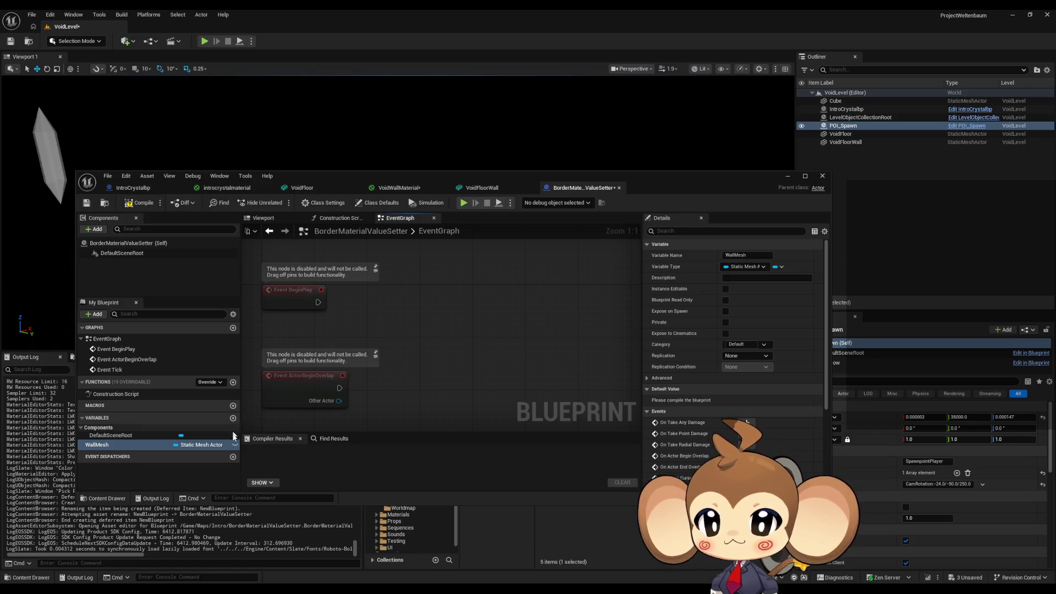
left_click(235, 444)
left_click(139, 202)
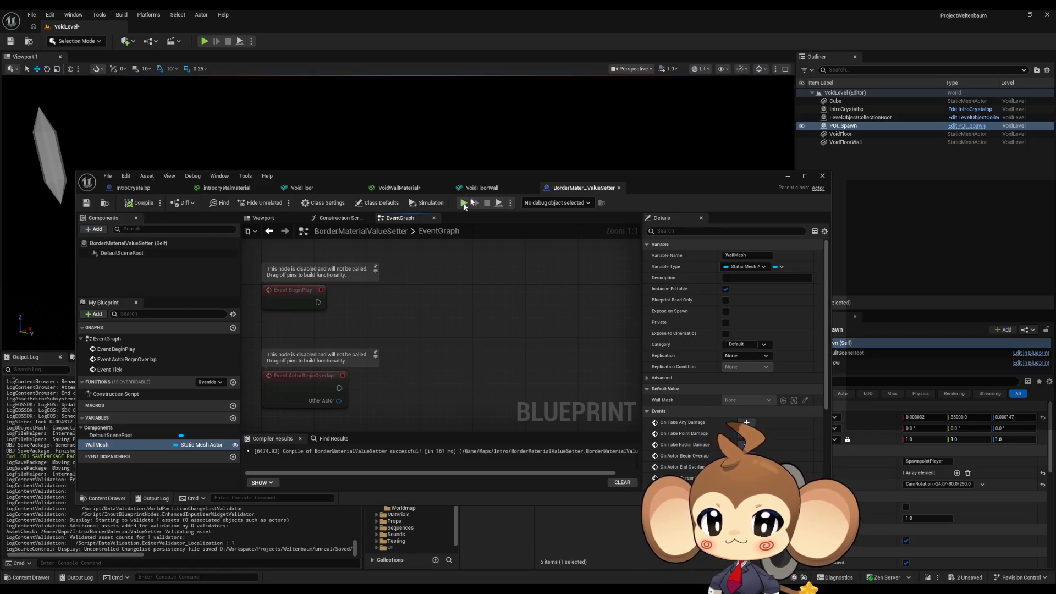
mouse_move(490, 177)
left_mouse_down()
mouse_move(355, 98)
mouse_move(381, 88)
left_mouse_up()
Step: Place a BorderMaterialValueSetter at the level origin and set its Wall Mesh to VoidFloorWall
mouse_move(560, 443)
left_mouse_down()
mouse_move(687, 357)
mouse_move(762, 288)
left_mouse_up()
left_click(1042, 417)
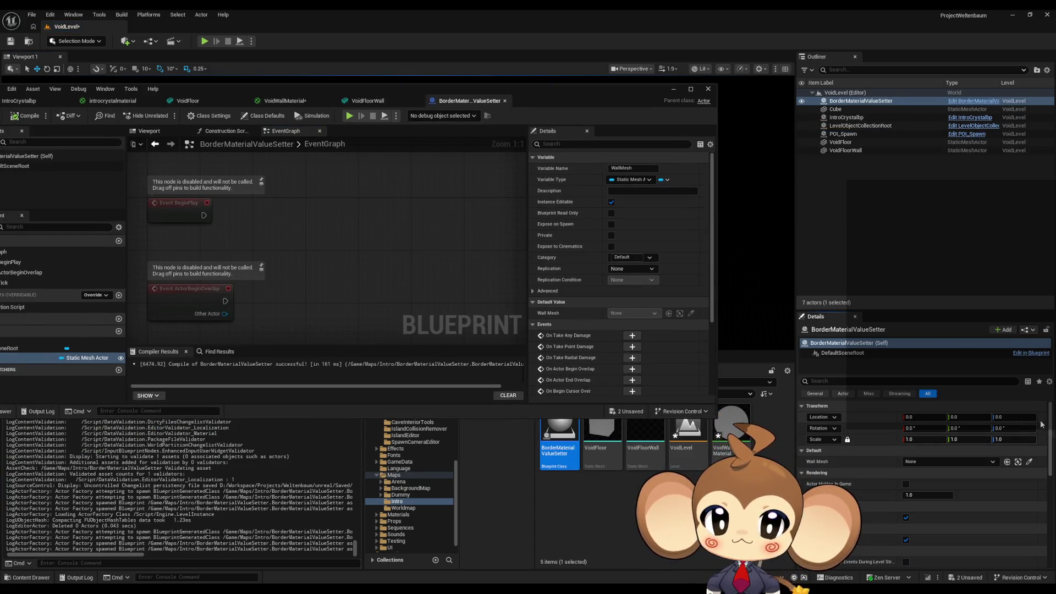
left_click(930, 461)
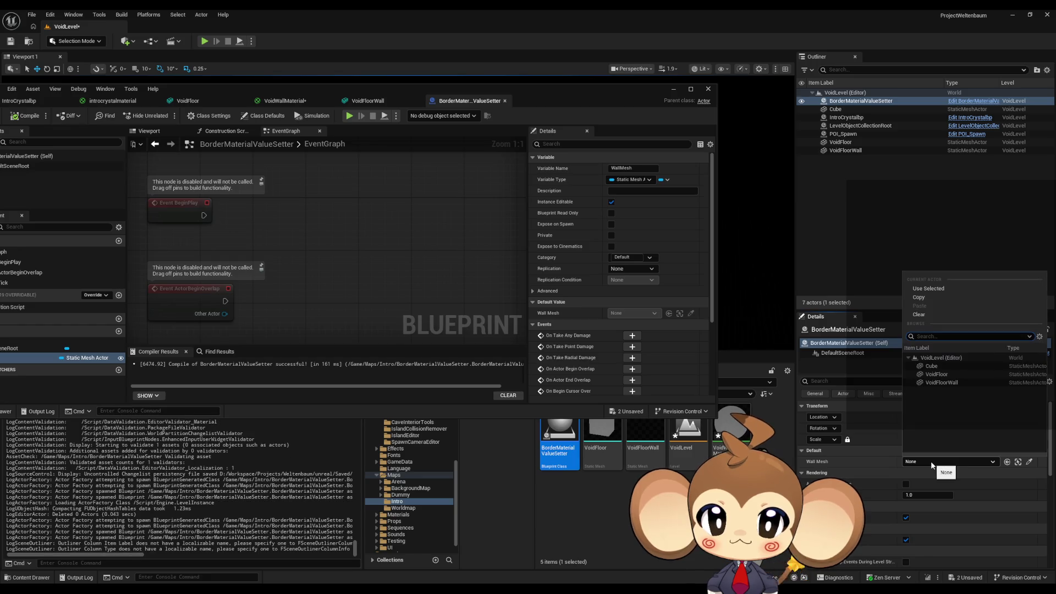
left_click(957, 387)
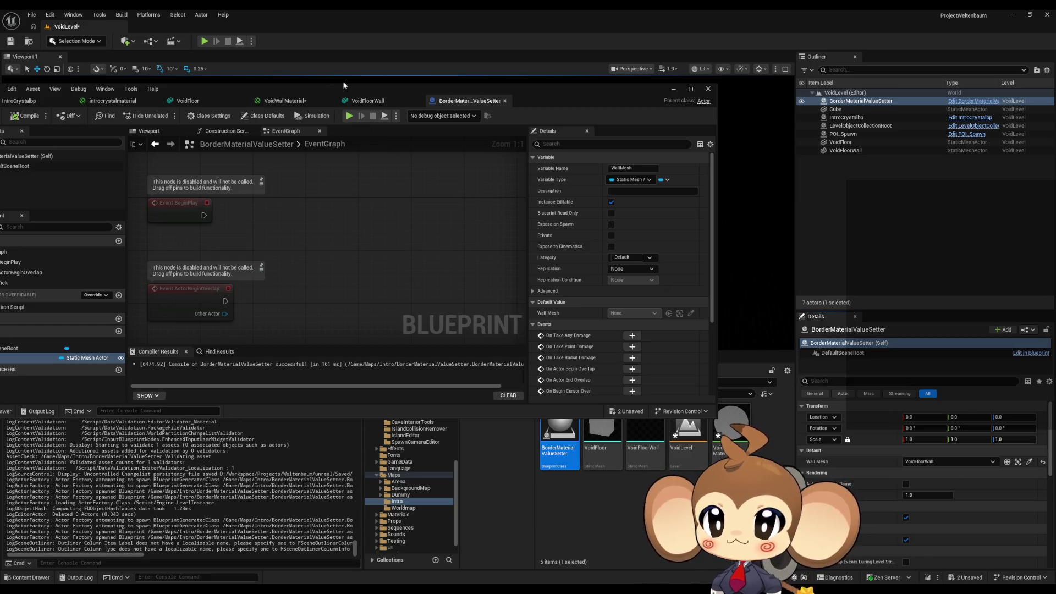
Step: Bring the Blueprint editor window fully back on screen
left_click_drag(286, 89, 443, 101)
scroll(504, 304, "down", 1)
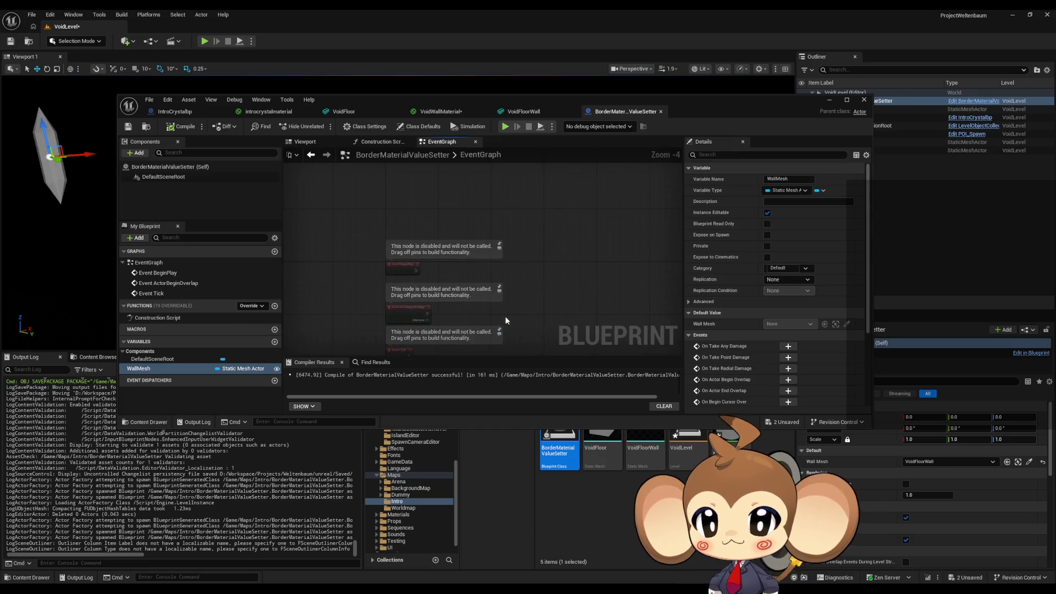
scroll(499, 299, "up", 1)
Step: Add a Wall Mesh getter and a Create Dynamic Material Instance node with parent VoidWallMaterial
mouse_move(173, 367)
left_mouse_down()
mouse_move(417, 236)
mouse_move(356, 231)
left_mouse_up()
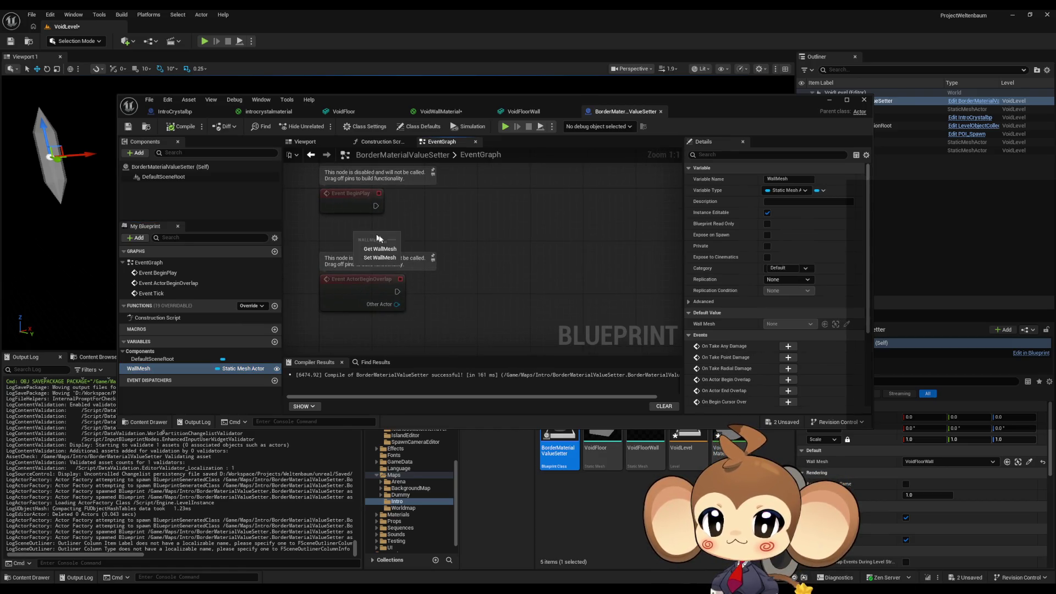
right_click(448, 208)
type("crea dy mater")
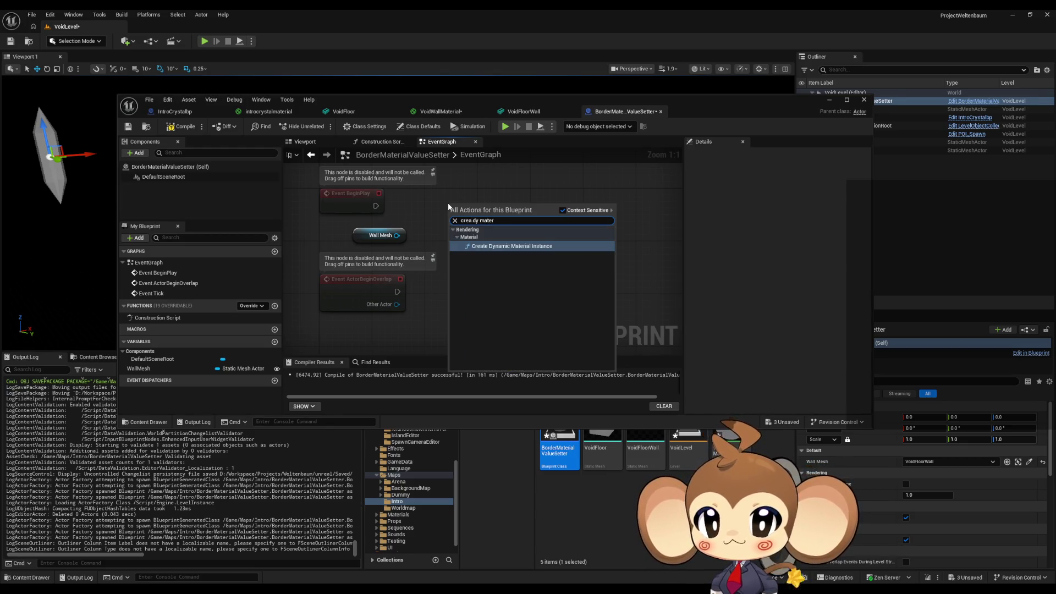
left_click(512, 264)
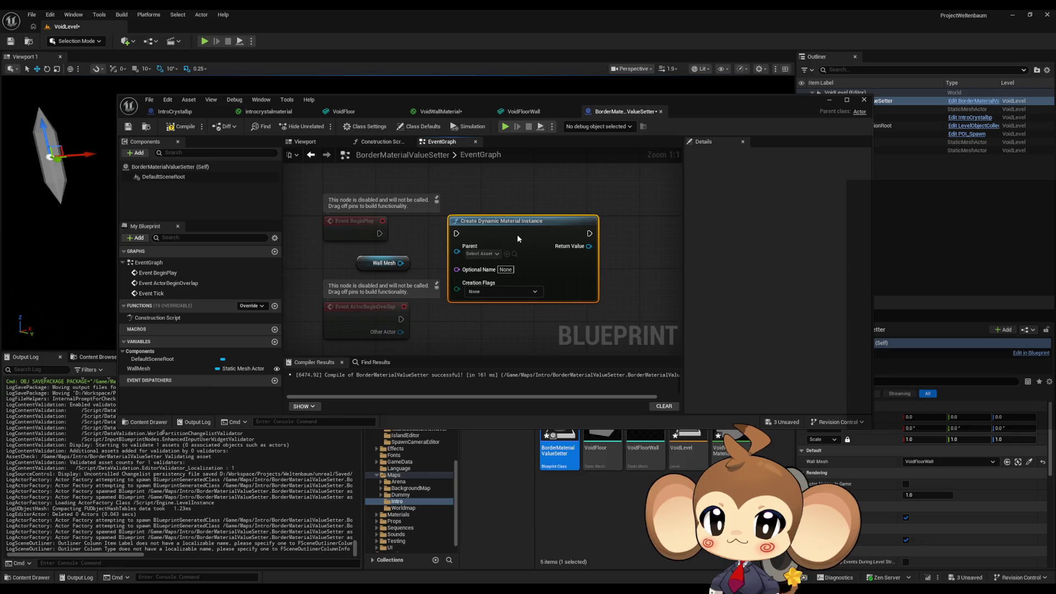
left_click(476, 254)
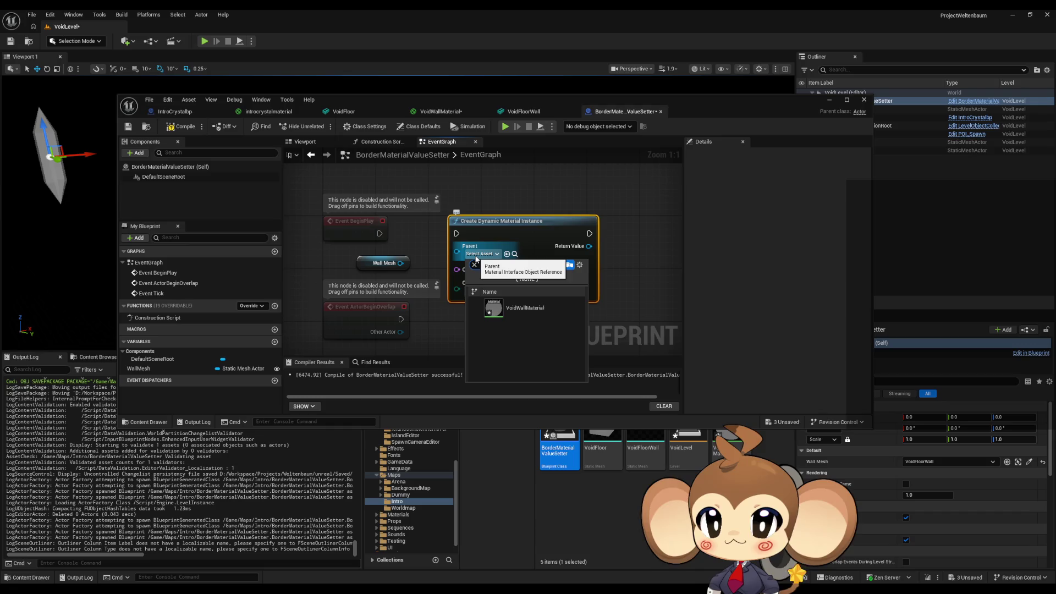
type("void wall")
left_click(527, 309)
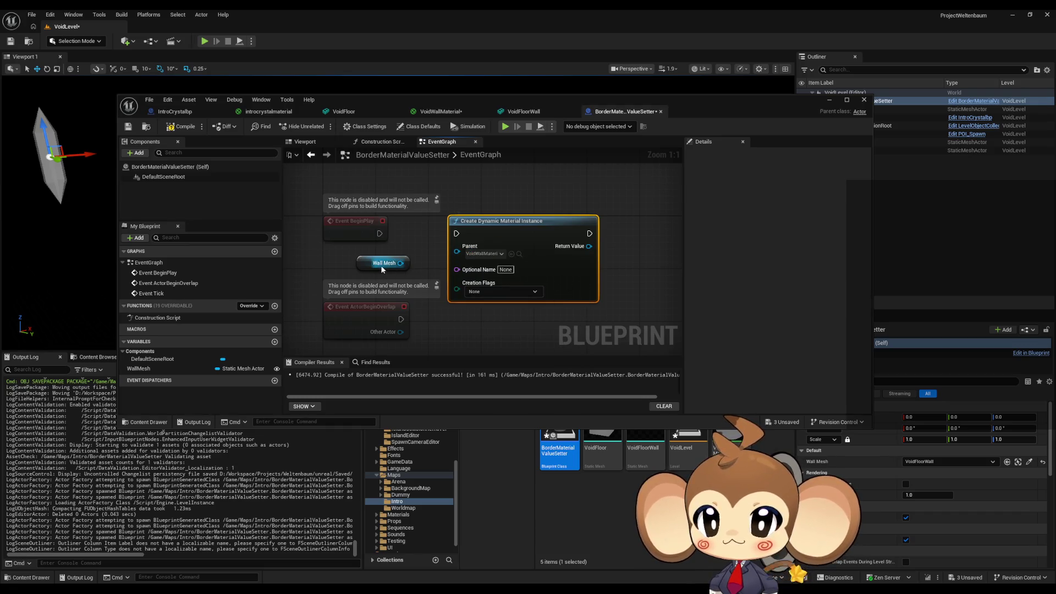
Step: Add Set Material from Wall Mesh's component and wire the dynamic instance into its Material input
left_click_drag(400, 263, 525, 324)
key("Escape")
mouse_move(360, 265)
left_mouse_down()
mouse_move(516, 332)
mouse_move(624, 328)
left_mouse_up()
type("set material")
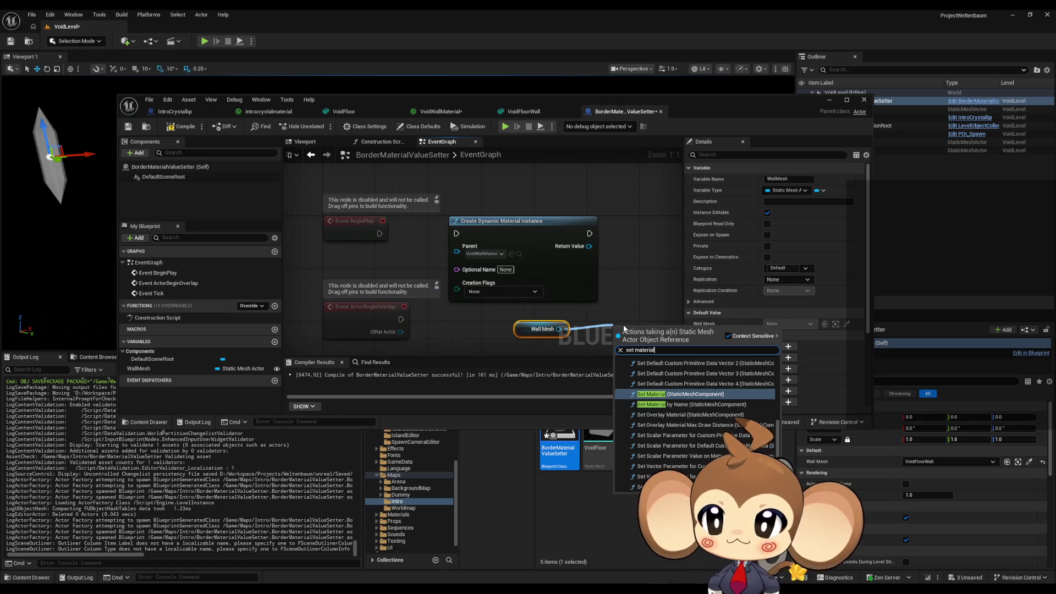
key("Return")
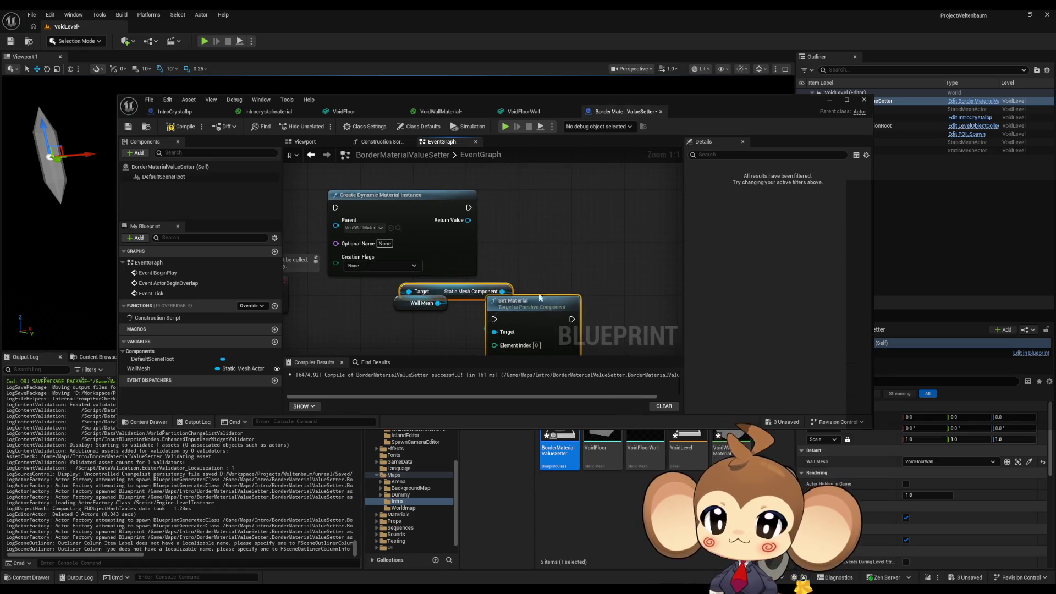
mouse_move(529, 299)
left_mouse_down()
mouse_move(587, 268)
mouse_move(579, 317)
mouse_move(644, 262)
mouse_move(590, 314)
mouse_move(645, 222)
left_mouse_up()
left_click(589, 314)
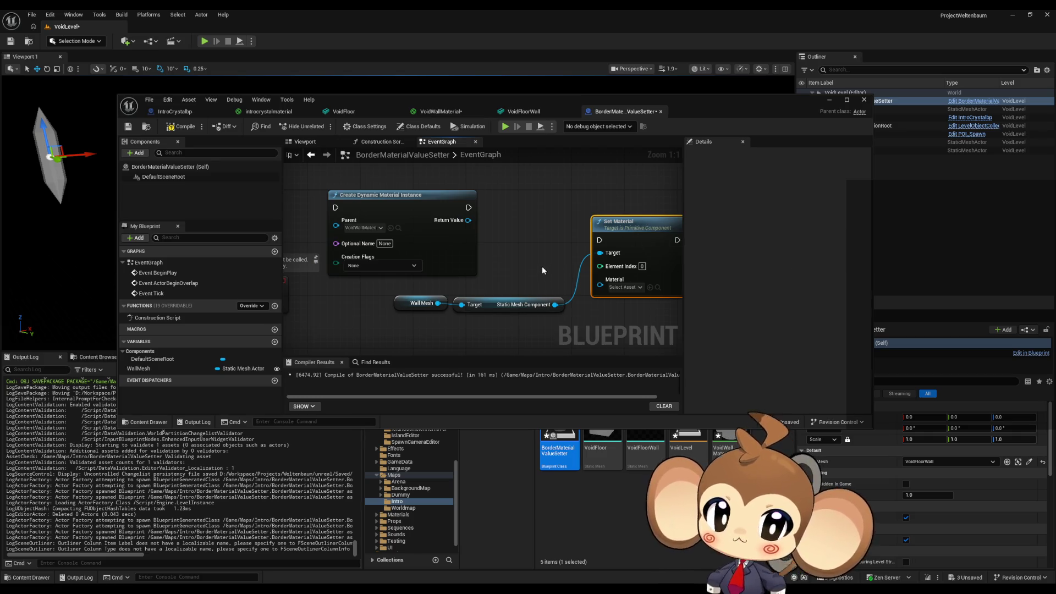
left_click_drag(502, 284, 459, 272)
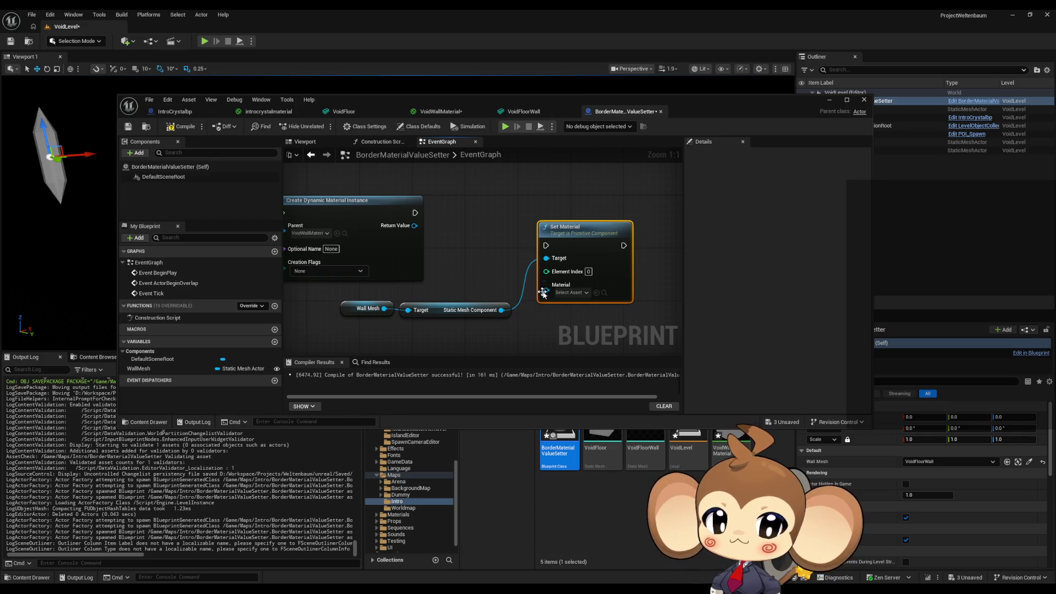
mouse_move(543, 292)
left_mouse_down()
mouse_move(414, 229)
mouse_move(480, 201)
left_mouse_up()
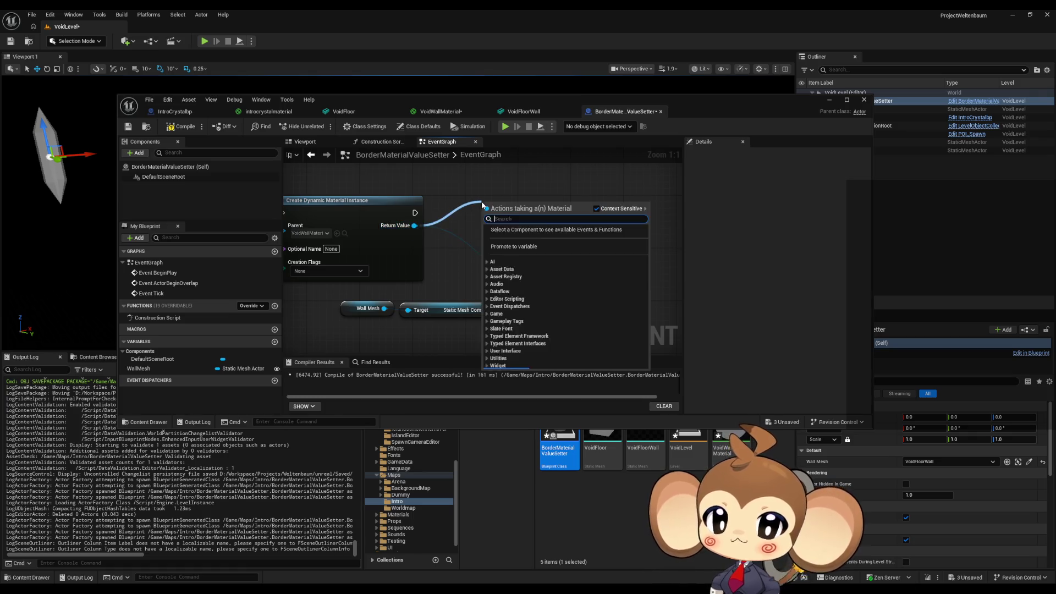
Step: Promote the dynamic instance's Return Value to a variable named DynamicMaterial
type("prom")
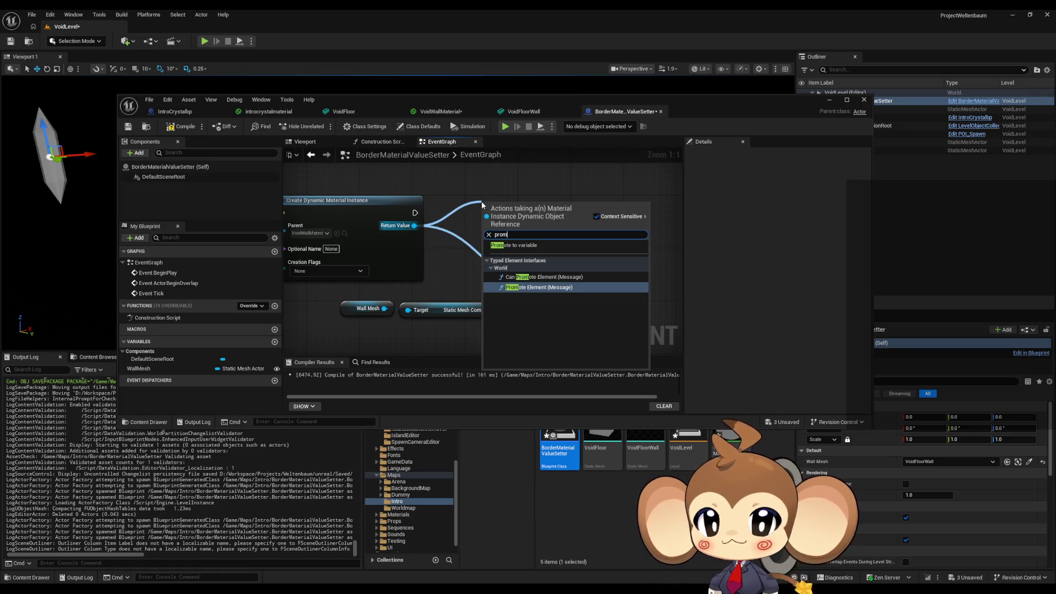
key("Up")
key("Up")
key("Up")
key("Return")
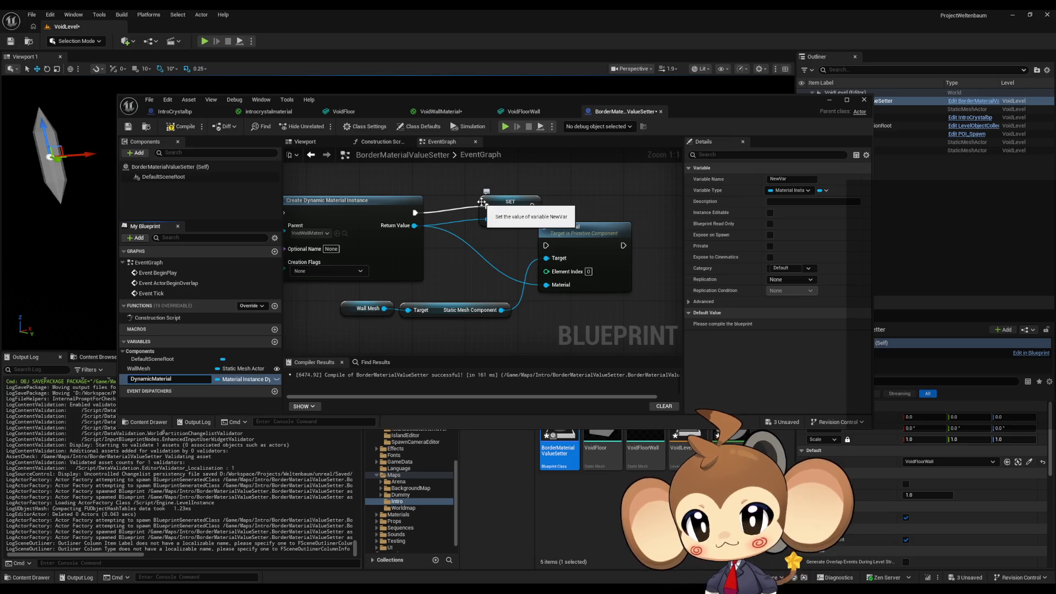
key("Return")
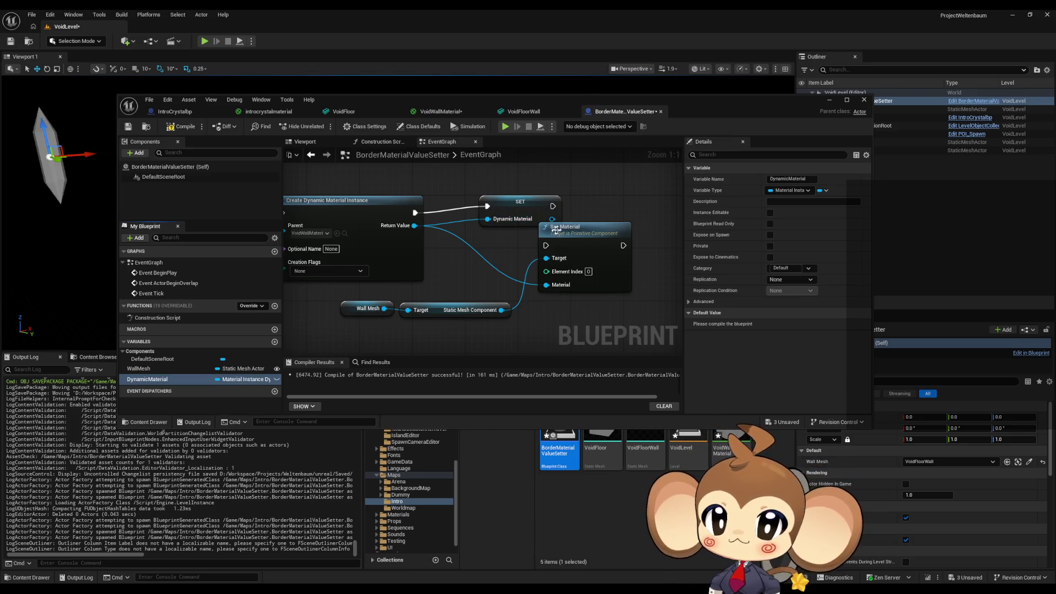
Step: Wire the SET node into Set Material and Event BeginPlay into Create Dynamic Material Instance
mouse_move(556, 230)
left_mouse_down()
mouse_move(598, 199)
mouse_move(595, 190)
mouse_move(564, 207)
mouse_move(485, 212)
left_mouse_up()
left_click(582, 200)
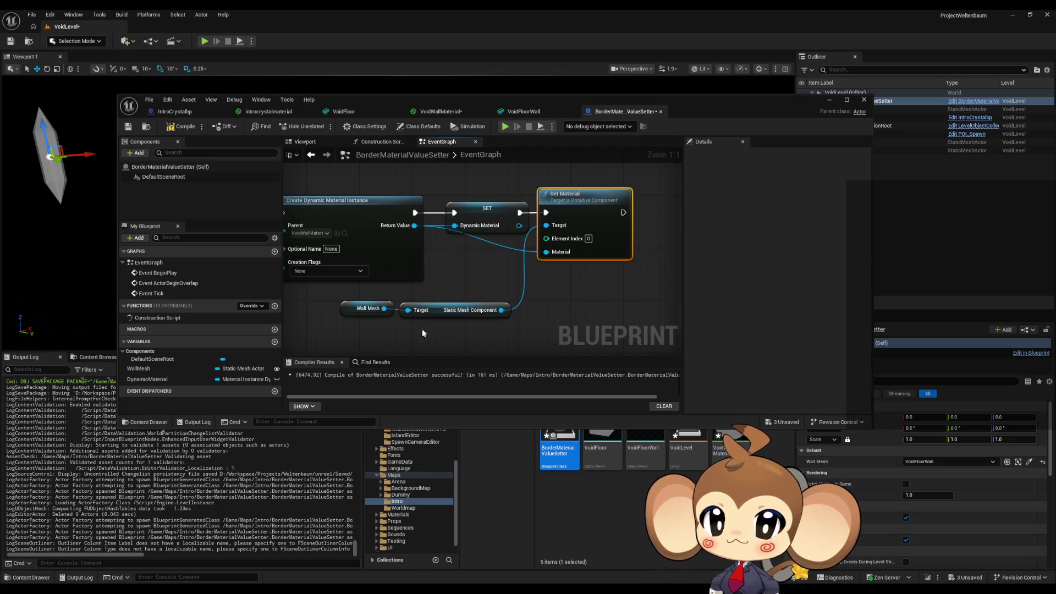
scroll(478, 318, "down", 4)
scroll(400, 269, "up", 3)
left_click_drag(346, 249, 411, 250)
scroll(409, 275, "down", 2)
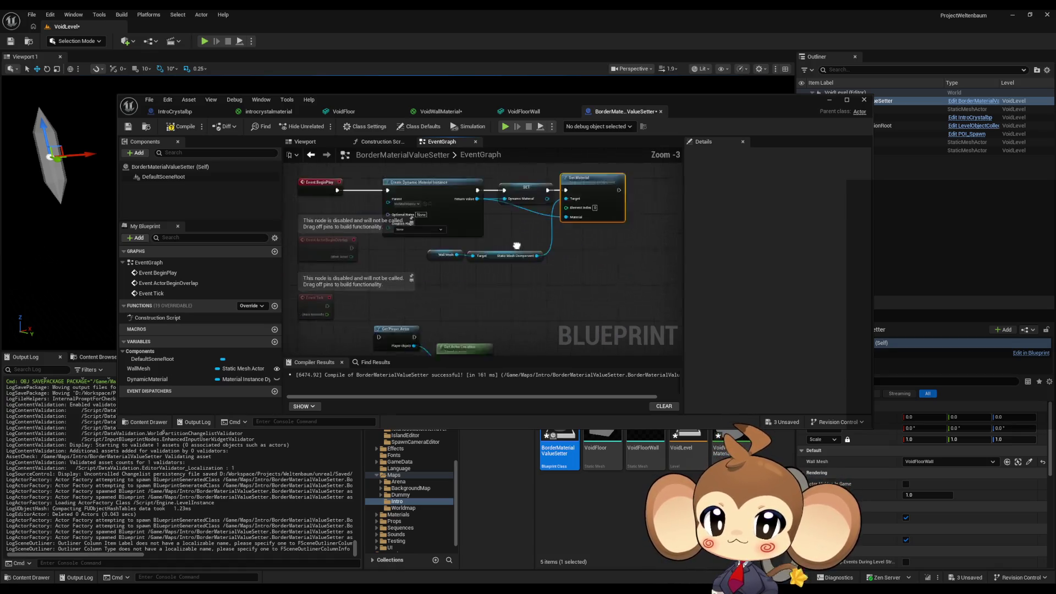
Step: Add a DynamicMaterial getter feeding a new Set Vector Parameter Value node
mouse_move(146, 380)
left_mouse_down()
mouse_move(370, 314)
mouse_move(430, 327)
left_mouse_up()
left_click(397, 325)
scroll(385, 315, "up", 4)
type("set")
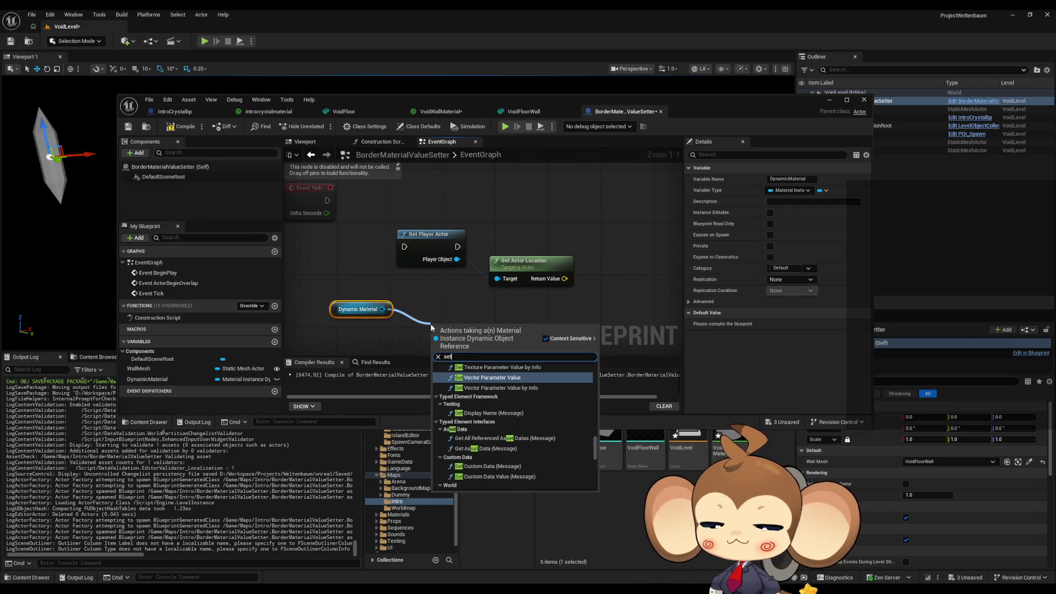
type(" vect")
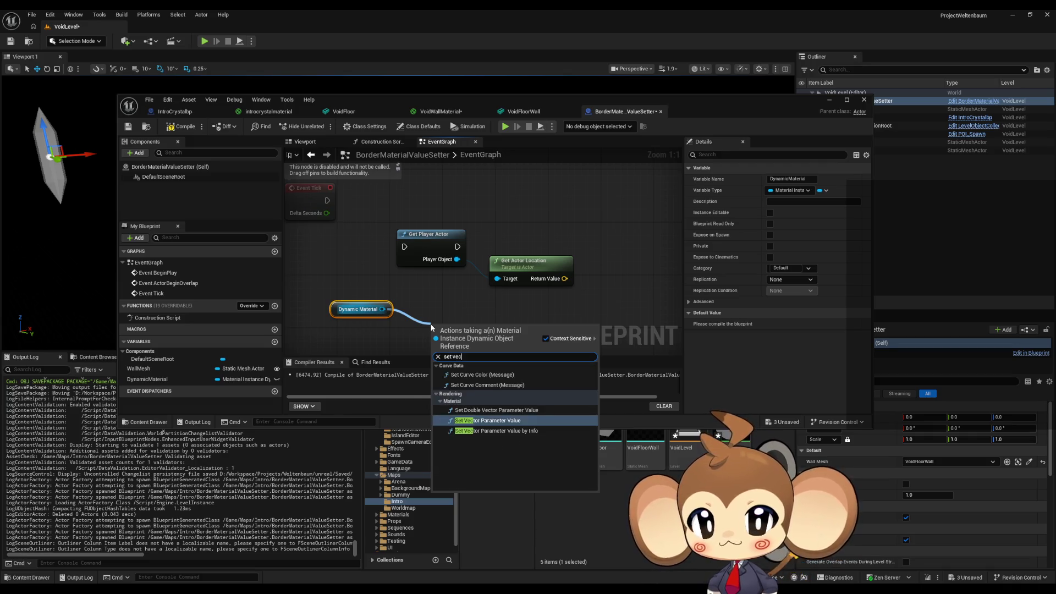
key("Return")
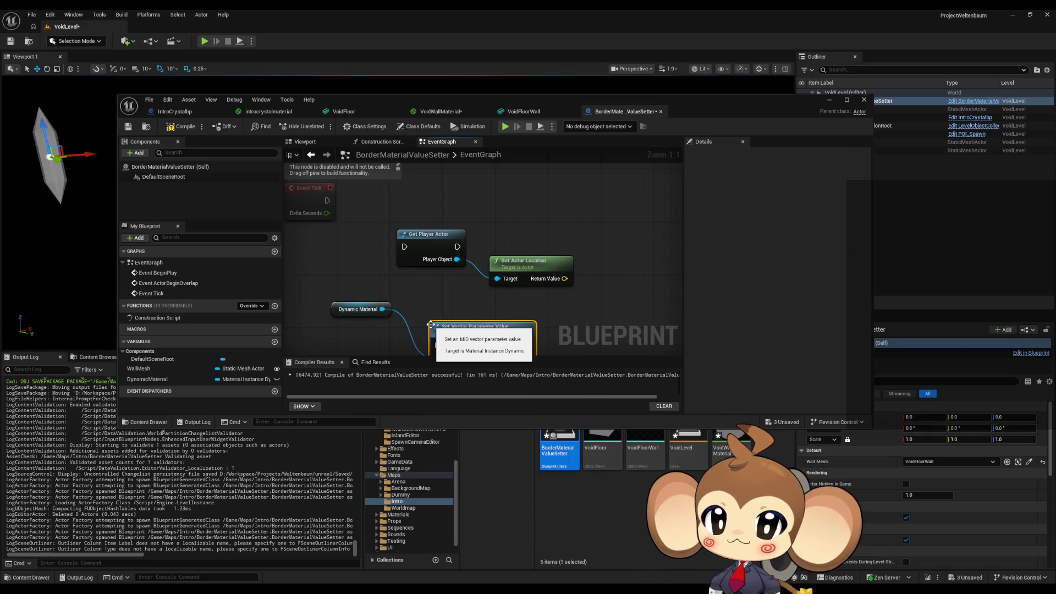
scroll(432, 328, "down", 2)
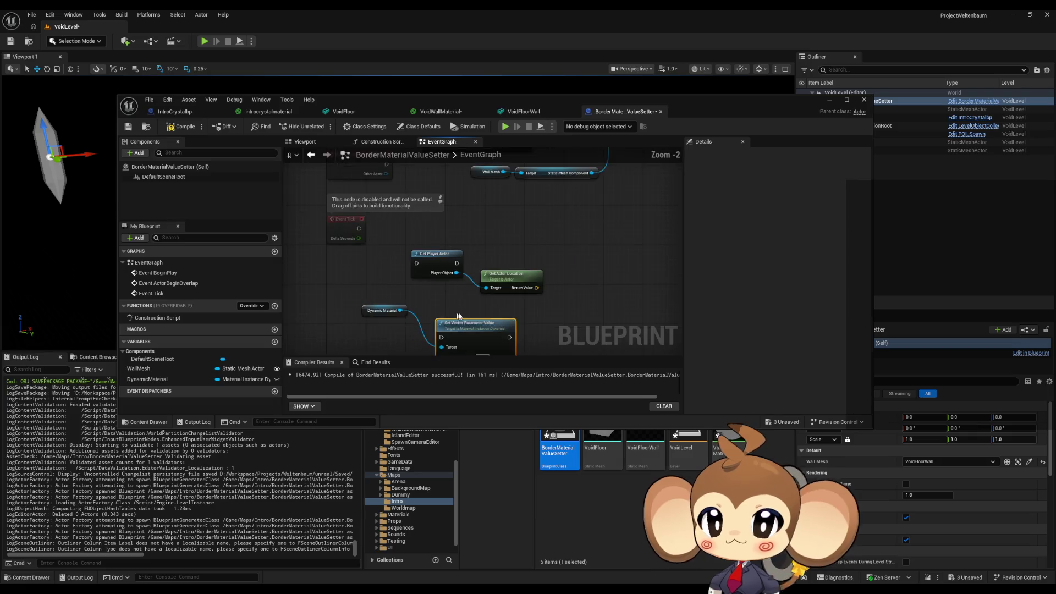
Step: Check the PlayerLocation parameter in the VoidWallMaterial graph, then return to the event graph
left_click(440, 111)
double_click(471, 233)
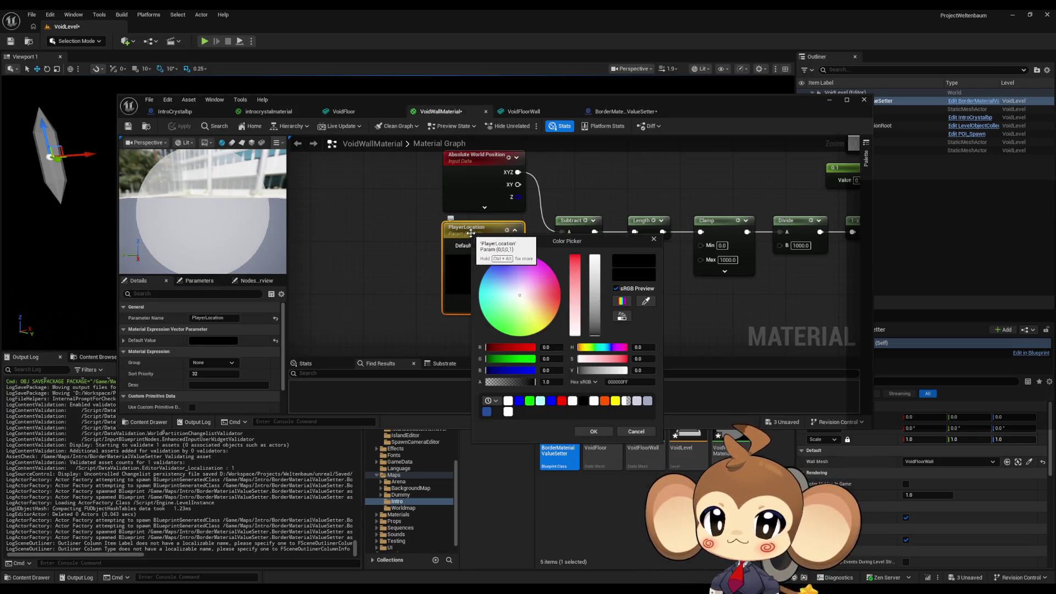
left_click(365, 273)
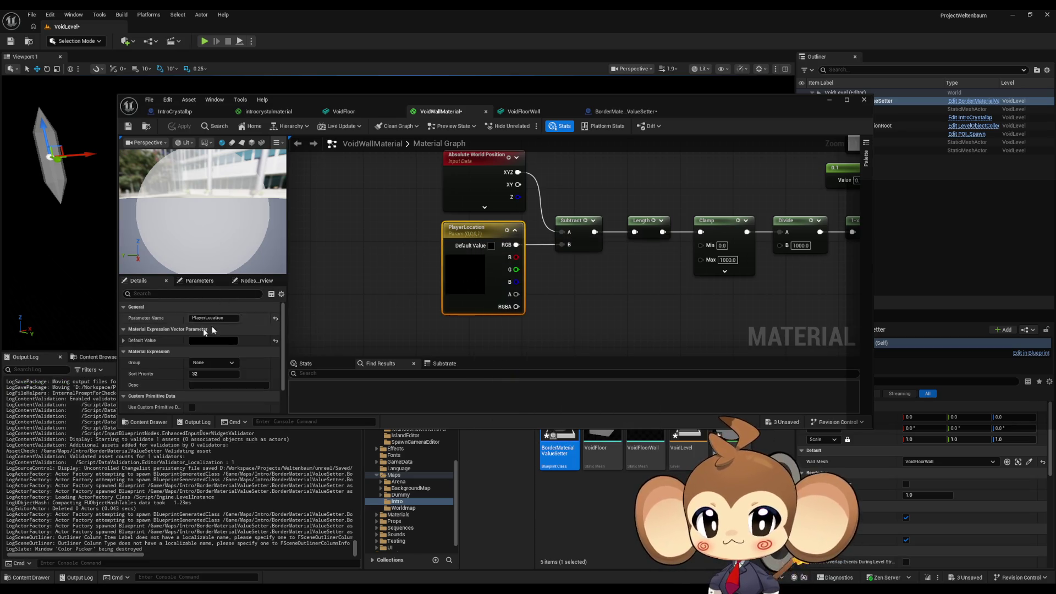
left_click(629, 112)
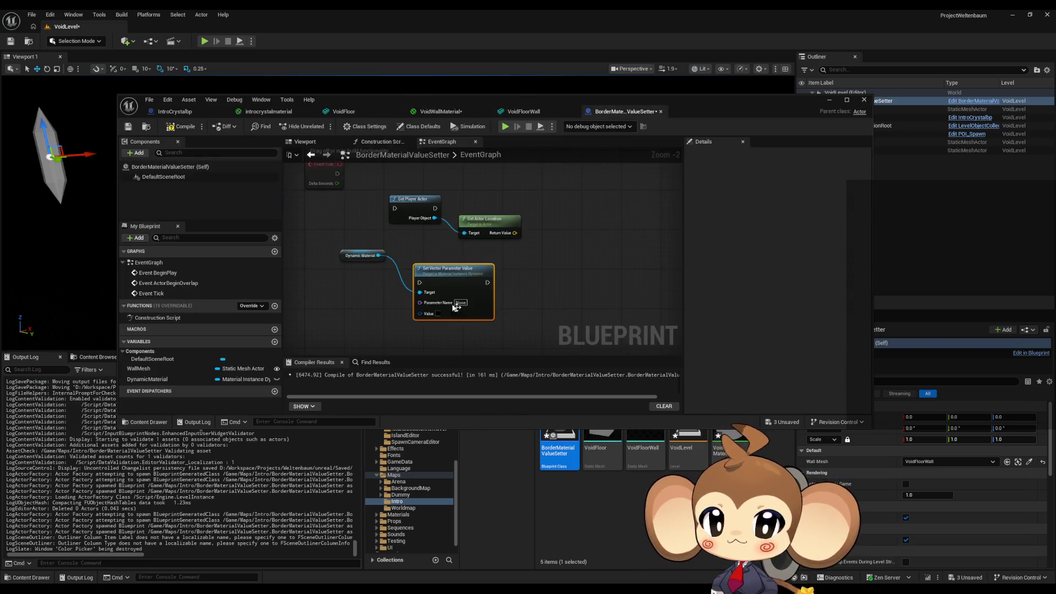
Step: Chain Get Player Actor into Set Vector Parameter Value and split its Value pin into R, G, B, A
scroll(427, 285, "up", 2)
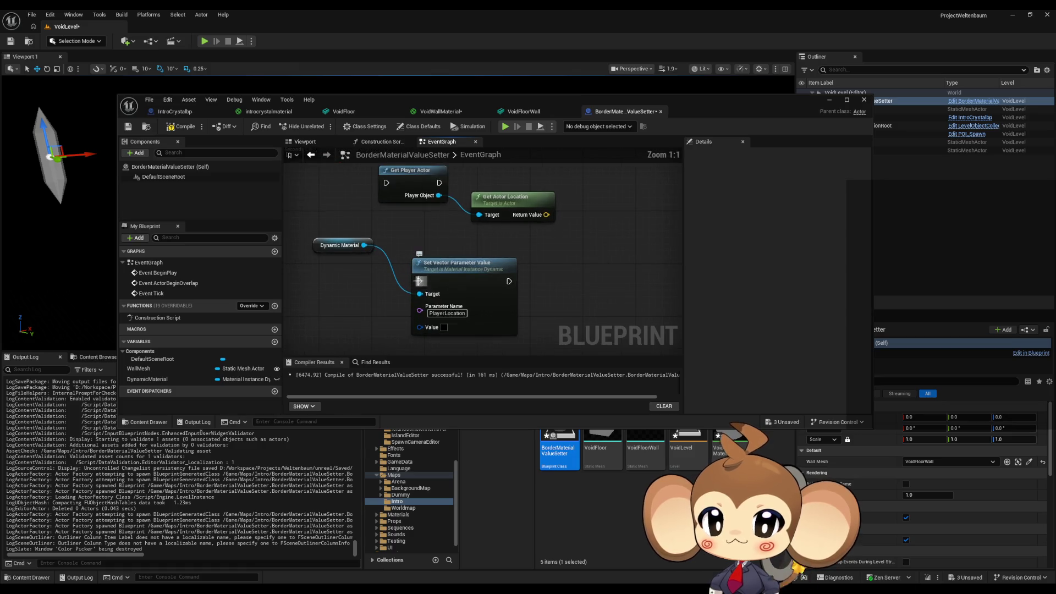
mouse_move(419, 281)
left_mouse_down()
mouse_move(448, 184)
mouse_move(439, 183)
left_mouse_up()
left_click_drag(463, 267, 655, 169)
right_click(611, 229)
left_click(635, 267)
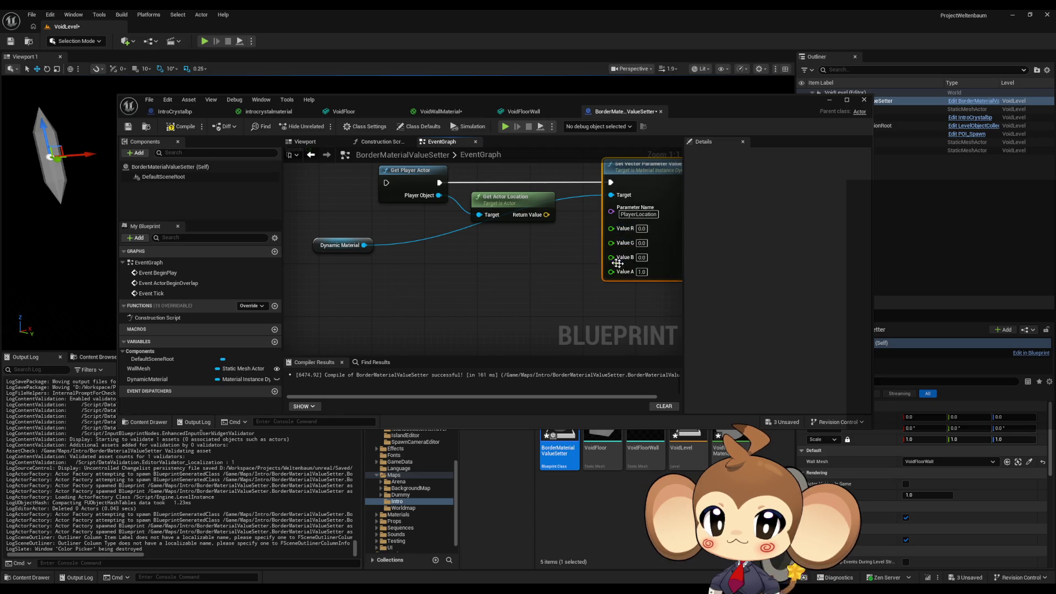
Step: Split the actor location into X, Y, Z, wire them to R, G, B, and trigger from Event Tick
left_click_drag(595, 255, 519, 272)
left_click_drag(438, 219, 432, 233)
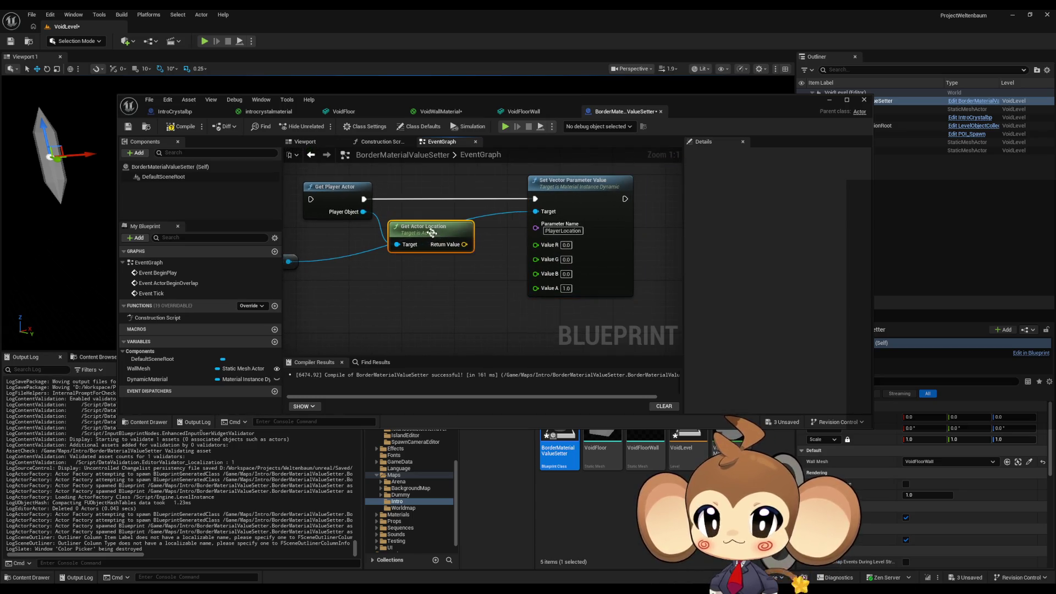
left_click_drag(545, 308, 517, 323)
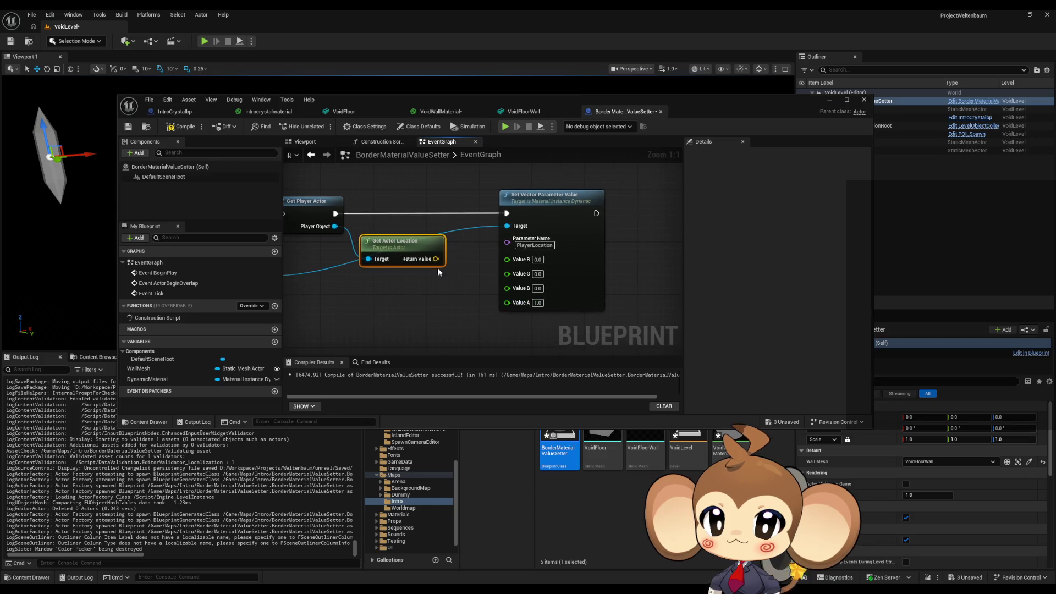
right_click(437, 258)
left_click(464, 296)
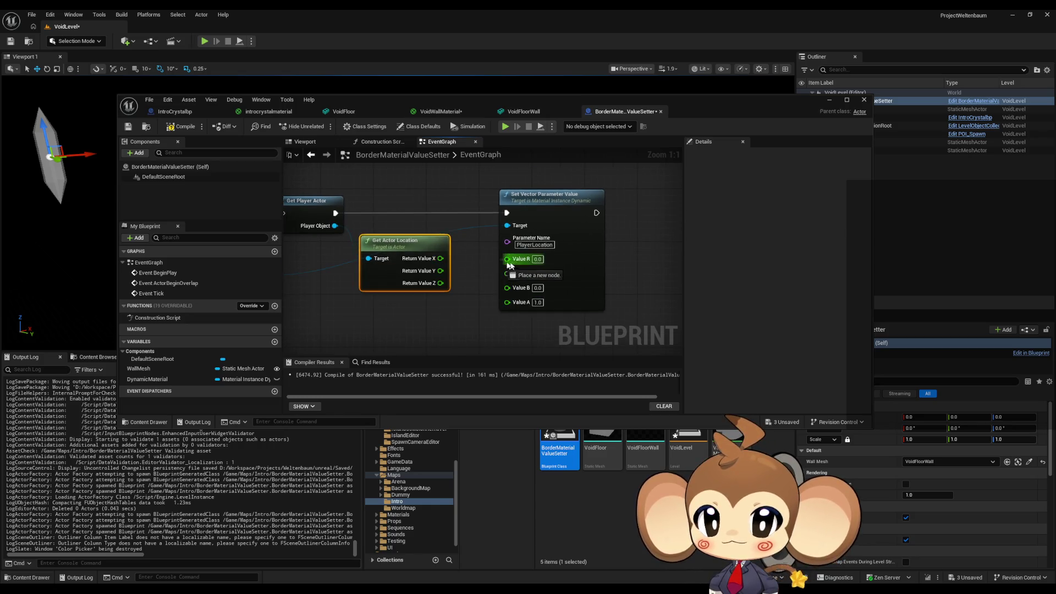
mouse_move(507, 258)
left_mouse_down()
mouse_move(440, 259)
mouse_move(528, 277)
mouse_move(507, 271)
left_mouse_up()
left_click_drag(441, 283, 507, 286)
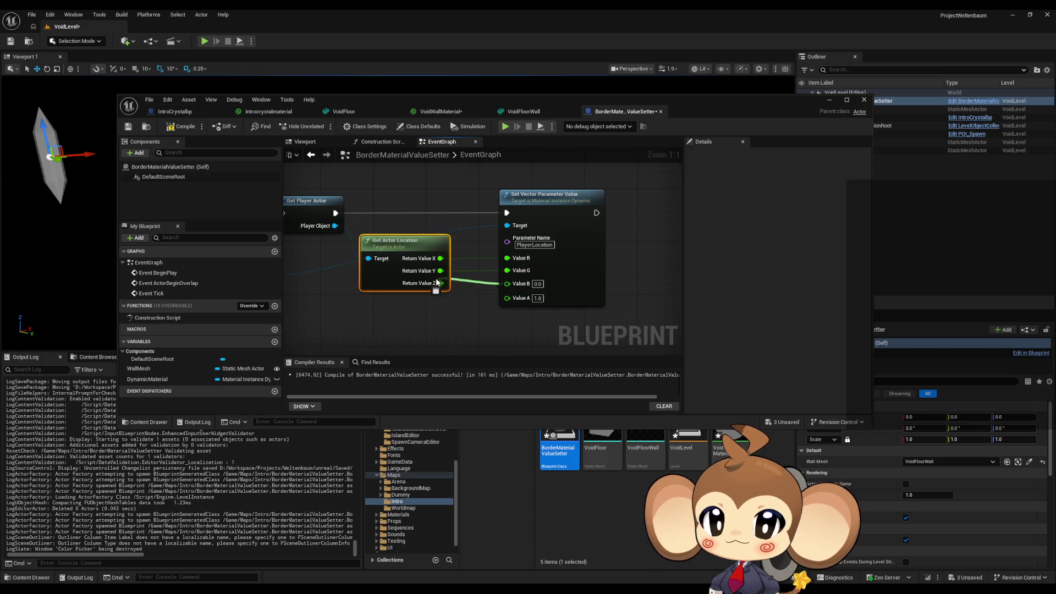
mouse_move(402, 231)
left_mouse_down()
mouse_move(547, 301)
mouse_move(587, 307)
left_mouse_up()
left_click_drag(467, 289, 391, 244)
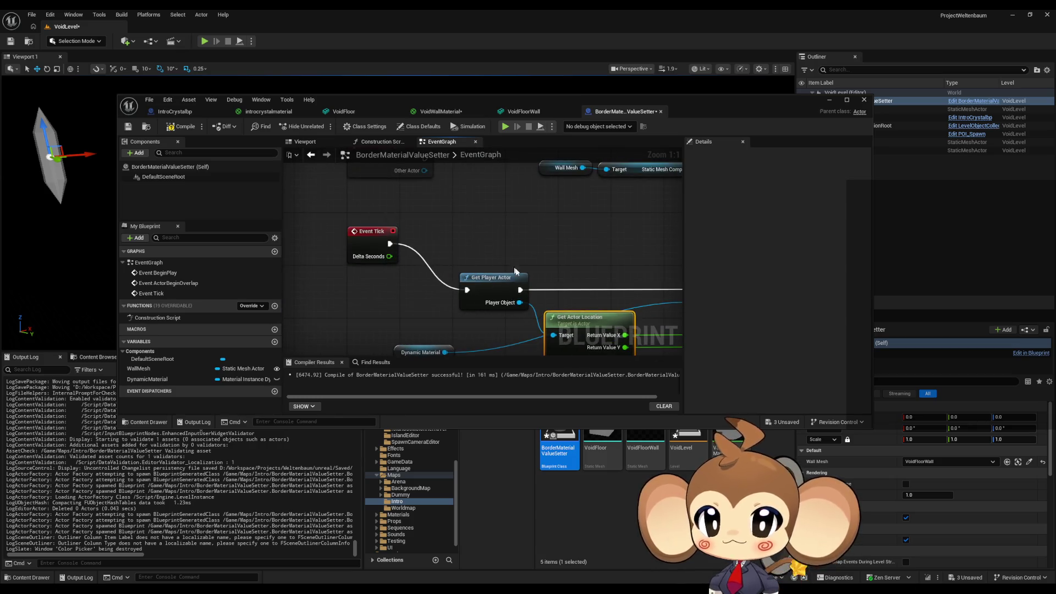
scroll(572, 261, "down", 3)
scroll(475, 290, "down", 3)
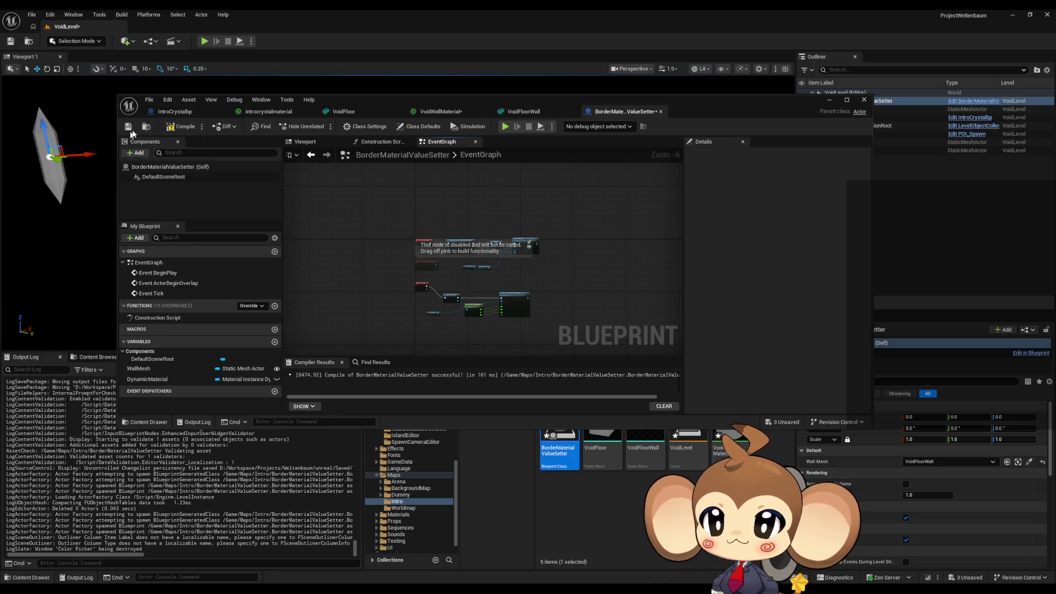
Step: Compile the Blueprint, save VoidLevel and VoidWallMaterial with Save All, and open the Main level
left_click(176, 131)
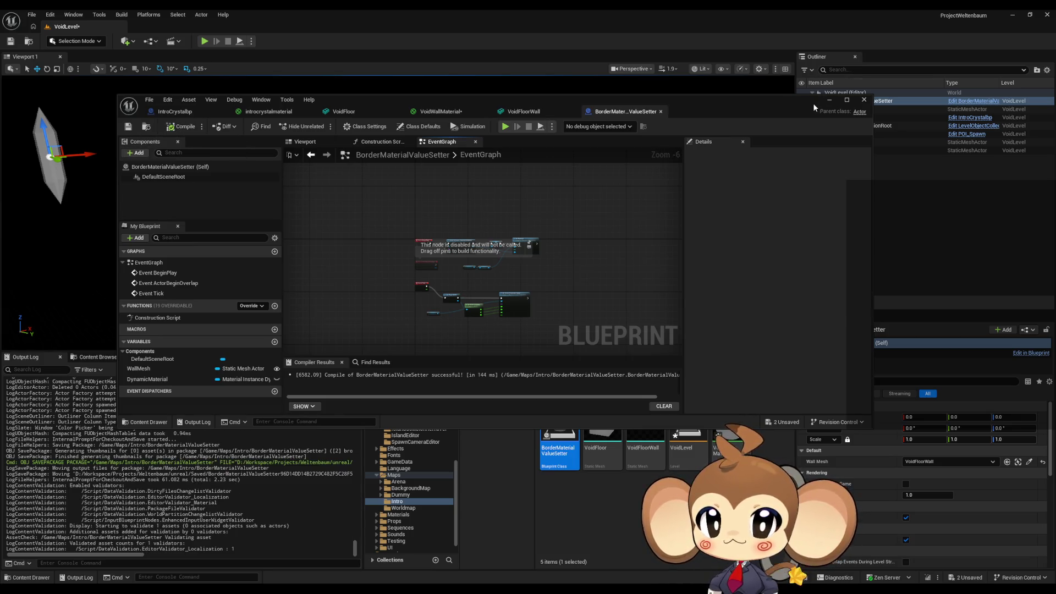
left_click(829, 101)
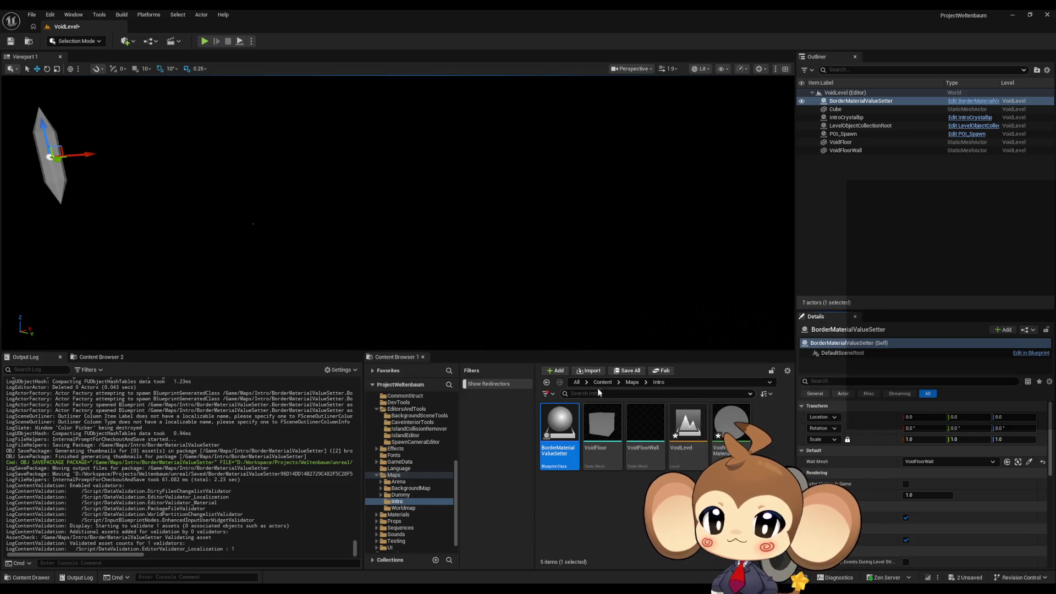
left_click(593, 382)
scroll(605, 473, "down", 5)
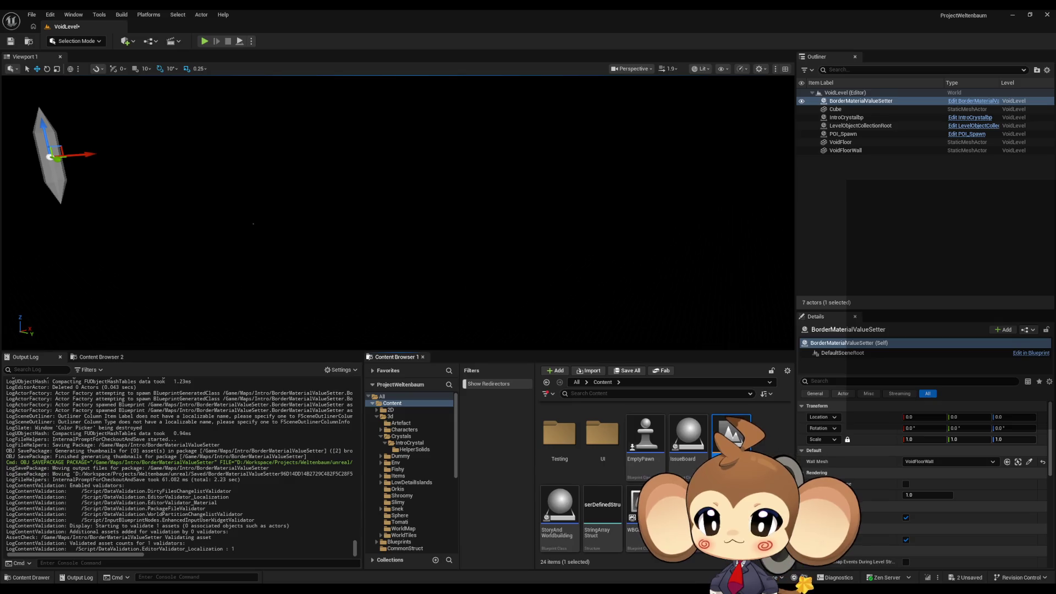
key("ctrl+shift+s")
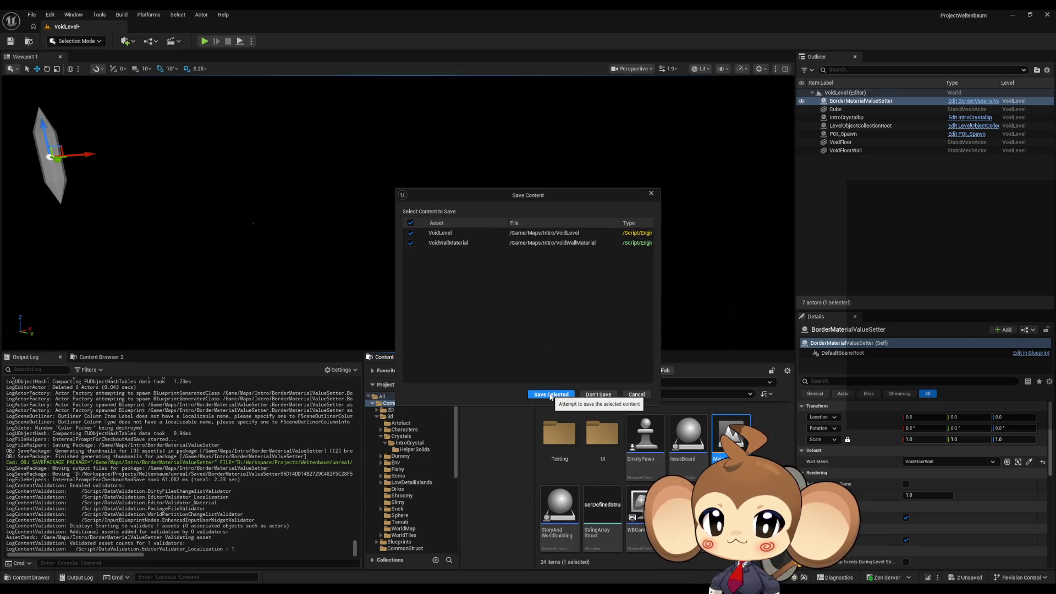
left_click(550, 394)
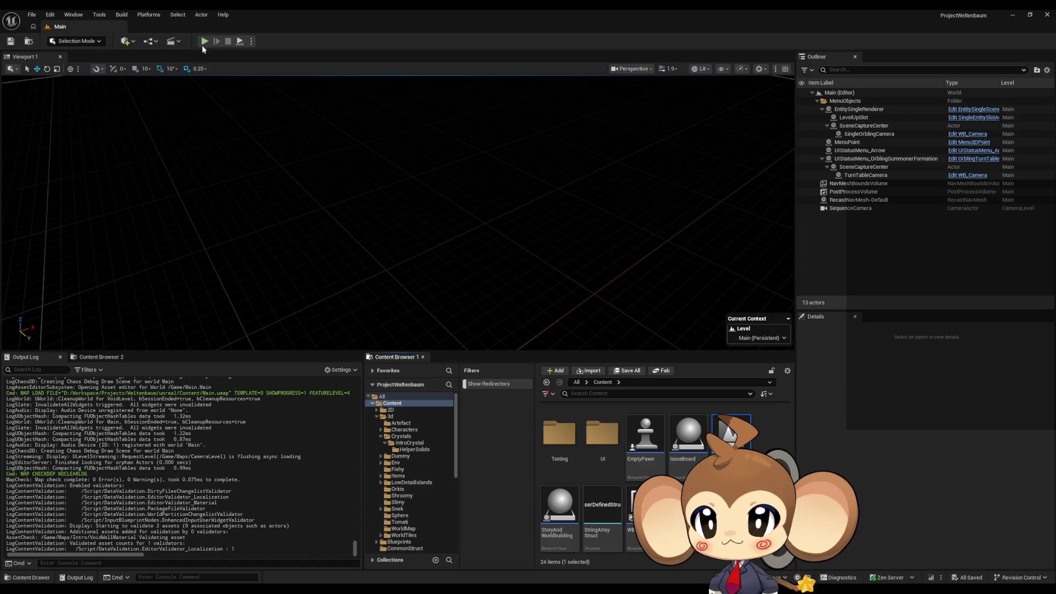
Step: Play the Main level in the editor, select OverworldPlayerEntity0 in the Outliner, then resume game control
left_click(203, 43)
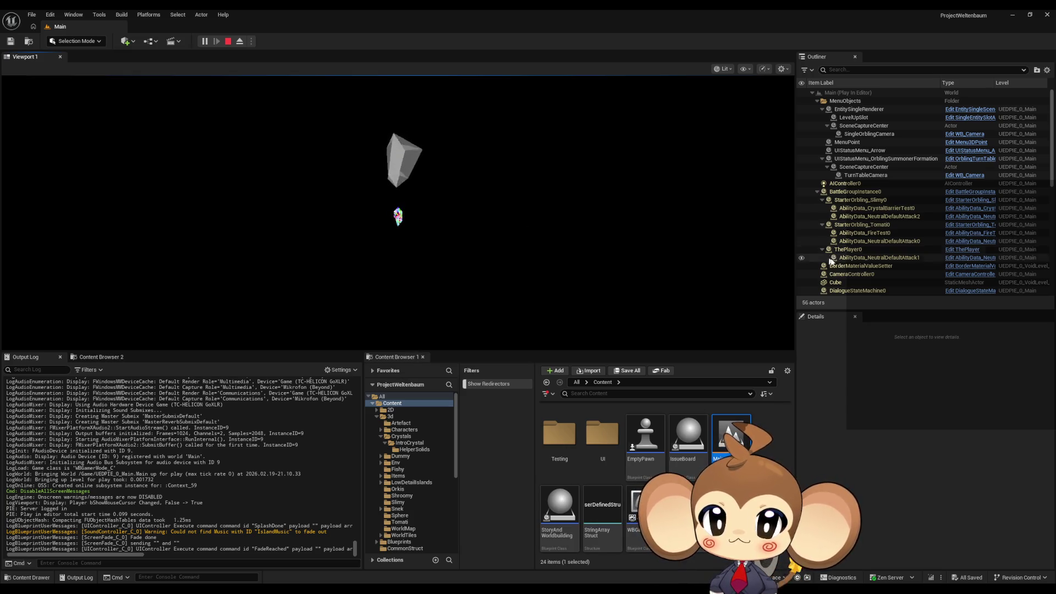
scroll(881, 257, "down", 1)
scroll(877, 253, "down", 3)
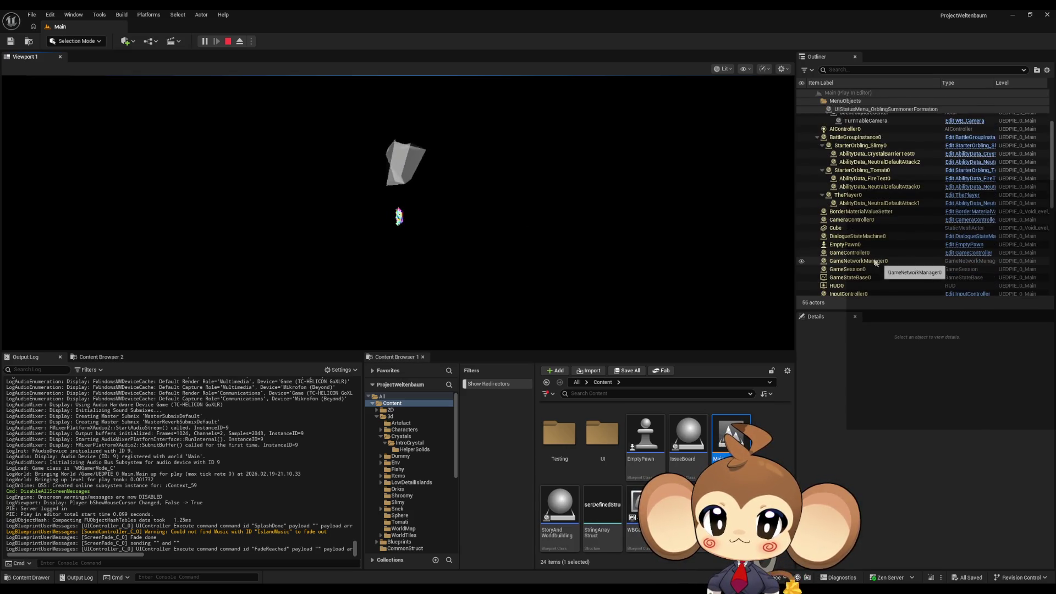
scroll(875, 236, "down", 8)
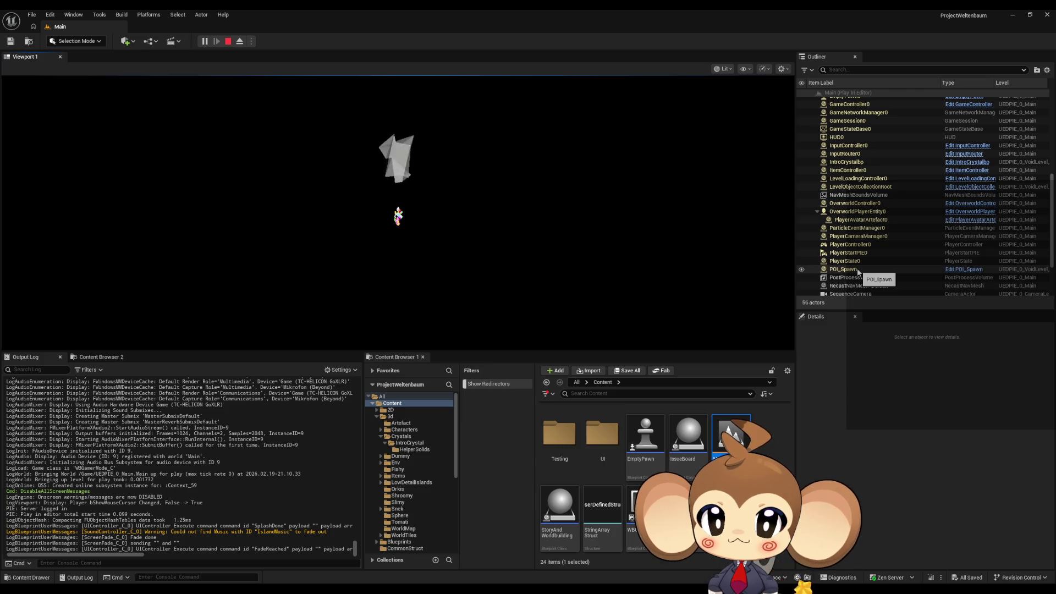
left_click(857, 211)
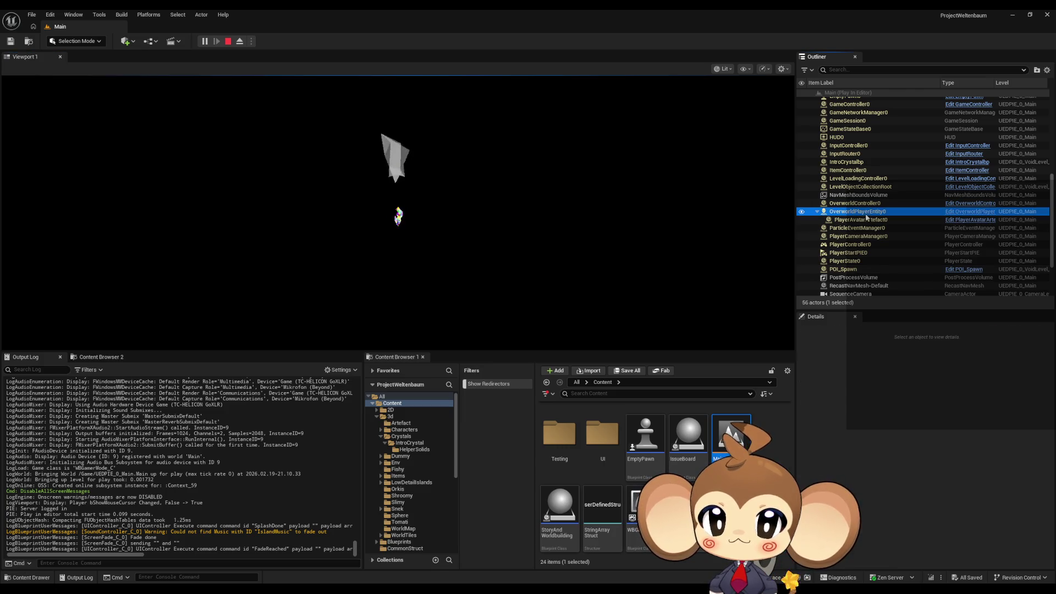
left_click(487, 220)
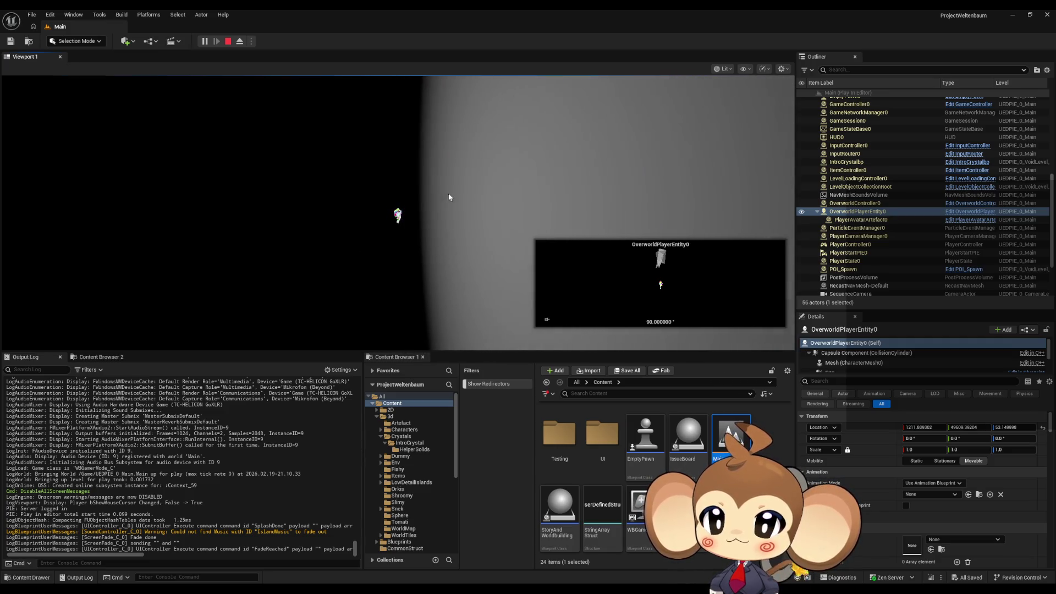
Step: Show Collision in the play viewport, inspect the void wall outlines, then eject to a free camera
left_click(745, 68)
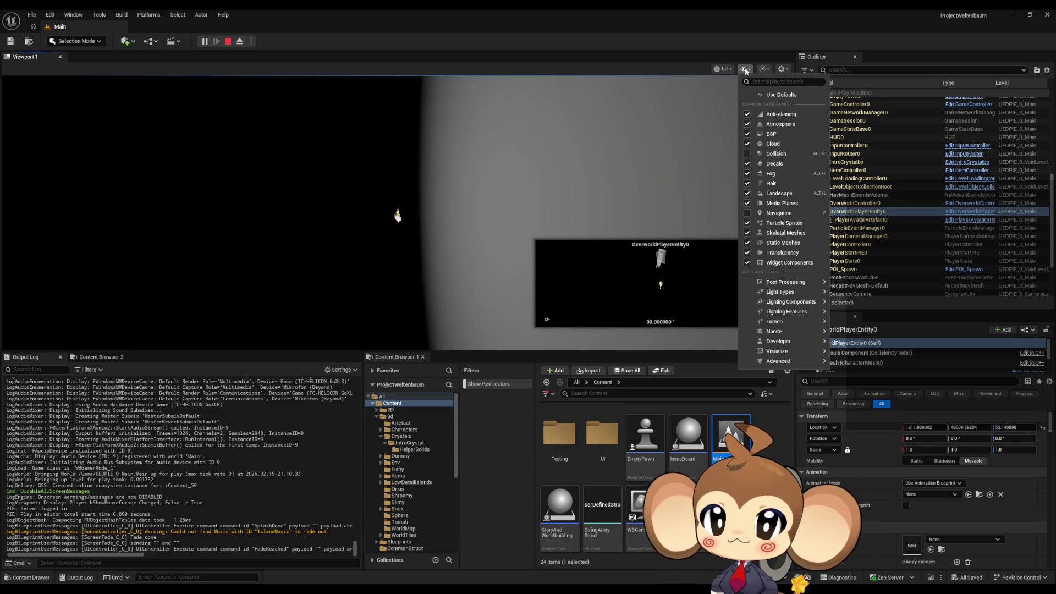
left_click(747, 153)
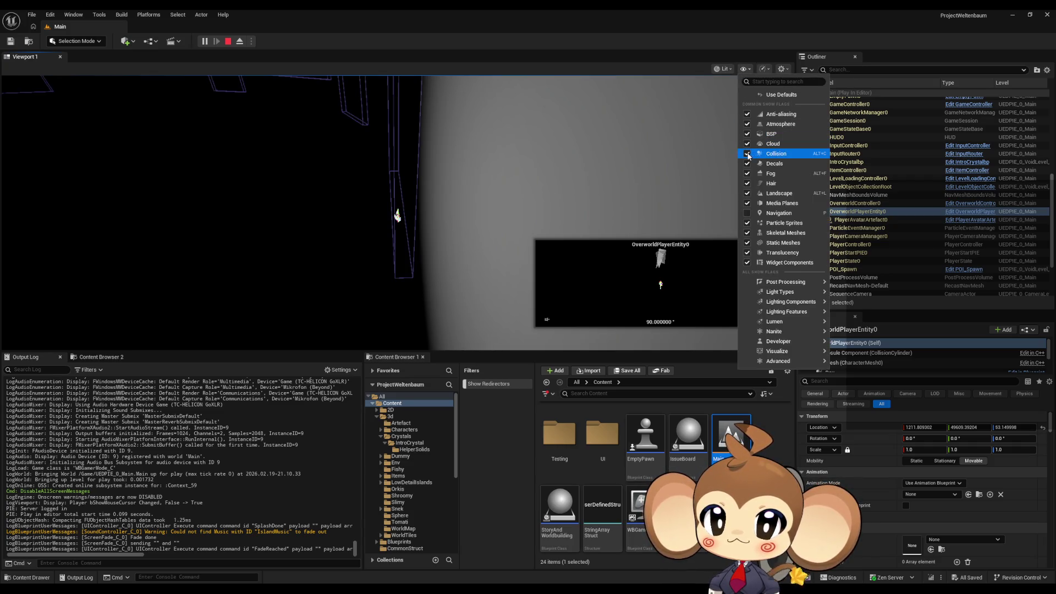
left_click(556, 117)
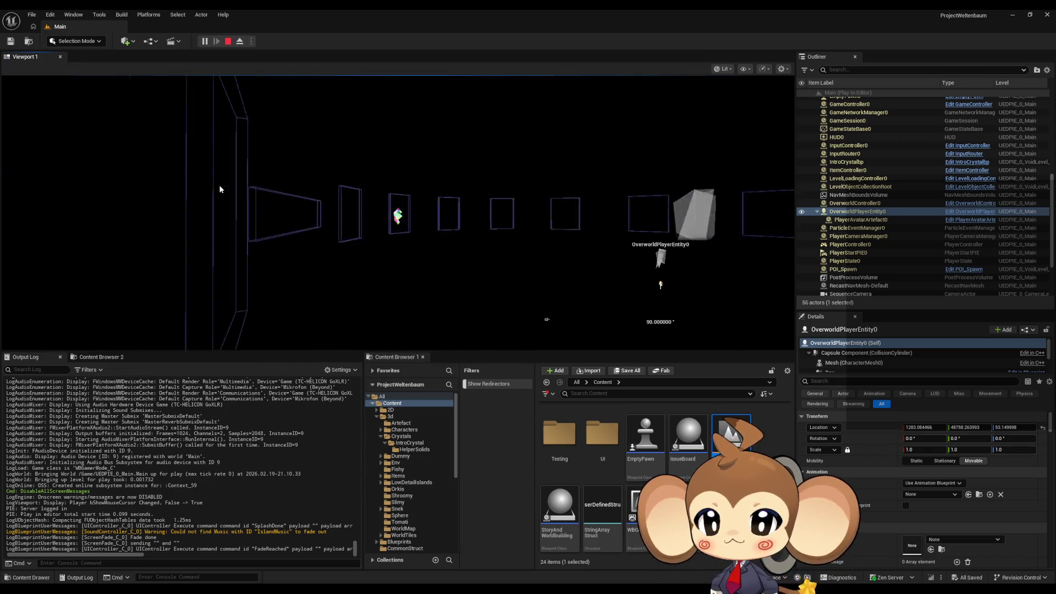
left_click(509, 194)
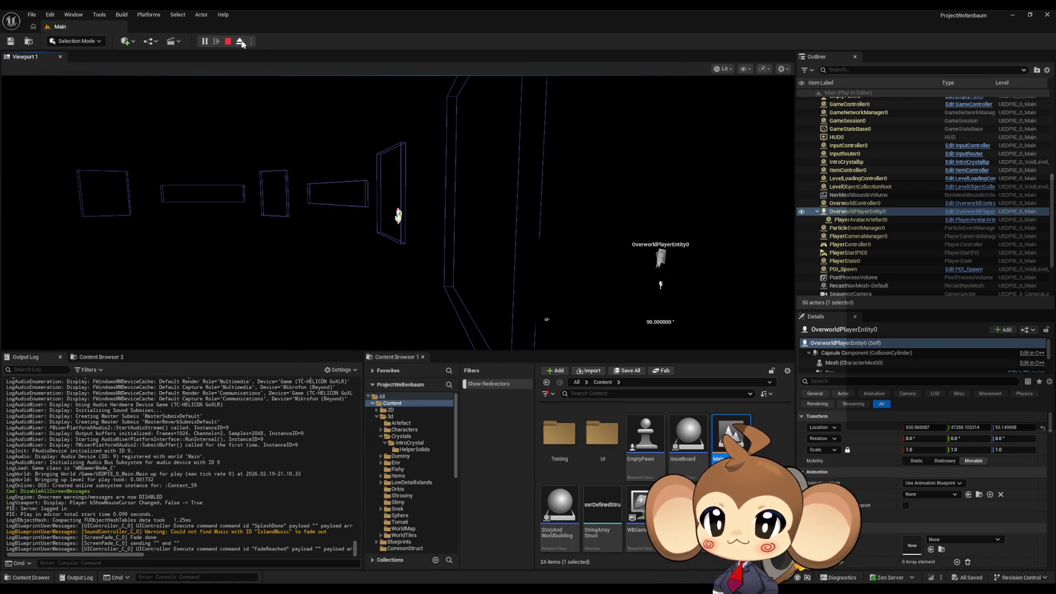
left_click(241, 42)
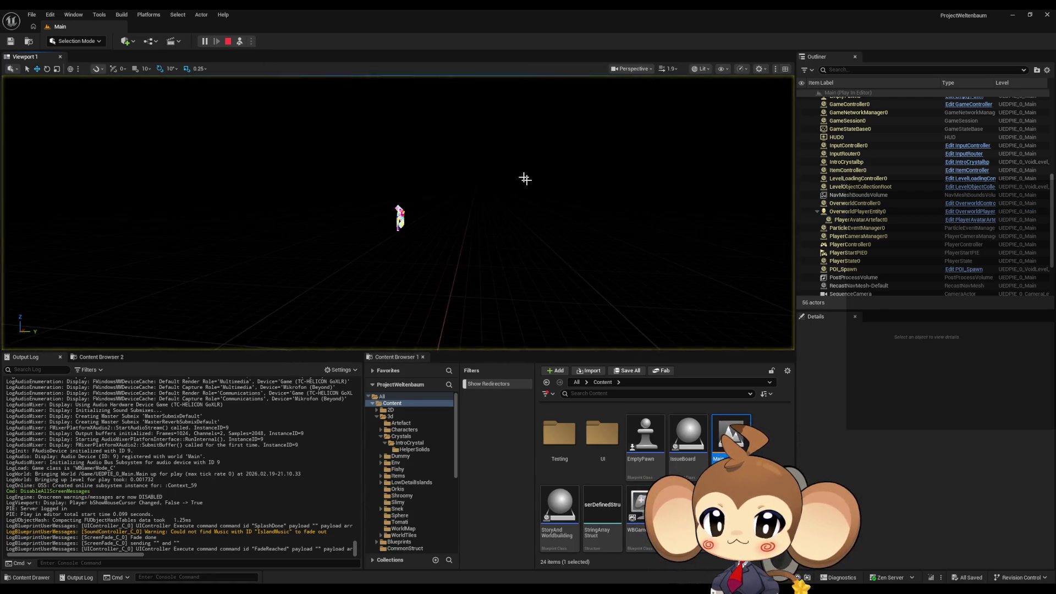
Step: Enable Collision display in the ejected view and select and frame VoidFloorWall
left_click(726, 70)
left_click(742, 179)
key("Escape")
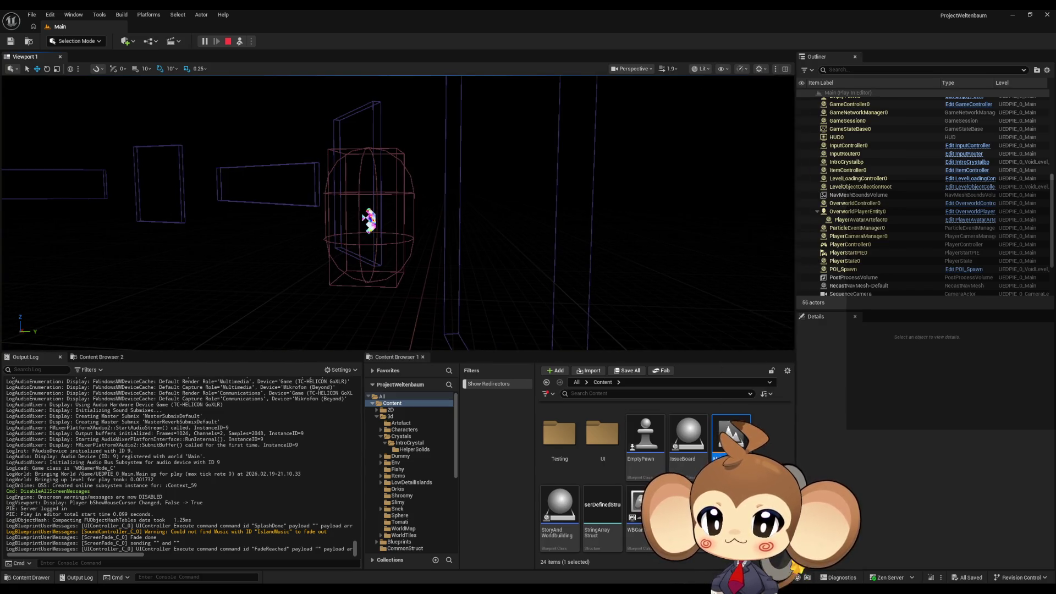
left_click(594, 165)
key("f")
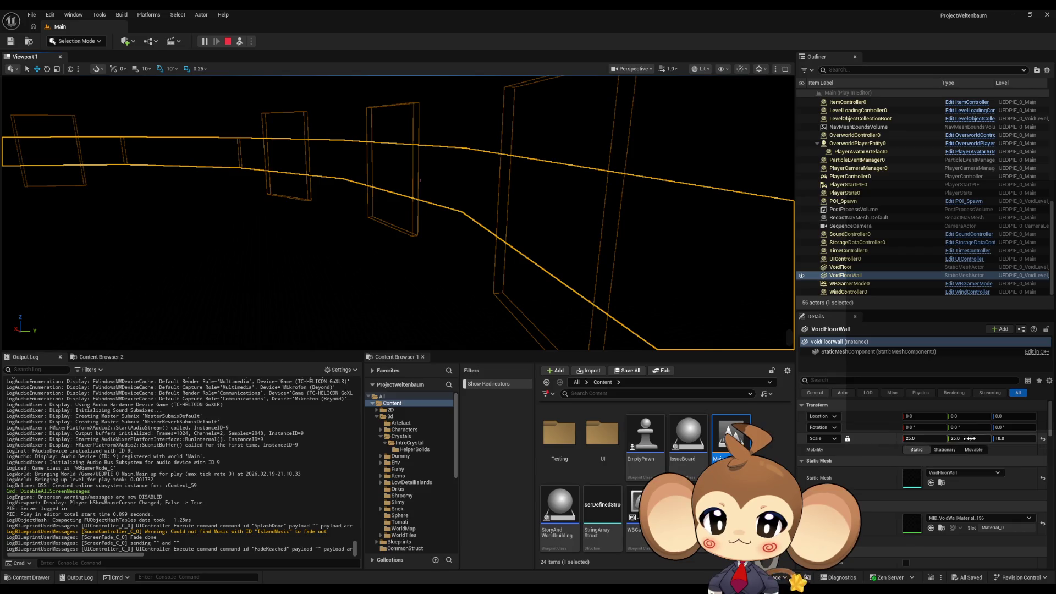
Step: Set VoidFloorWall's Scale Z, X and Y each to 25
left_click(1004, 438)
type("25")
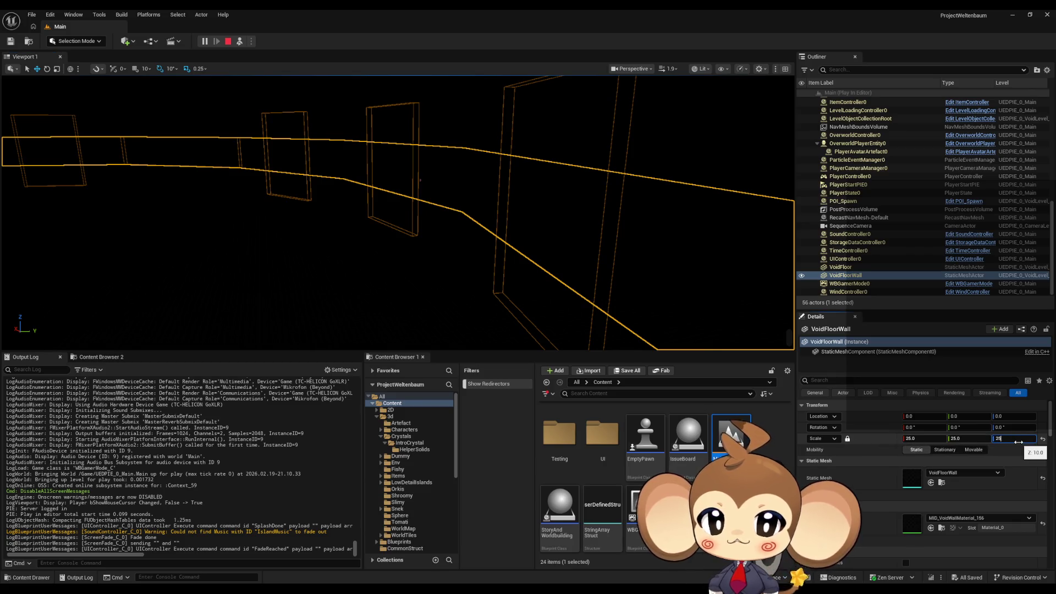
key("Return")
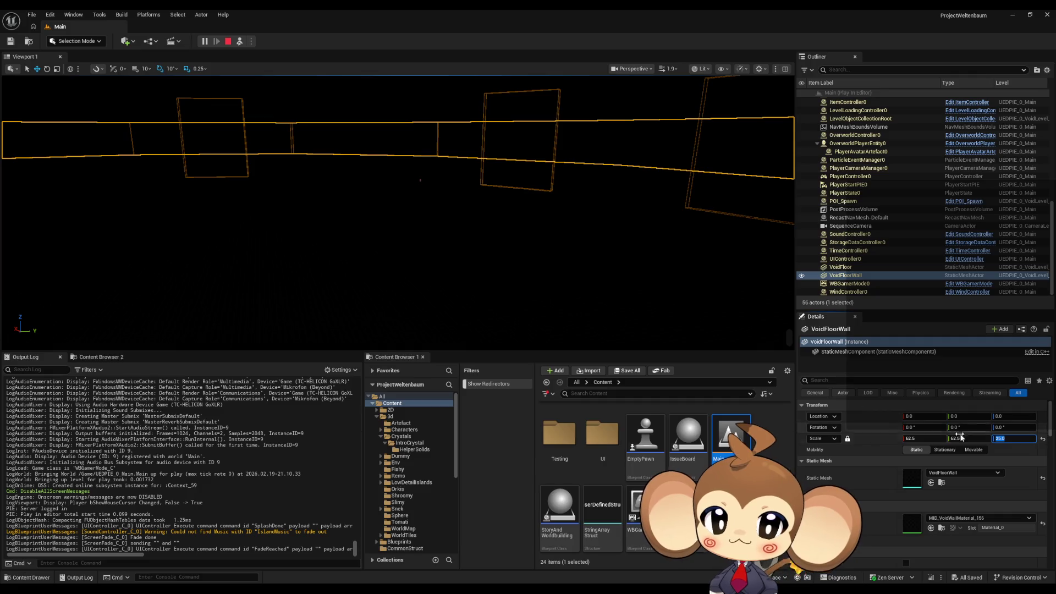
left_click(917, 439)
type("25")
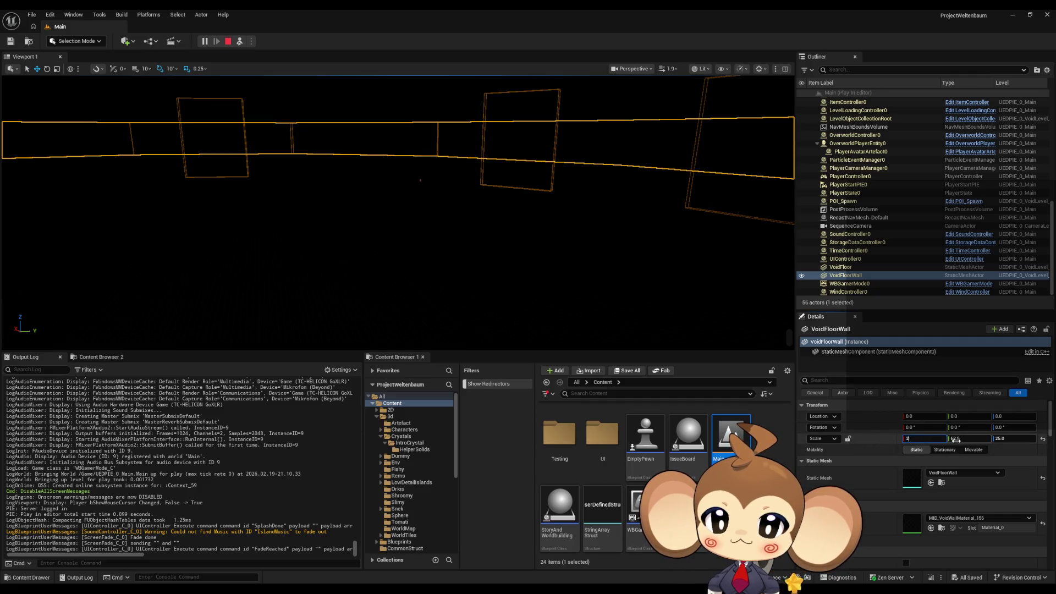
key("Return")
left_click(972, 439)
type("25")
key("Return")
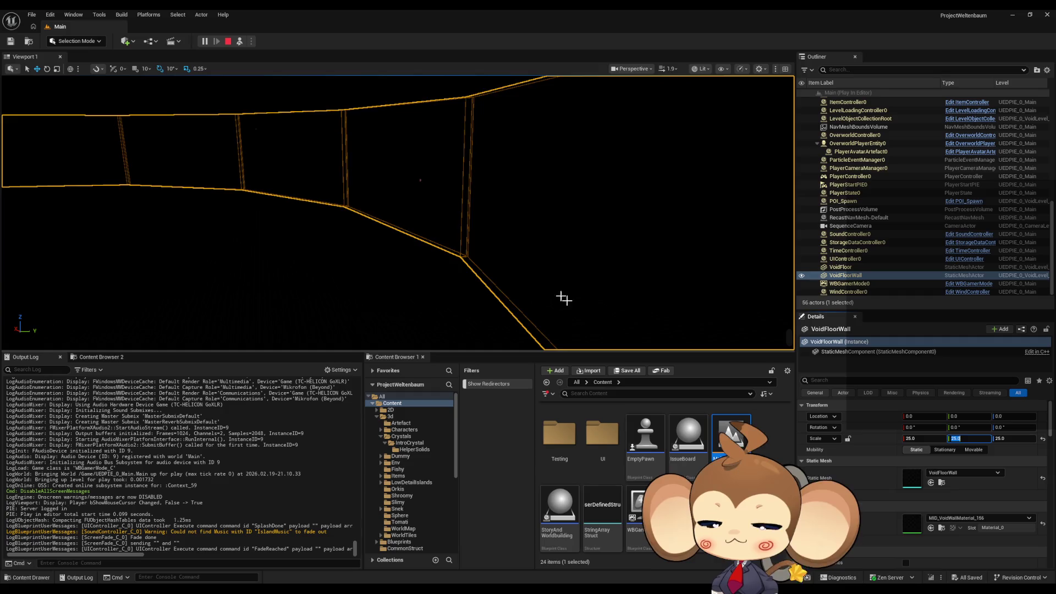
left_click(565, 299)
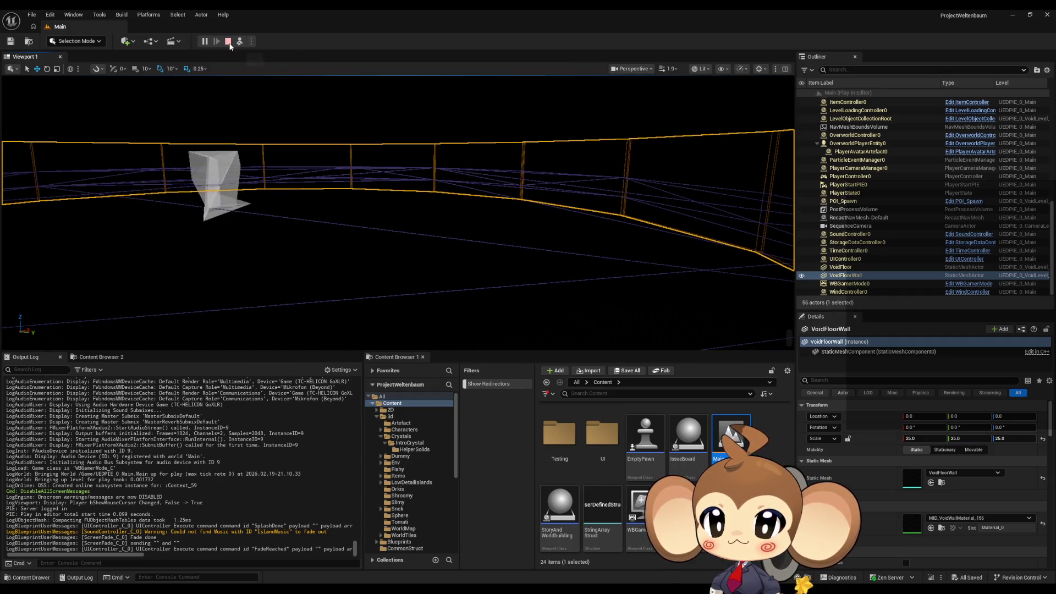
Step: Stop the play session and open VoidLevel from Content > Maps > Intro
left_click(229, 42)
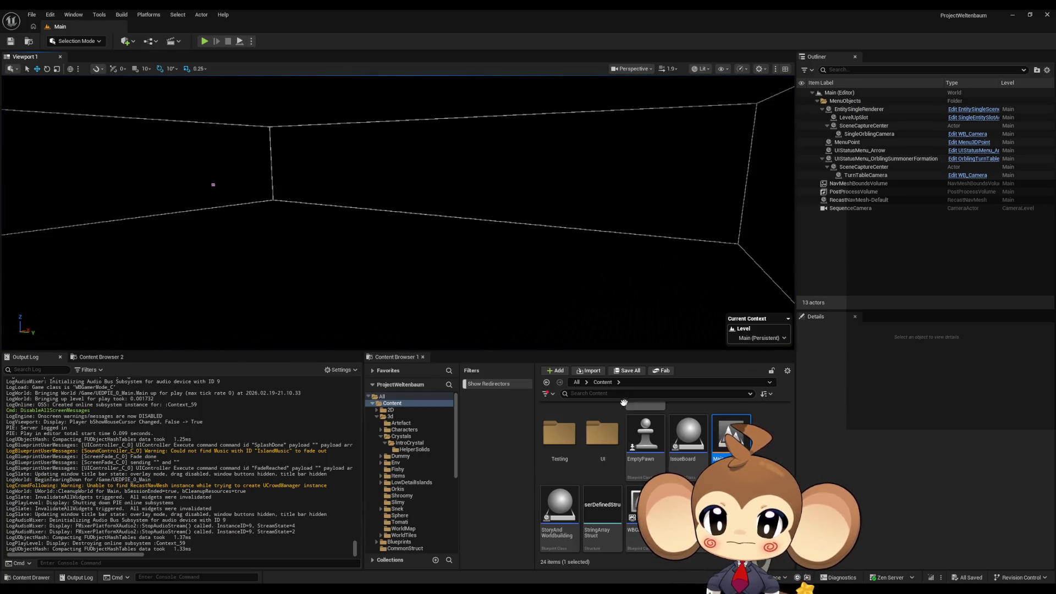
scroll(655, 441, "up", 3)
scroll(655, 441, "up", 3)
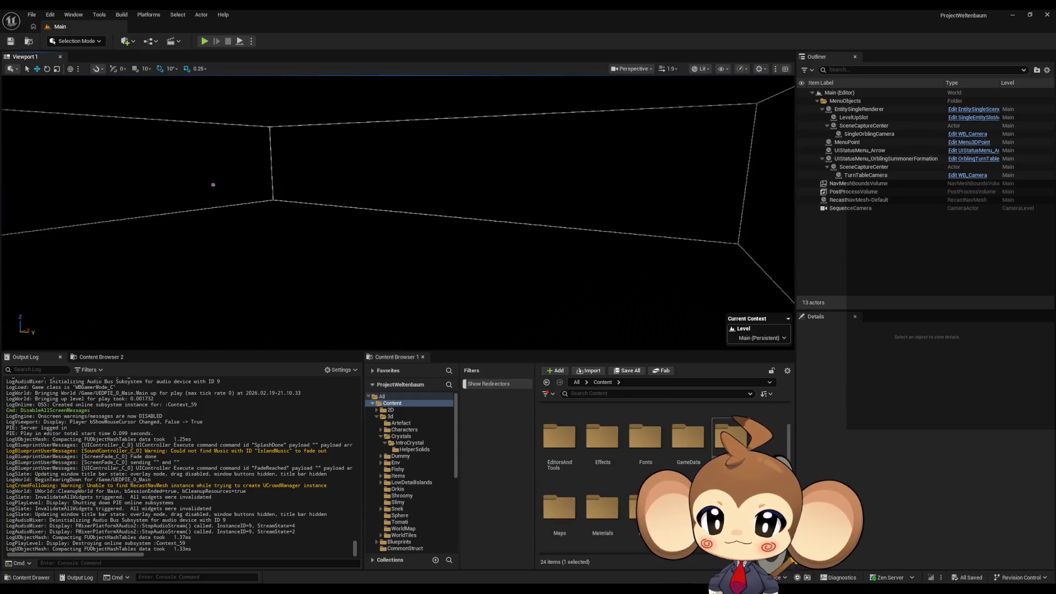
double_click(559, 503)
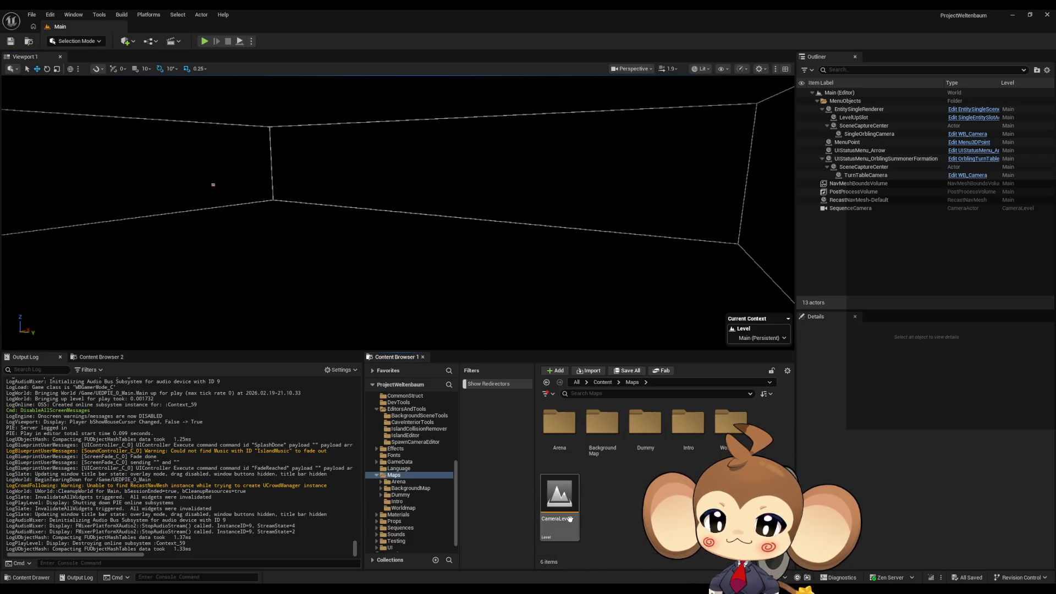
double_click(691, 435)
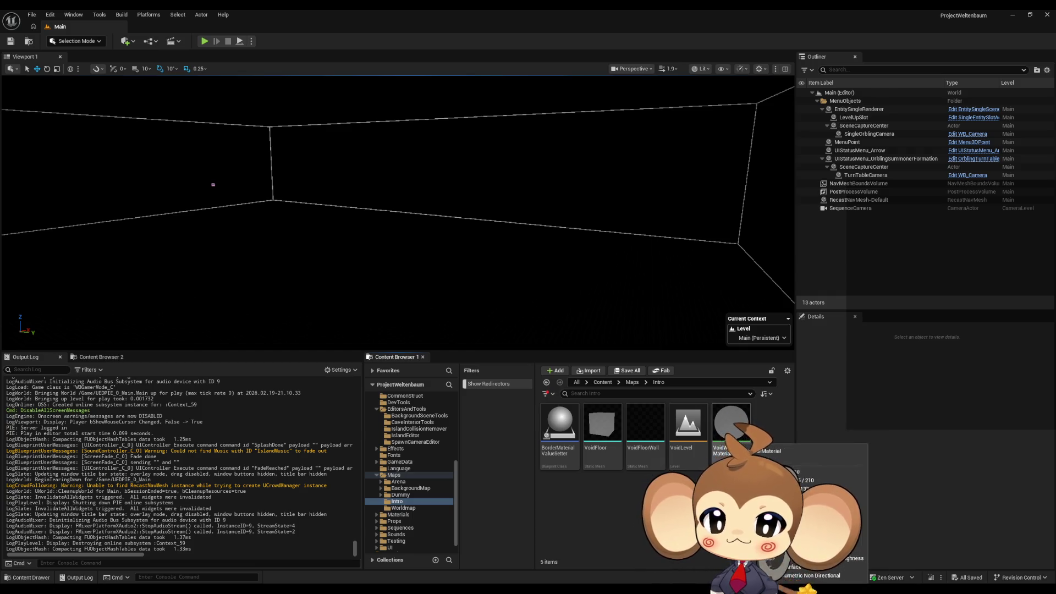
double_click(688, 433)
Step: Set VoidFloorWall's Scale Z to 25 in VoidLevel and frame the wall
left_click(858, 150)
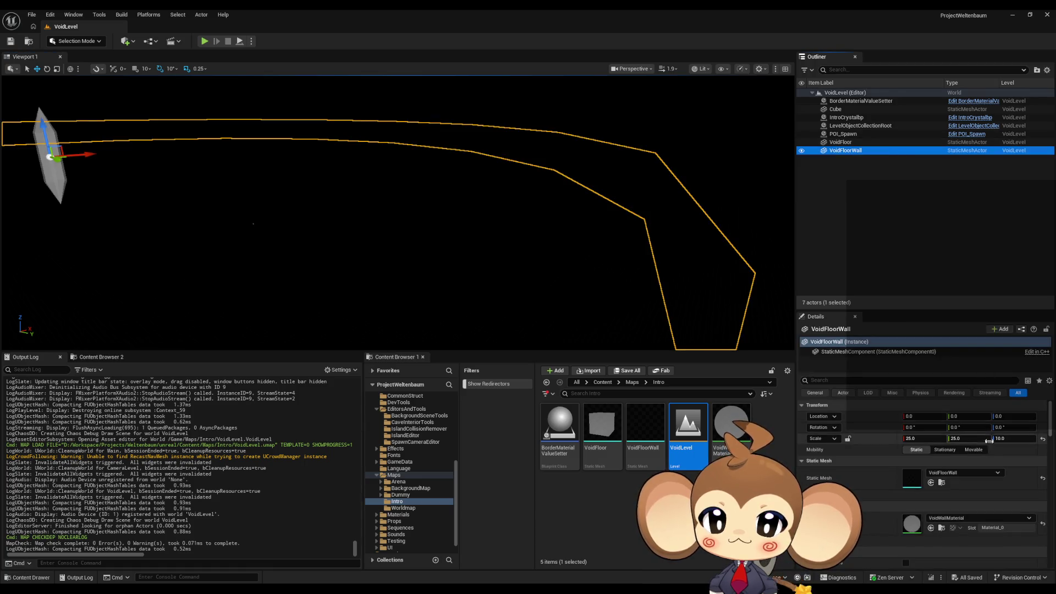
left_click(1015, 439)
type("25")
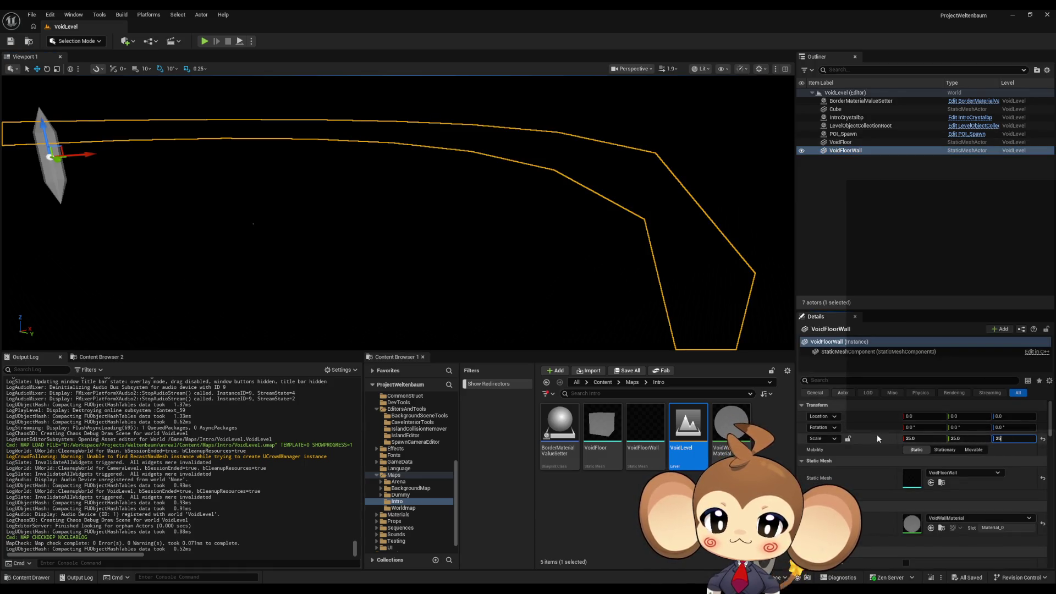
key("Return")
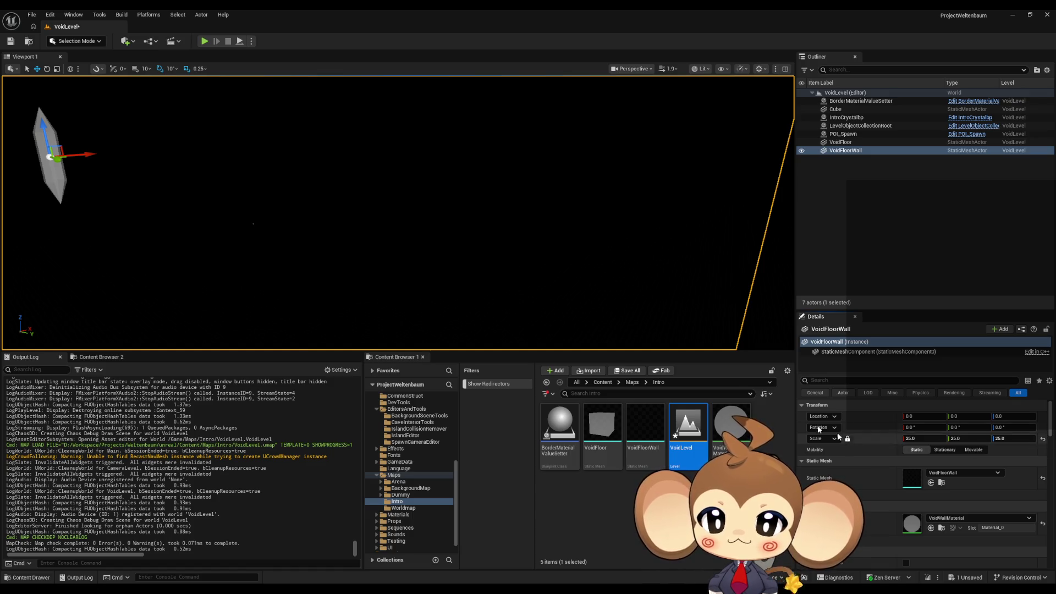
key("f")
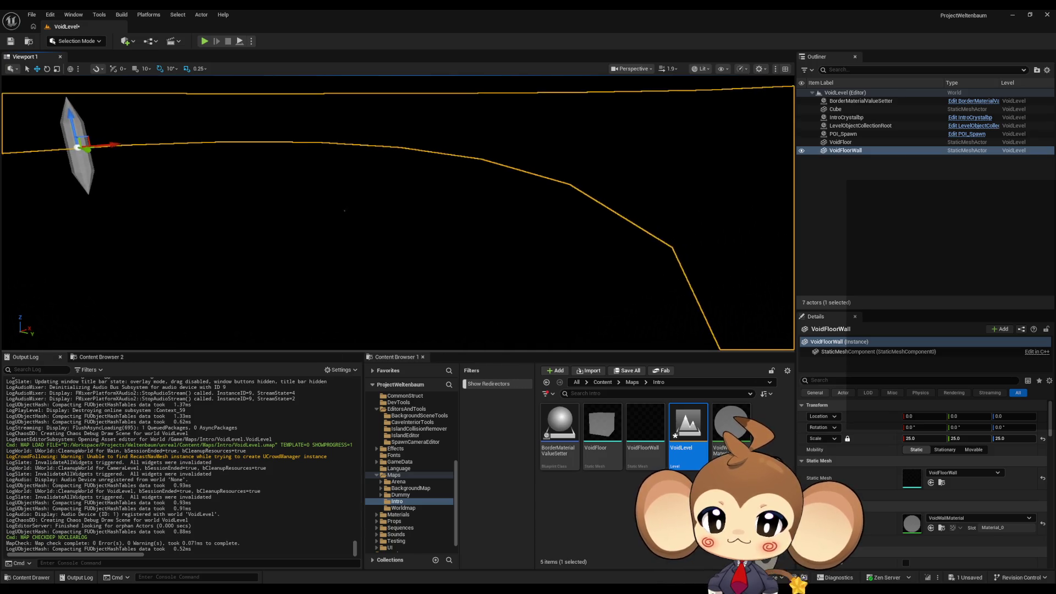
Step: Save all modified assets, saving VoidLevel and loading the Main level
left_click(605, 383)
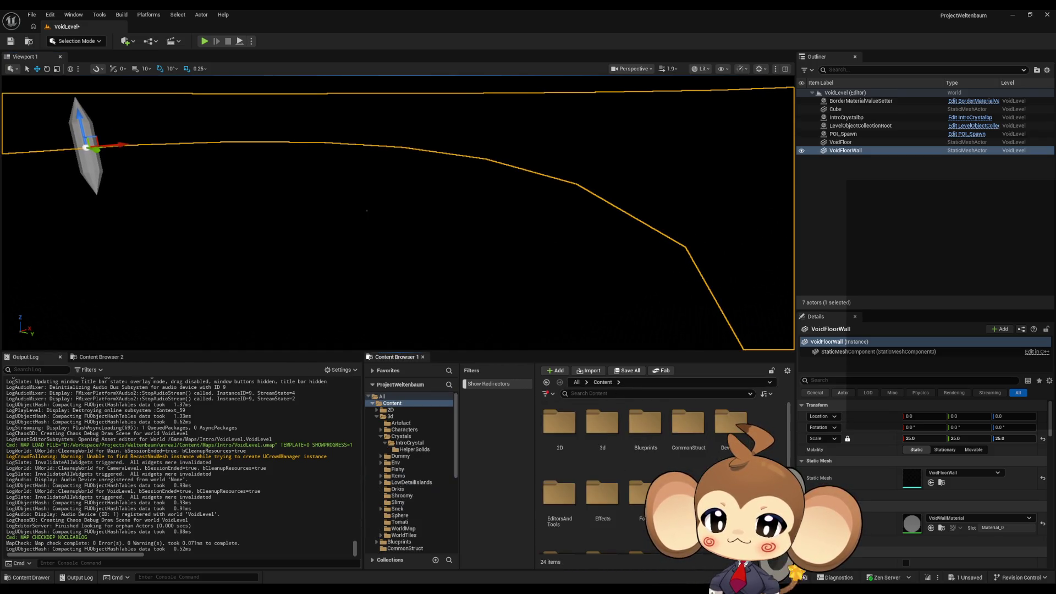
scroll(605, 440, "down", 3)
left_click(638, 372)
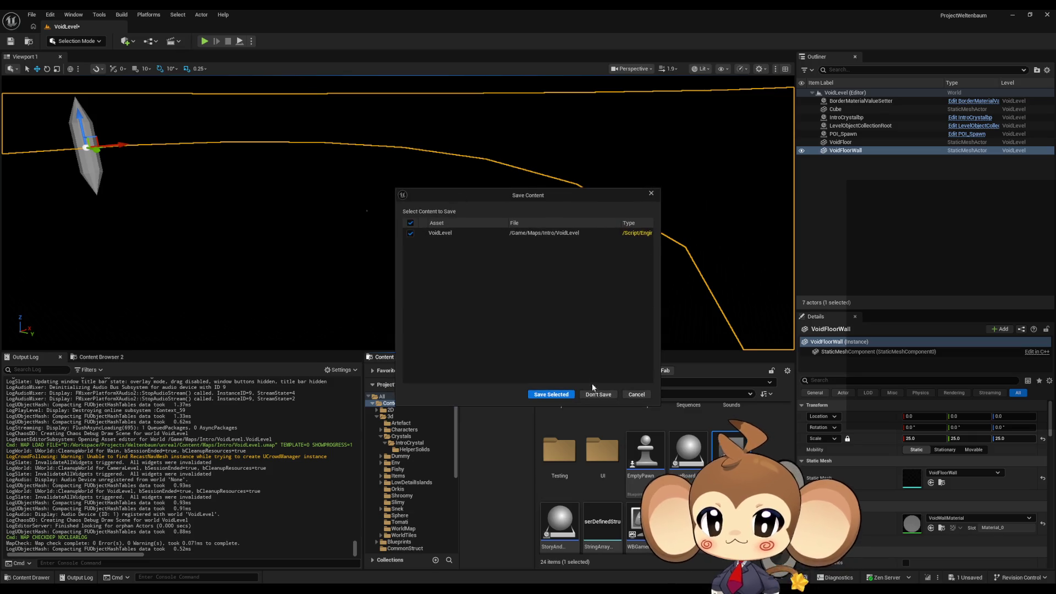
left_click(551, 394)
Step: Start Play in Editor and select OverworldPlayerEntity0 in the Outliner
left_click(205, 42)
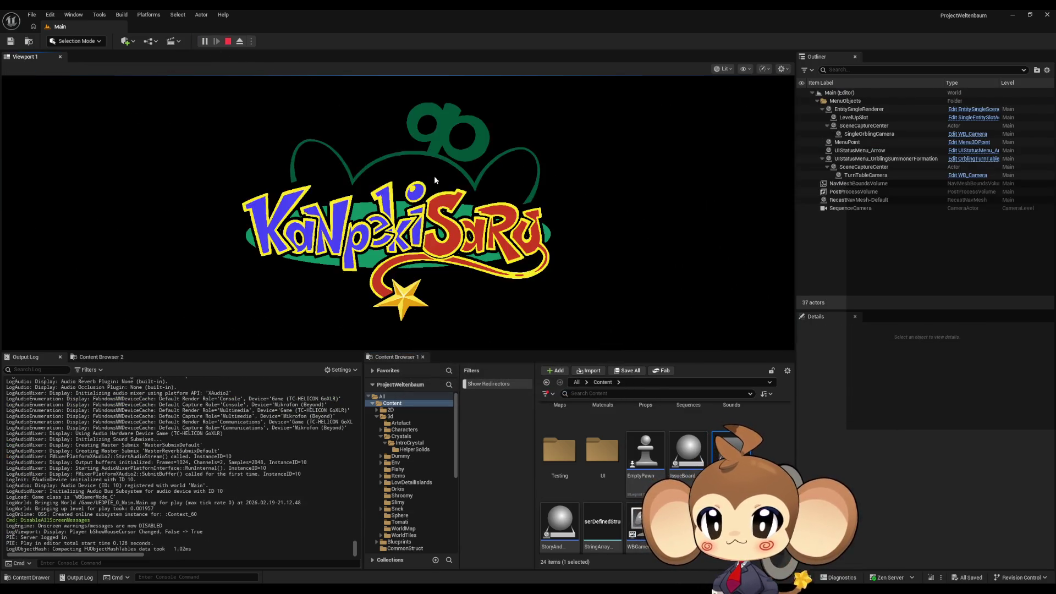
scroll(908, 220, "down", 5)
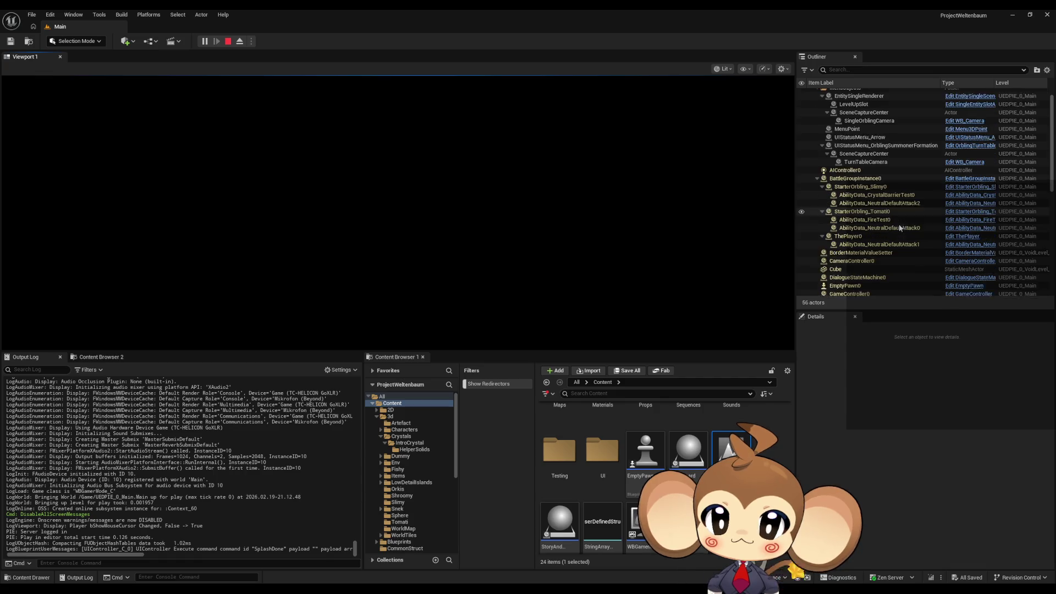
scroll(886, 229, "down", 1)
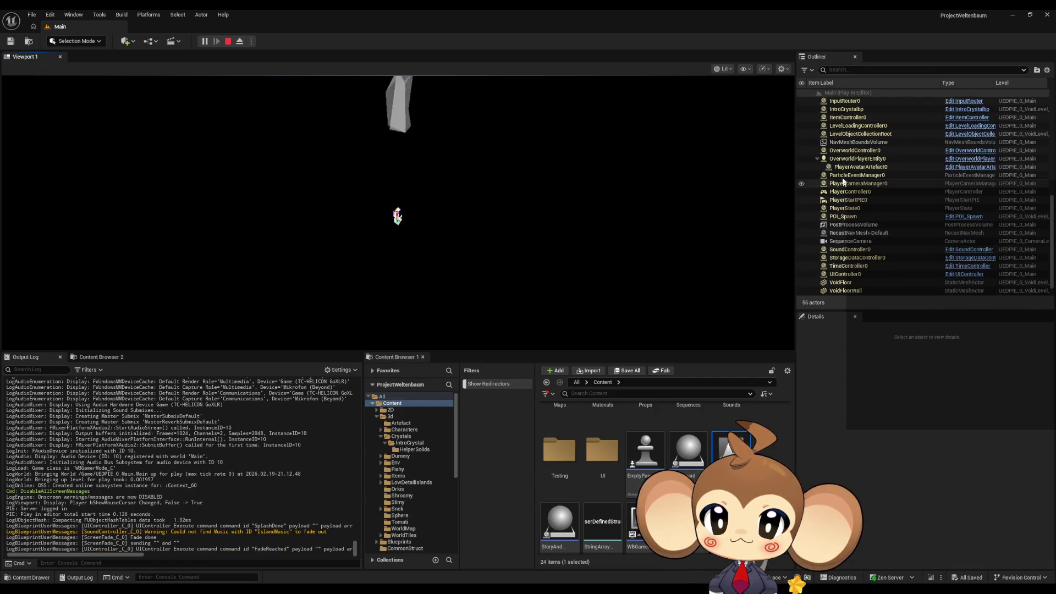
left_click(858, 158)
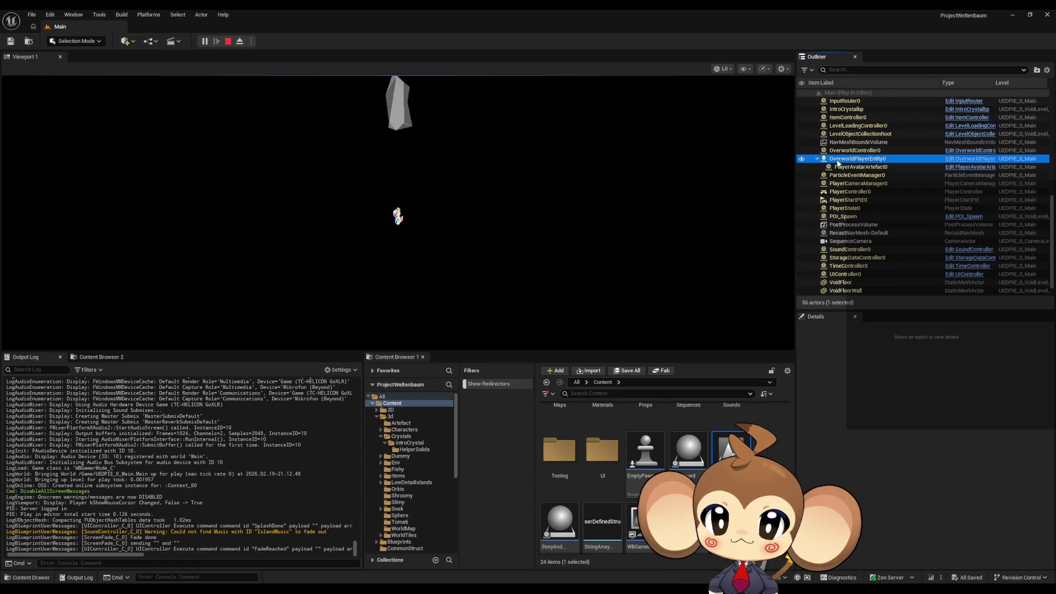
Step: Control the game and watch the player entity's X location change to about -8801
left_click(486, 235)
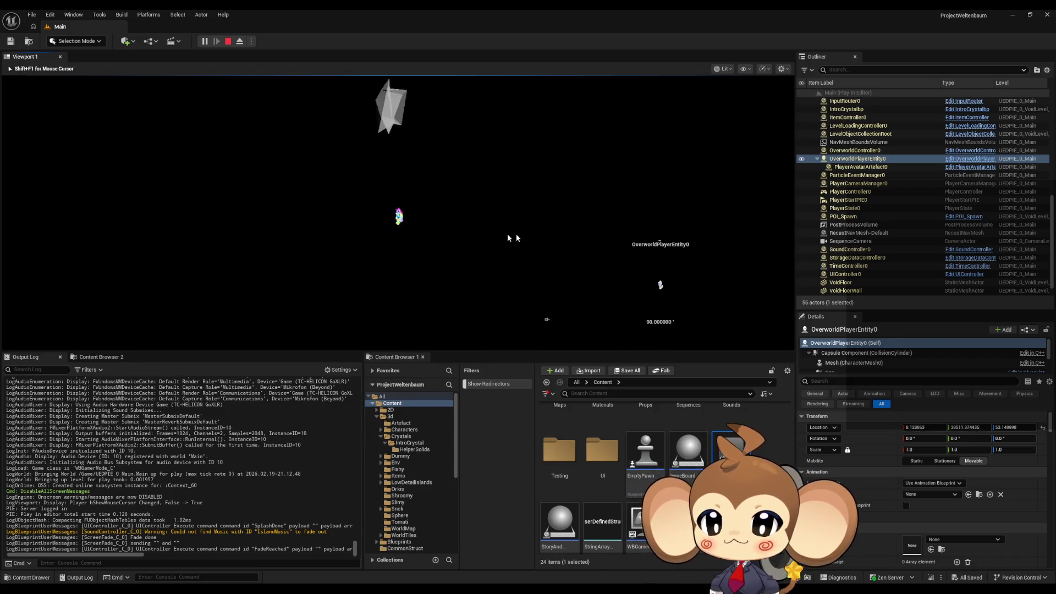
left_click(542, 217)
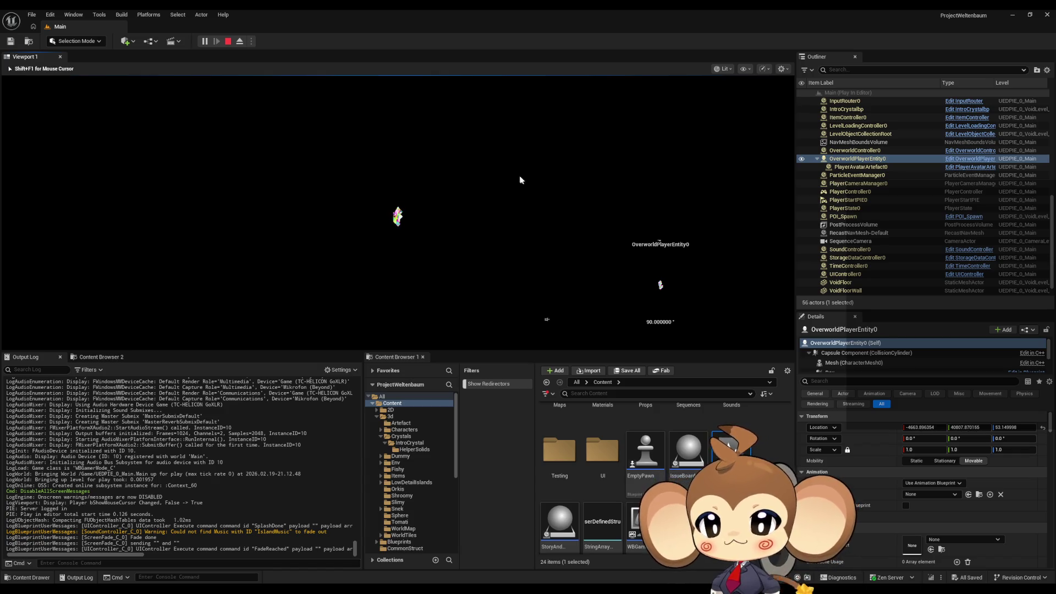
left_click(578, 191)
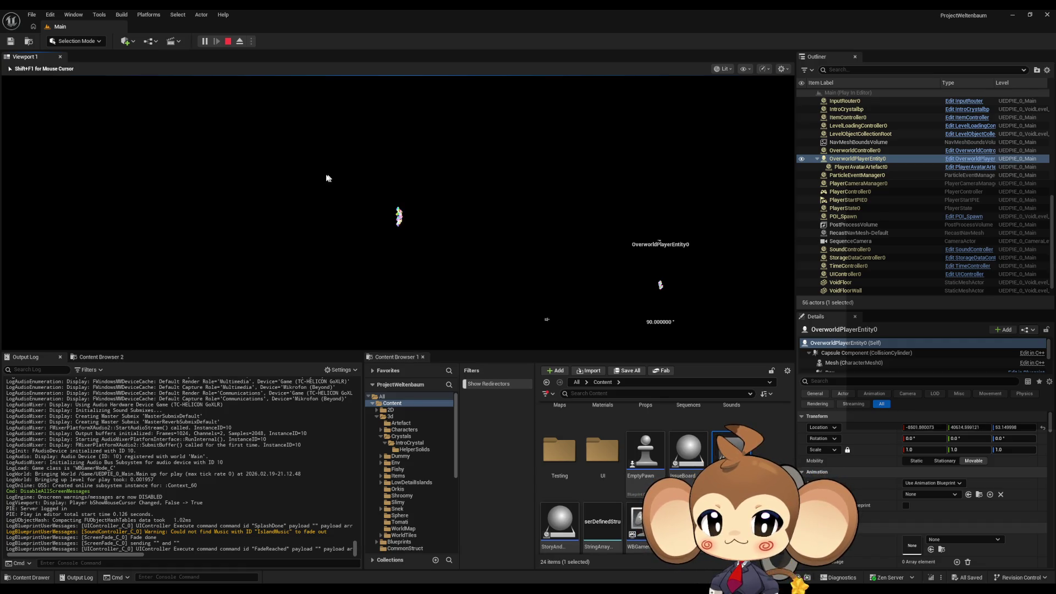
Step: Restart Play in Editor and give the game view input focus
left_click(228, 42)
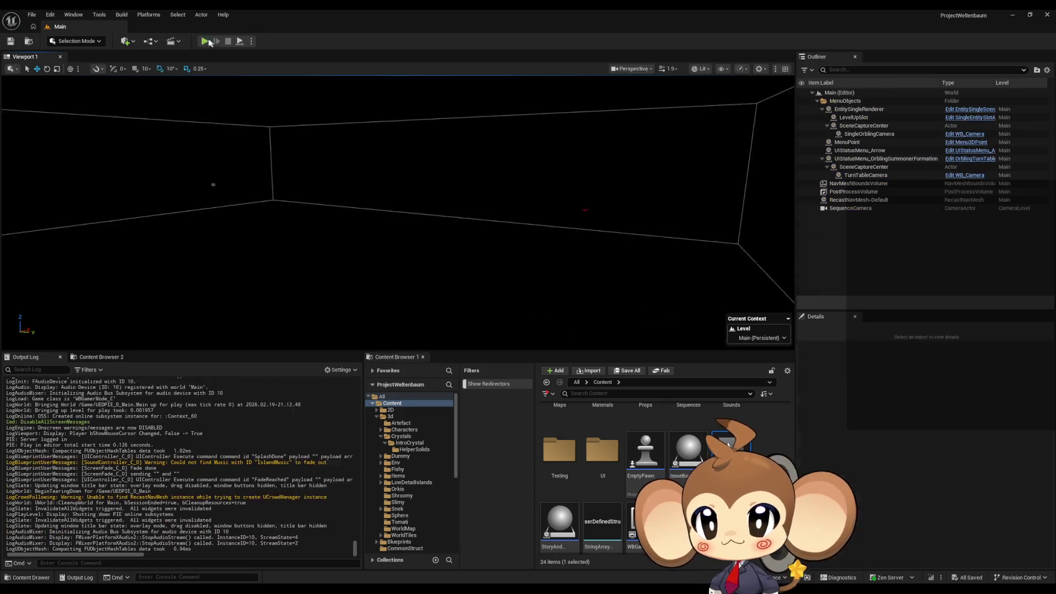
left_click(205, 41)
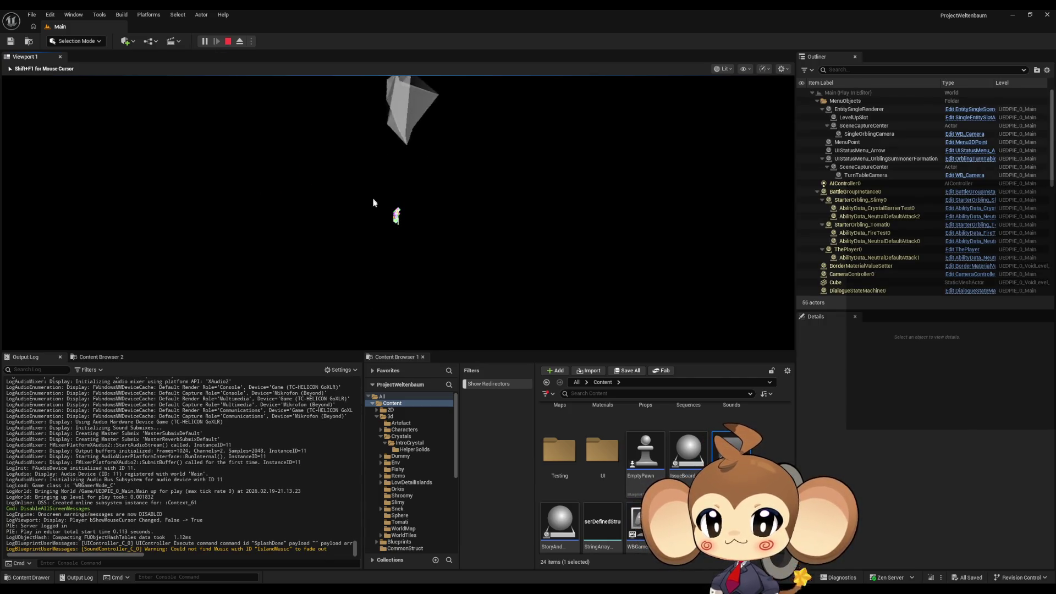
left_click(376, 273)
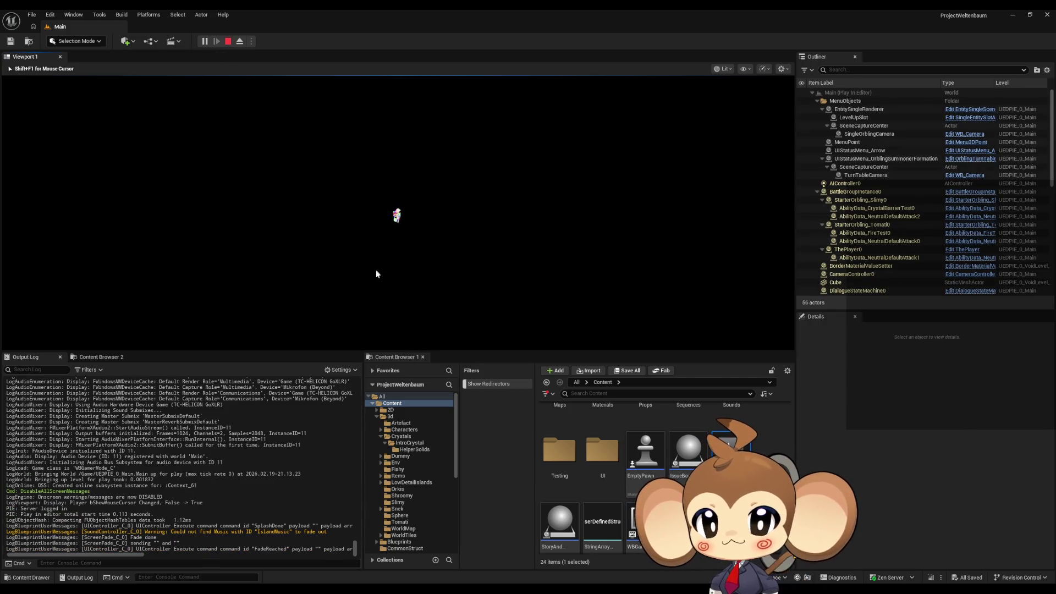
left_click(363, 241)
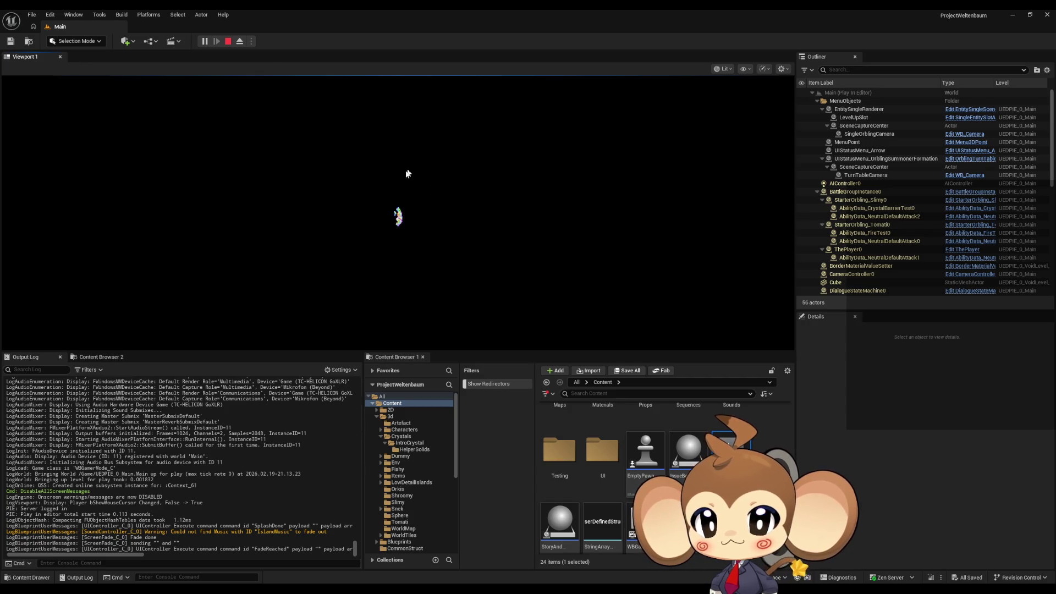
left_click(382, 230)
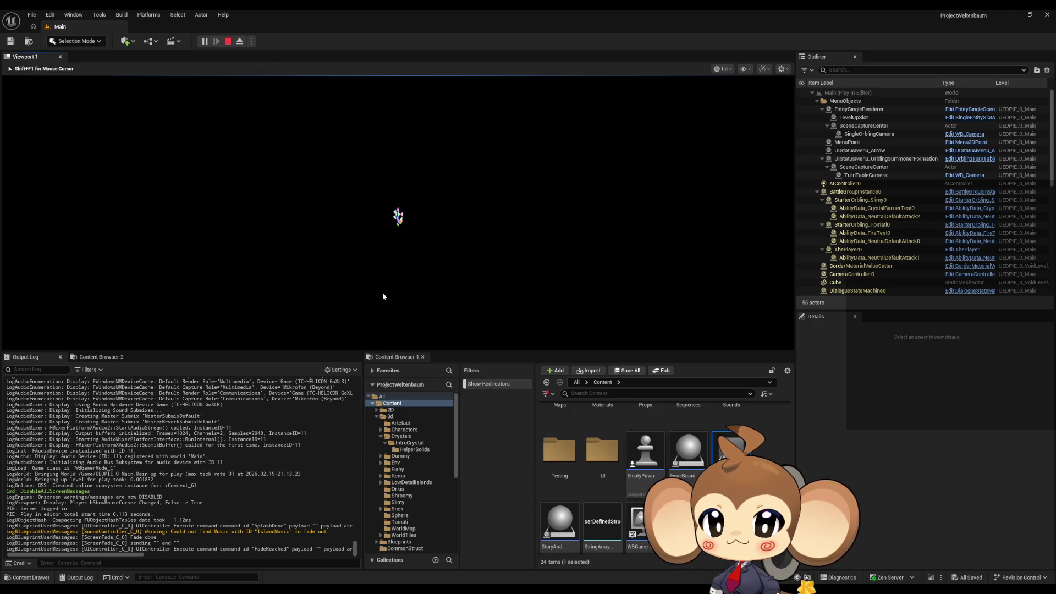
Step: Watch OverworldPlayerEntity0's location, then restart the play session again
scroll(858, 242, "down", 7)
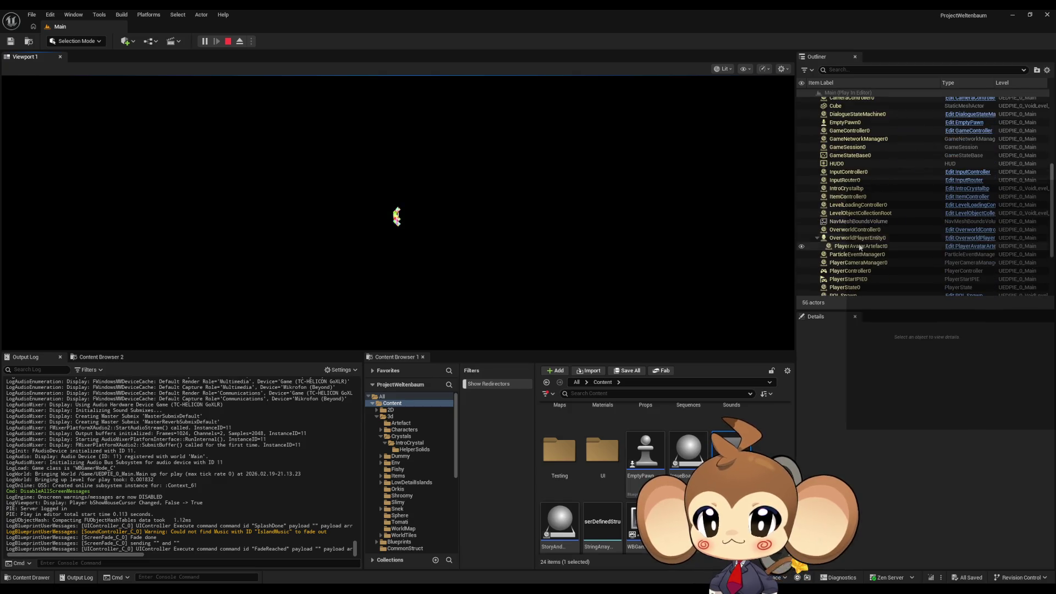
left_click(856, 238)
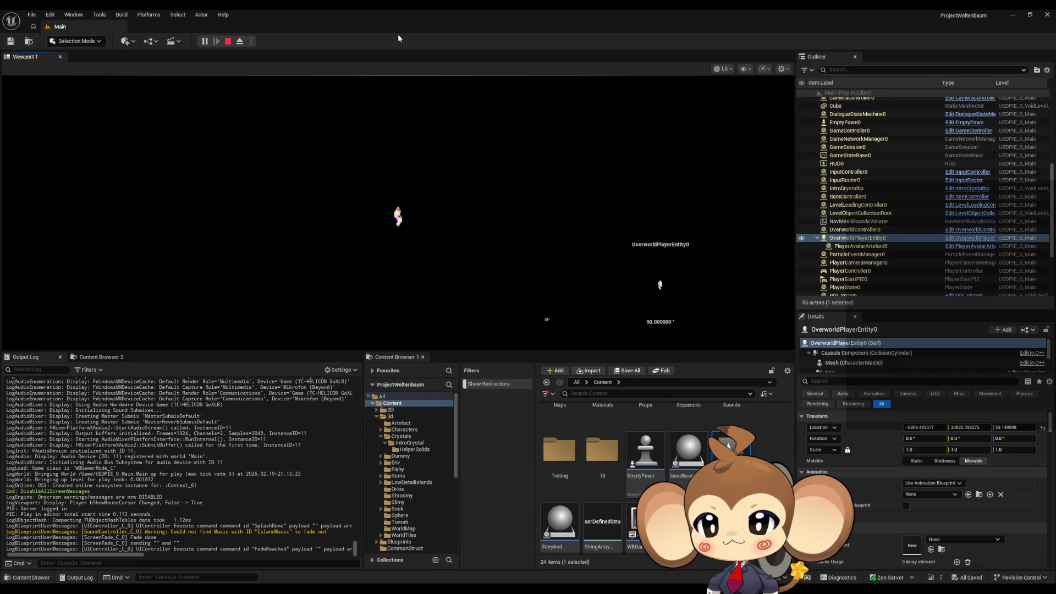
left_click(227, 41)
left_click(205, 41)
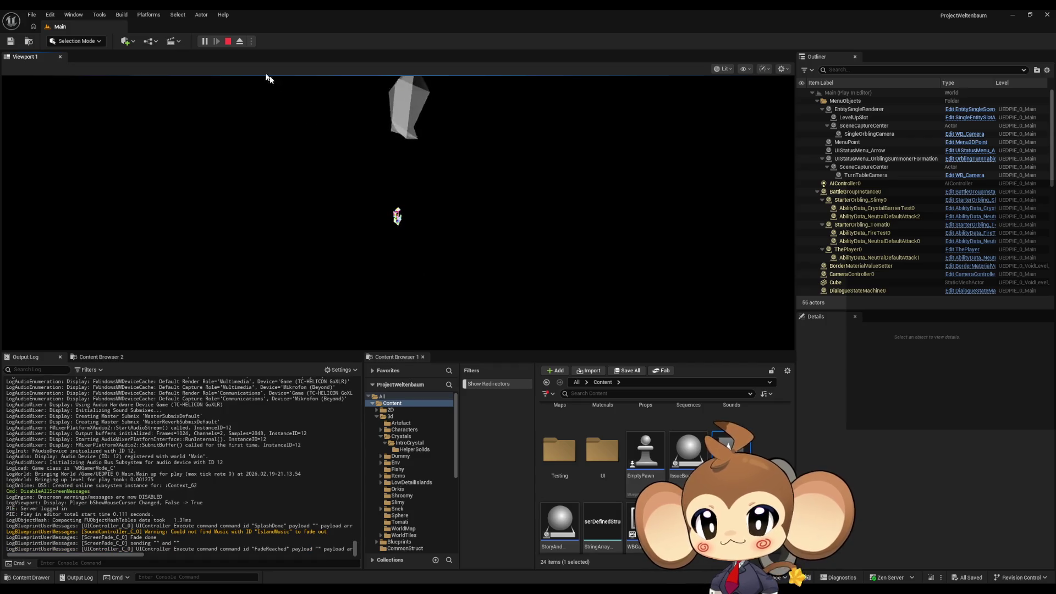
Step: Select OverworldPlayerEntity0 and walk the player toward the void walls with W
scroll(858, 237, "down", 10)
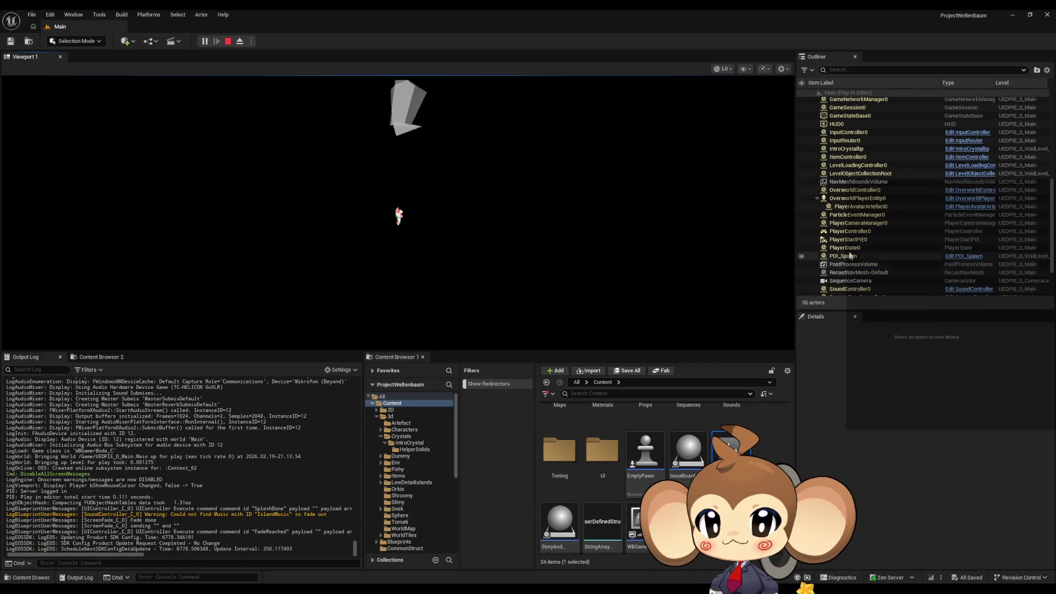
left_click(857, 199)
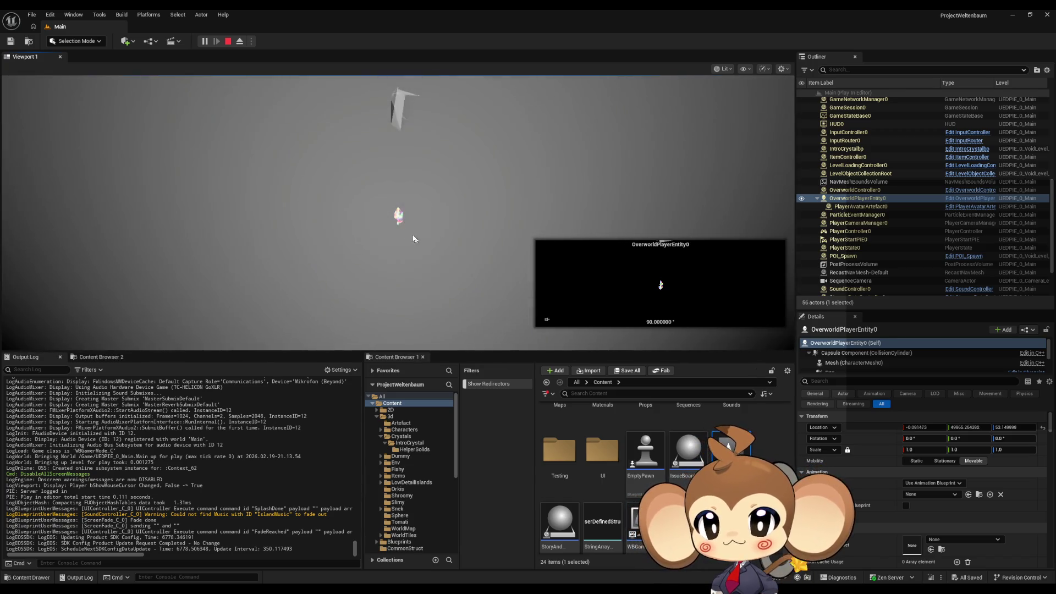
left_click(417, 241)
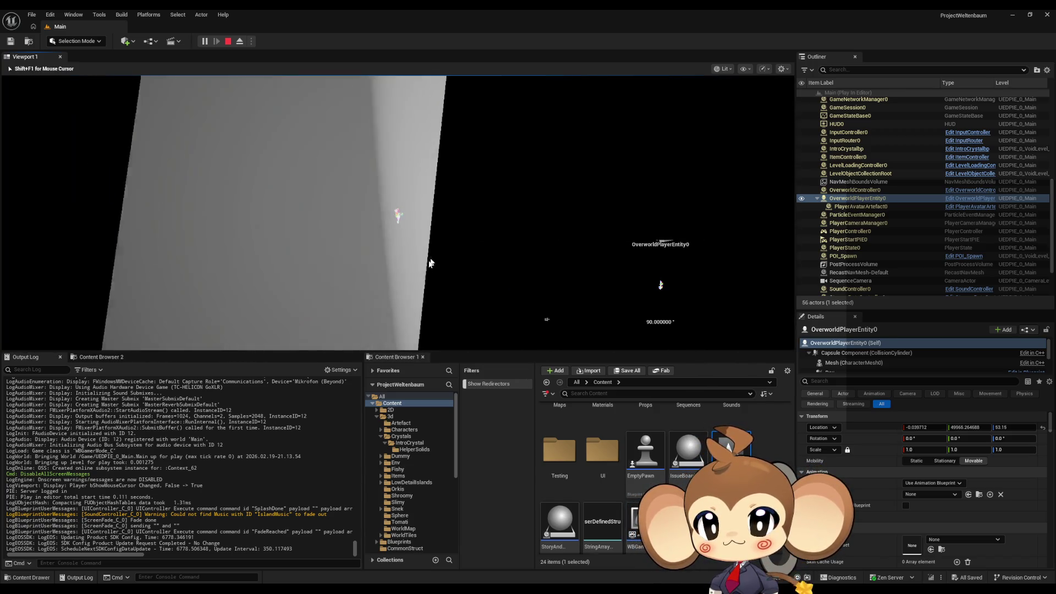
key("w")
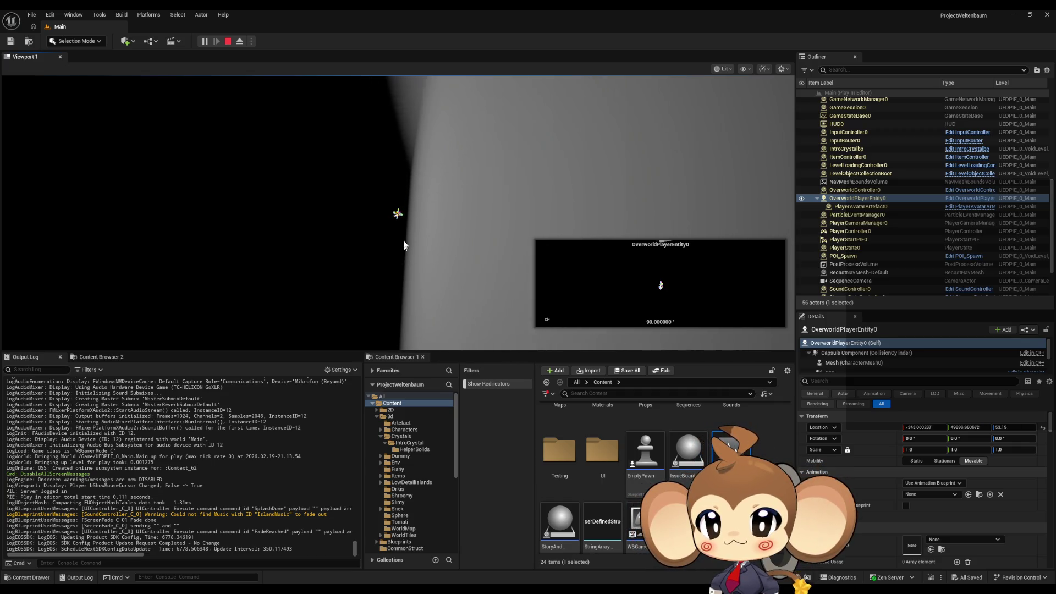
left_click(424, 212)
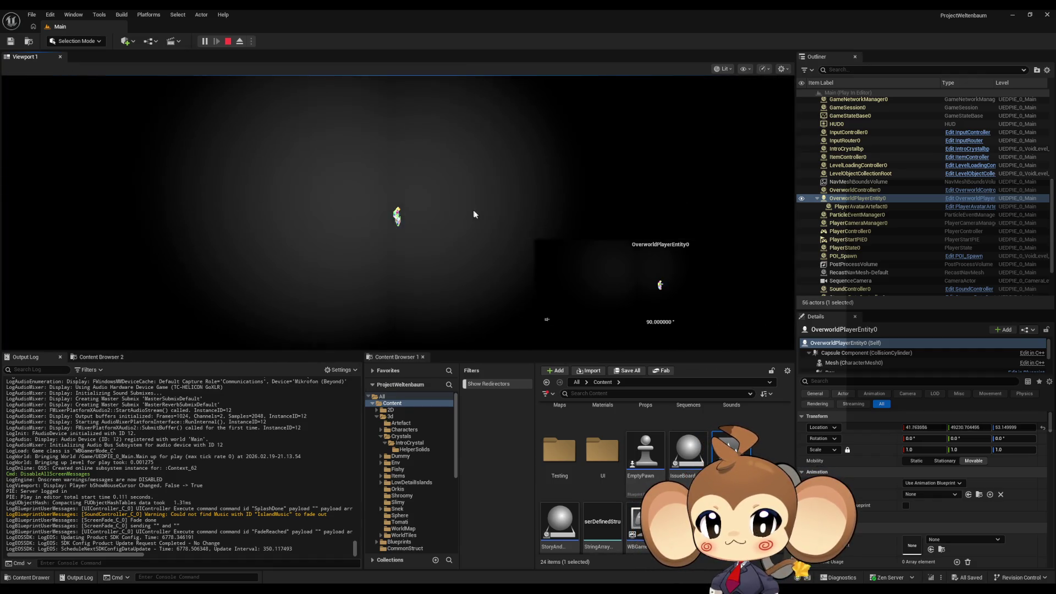
Step: Inspect PlayerStartPIE0's properties and open the Maps folder in the Content Browser
left_click(848, 239)
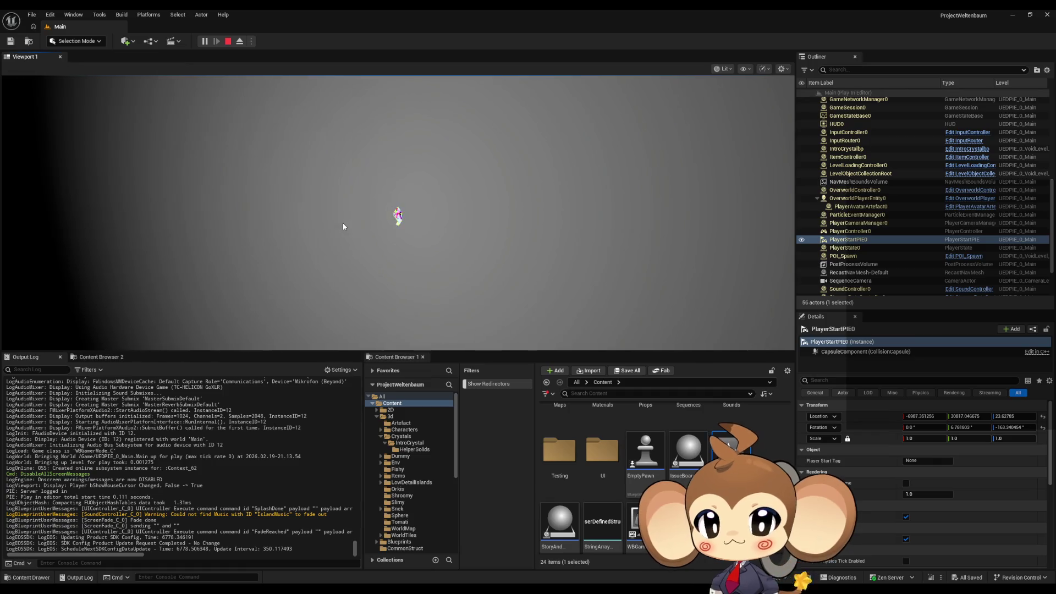
scroll(617, 478, "up", 2)
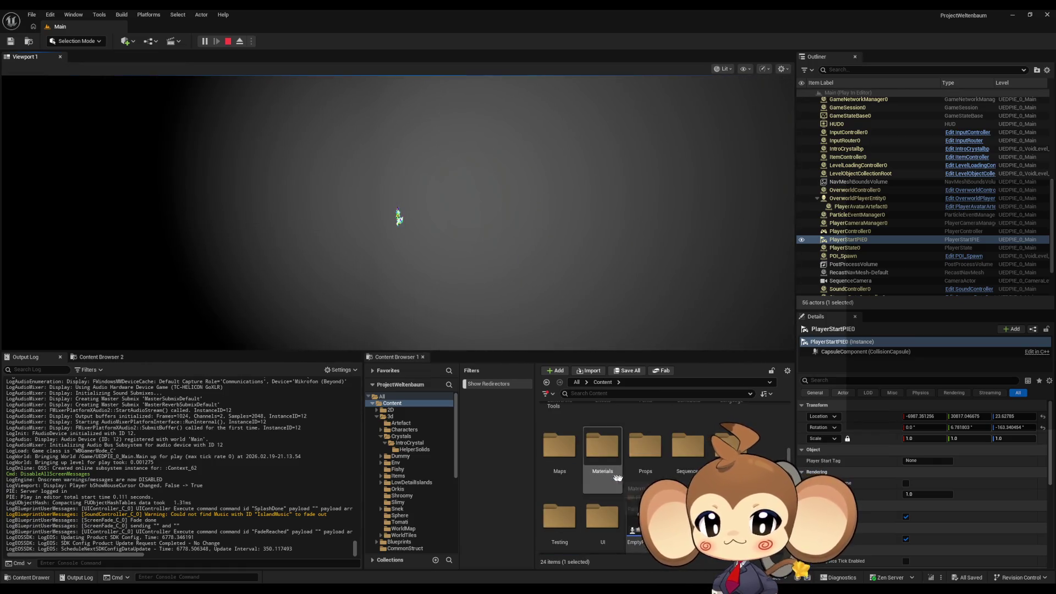
double_click(559, 445)
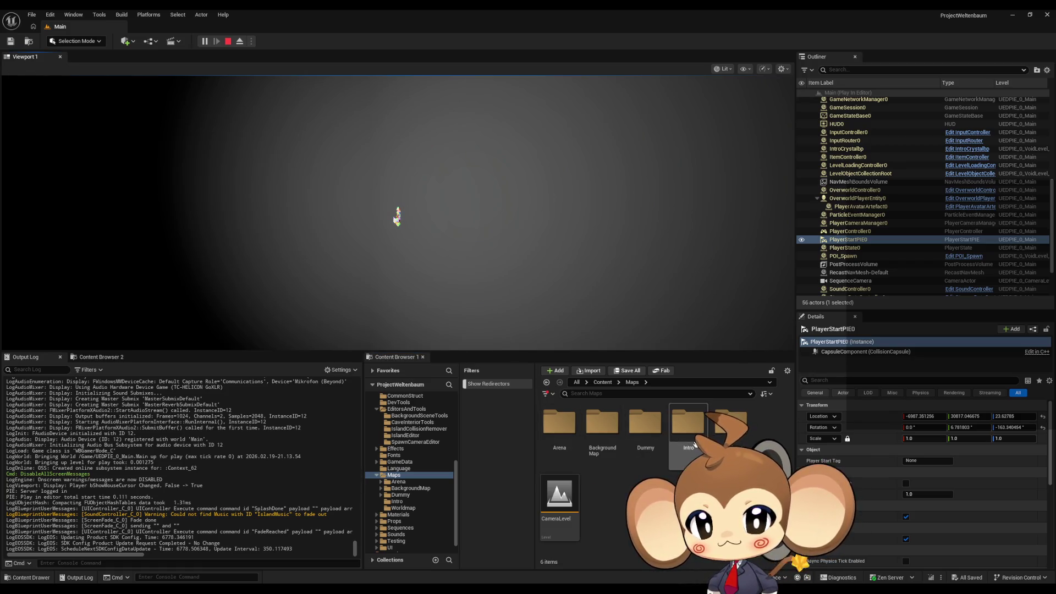
Step: Open VoidWallMaterial from the Intro folder and set Clamp Max and Divide B to 500
double_click(695, 444)
double_click(731, 424)
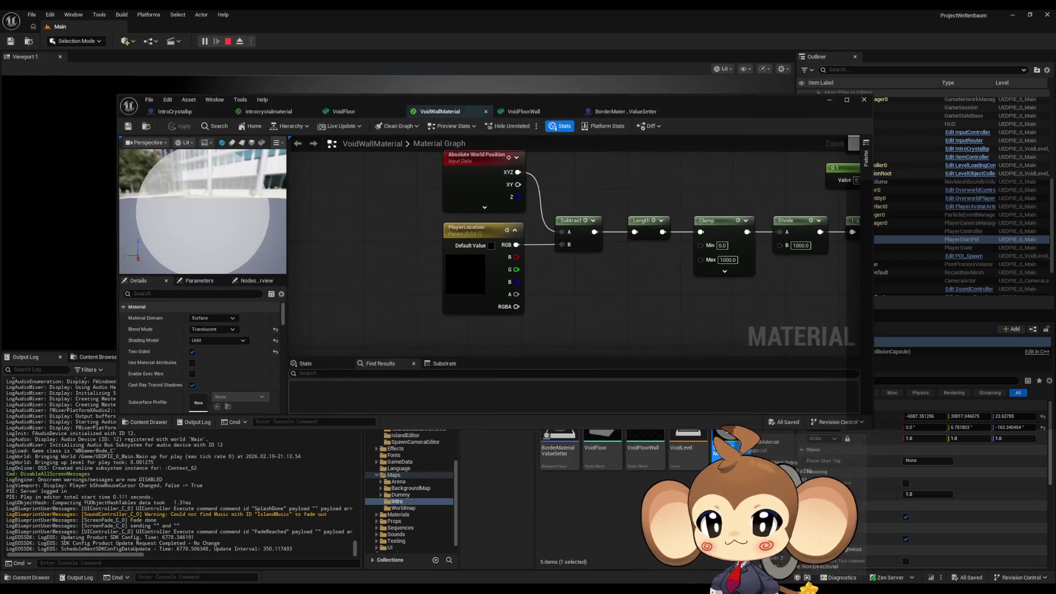
left_click_drag(681, 296, 474, 319)
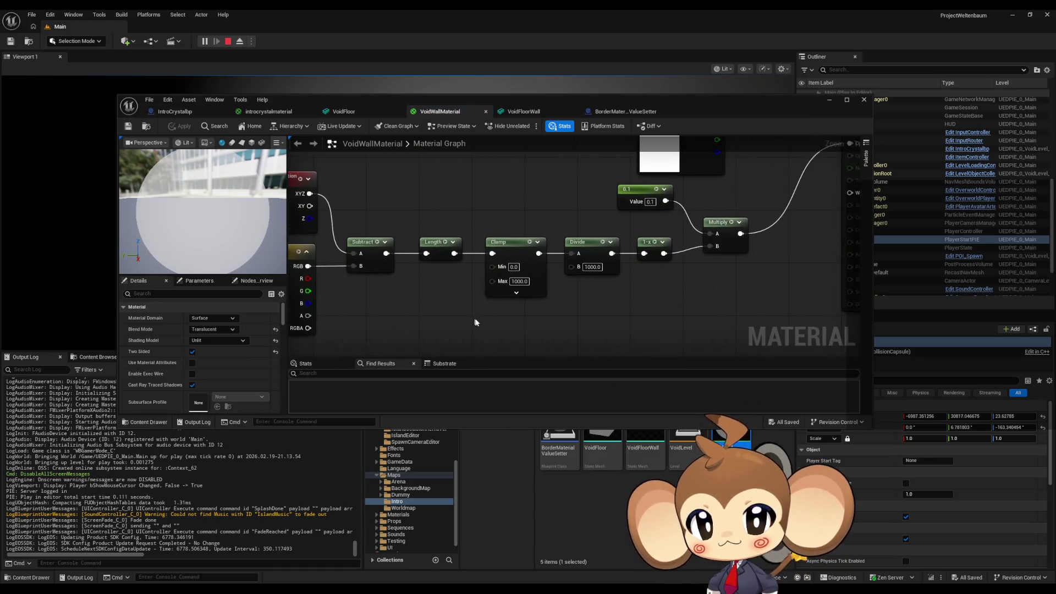
left_click(519, 281)
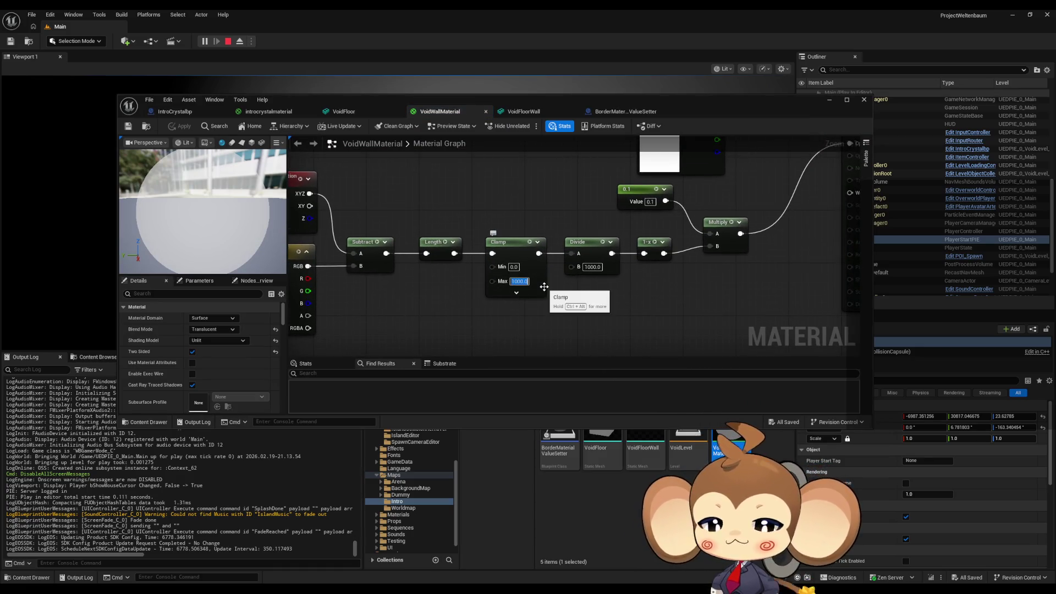
type("500")
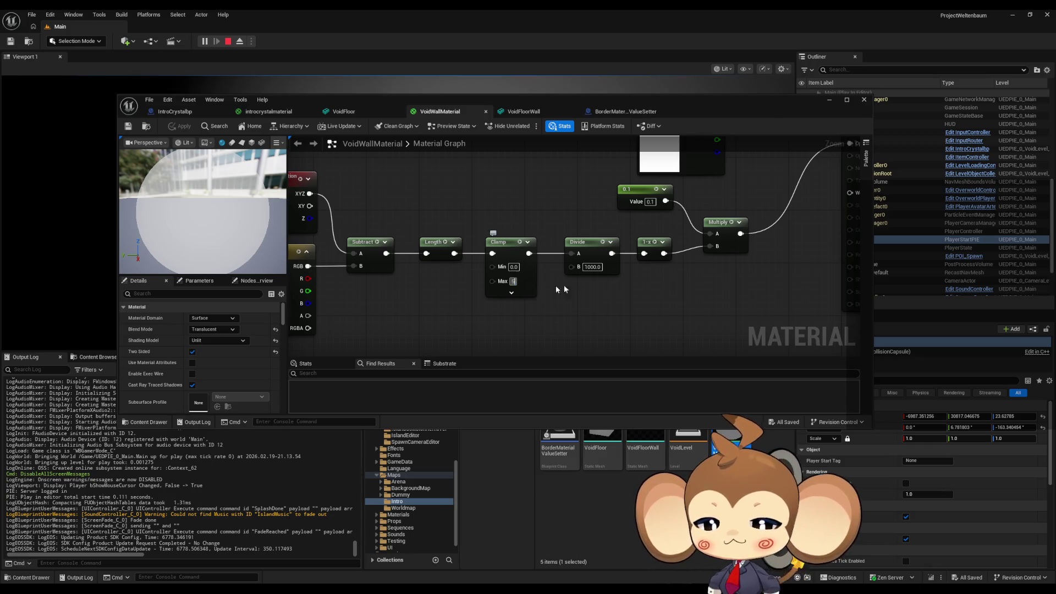
key("Return")
left_click(589, 267)
type("500")
key("Return")
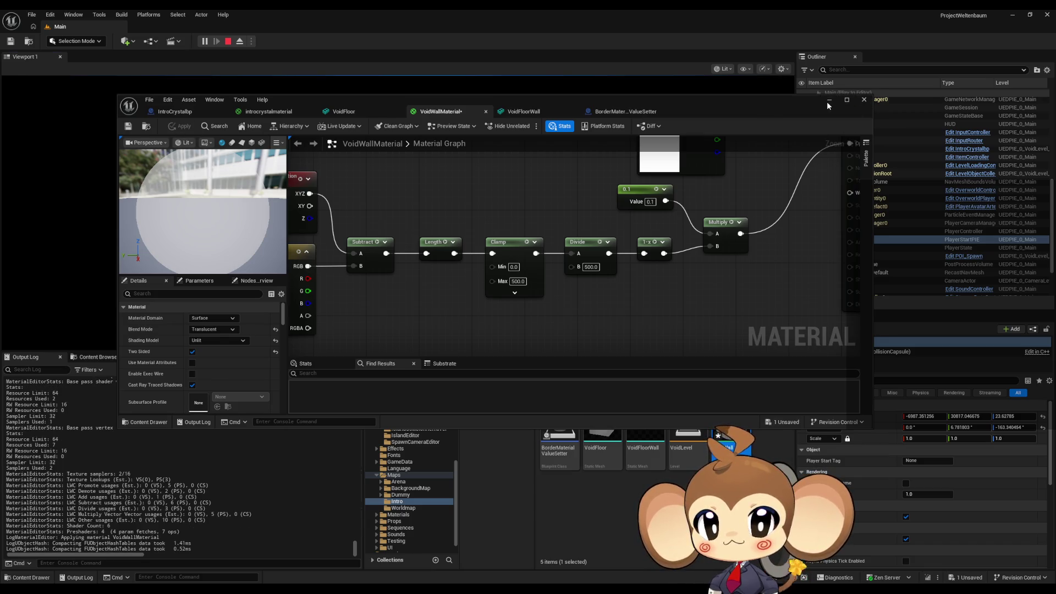
left_click(864, 99)
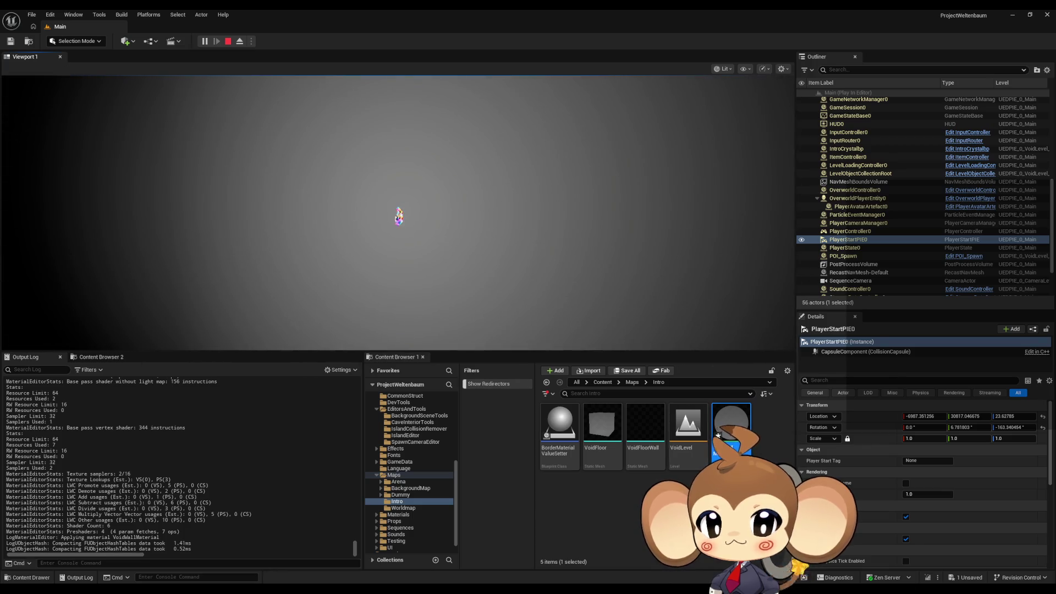
Step: Reset Clamp Max to 250 and Divide B to 250, apply, and preview the fade in the level
double_click(731, 426)
left_click(517, 281)
type("25")
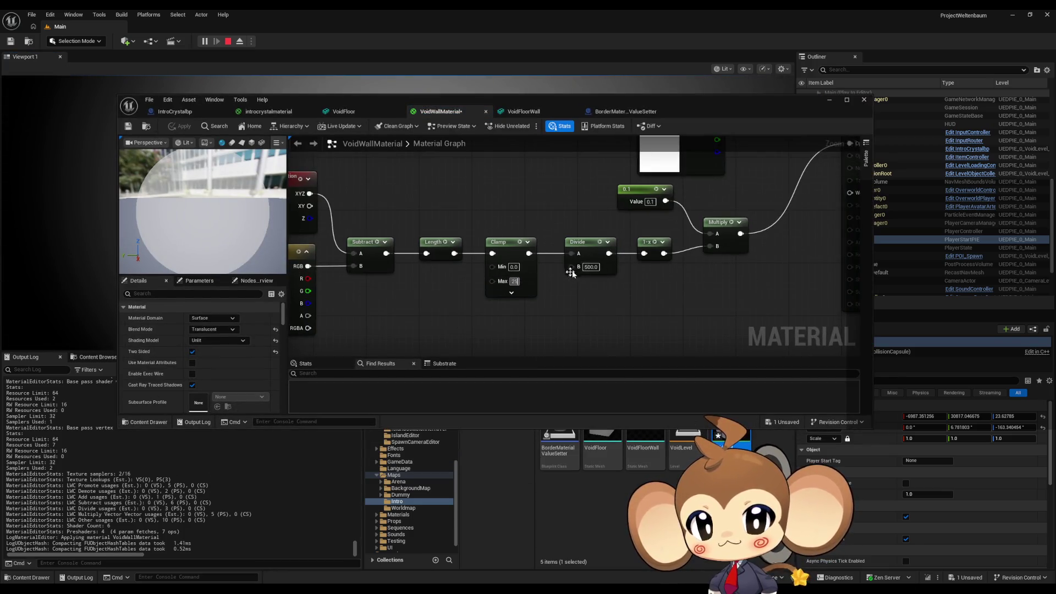
left_click(591, 267)
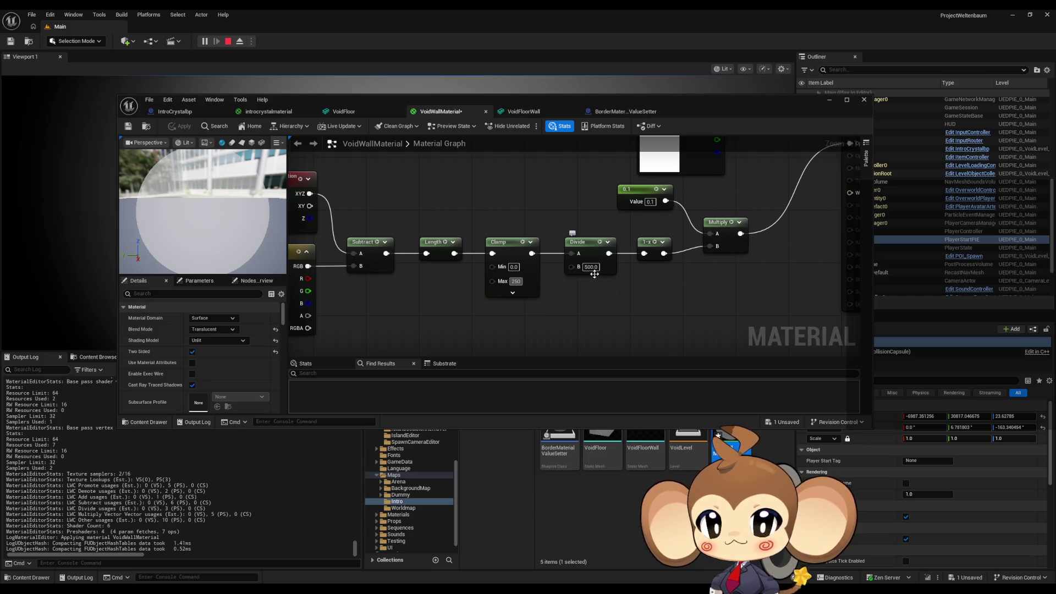
type("250")
key("Return")
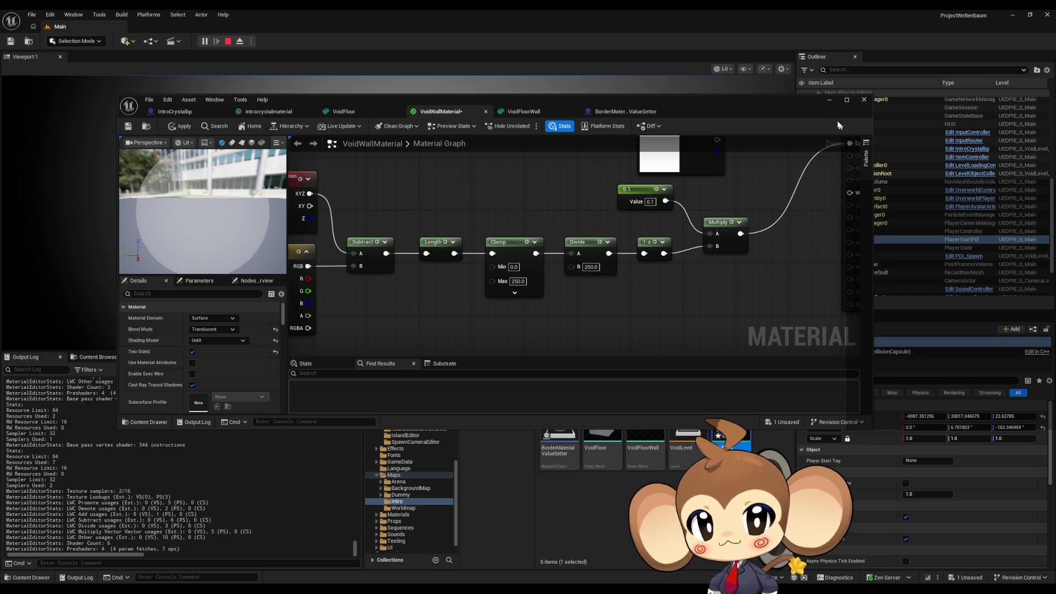
left_click(184, 127)
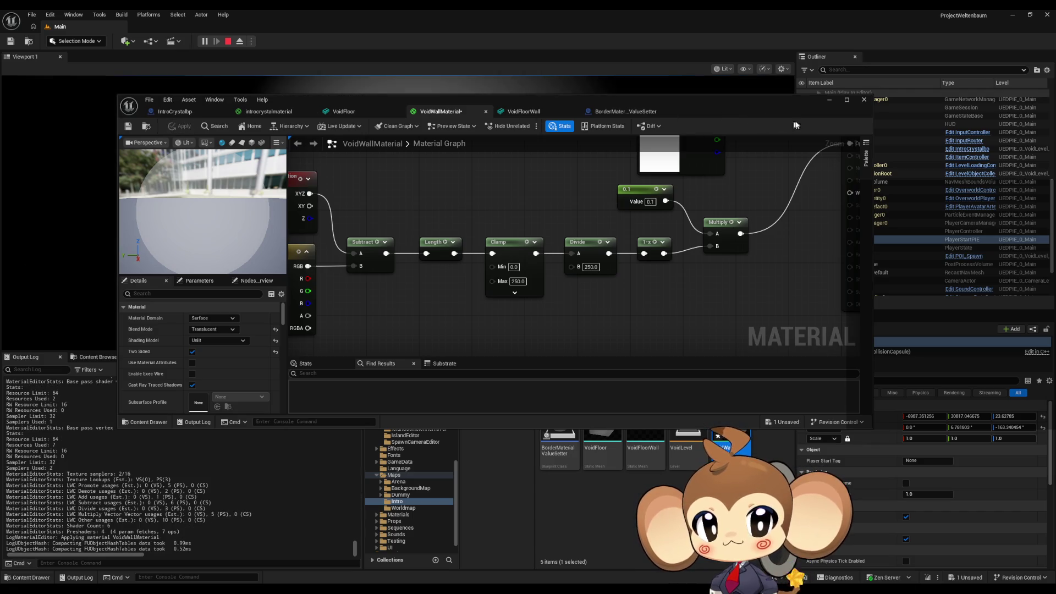
left_click(830, 100)
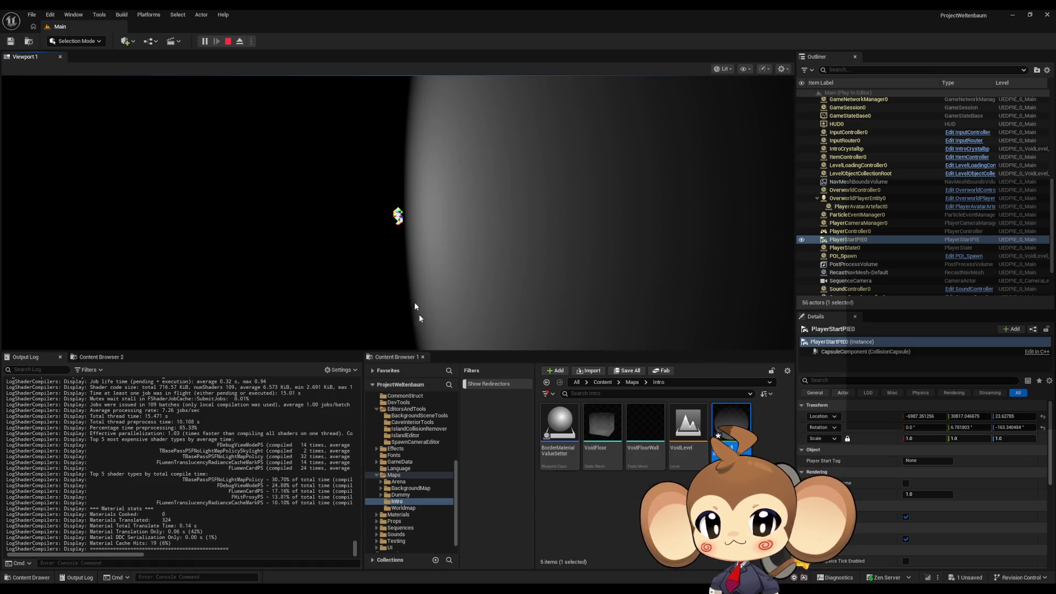
left_click(477, 568)
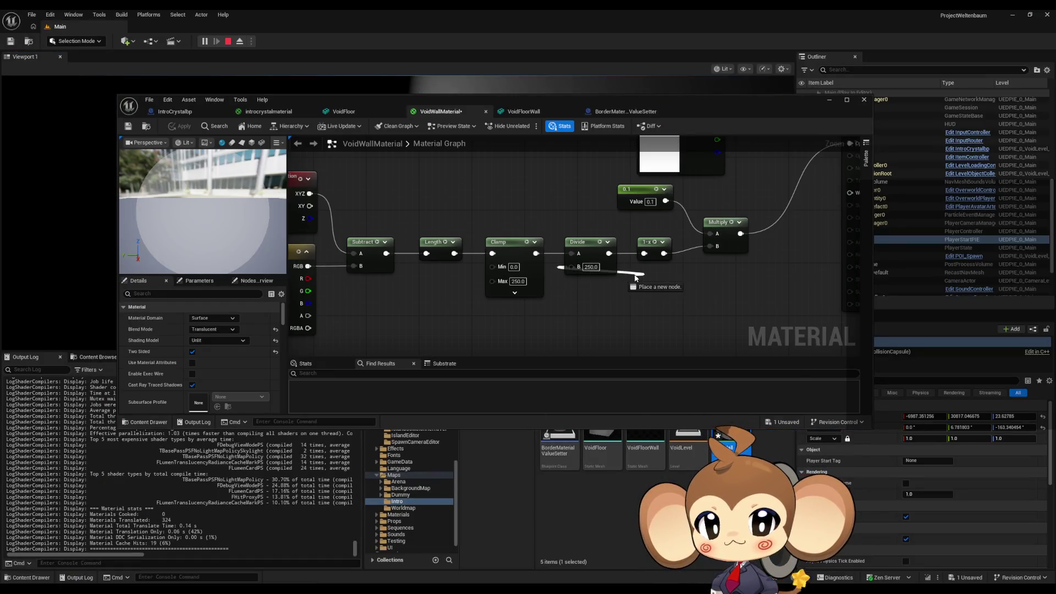
Step: Change VoidWallMaterial's Clamp Max and Divide B values to 500
right_click(625, 277)
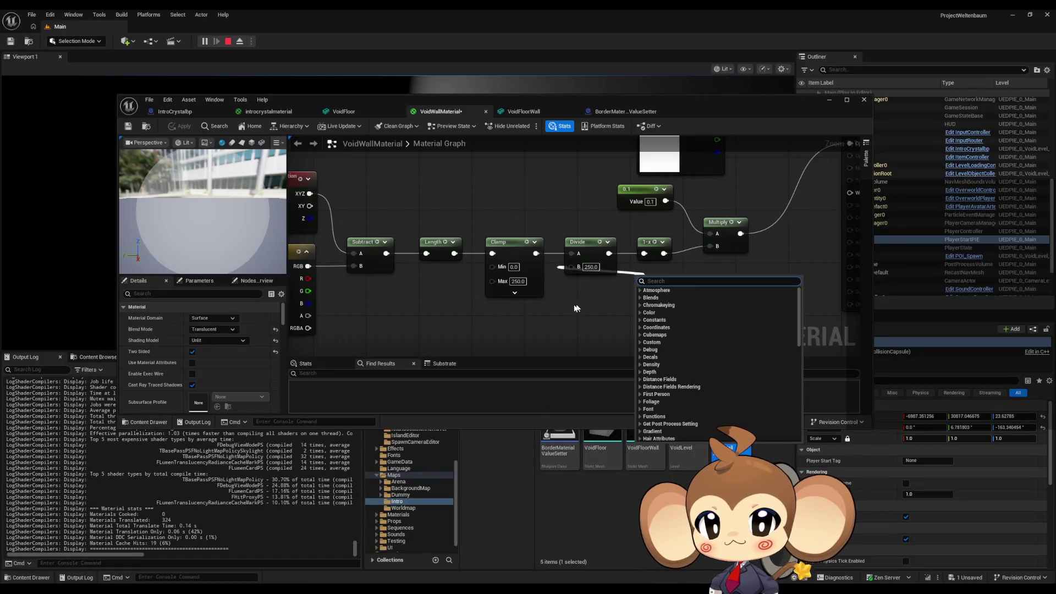
left_click(572, 302)
scroll(572, 302, "down", 2)
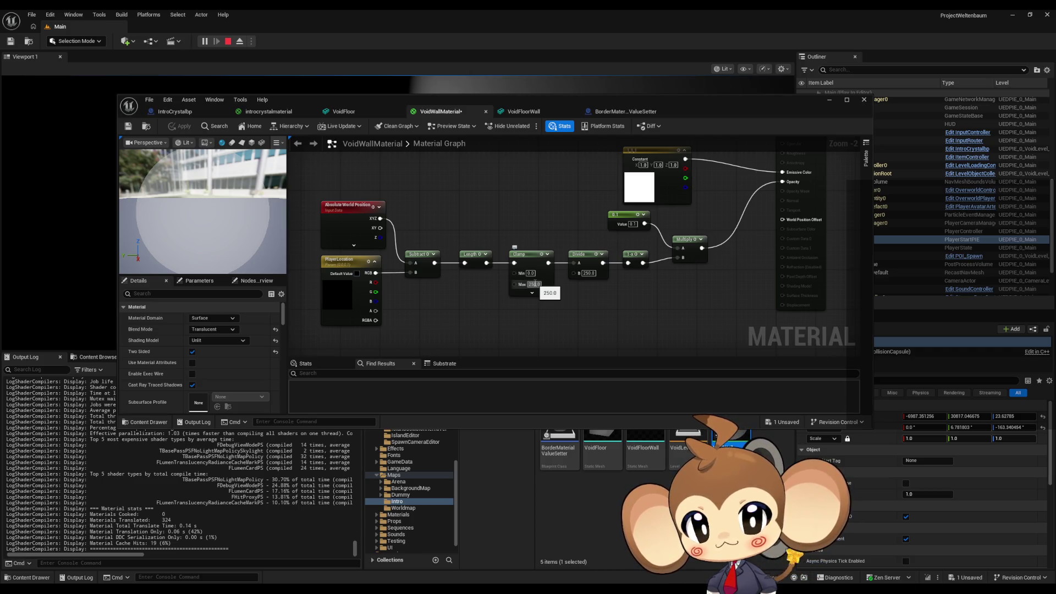
left_click(534, 284)
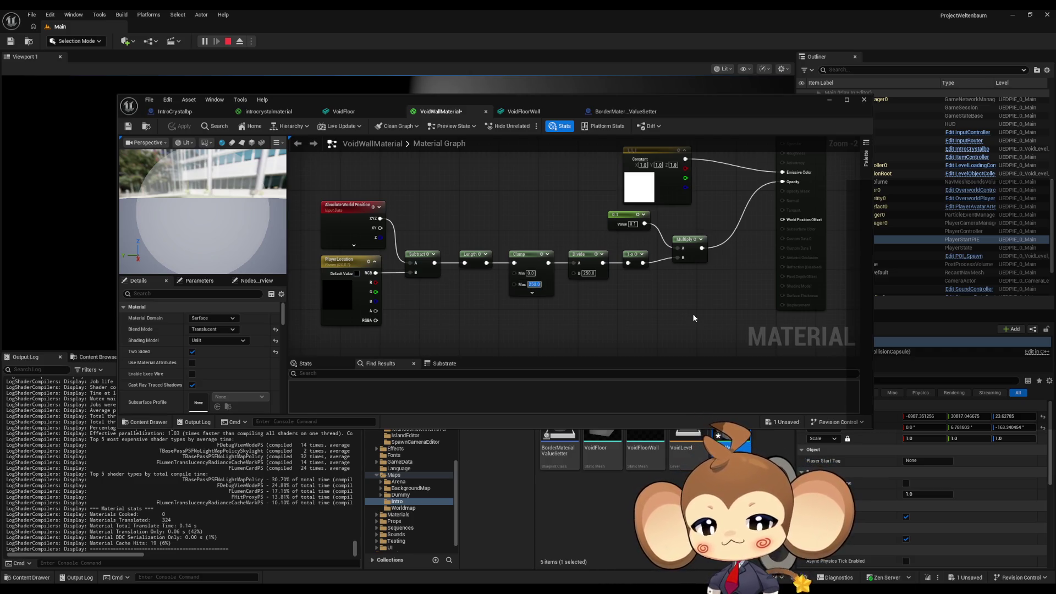
type("500")
key("Return")
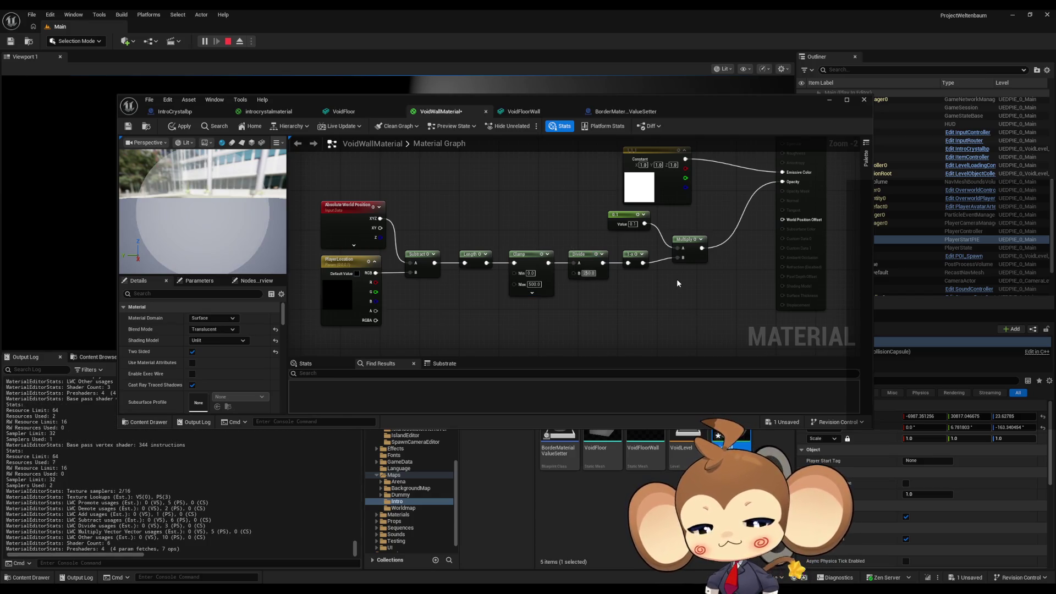
type("500")
key("Return")
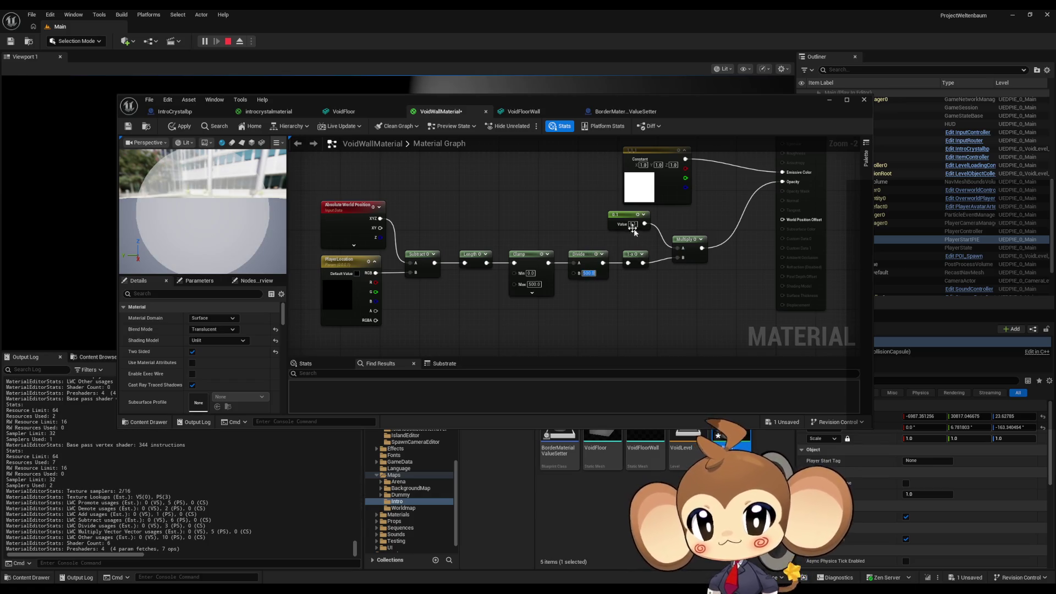
Step: Set the constant to 0.01 and check the walls in the running level
left_click(632, 224)
type("0.01")
key("Return")
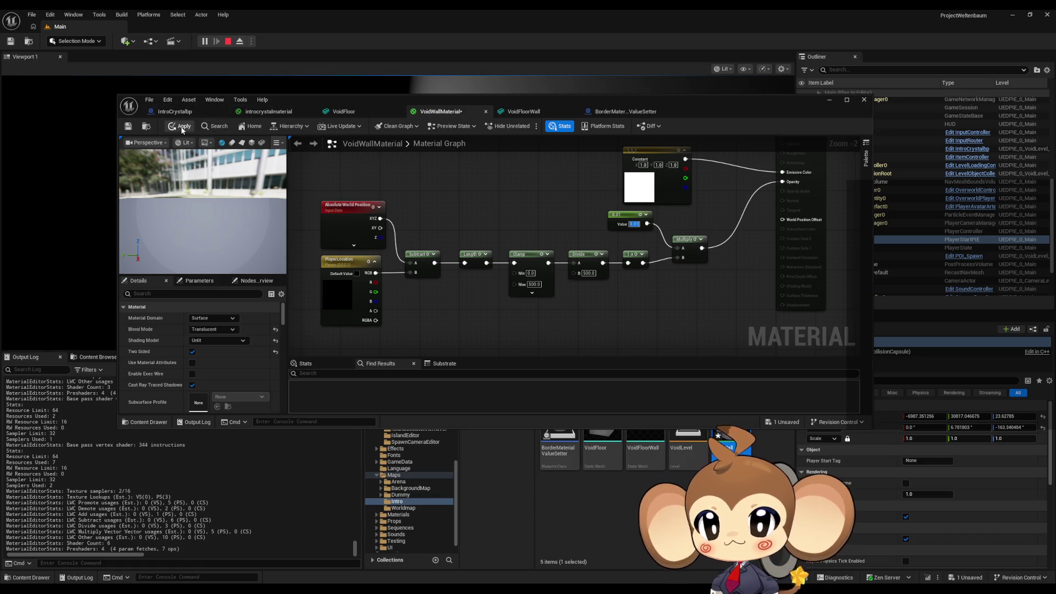
left_click(829, 100)
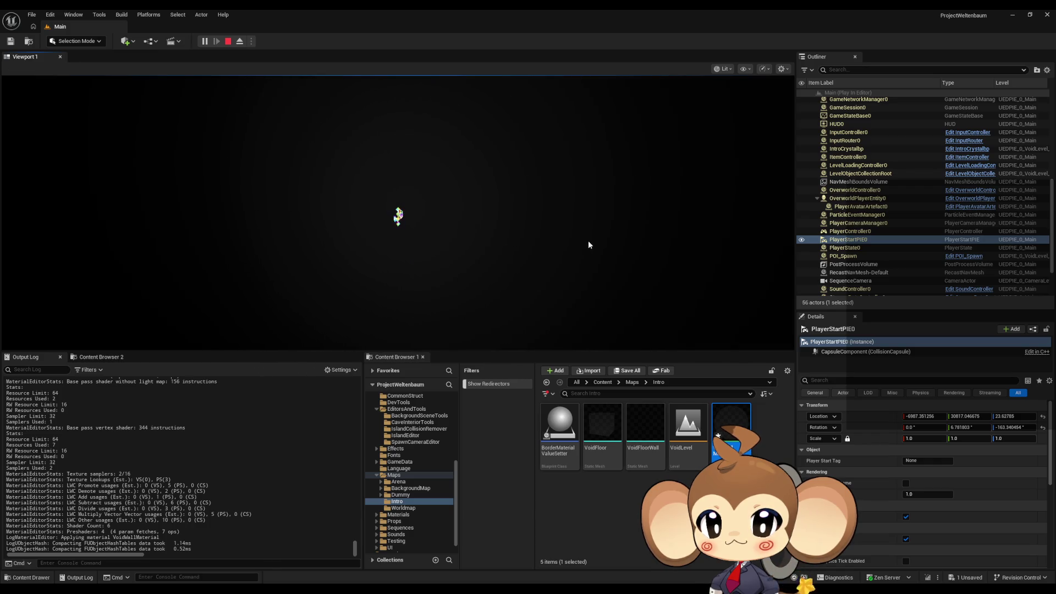
mouse_move(466, 572)
left_click(479, 546)
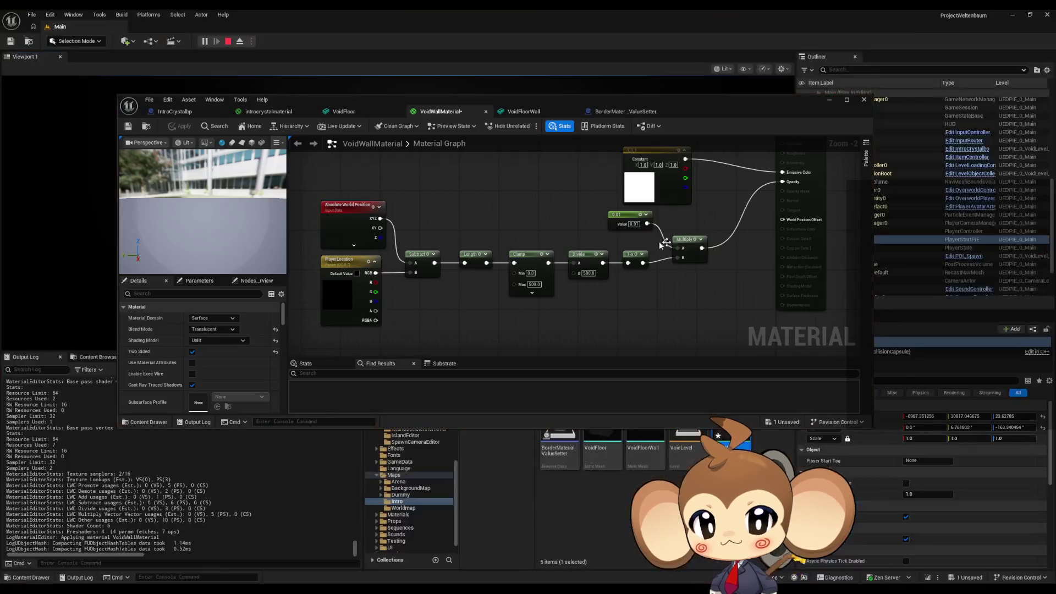
Step: Set the constant to 0.05, apply, and check the walls in the level
type("0.05")
key("Return")
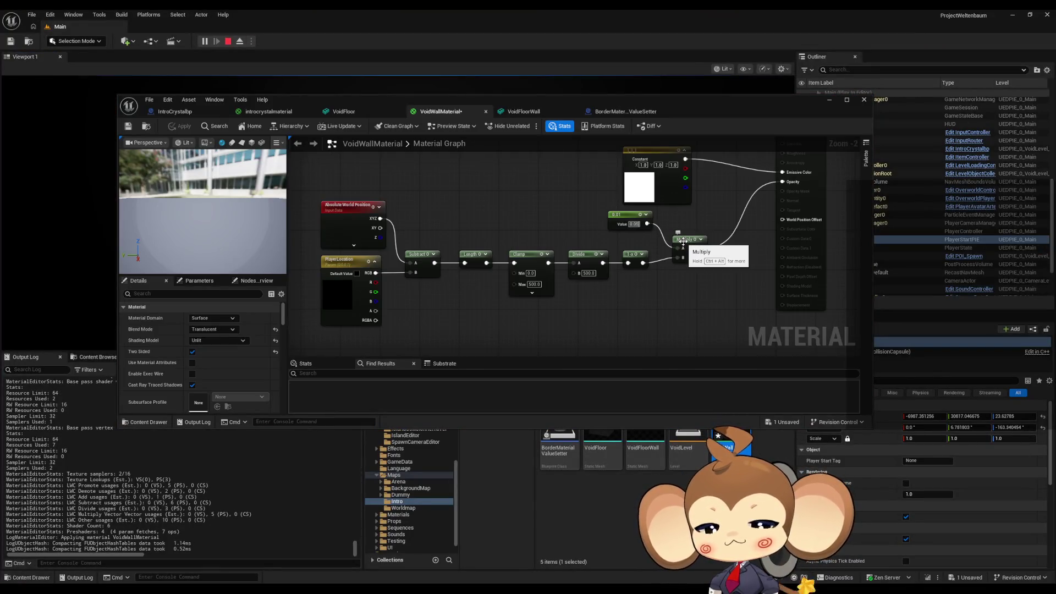
left_click(184, 130)
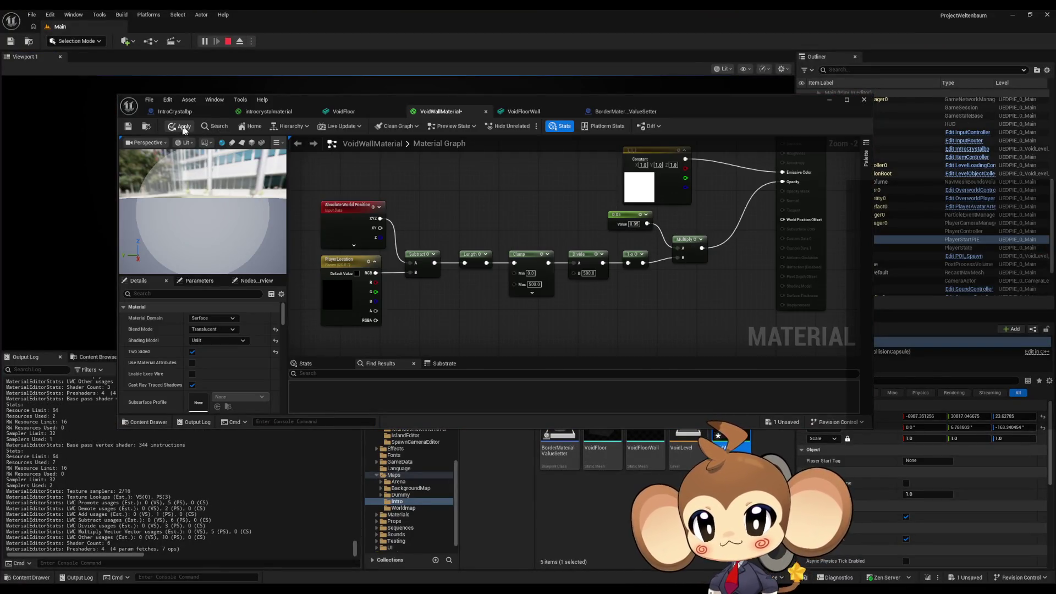
left_click(829, 100)
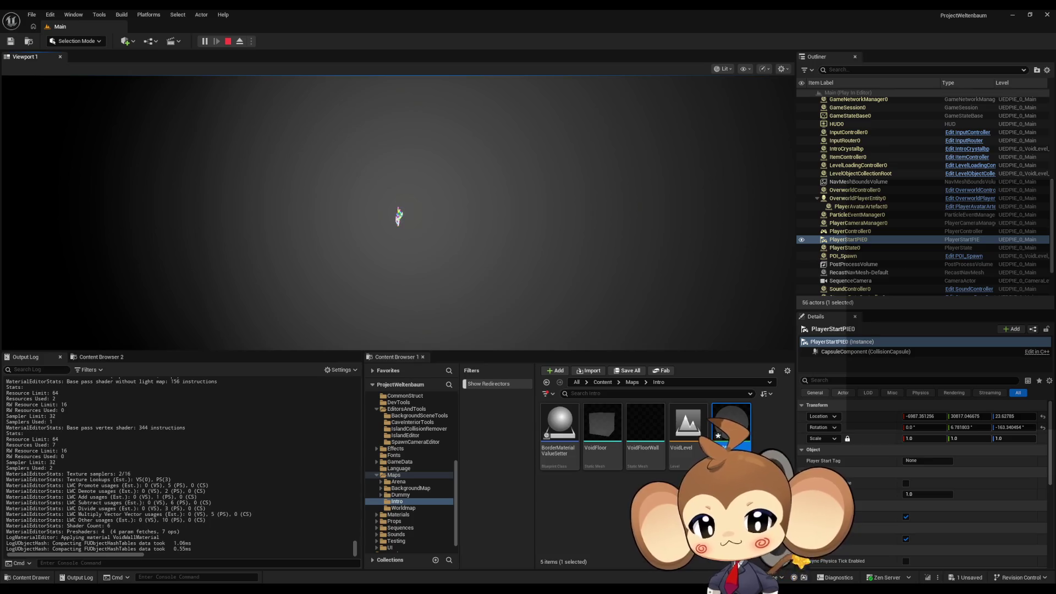
mouse_move(350, 580)
left_click(484, 550)
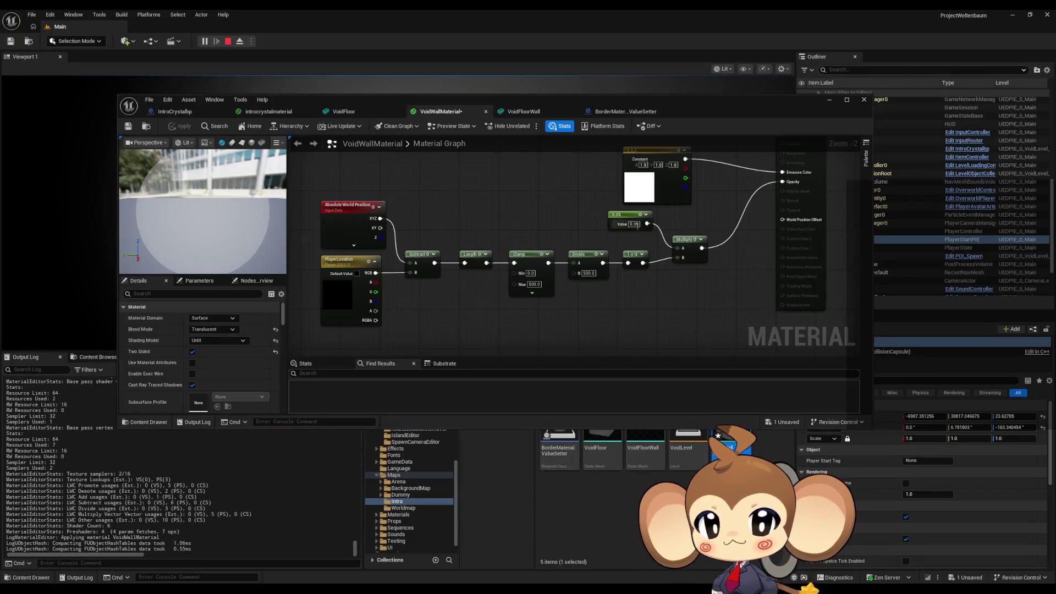
Step: Restore the constant to 0.1 and Clamp Max and Divide B to 250, then apply
type("0.1")
key("Return")
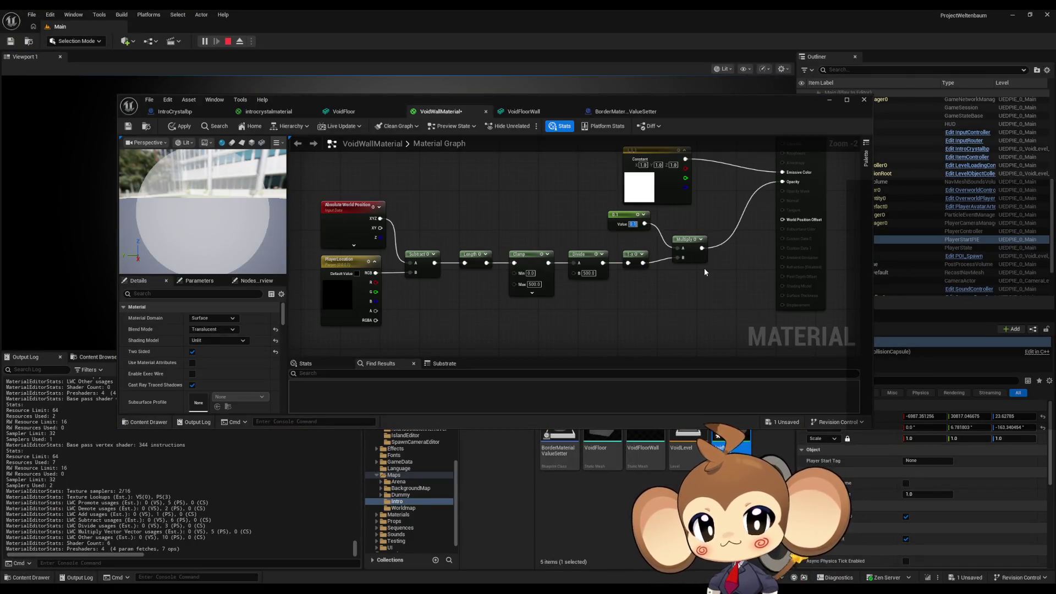
left_click(534, 284)
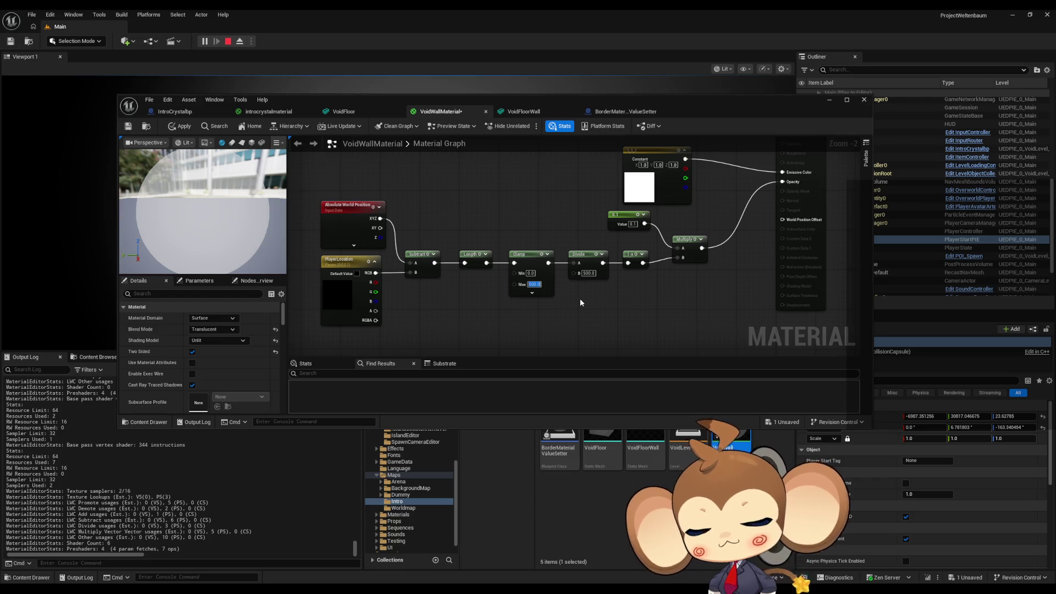
type("250")
key("Return")
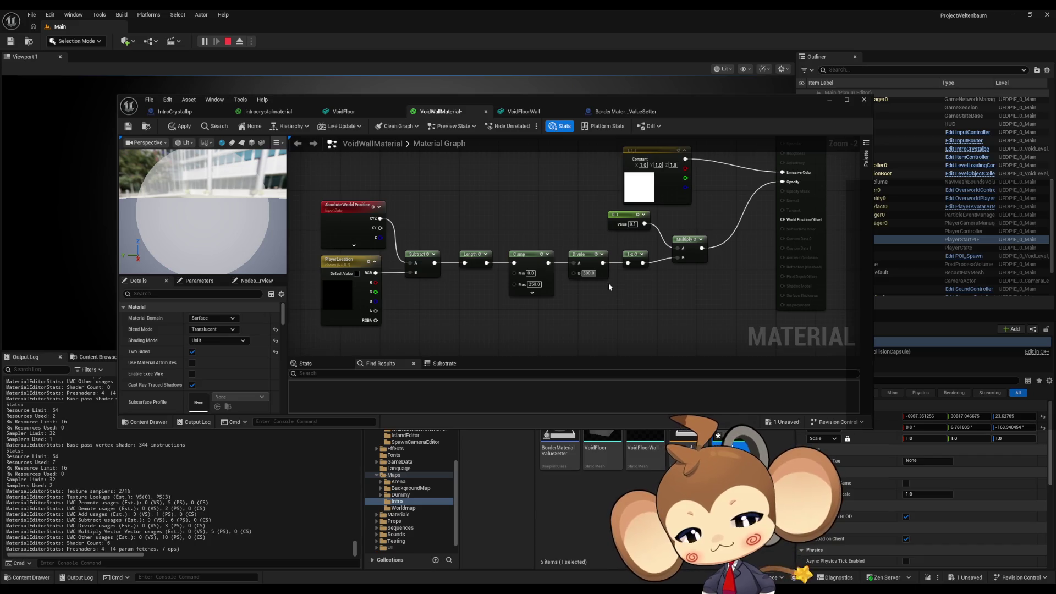
type("250")
key("Return")
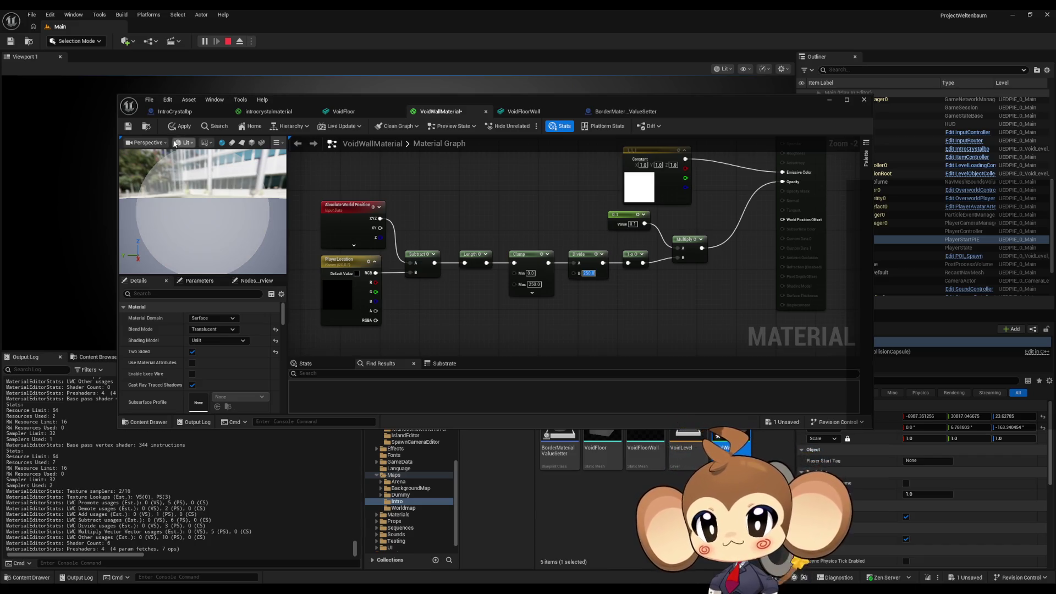
left_click(183, 129)
left_click(830, 99)
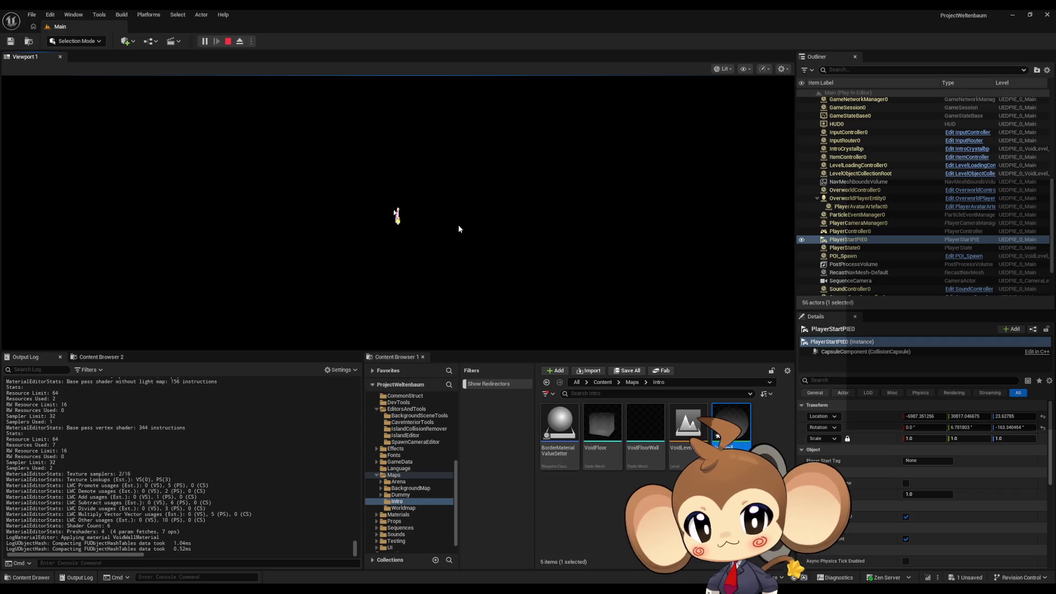
left_click(458, 229)
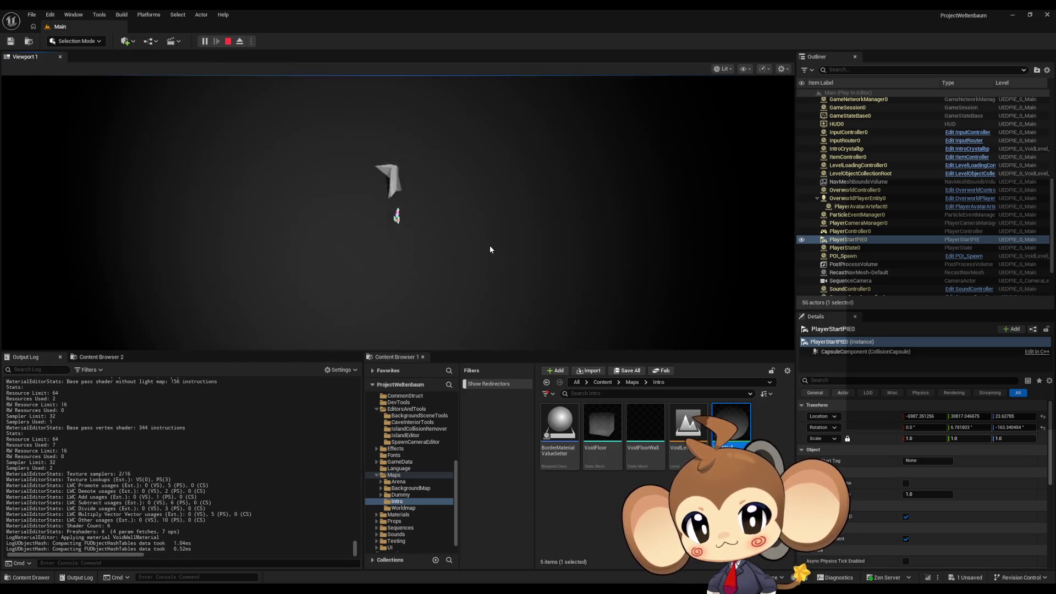
left_click(489, 245)
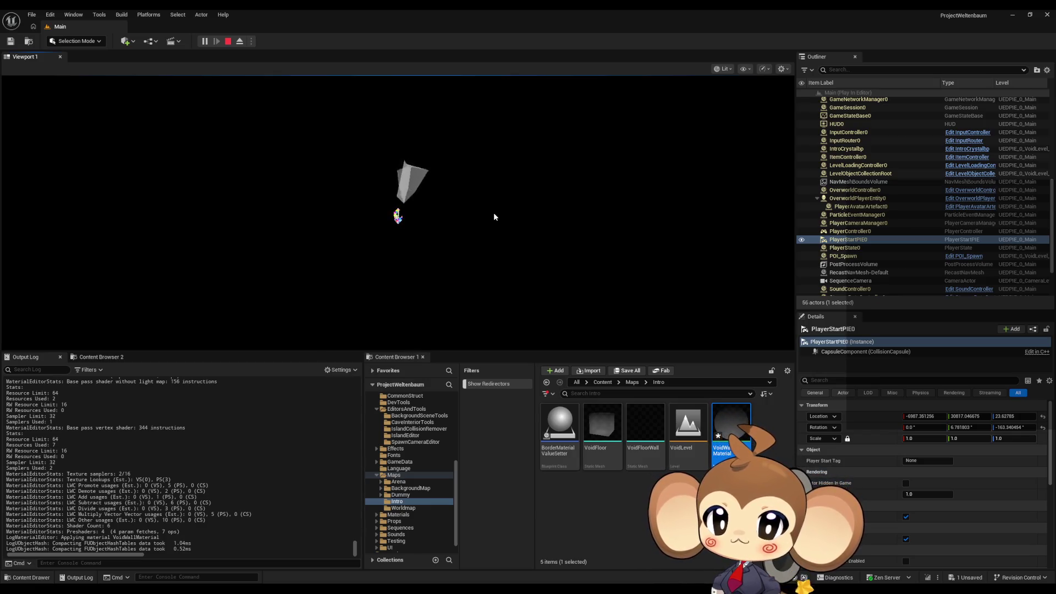
left_click(514, 210)
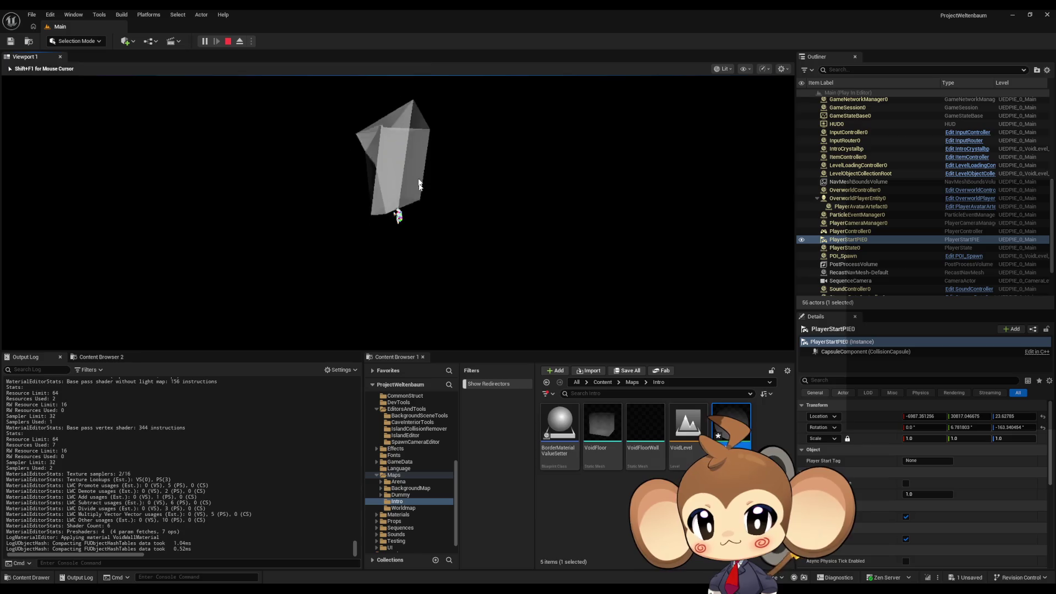
Step: Take control of the game view and walk toward the crystal wall to watch it fade
left_click(492, 223)
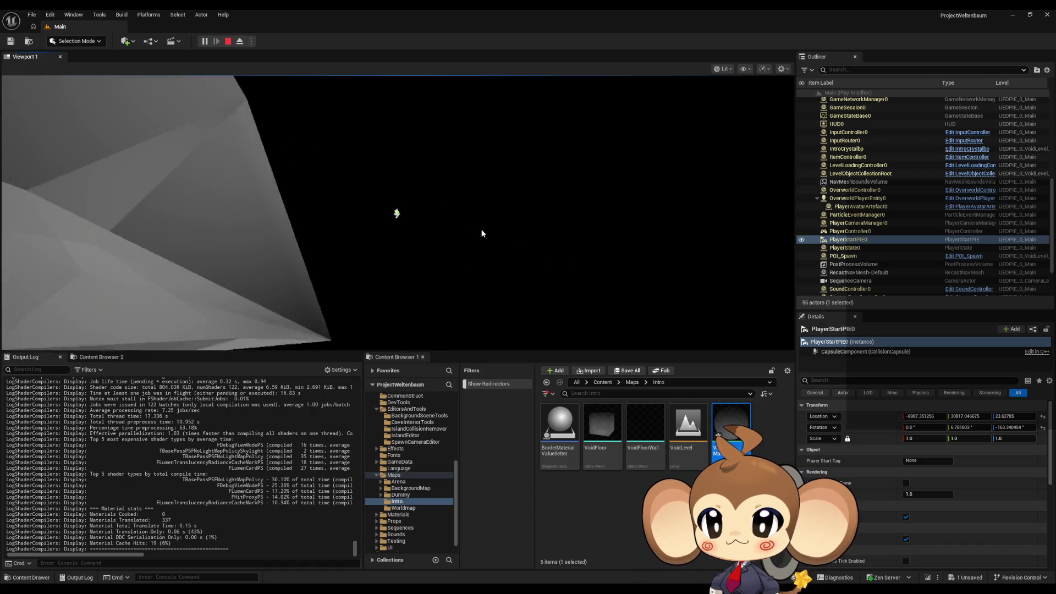
left_click(491, 231)
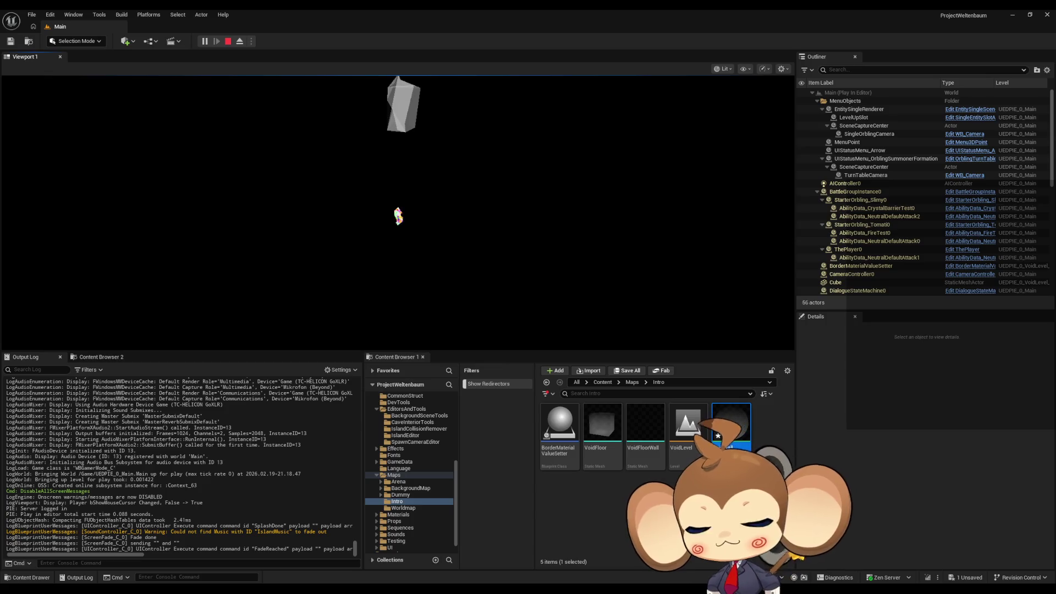
Step: Switch to Windows Clock, dismiss its loading dialog, reset the stopwatch to 00:00:00,00, and move the window off screen
key("alt+Tab")
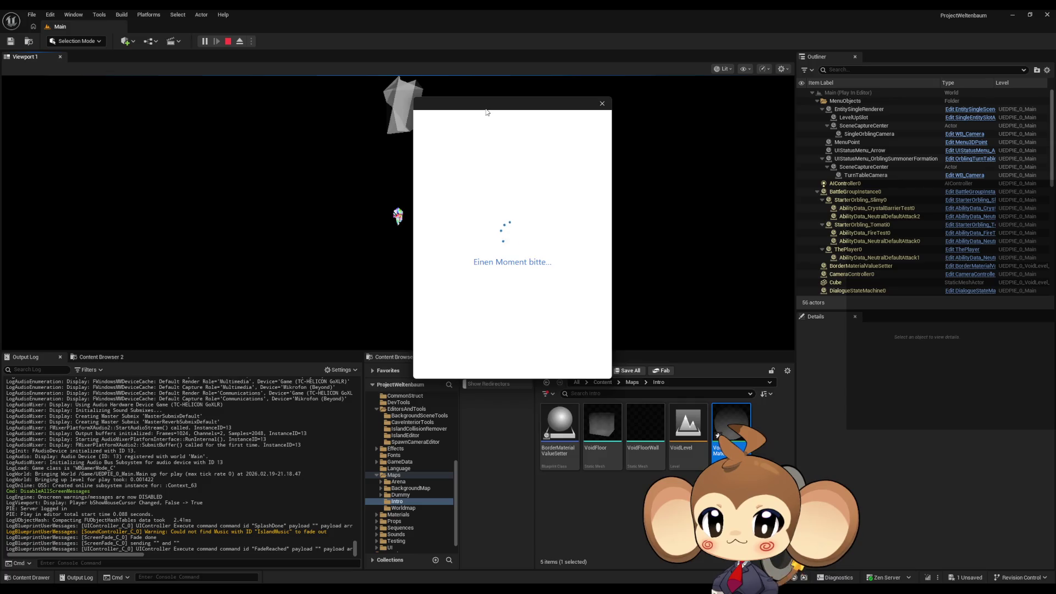
left_click_drag(488, 109, 654, 158)
left_click(769, 150)
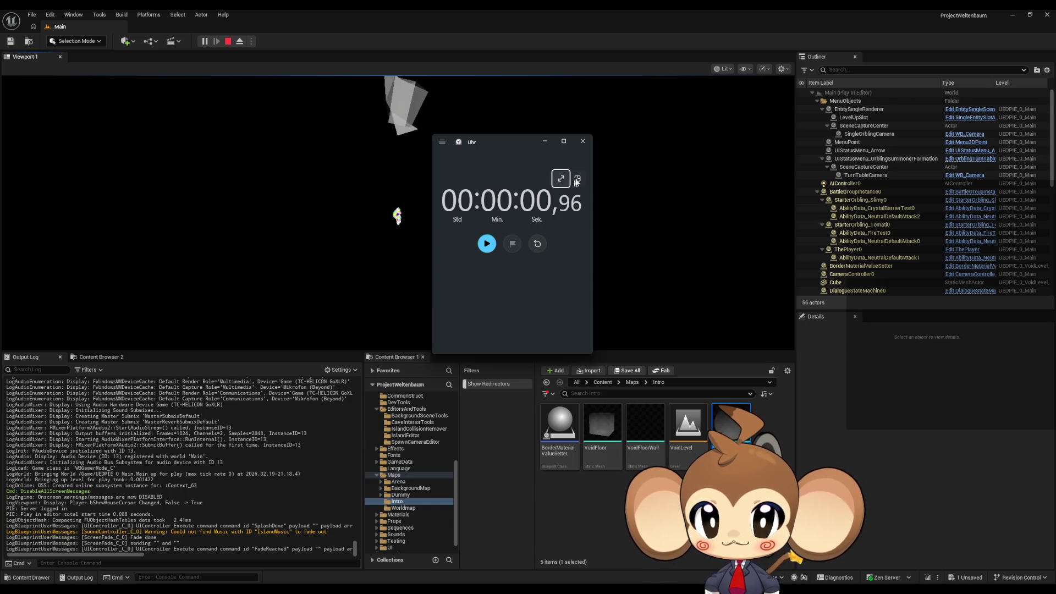
left_click(537, 244)
mouse_move(510, 149)
left_mouse_down()
mouse_move(536, 207)
mouse_move(673, 245)
mouse_move(1055, 253)
left_mouse_up()
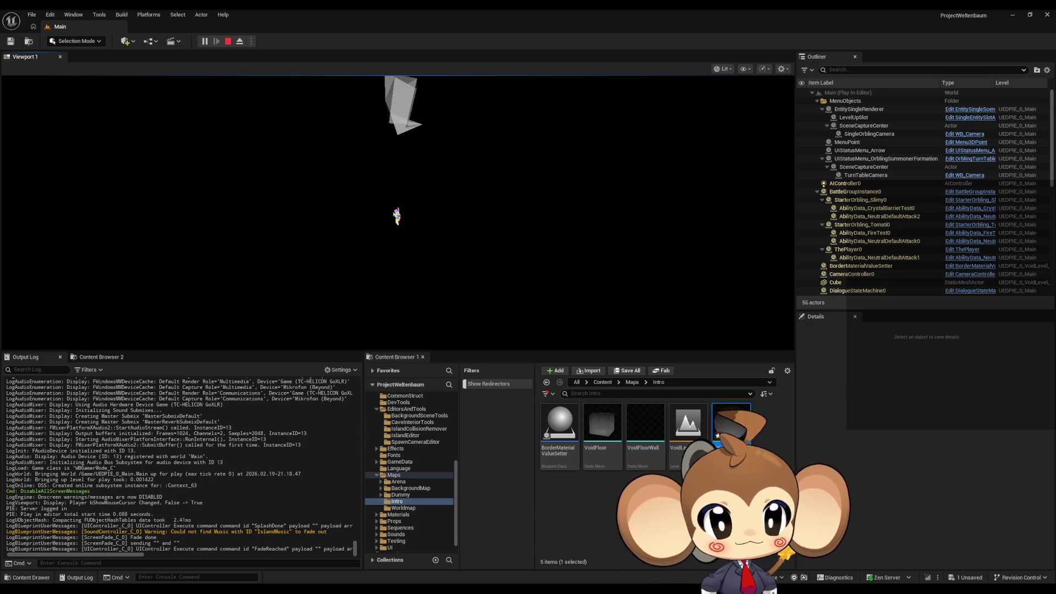
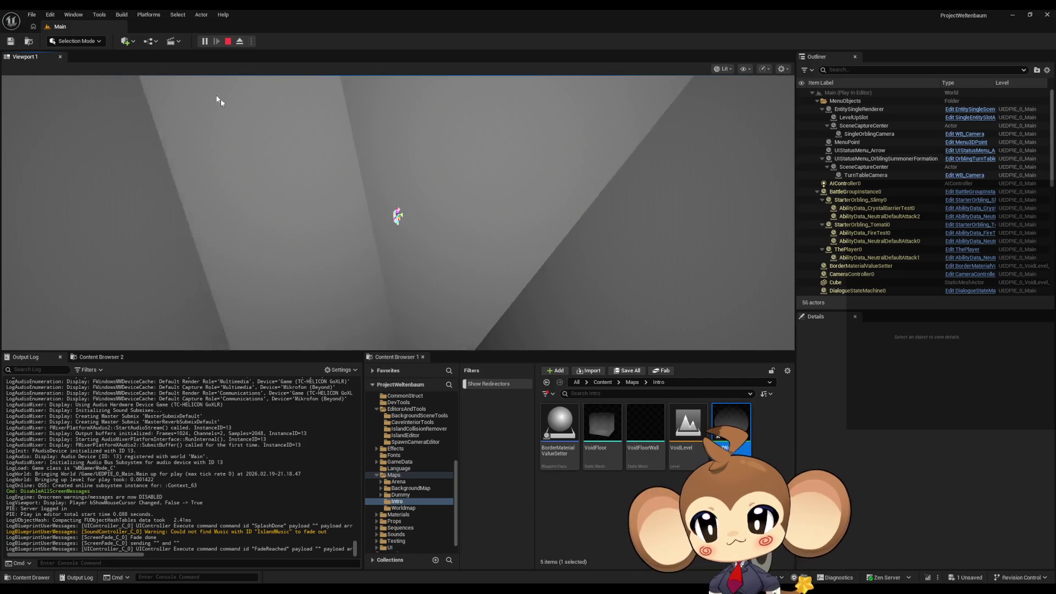
Step: Stop the game and open the VoidLevel map, saving VoidWallMaterial when prompted
key("Escape")
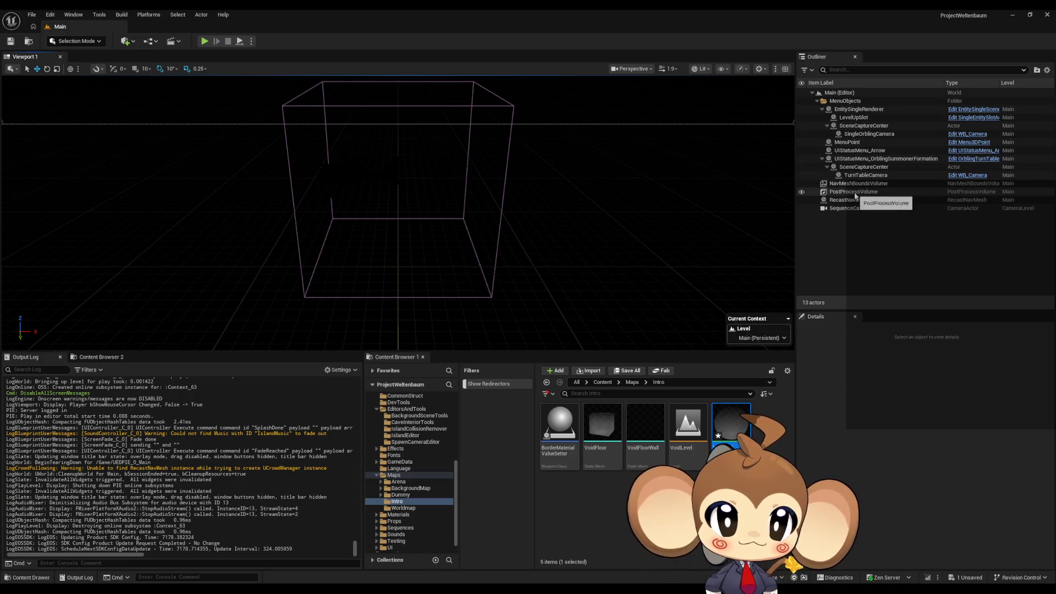
double_click(691, 423)
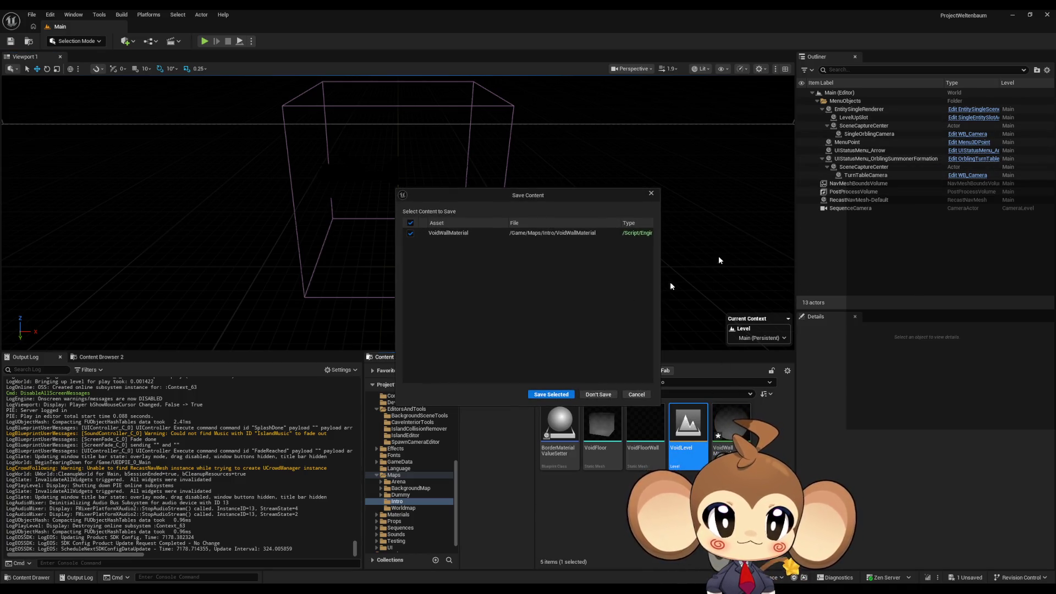
left_click(552, 395)
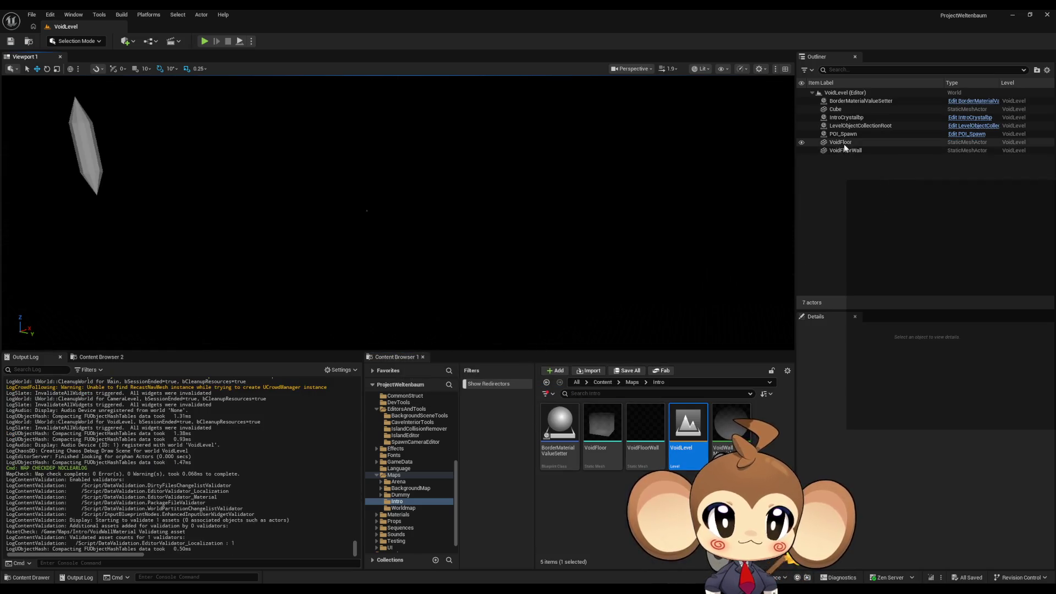
Step: Move POI_Spawn to X 0, Y 11666.666667 (35000/3), Z 0 and focus the view on it
left_click(844, 133)
mouse_move(567, 214)
left_mouse_down()
mouse_move(550, 216)
mouse_move(567, 213)
left_mouse_up()
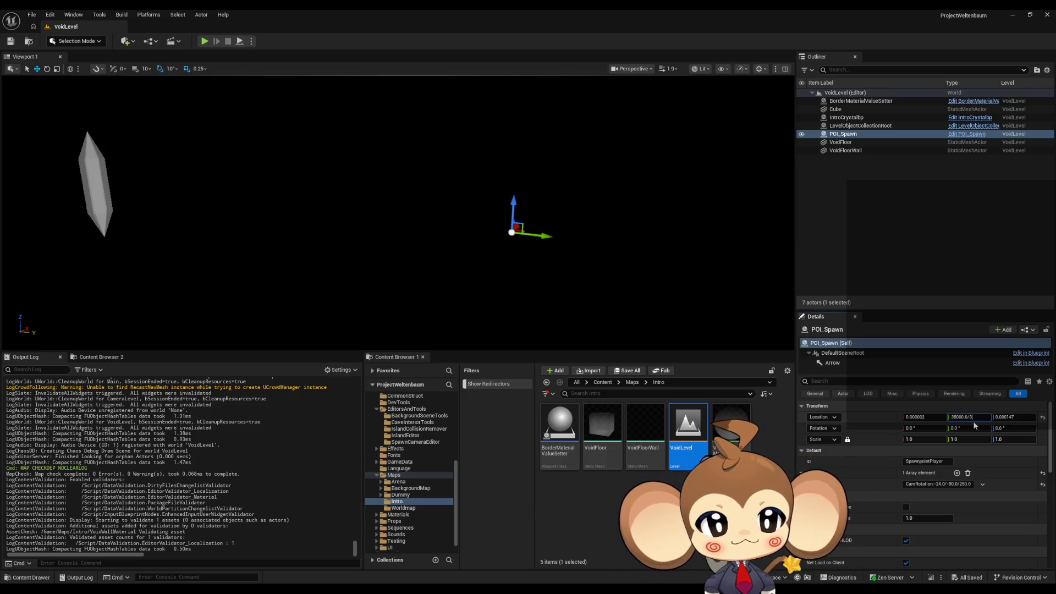
key("Return")
left_click(1010, 417)
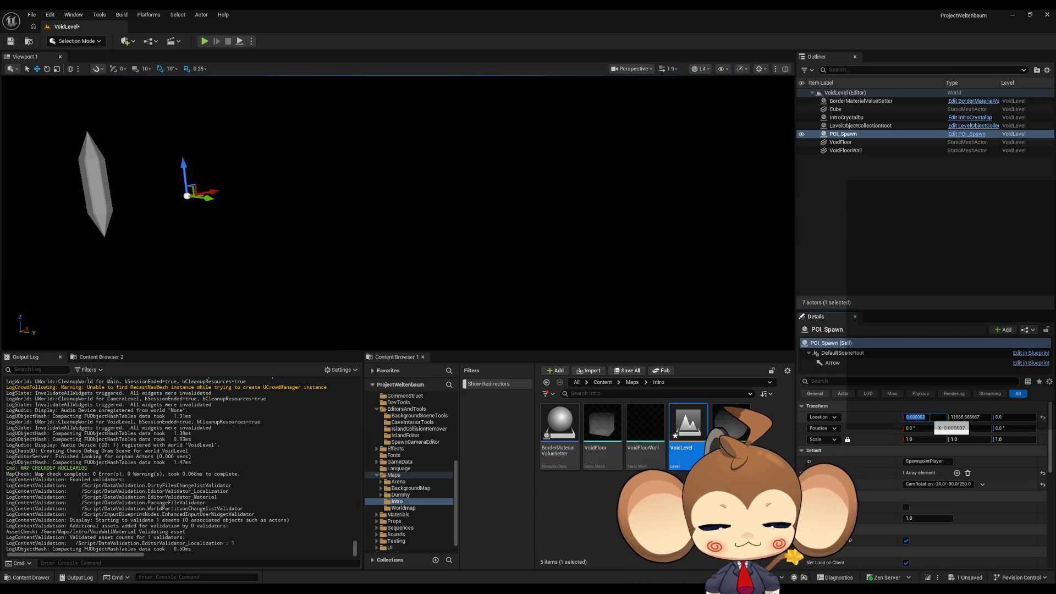
key("f")
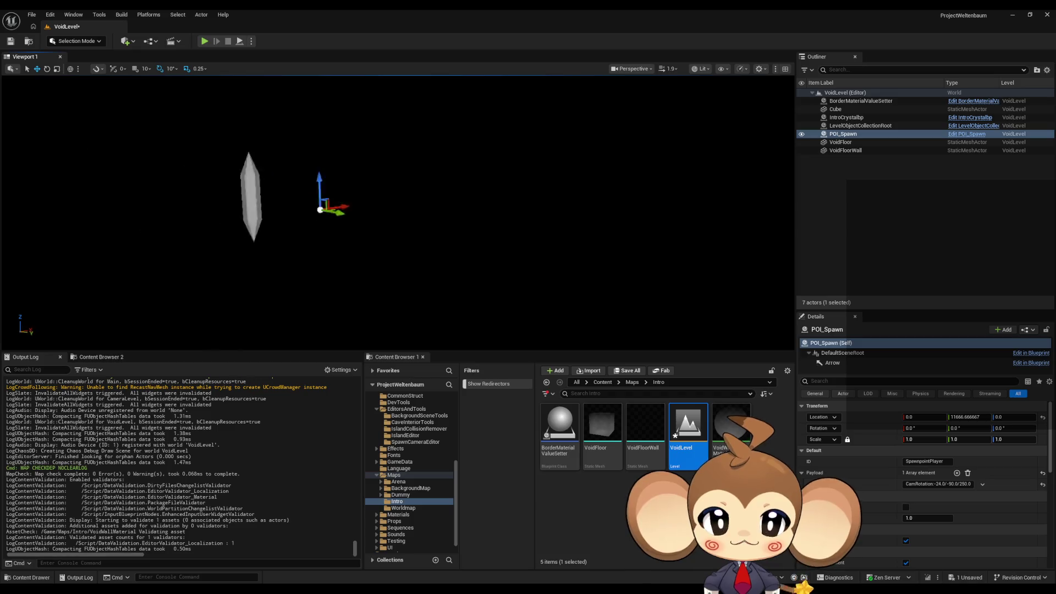
Step: Wire VoidWallMaterial's 0.1 constant into Opacity, apply it and close the material editor
left_click(858, 150)
double_click(728, 435)
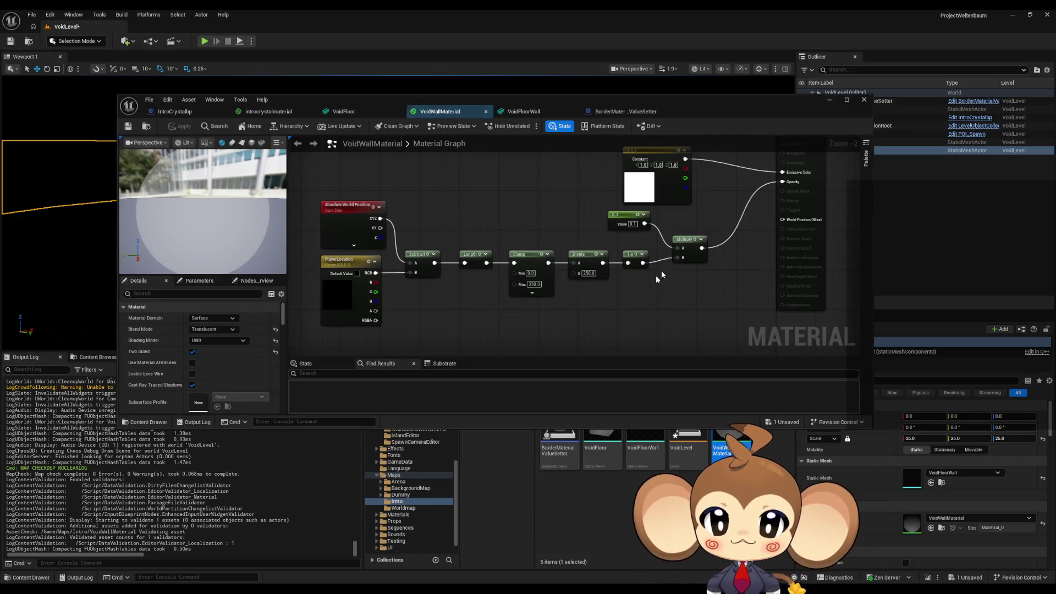
mouse_move(645, 223)
left_mouse_down()
mouse_move(710, 248)
mouse_move(784, 183)
left_mouse_up()
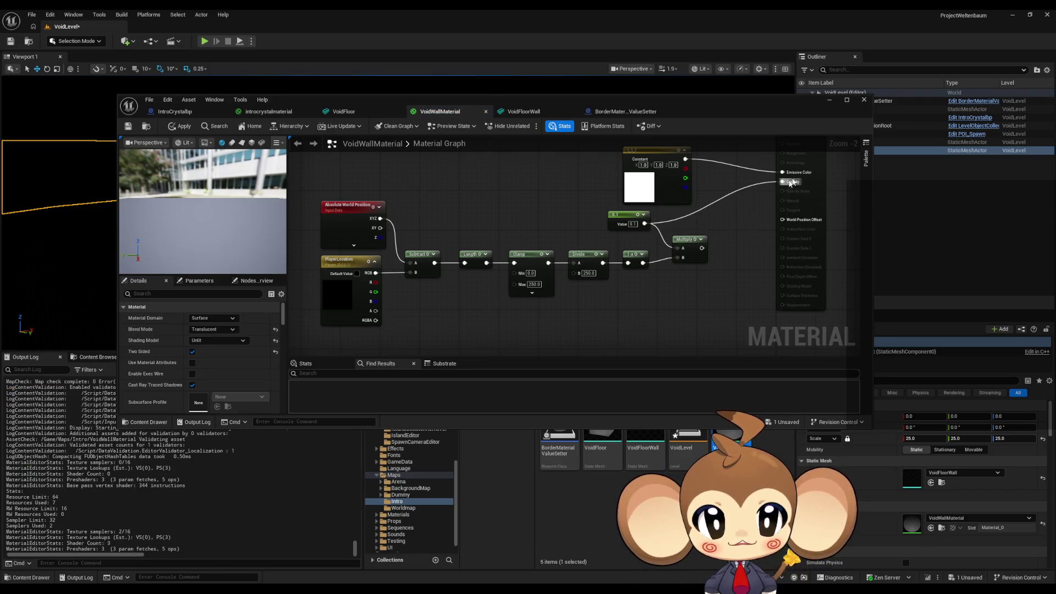
left_click(184, 126)
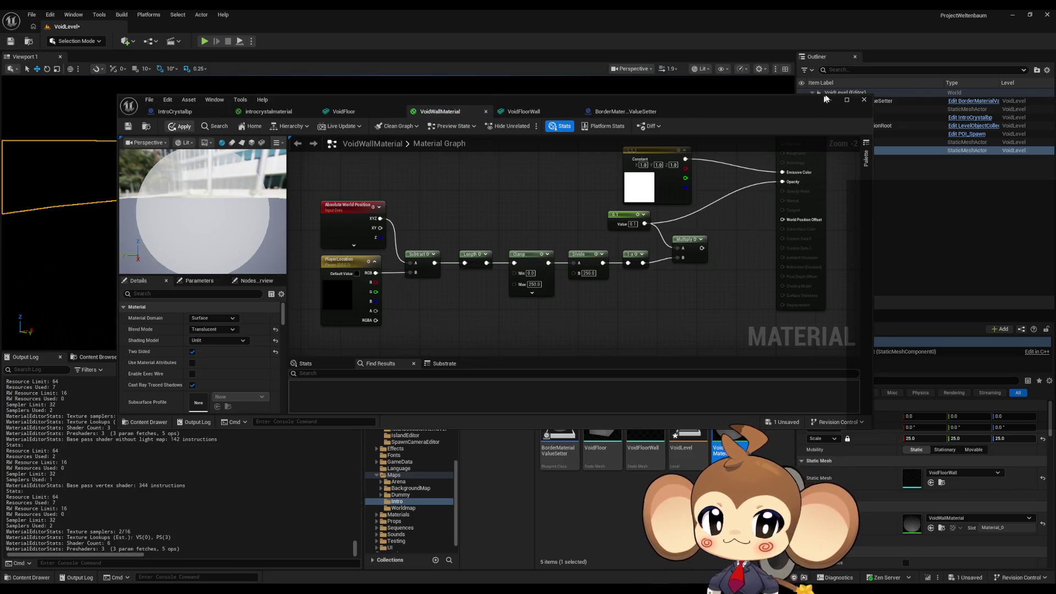
left_click(828, 99)
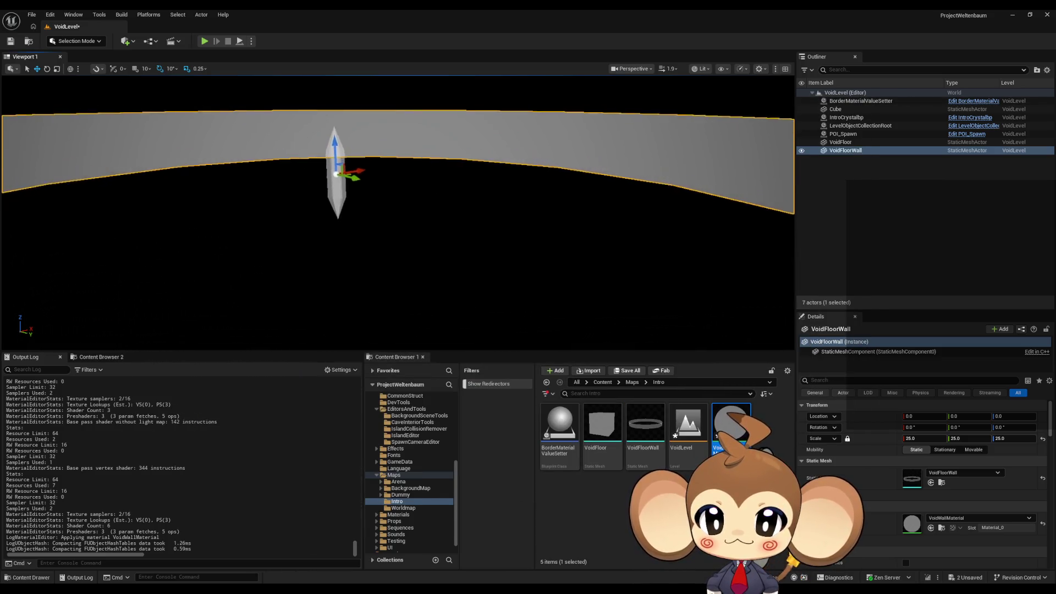
left_click(852, 135)
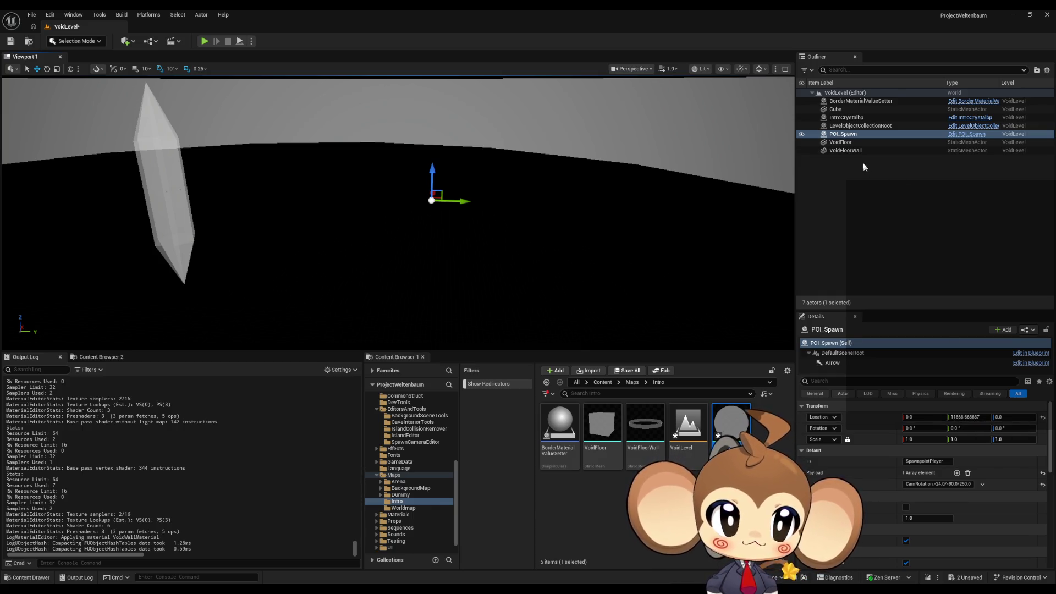
Step: Undo the recent edits, including the opacity link and several location changes
left_click(859, 152)
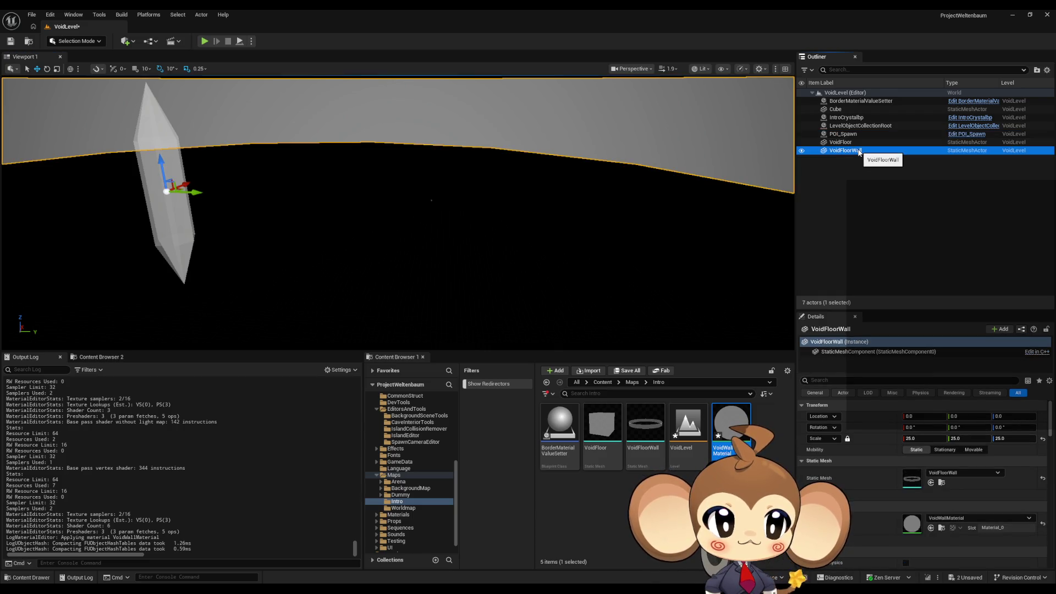
left_click(915, 438)
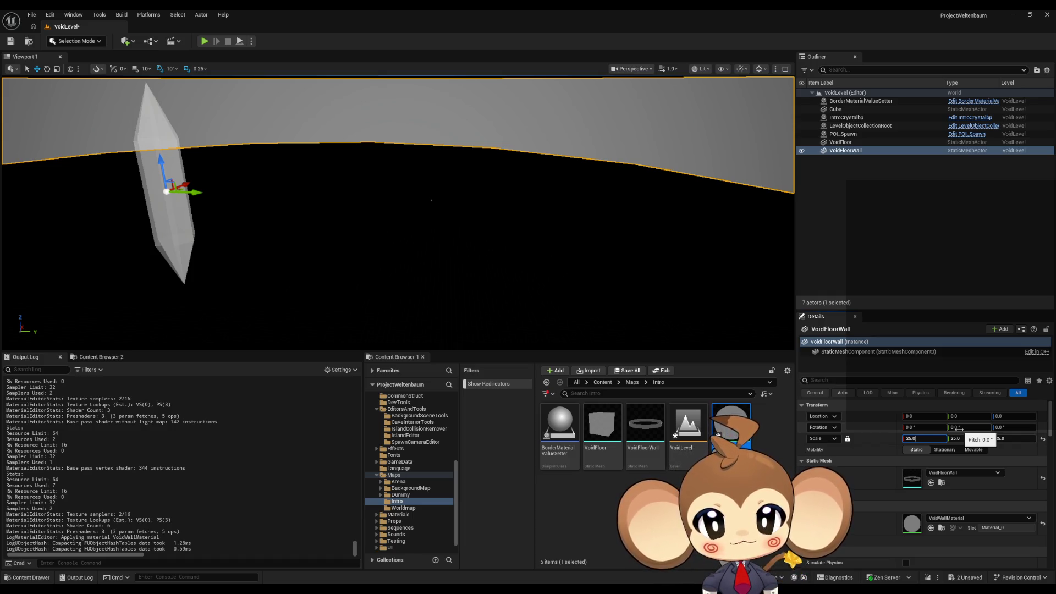
left_click_drag(563, 252, 548, 260)
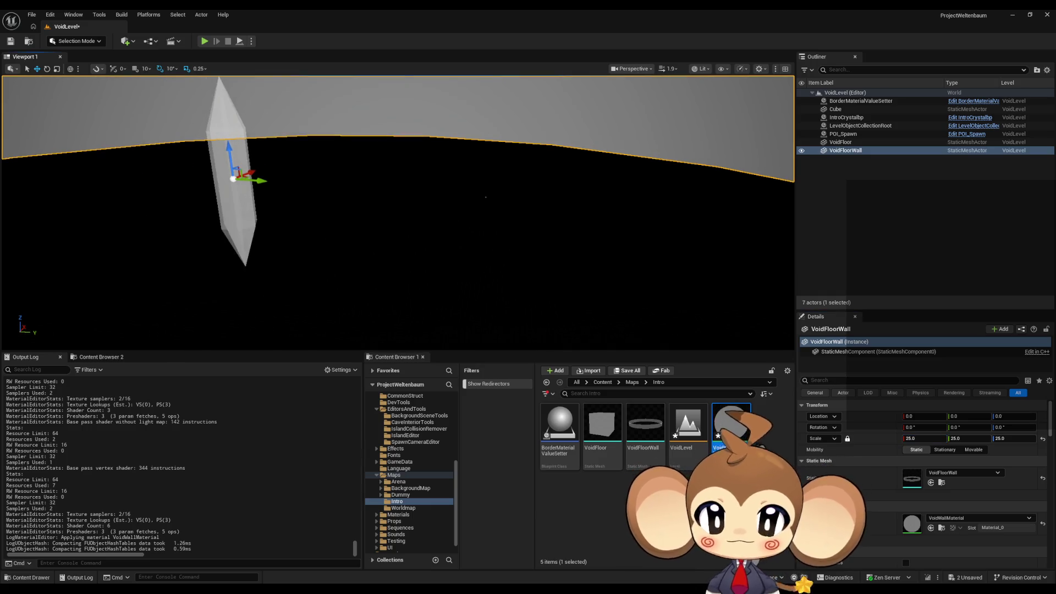
key("ctrl+z")
key("ctrl+z")
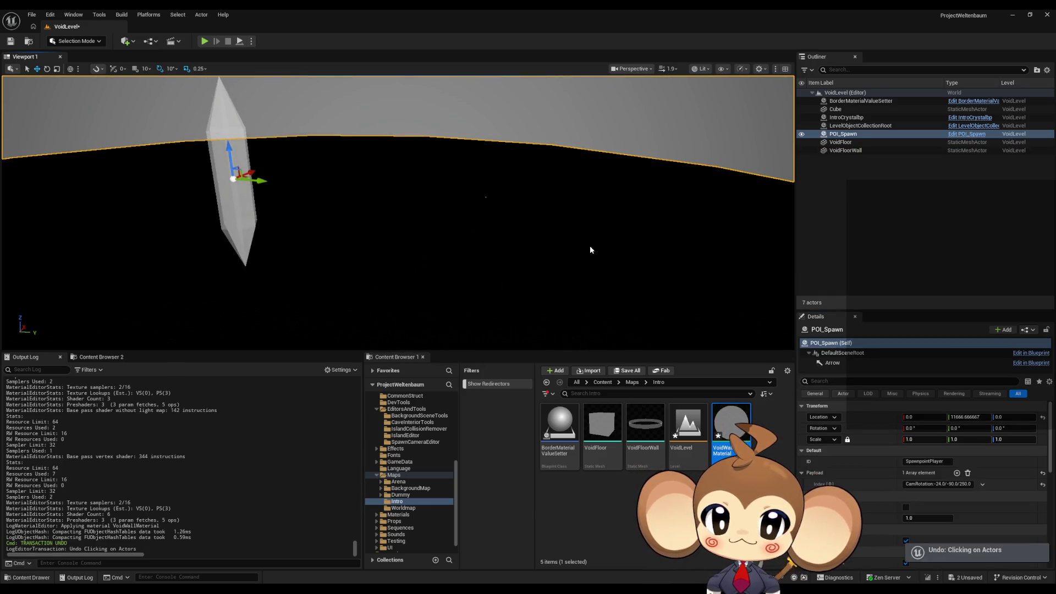
key("ctrl+z")
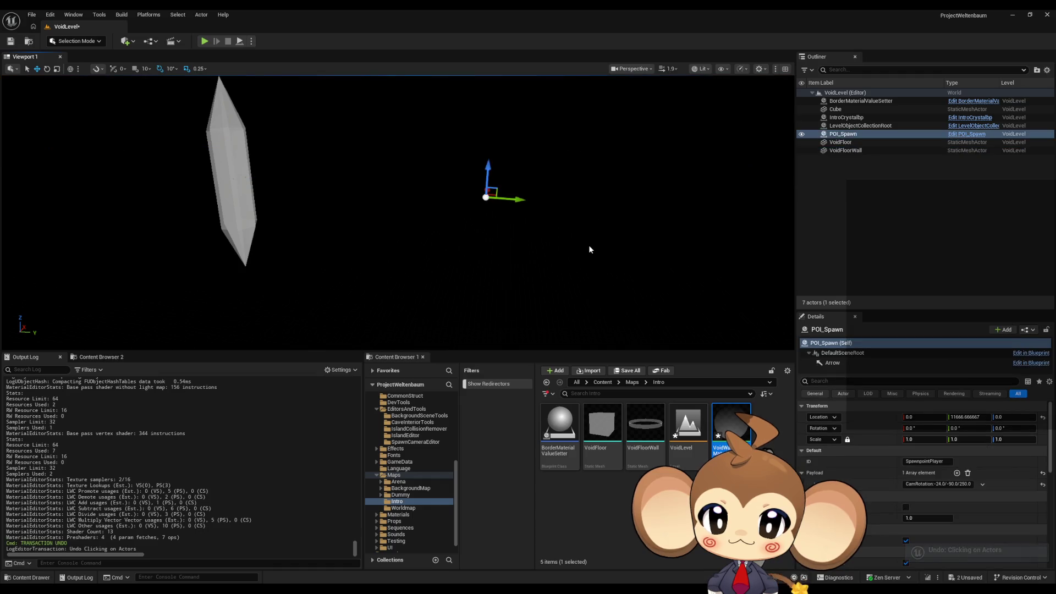
key("ctrl+z")
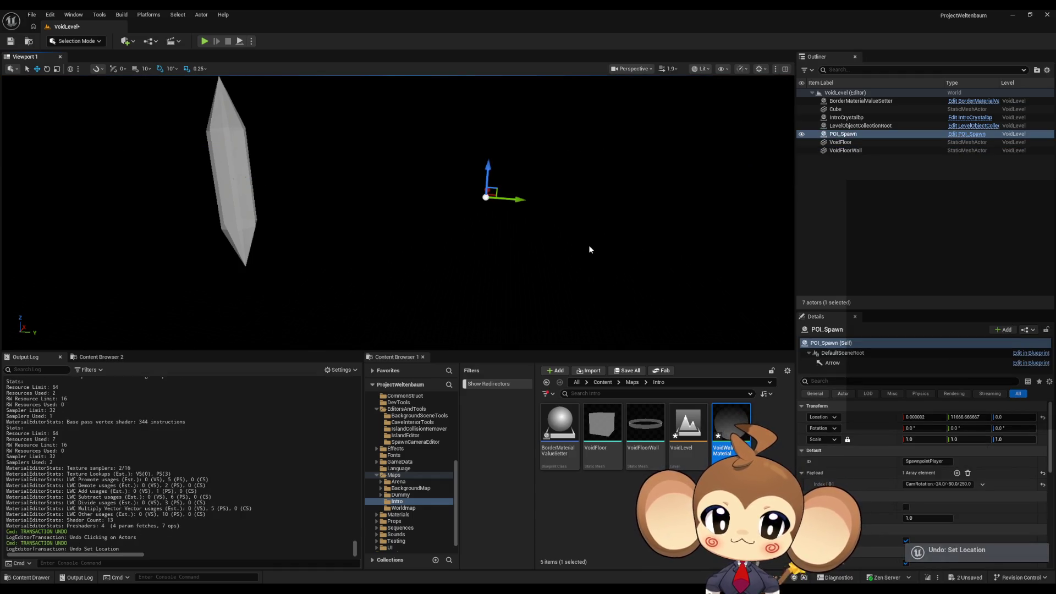
key("ctrl+z")
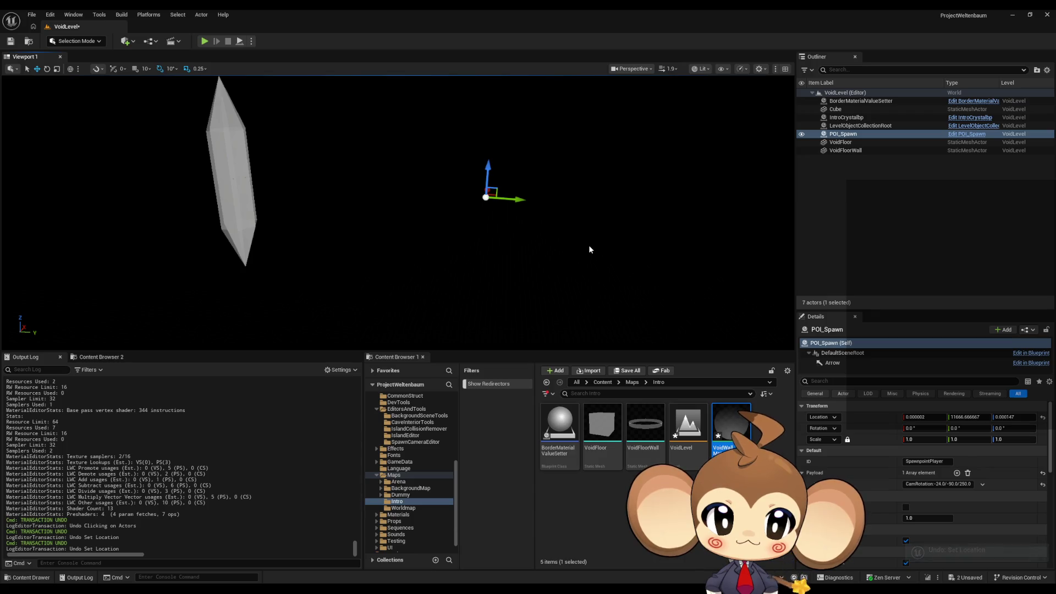
key("ctrl+z")
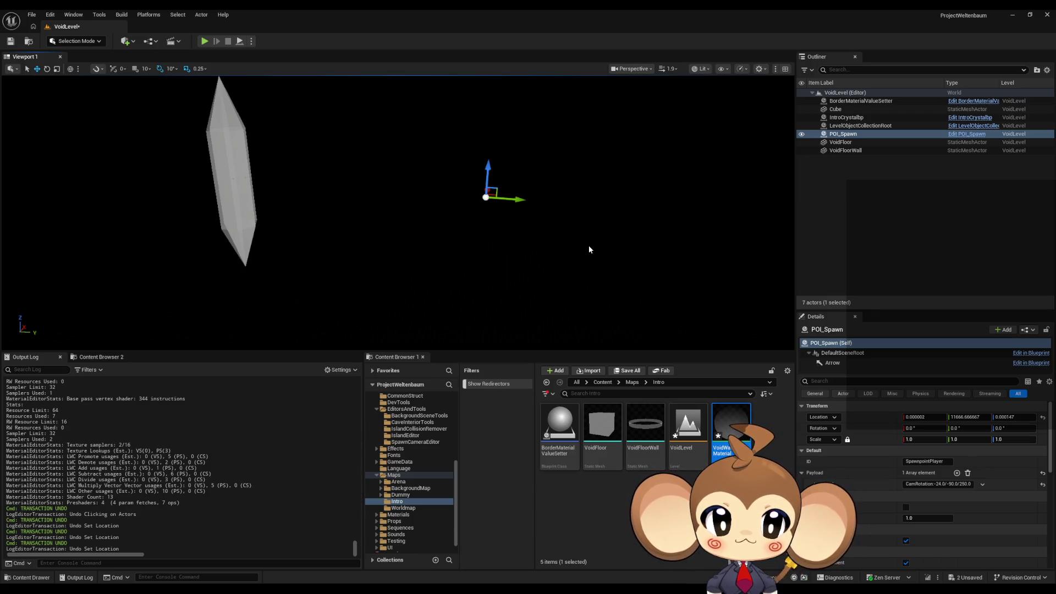
key("ctrl+z")
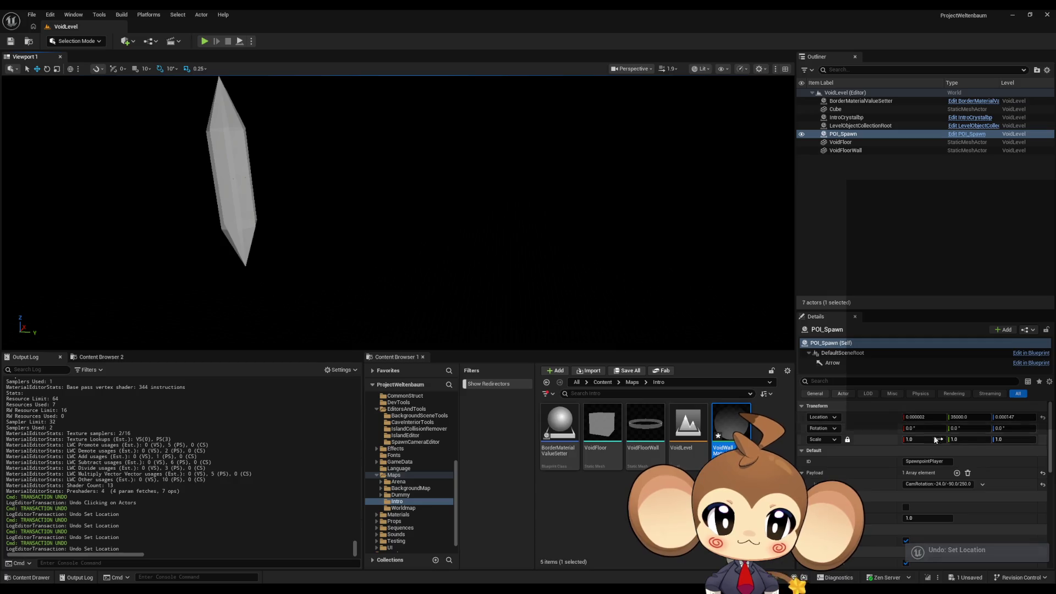
Step: Set POI_Spawn's Y location to 35000/3 (11666.666667) and its X location to 0
left_click(979, 417)
type("8750")
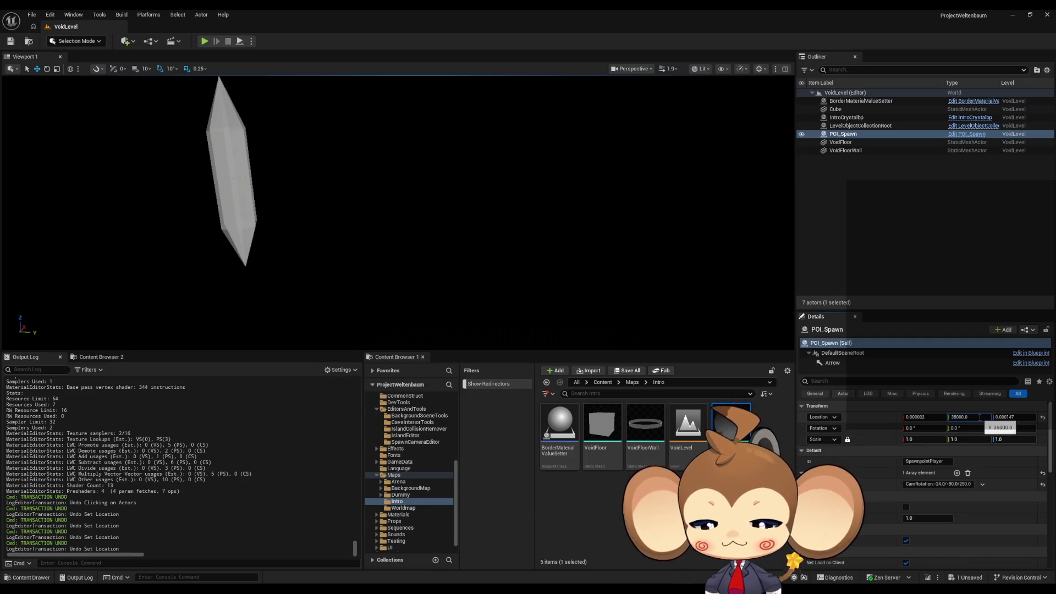
key("Return")
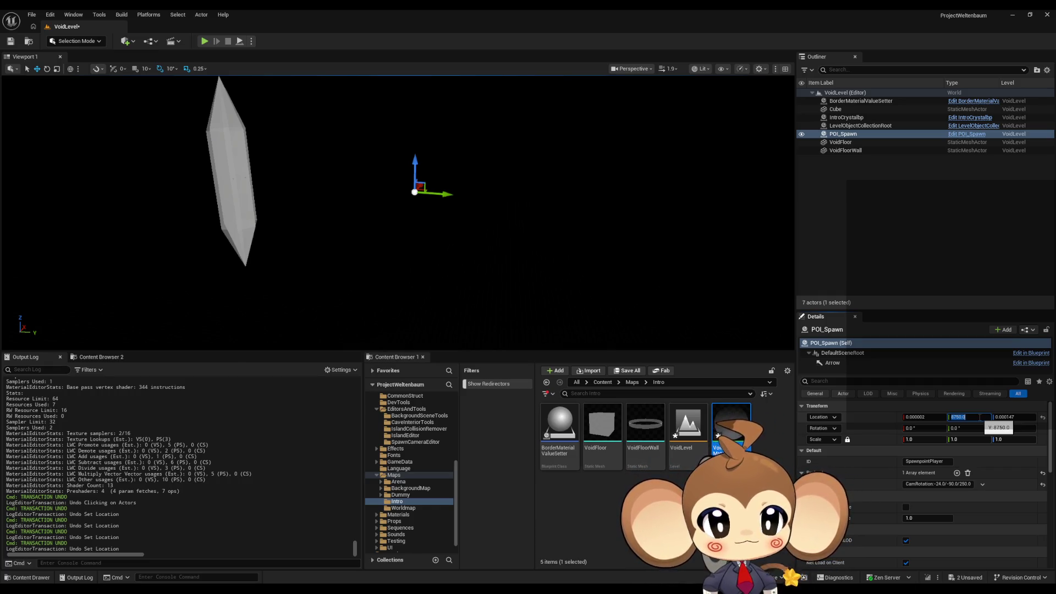
left_click_drag(635, 285, 676, 286)
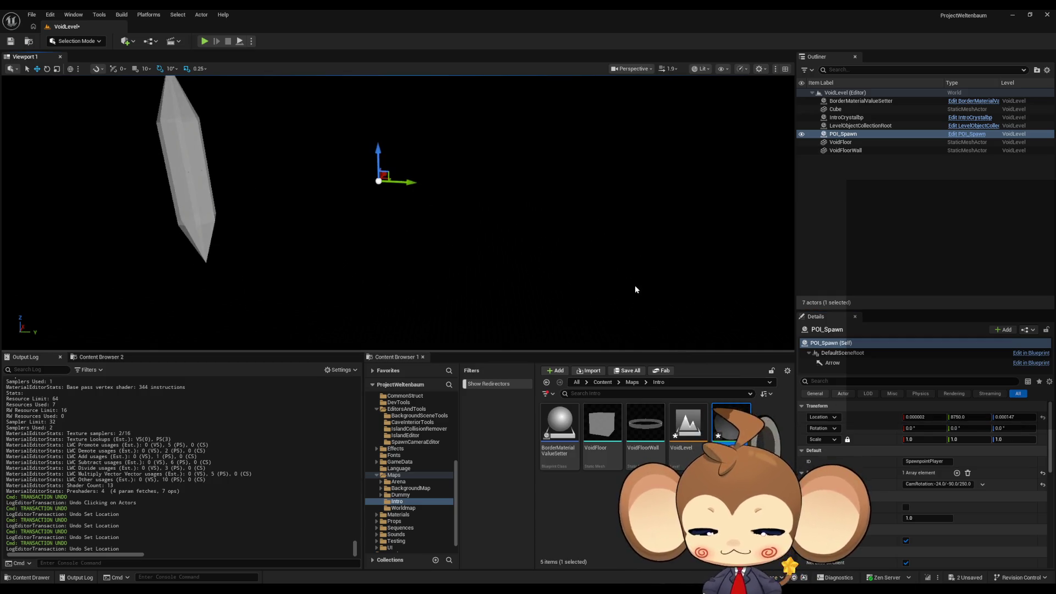
key("ctrl+z")
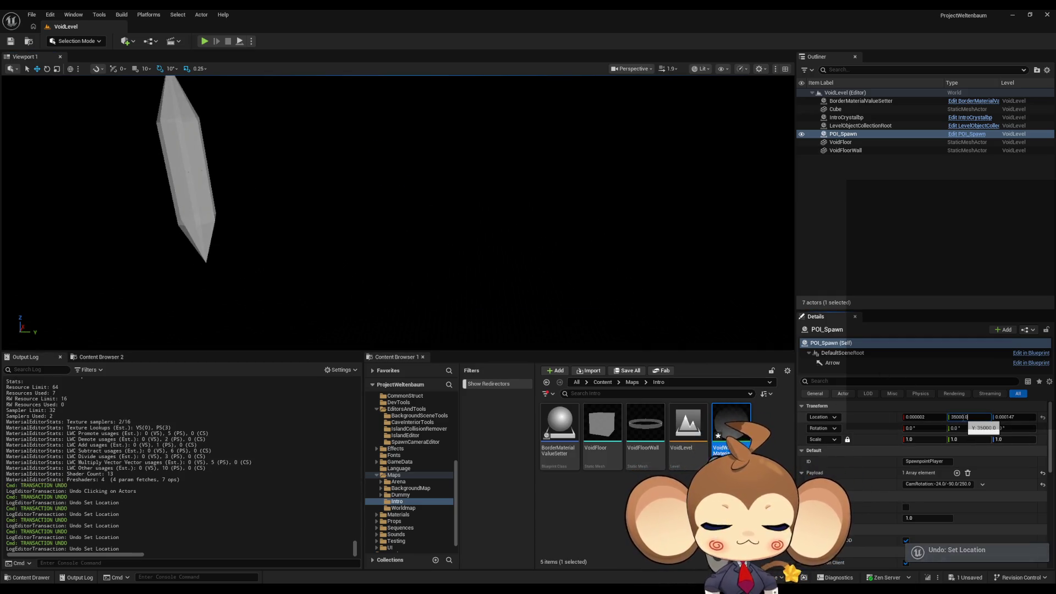
type("3")
key("Return")
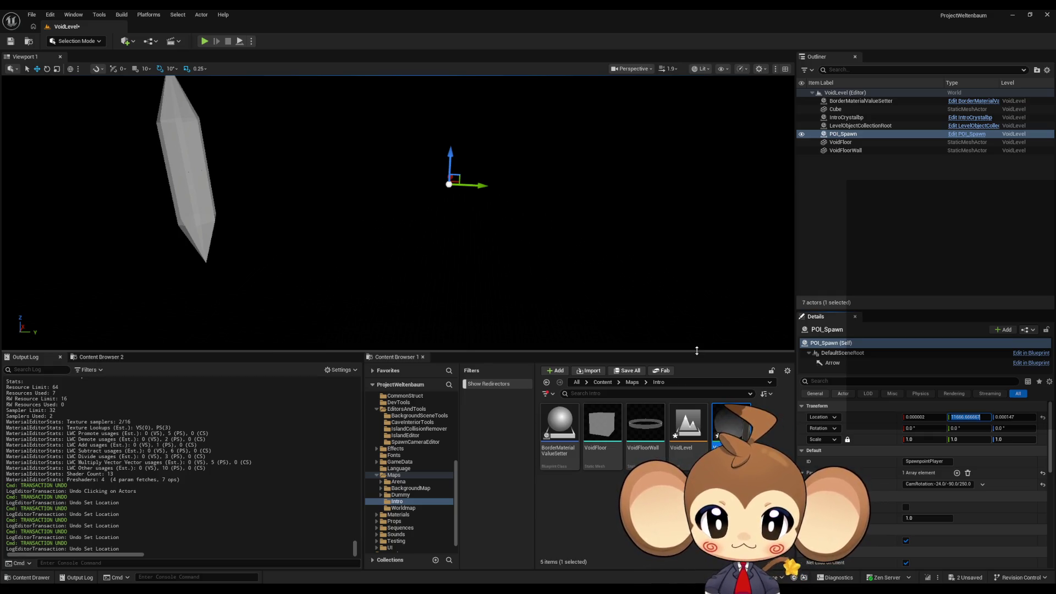
left_click(915, 416)
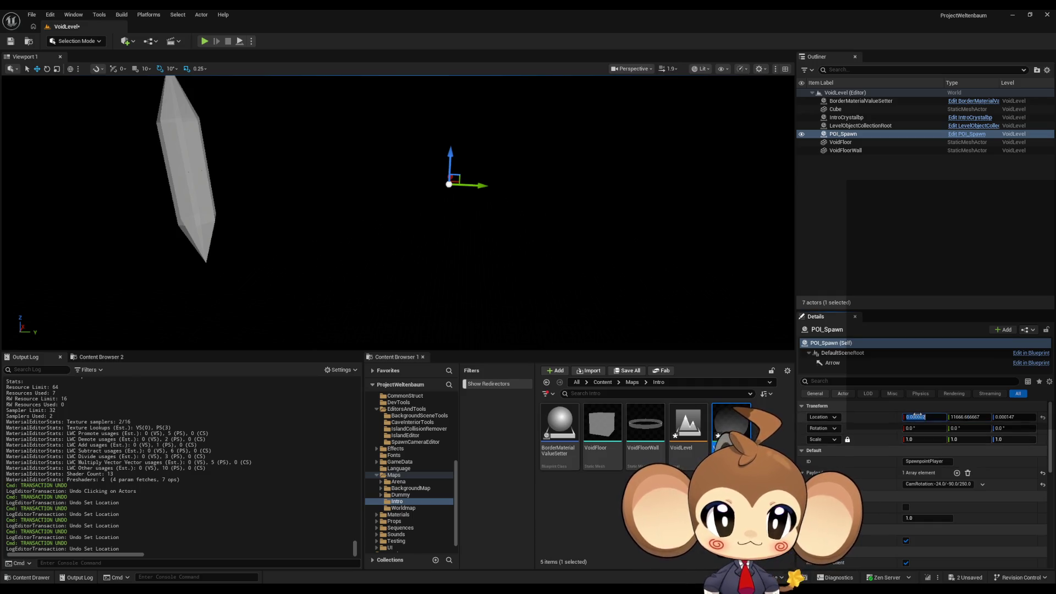
type("0")
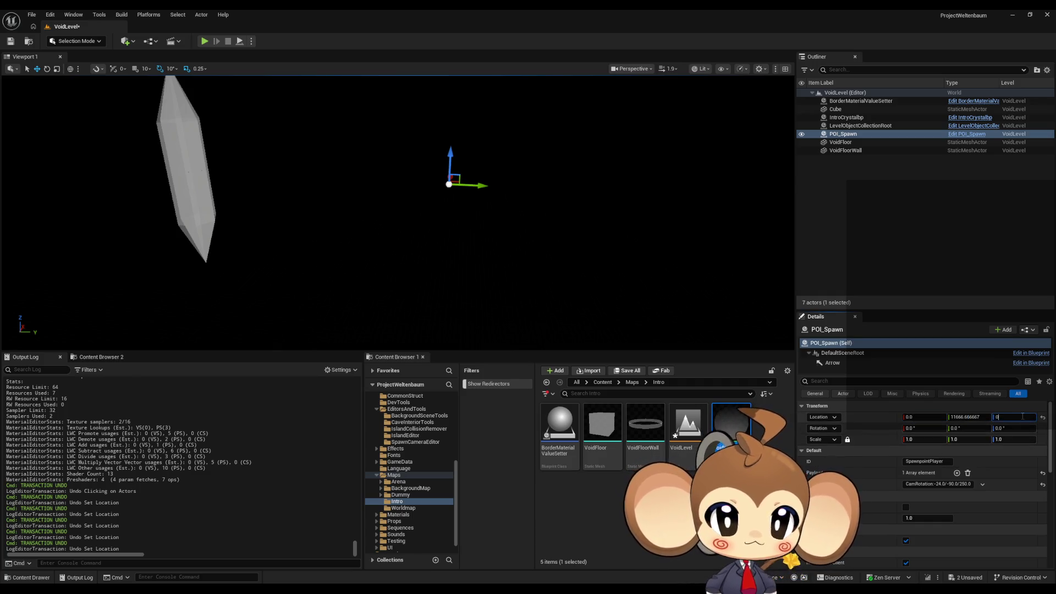
key("Tab")
key("Tab")
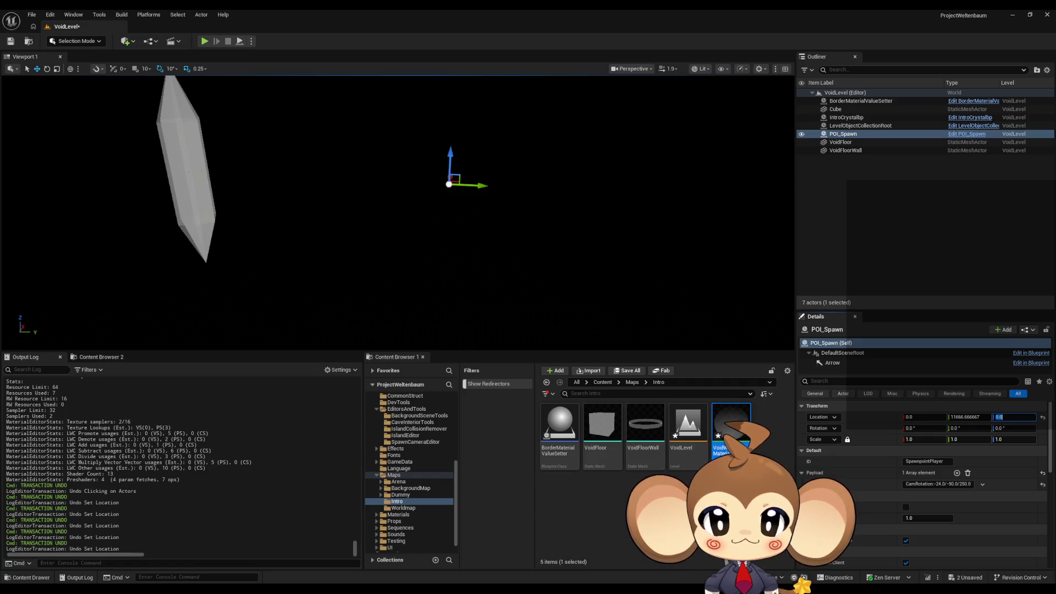
Step: Set VoidFloor's scale to 25/3 (8.333333)
left_click(846, 143)
left_click(924, 440)
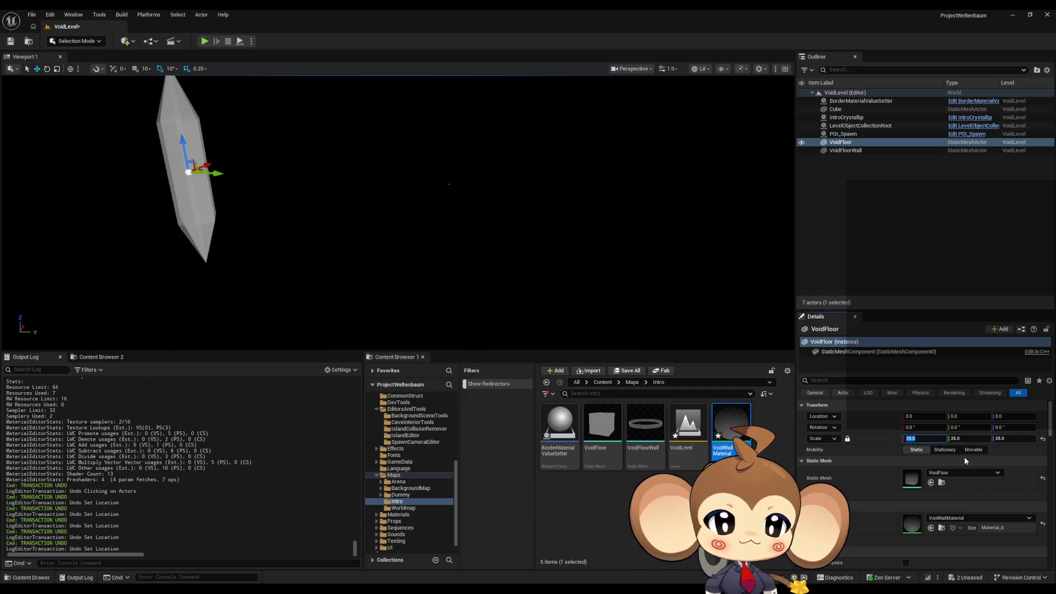
type("25/3")
key("Return")
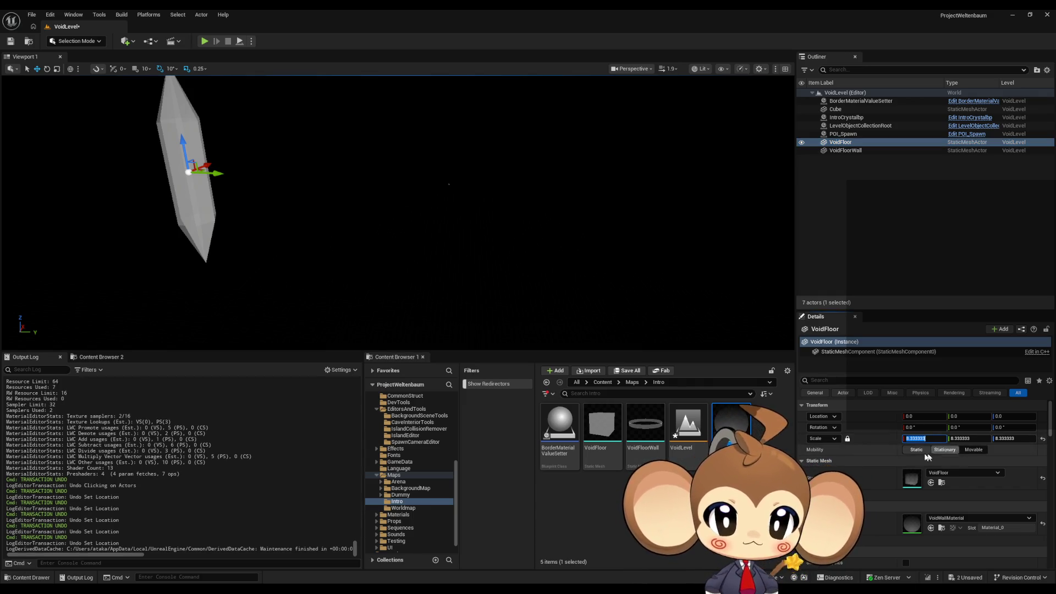
Step: Divide VoidFloorWall's scale by 3 to get 8.333333
left_click(848, 150)
left_click(922, 440)
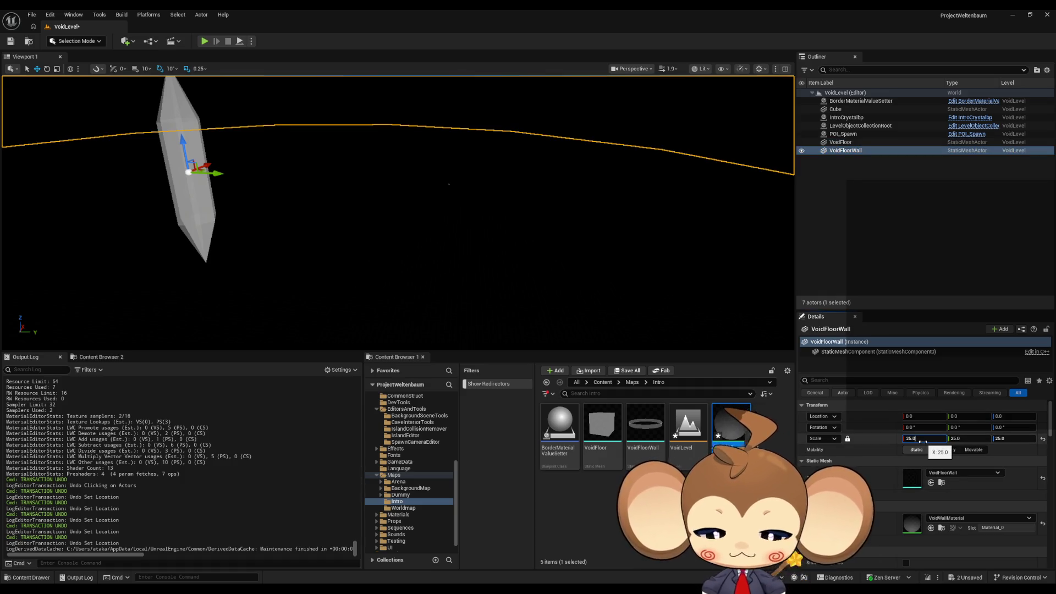
type("/3")
key("Return")
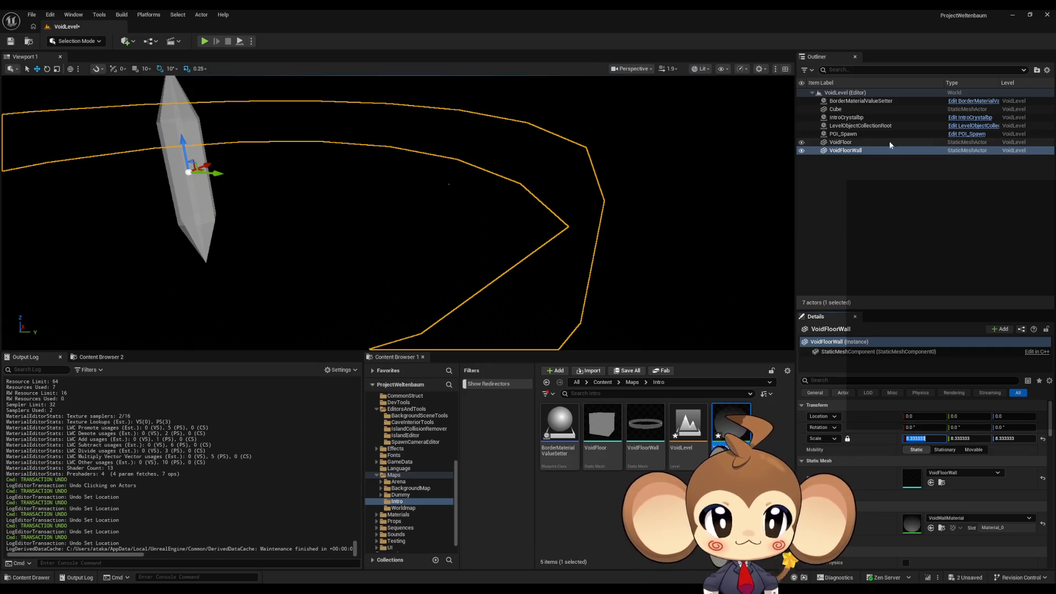
Step: Check POI_Spawn's placement and save VoidLevel
left_click(852, 143)
left_click(852, 135)
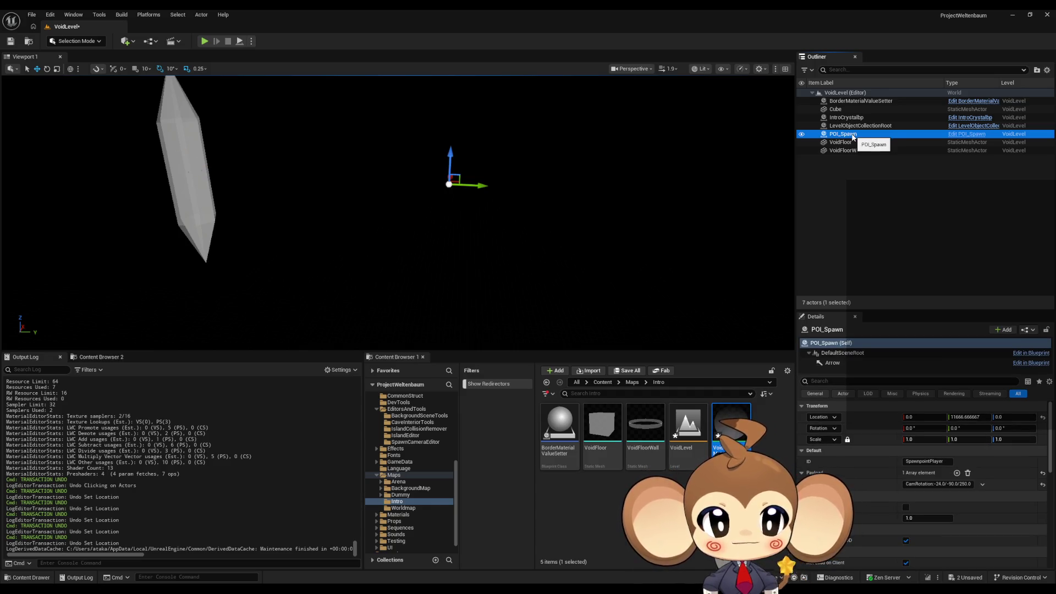
key("ctrl+s")
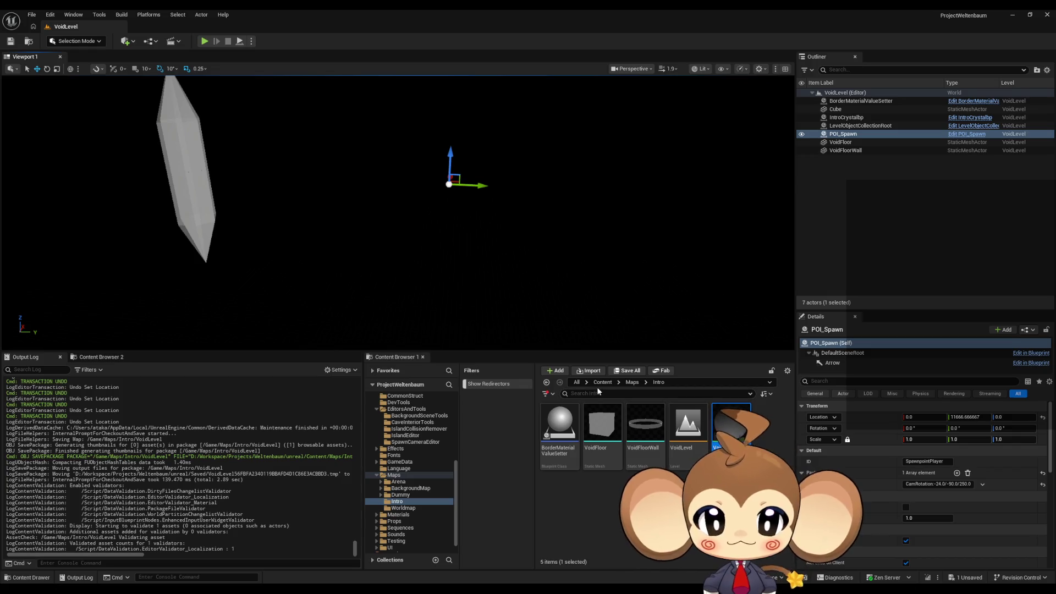
Step: Open the Main level, saving VoidWallMaterial, and start a Play-In-Editor session
left_click(602, 382)
left_click(627, 370)
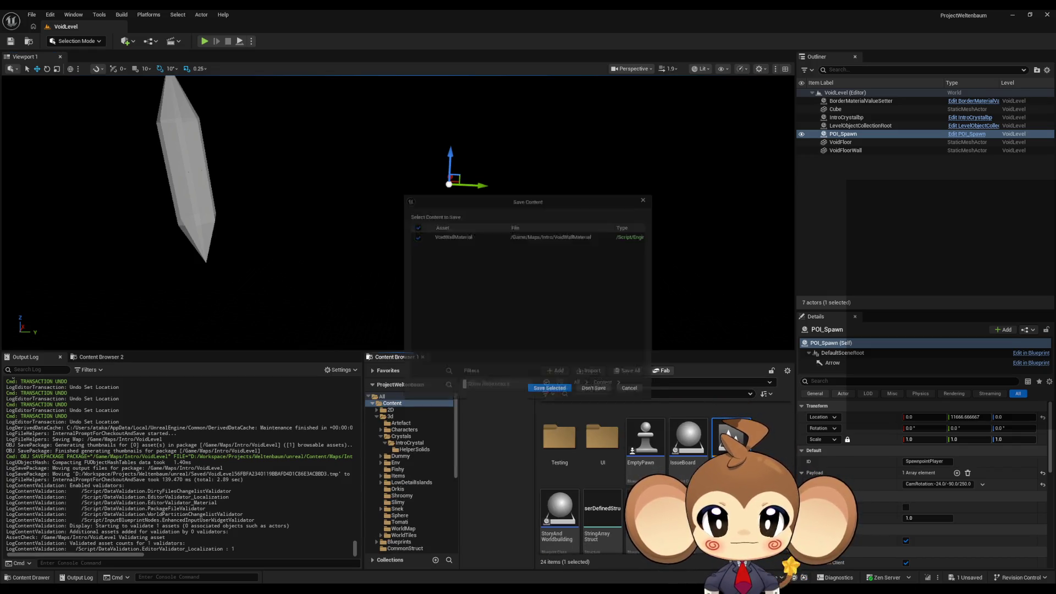
left_click(552, 395)
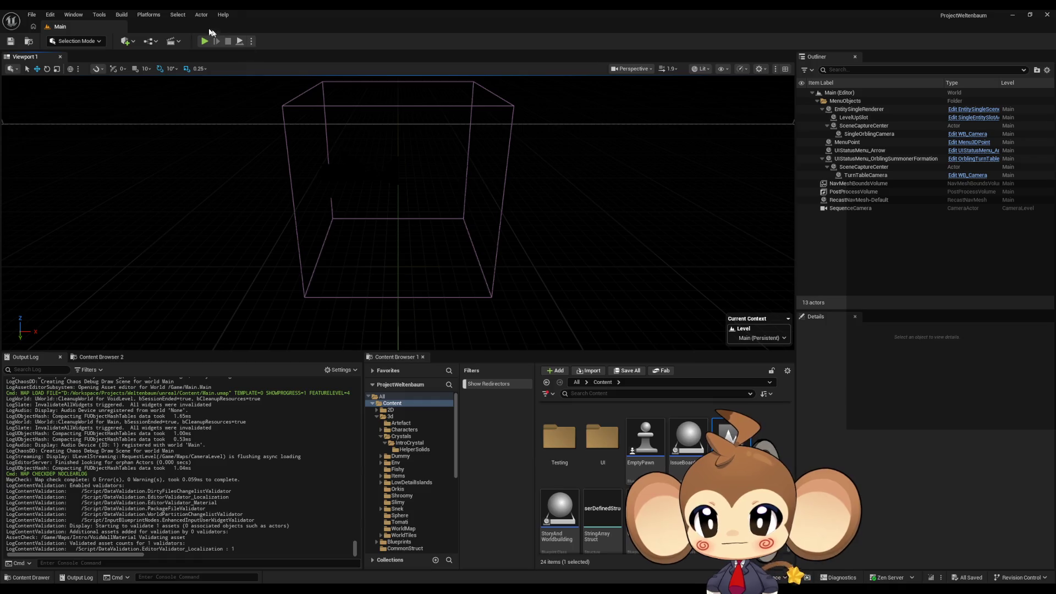
left_click(204, 42)
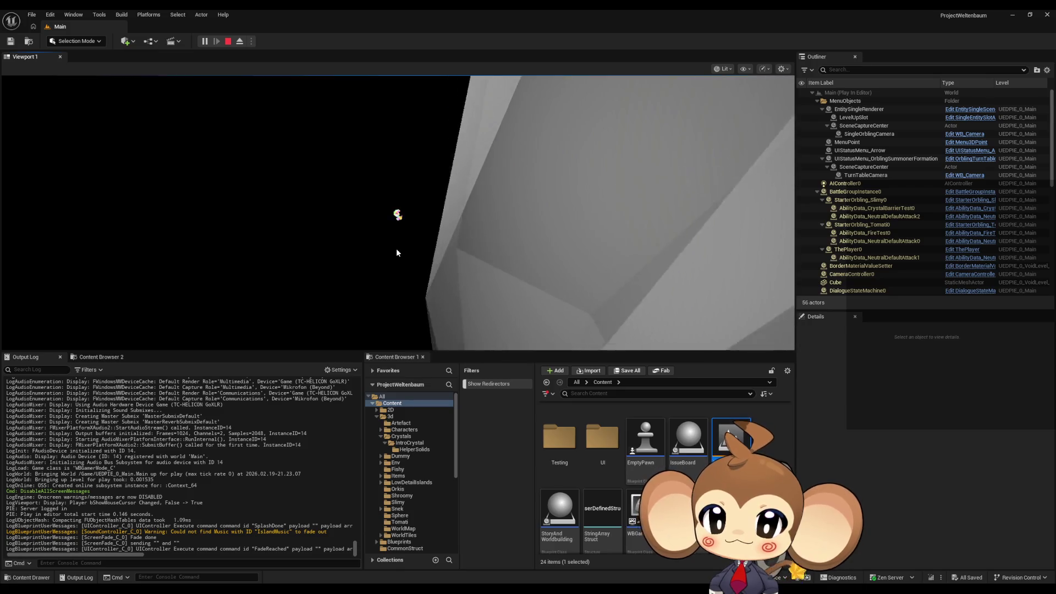
Step: Restart Play-In-Editor and take camera control to look around the crystal
left_click(228, 41)
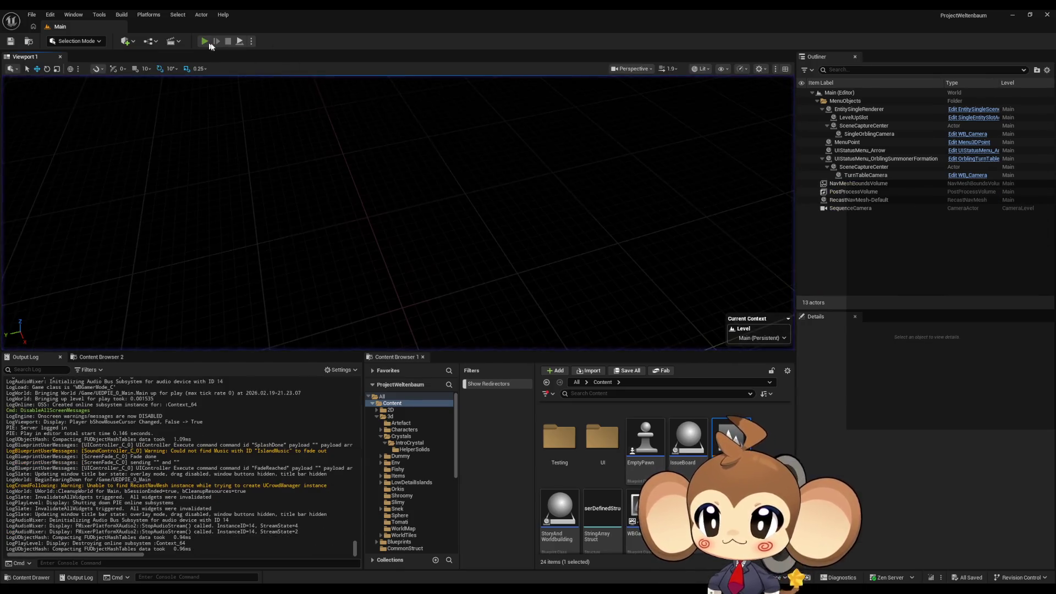
left_click(207, 41)
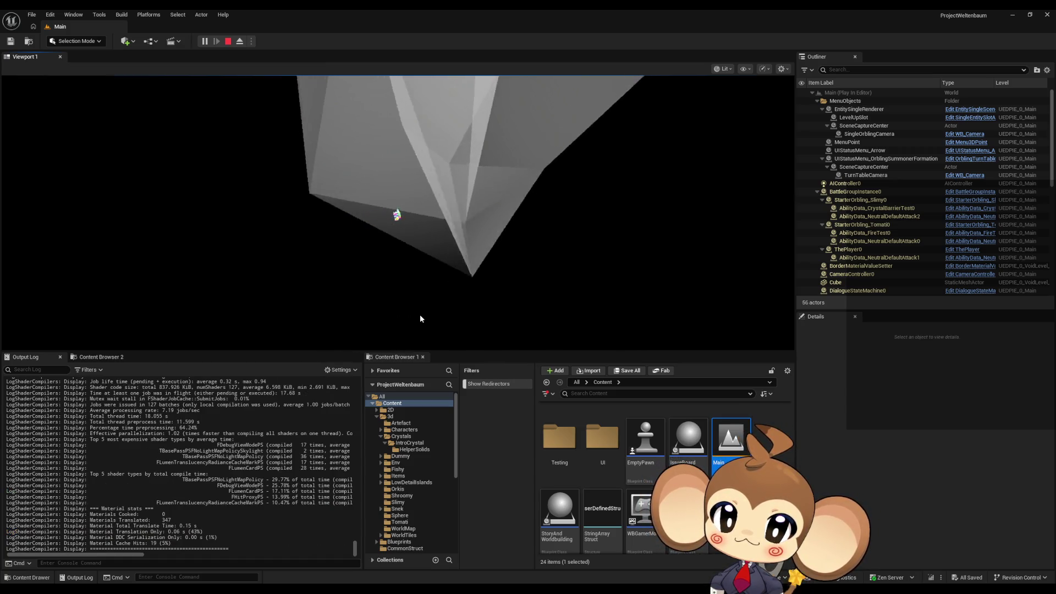
left_click(417, 294)
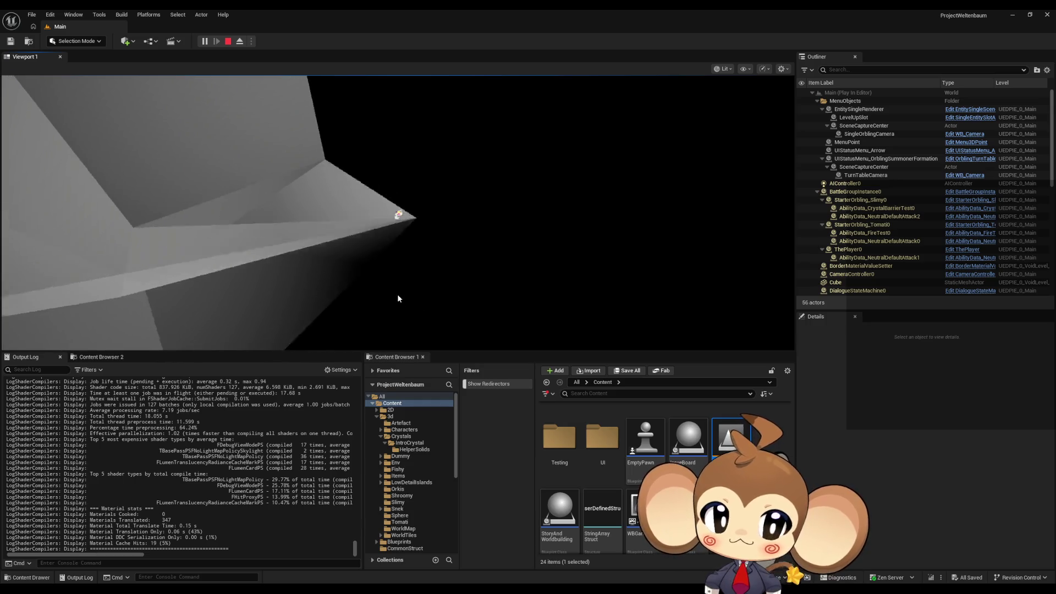
Step: Stop the game and open IntroCrystalbp from Content > 3d > Crystals > IntroCrystal
left_click(228, 42)
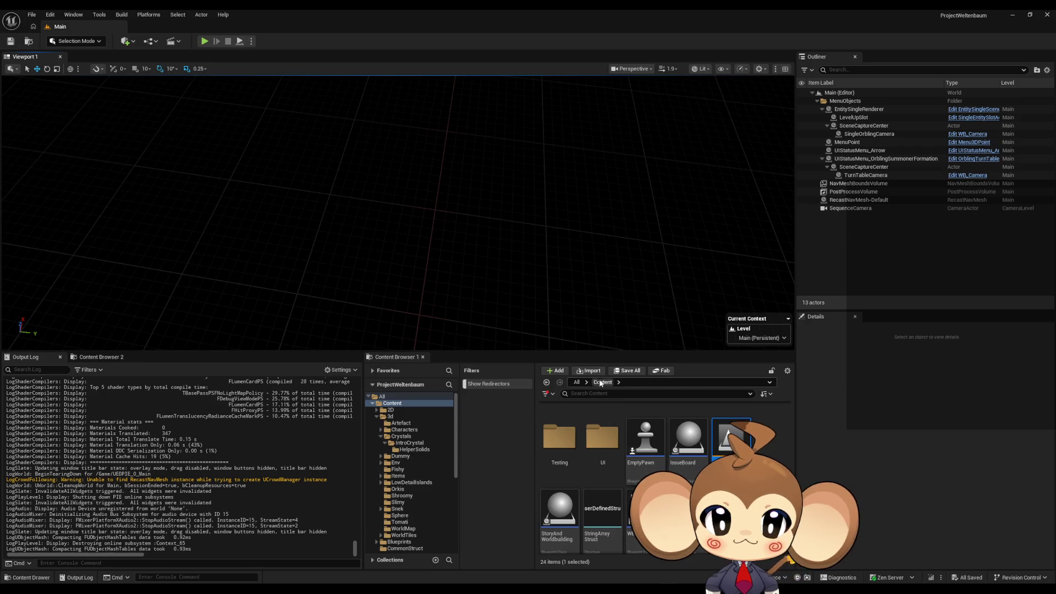
scroll(605, 484, "up", 5)
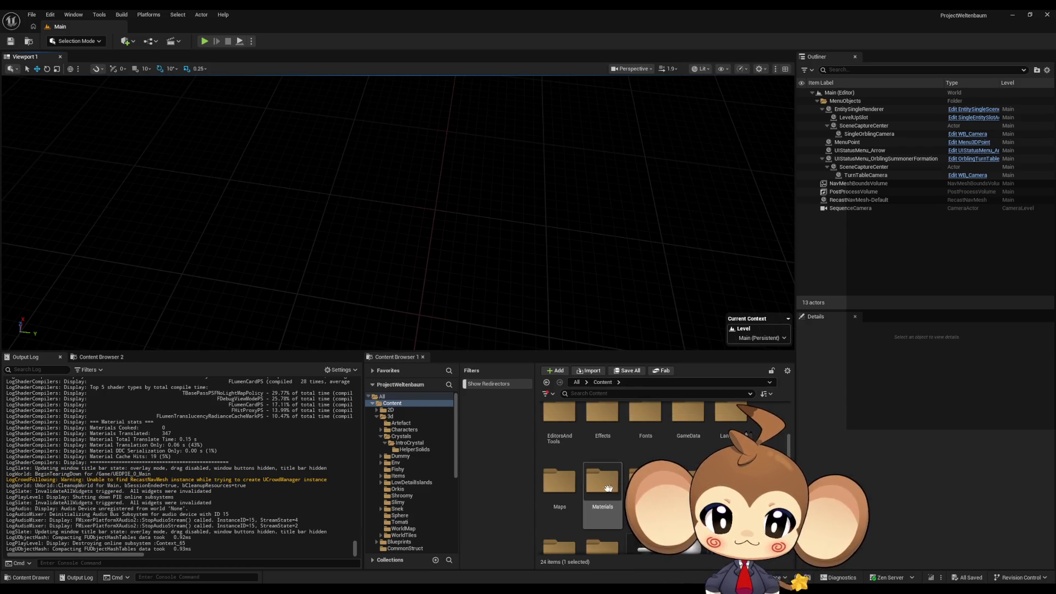
double_click(560, 483)
double_click(685, 432)
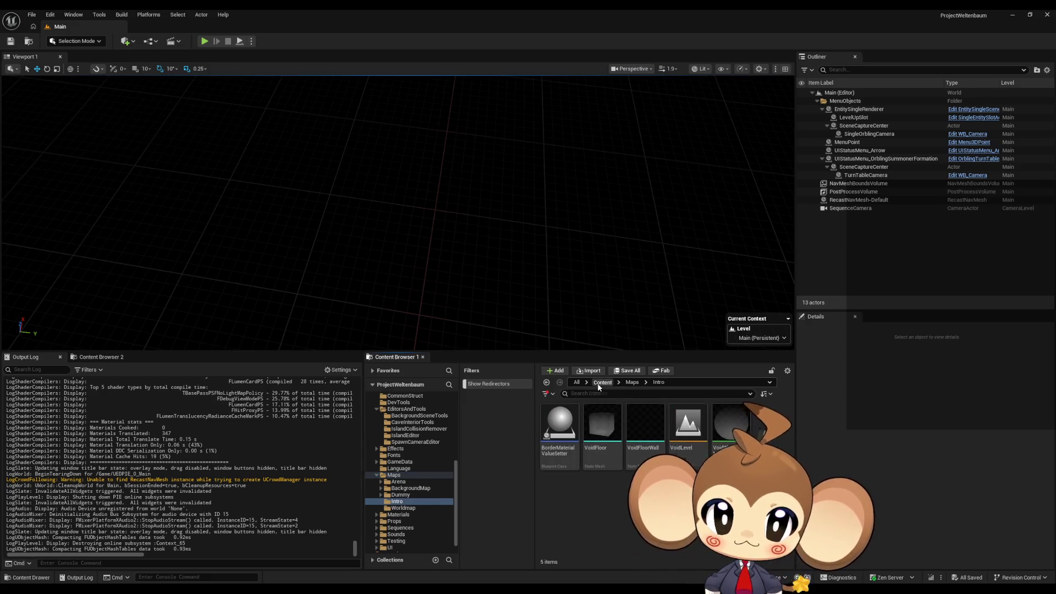
left_click(602, 382)
double_click(603, 423)
double_click(638, 433)
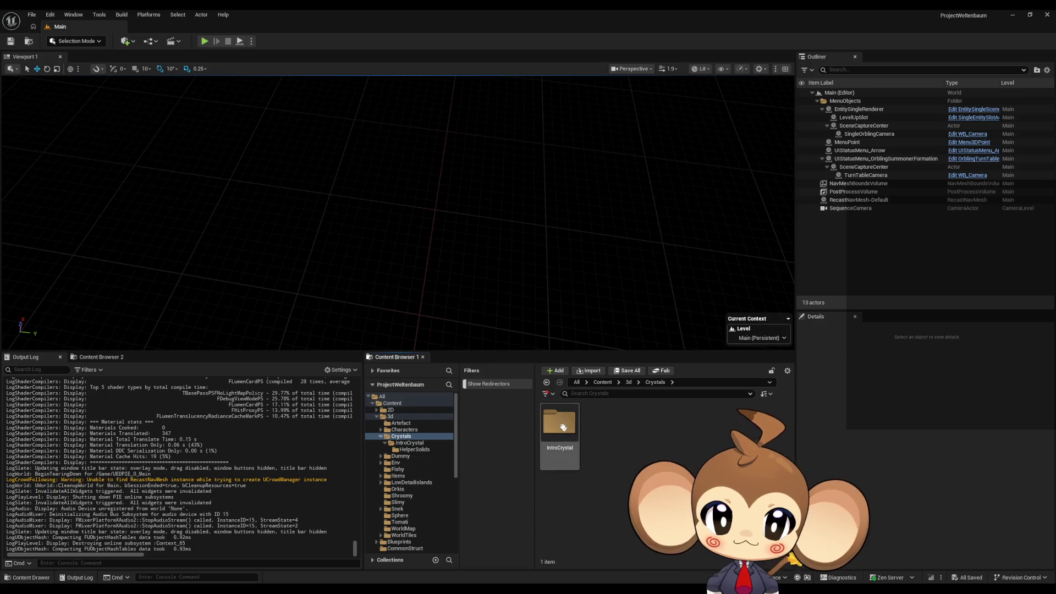
double_click(572, 432)
double_click(559, 495)
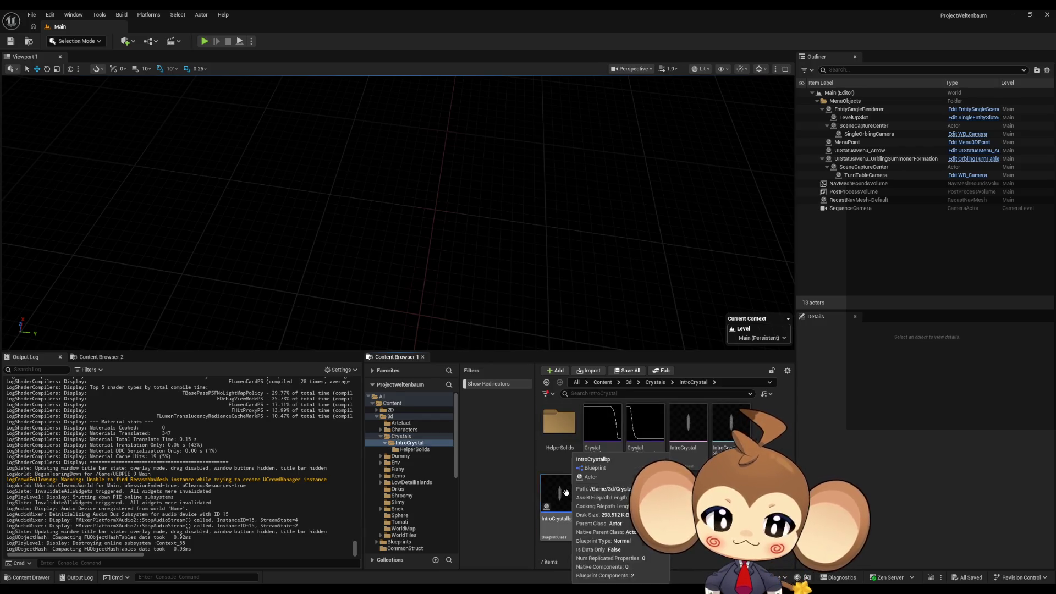
Step: Maximize the blueprint and open its EventGraph and MorphTargetCalculation function graph
double_click(418, 97)
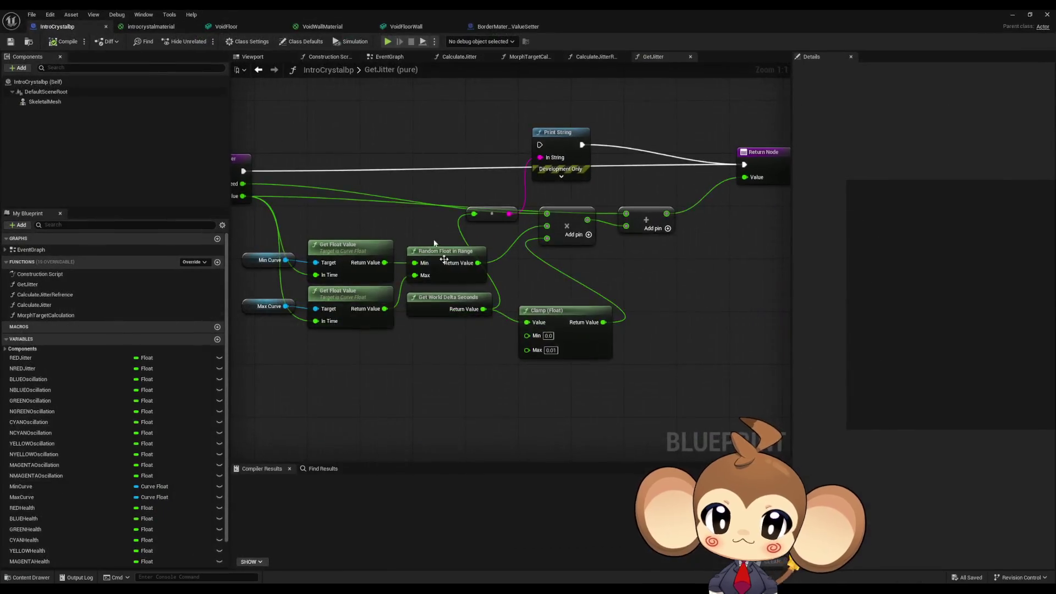
scroll(511, 264, "down", 4)
double_click(55, 249)
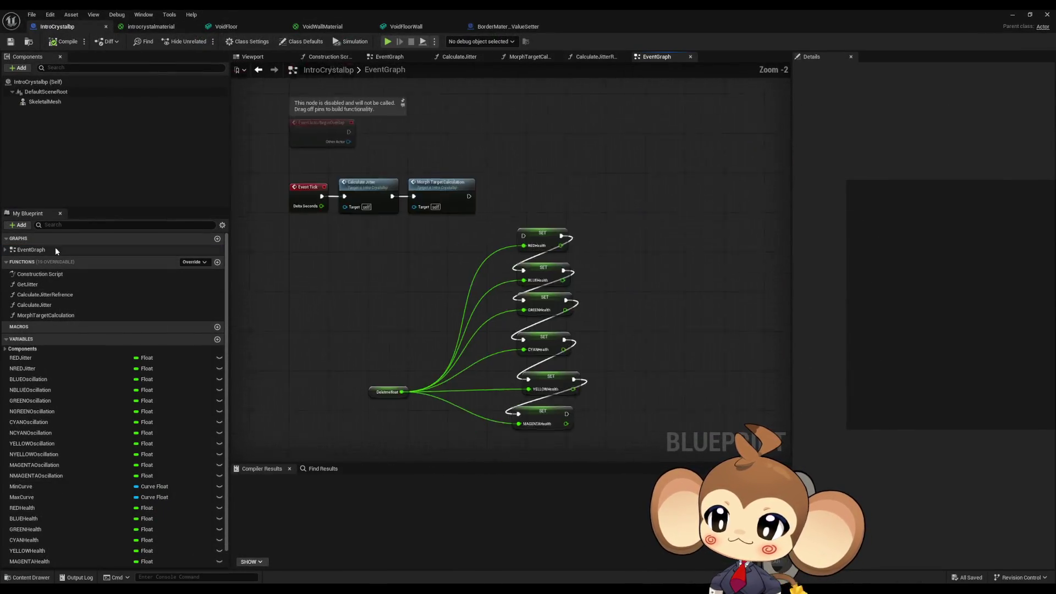
scroll(627, 305, "up", 4)
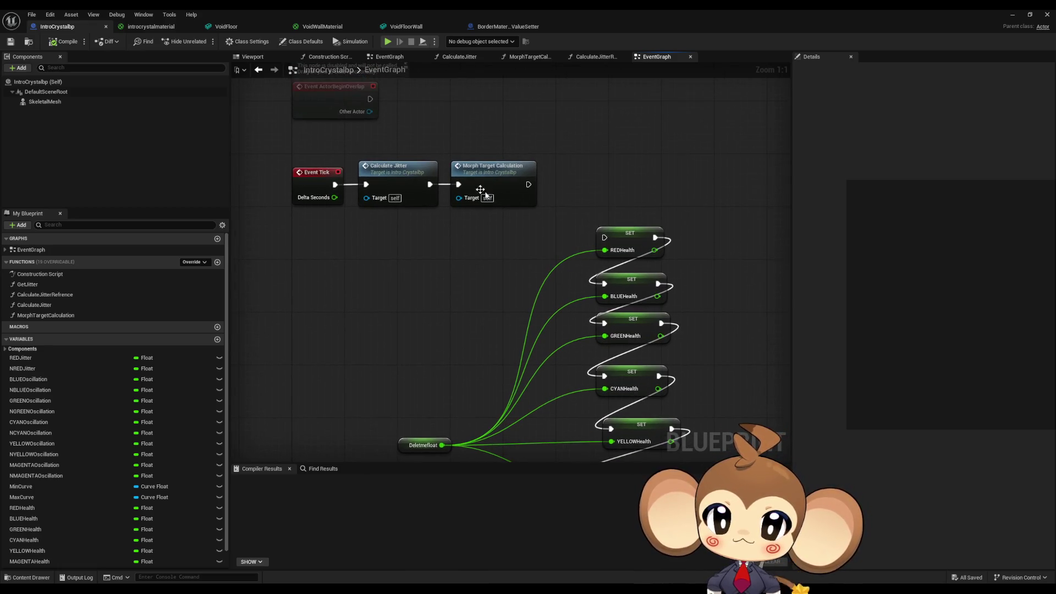
left_click(476, 174)
double_click(476, 174)
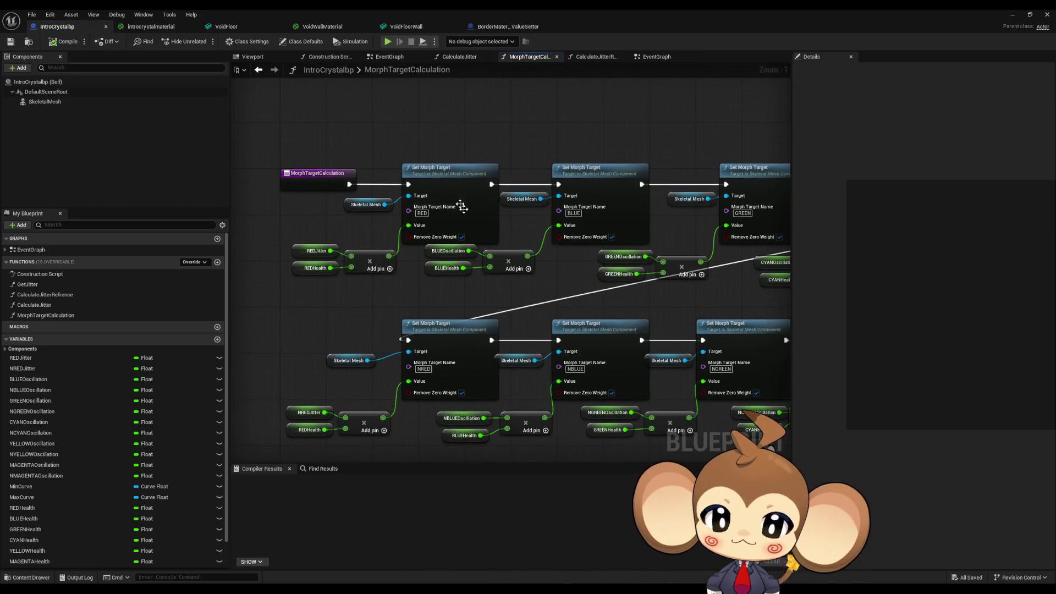
left_click(452, 188)
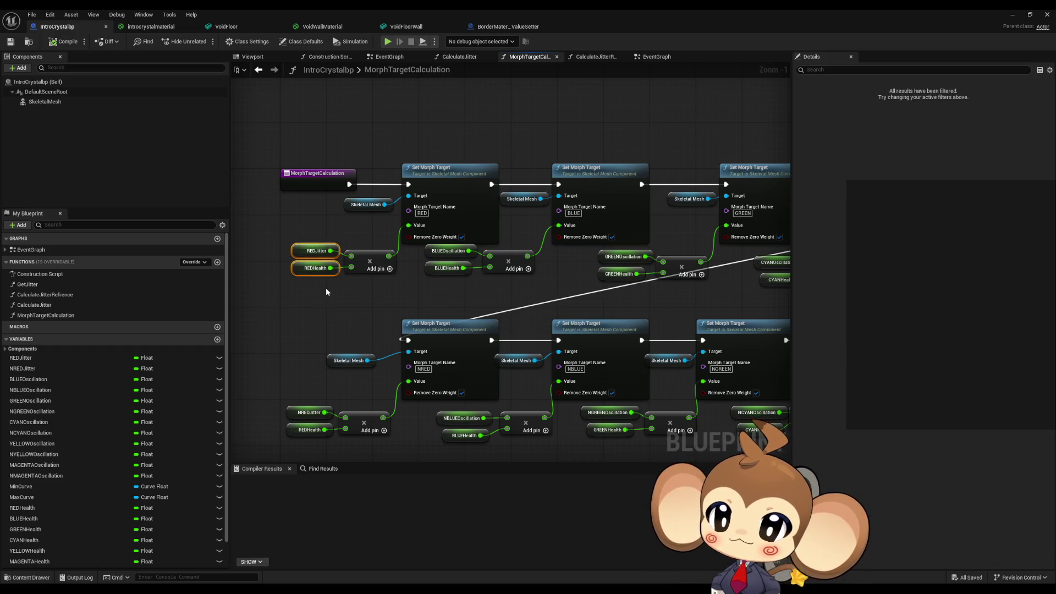
Step: Review the RED, GREEN, CYAN, YELLOW and MAGENTA morph nodes, then go to BorderMaterialValueSetter
left_click_drag(333, 294, 352, 312)
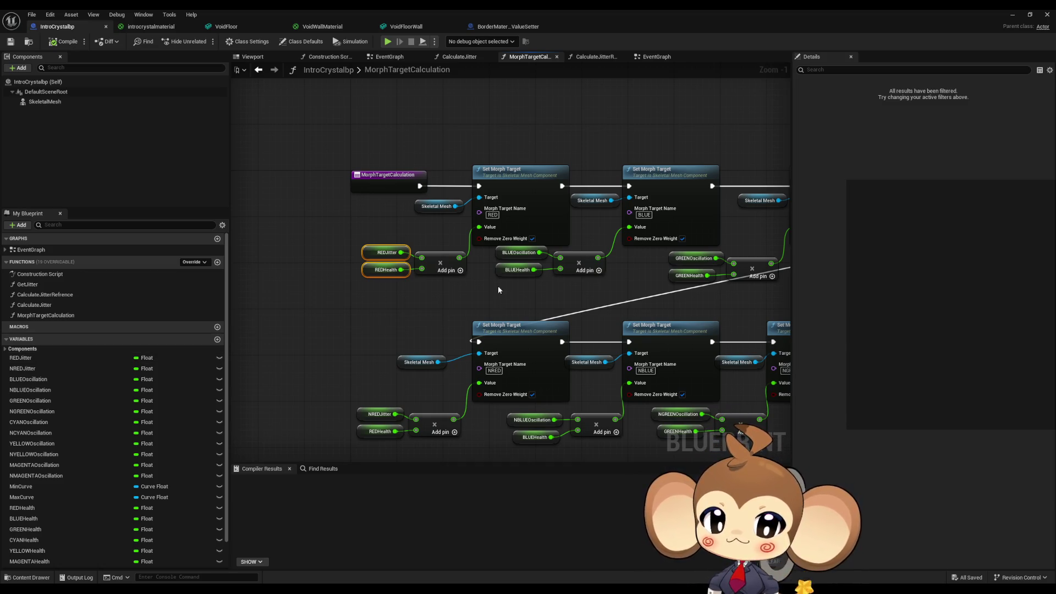
left_click_drag(497, 286, 74, 234)
left_click_drag(605, 248, 353, 239)
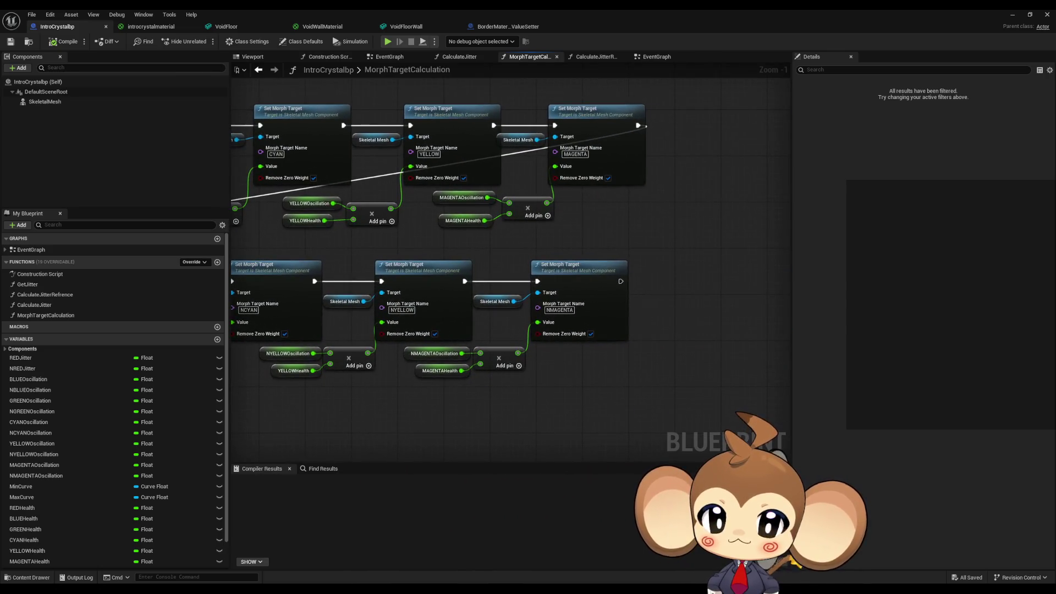
left_click_drag(237, 230, 418, 253)
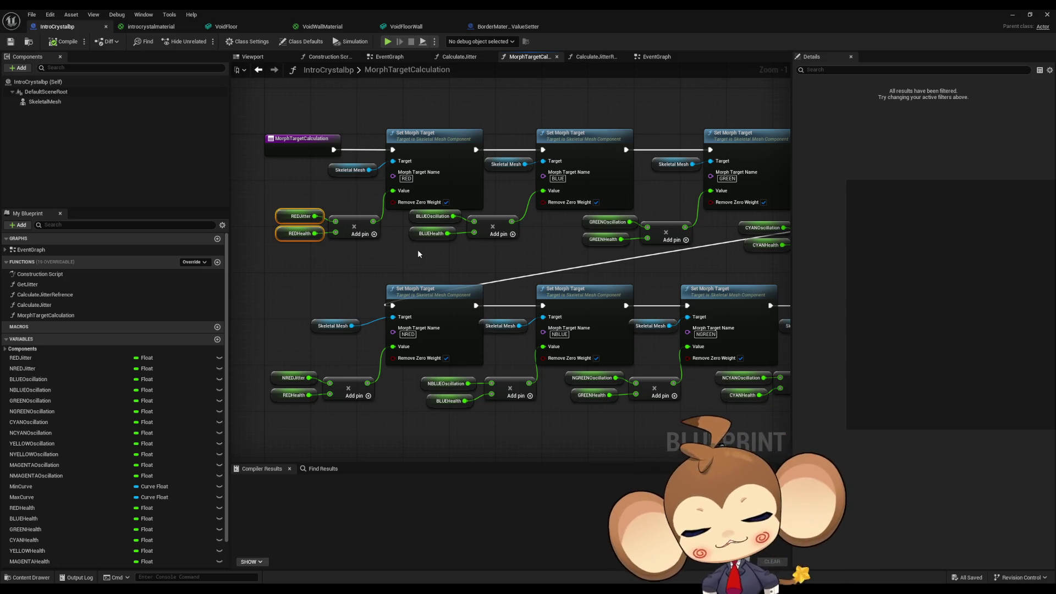
left_click(421, 256)
left_click_drag(328, 281, 383, 291)
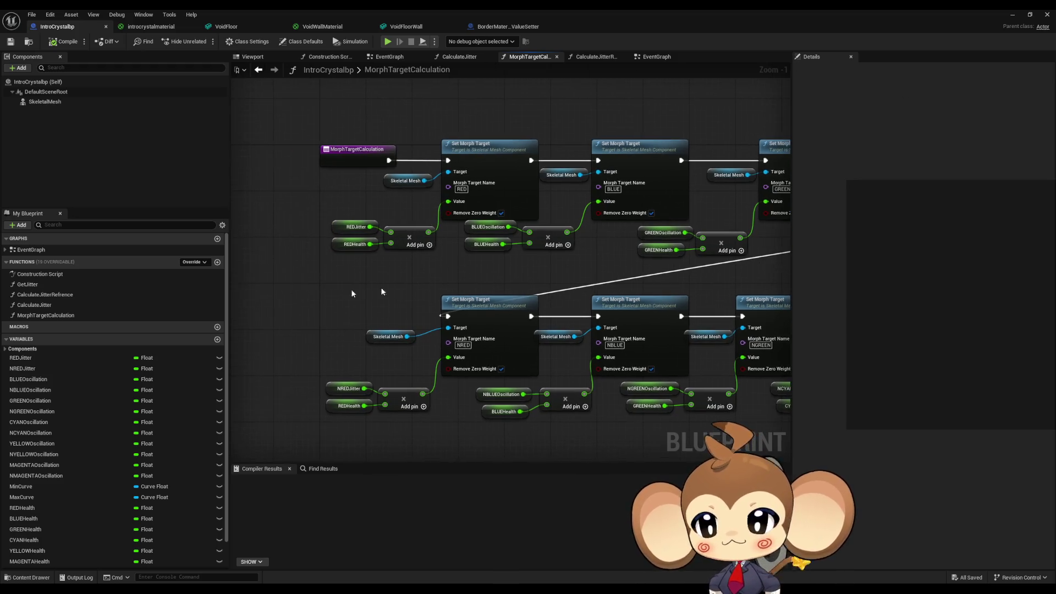
double_click(45, 251)
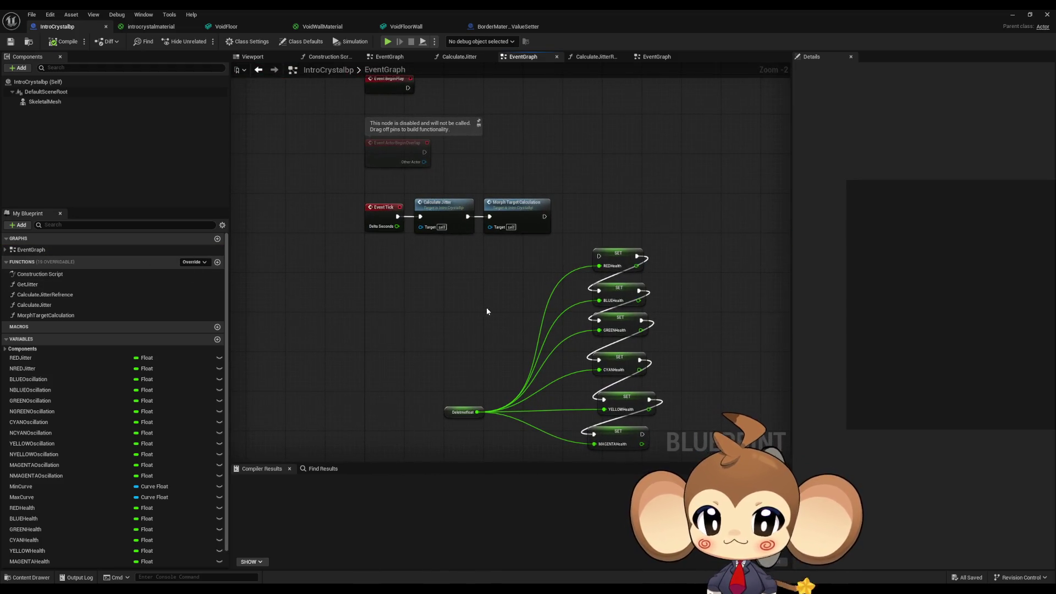
left_click(484, 28)
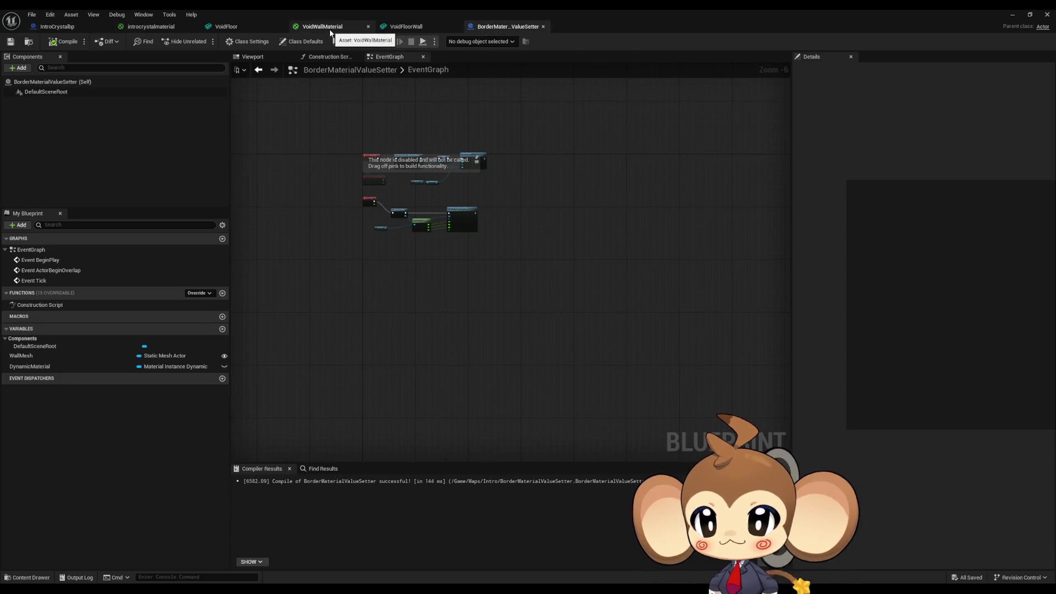
Step: Minimize the blueprint editor and restart Play-In-Editor in the Main level
left_click(1012, 15)
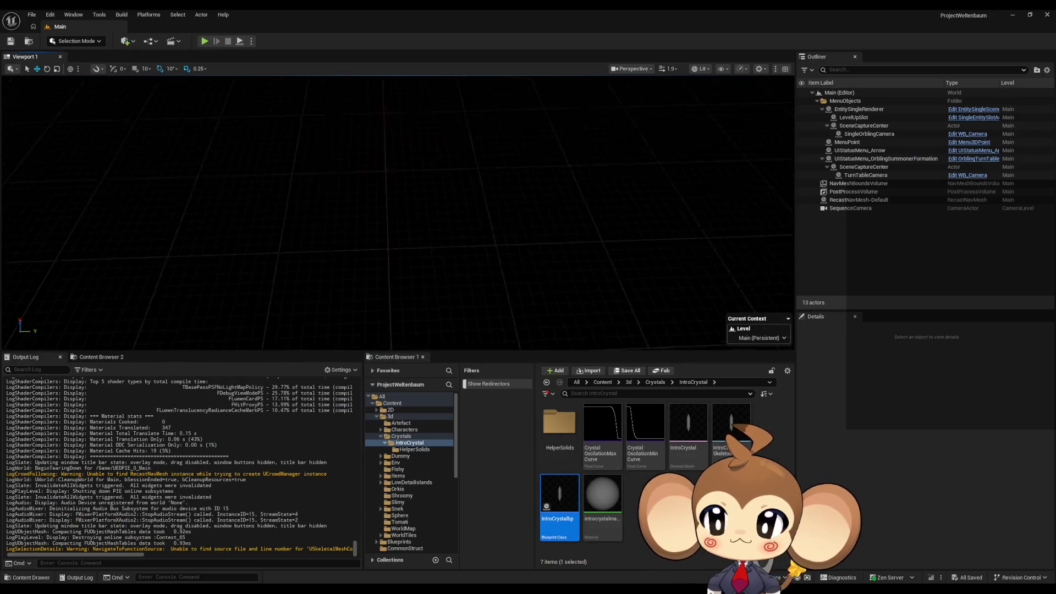
left_click(204, 42)
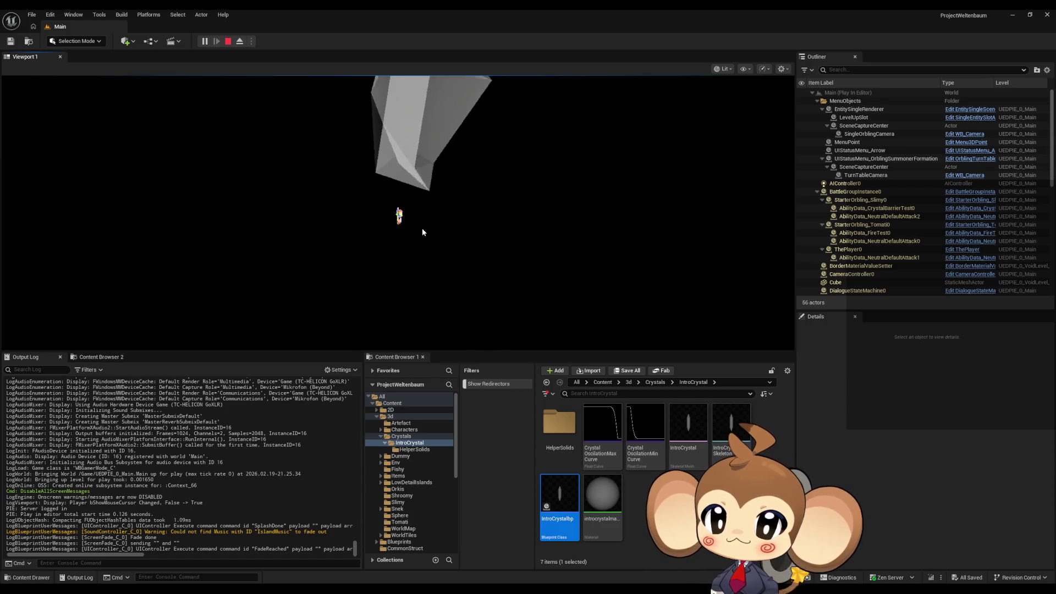
left_click(228, 41)
left_click(204, 41)
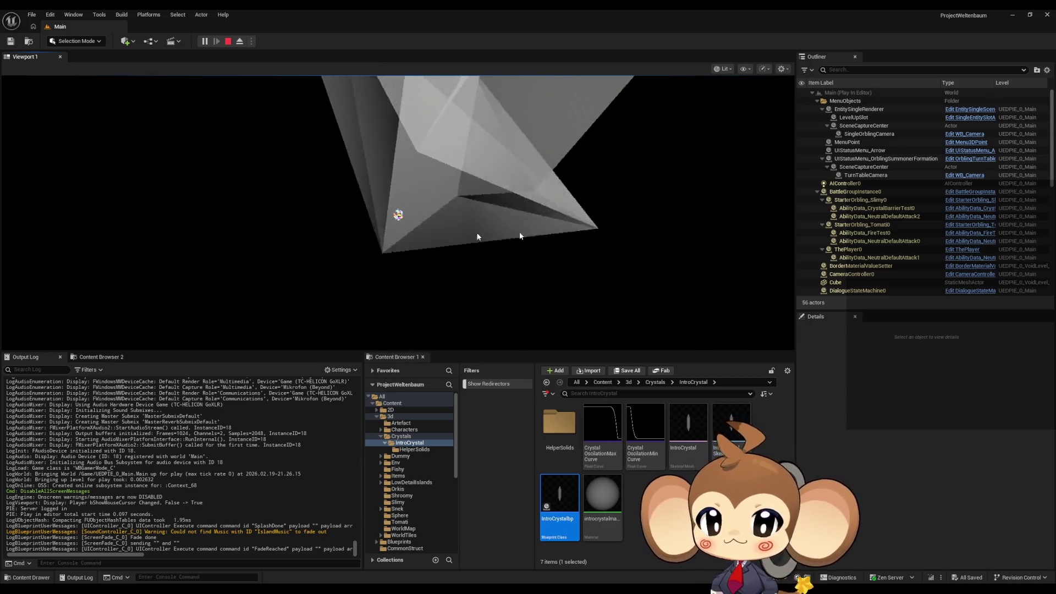
Step: Eject from the player, inspect OverworldPlayerEntity0, then stop the session
left_click(240, 43)
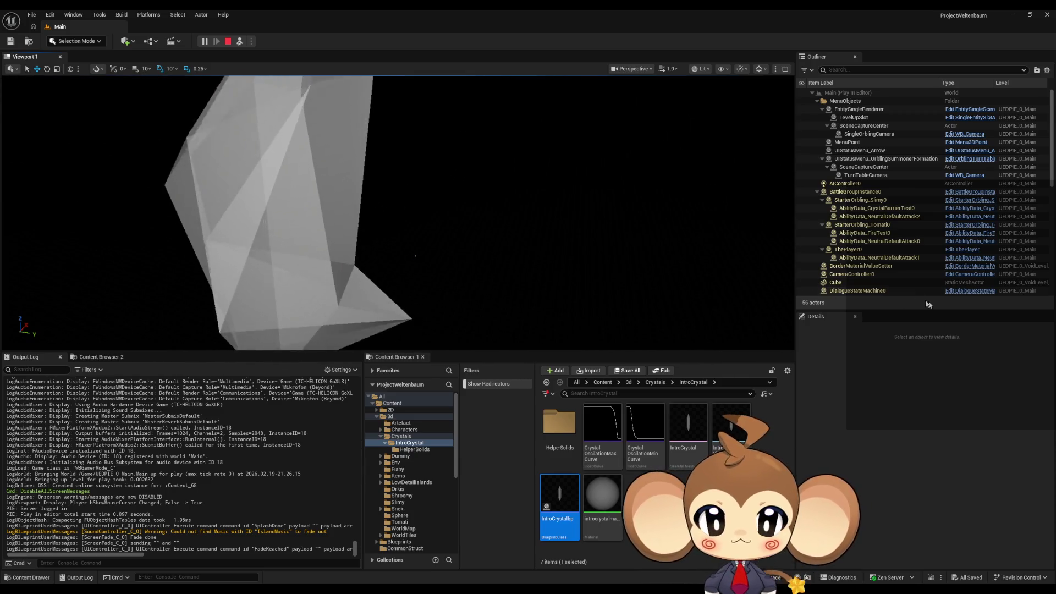
scroll(902, 244, "down", 10)
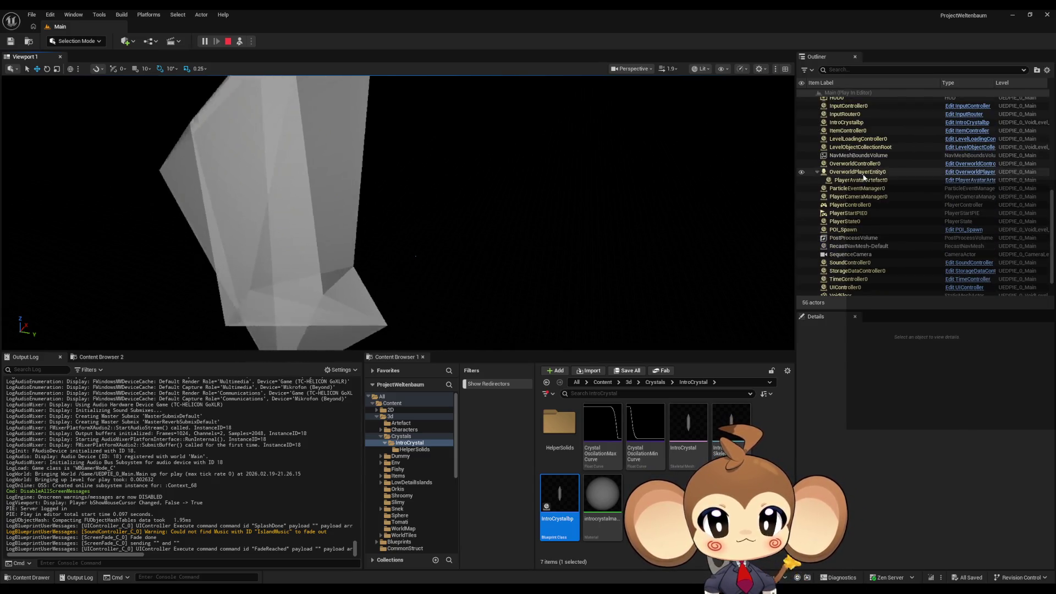
left_click(864, 175)
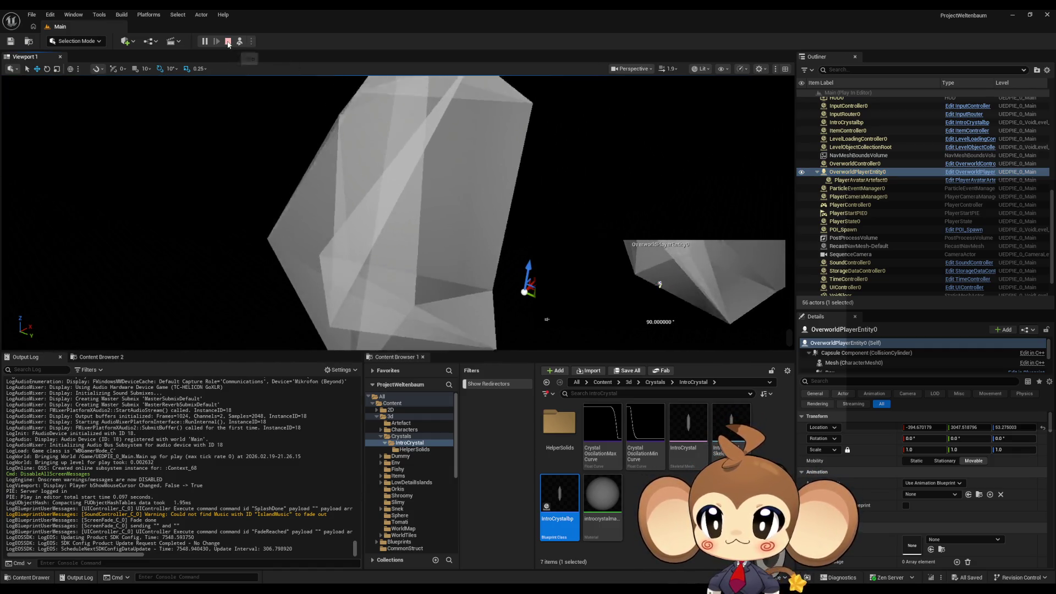
left_click(227, 42)
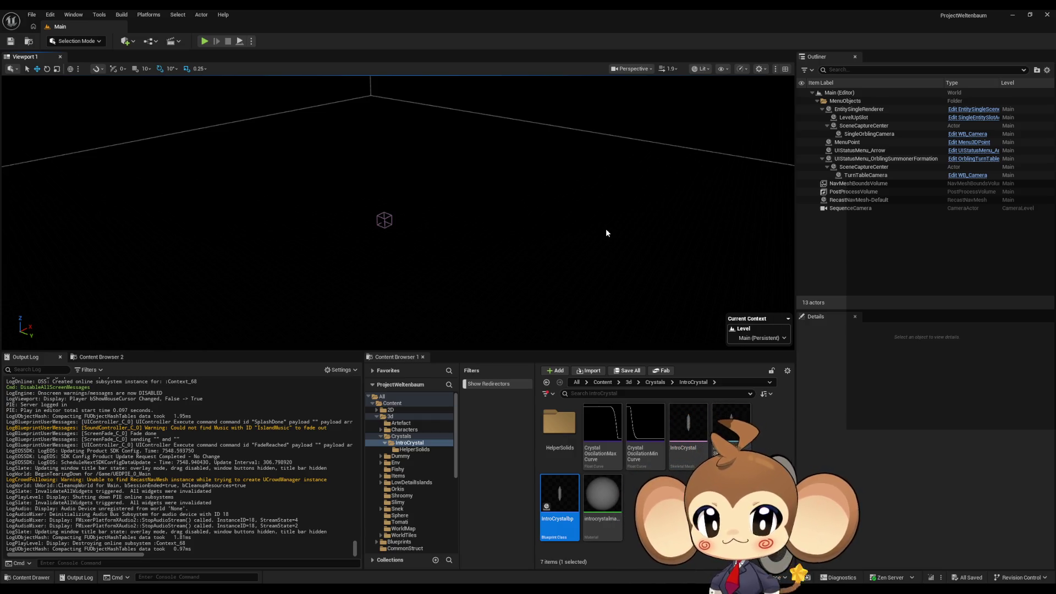
Step: Browse to Content > Blueprints > BattleSystem and briefly open then close SummonerFightingEntity
left_click(626, 384)
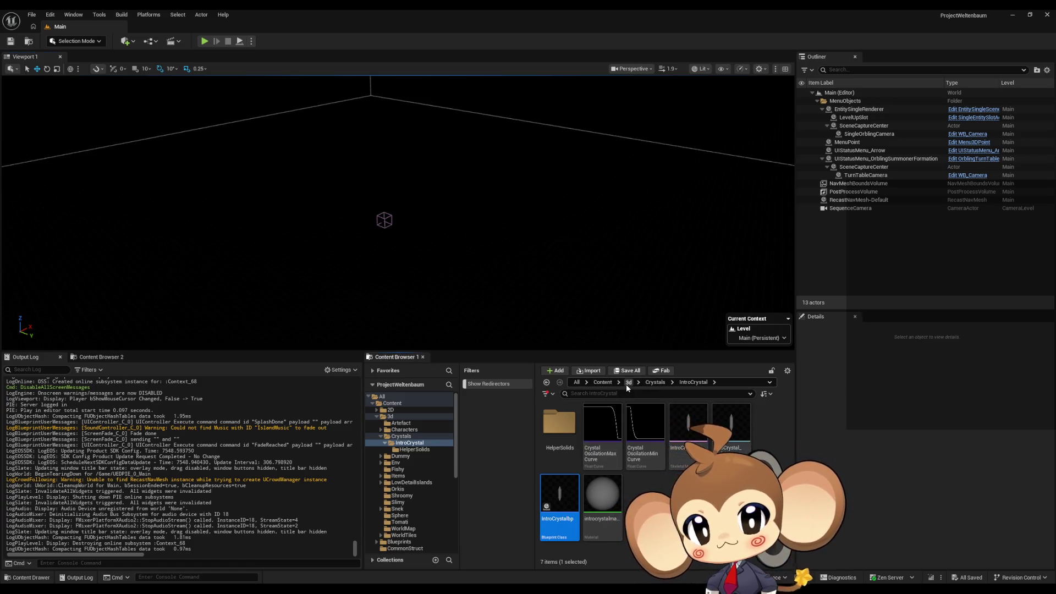
left_click(603, 383)
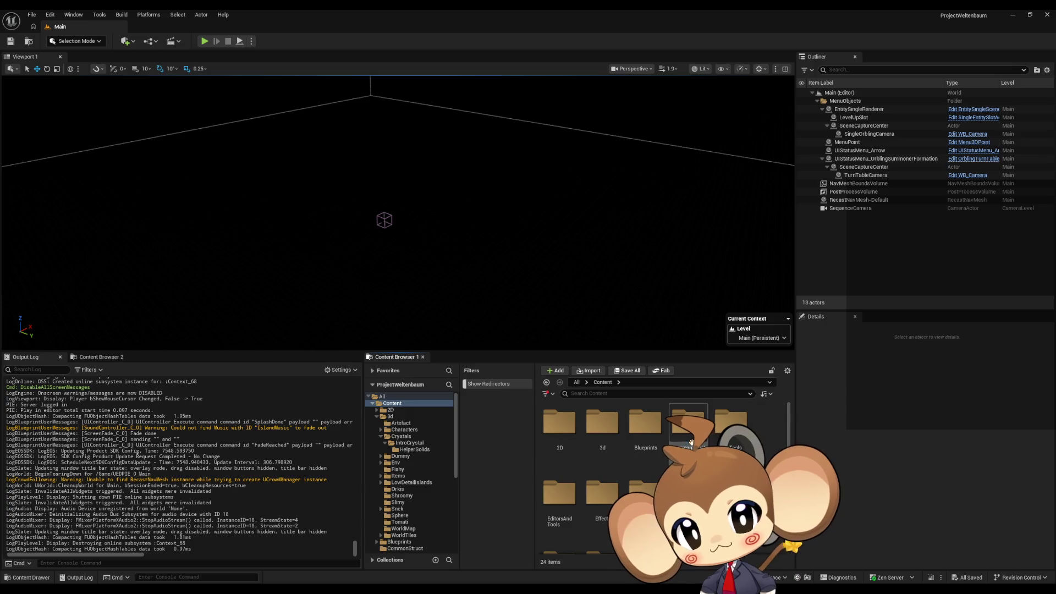
double_click(635, 436)
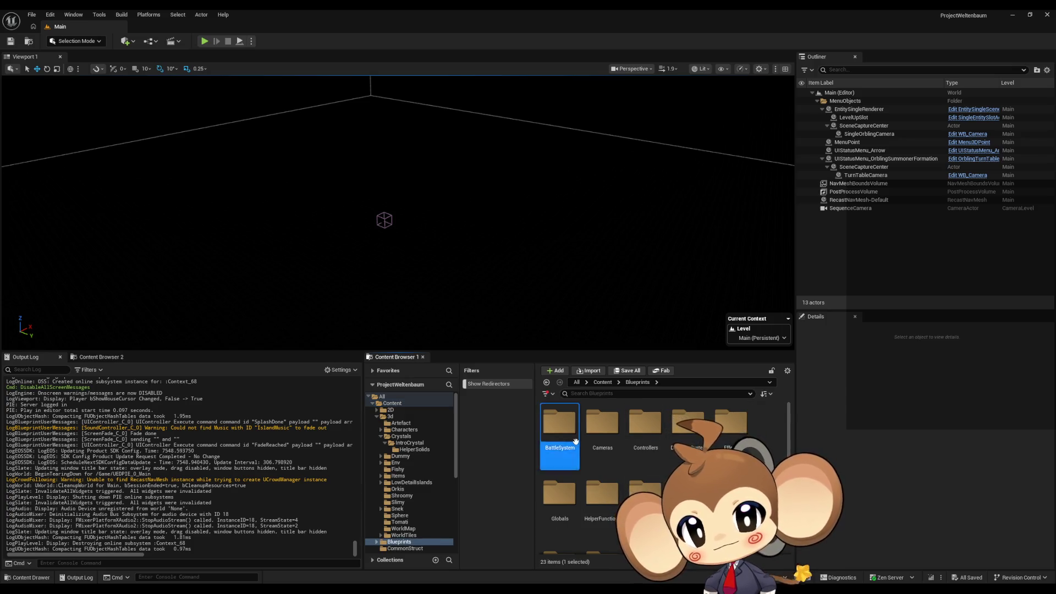
double_click(559, 423)
scroll(658, 450, "down", 4)
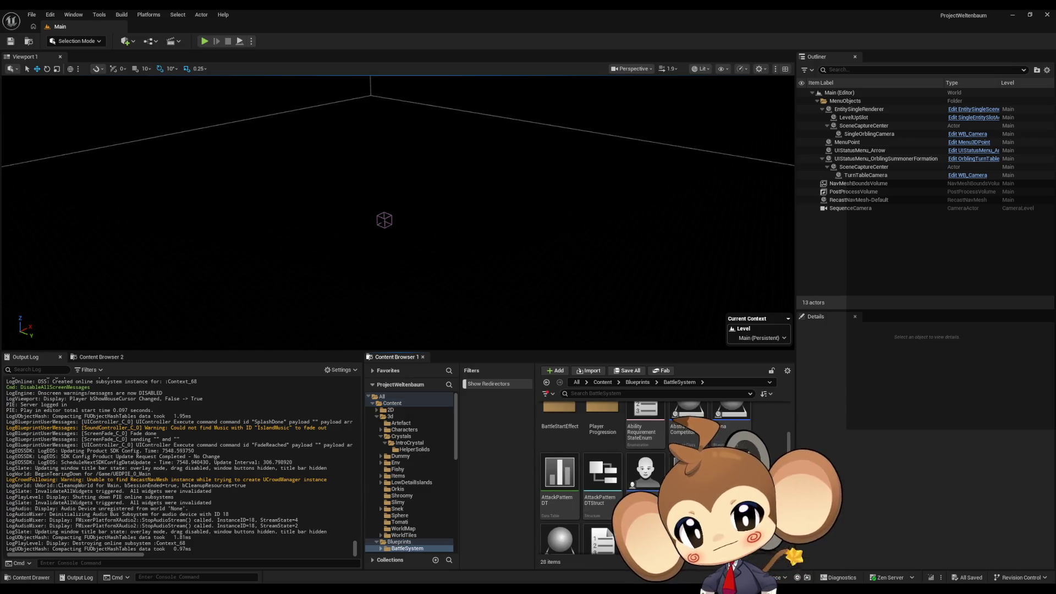
scroll(658, 450, "down", 3)
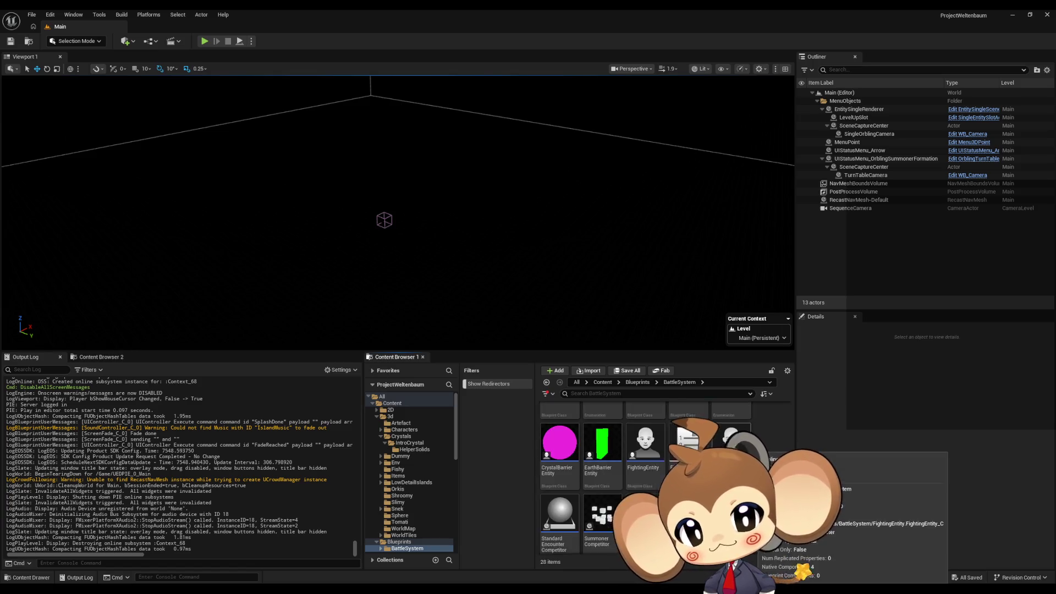
double_click(645, 503)
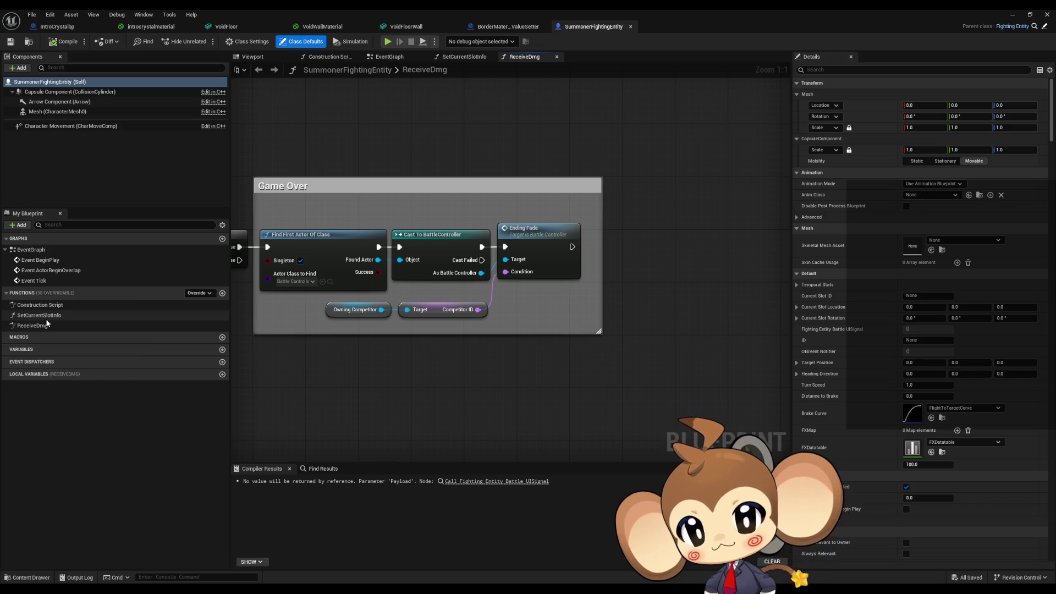
middle_click(604, 28)
double_click(603, 19)
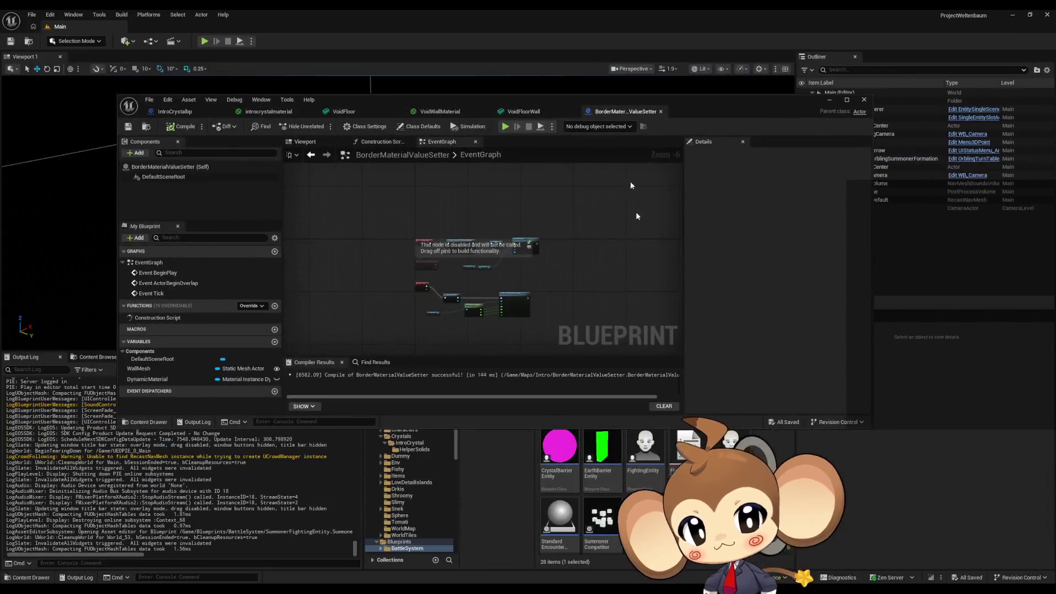
Step: Open SummonerCompetitor full-screen and view its CreateFightingEntity, InitializeCompetitor and CreateFightingEntitysAndAssign graphs
double_click(611, 524)
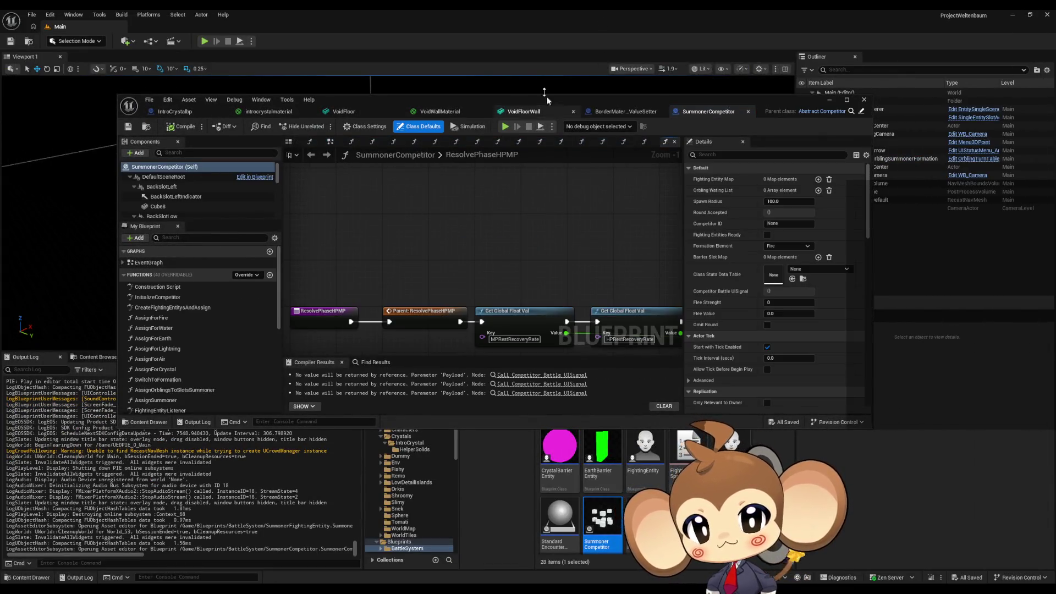
double_click(517, 97)
scroll(517, 336, "down", 7)
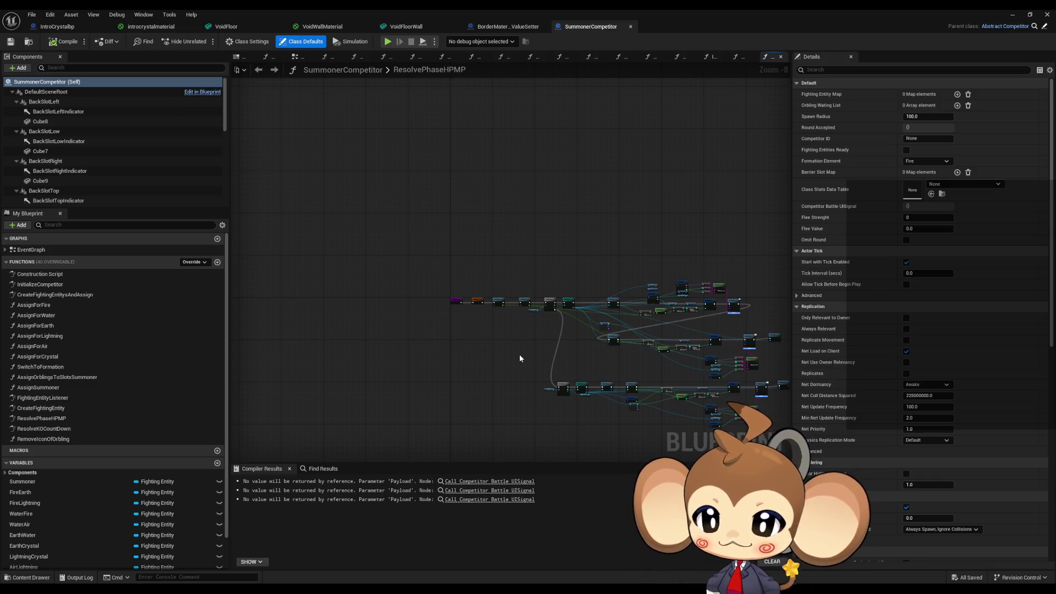
left_click(53, 317)
left_click(54, 327)
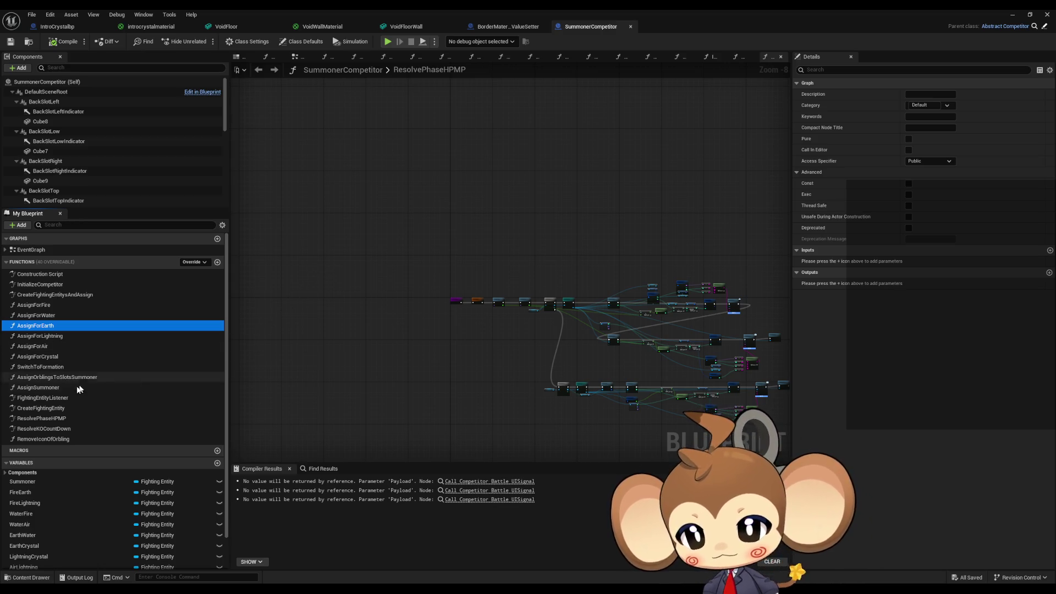
double_click(55, 408)
scroll(448, 290, "down", 3)
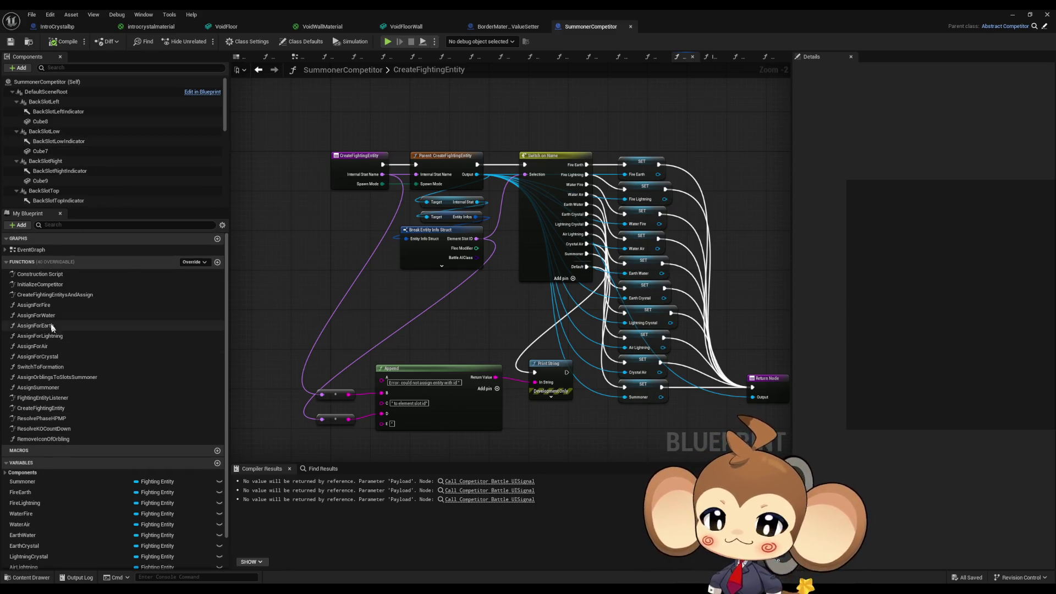
double_click(47, 285)
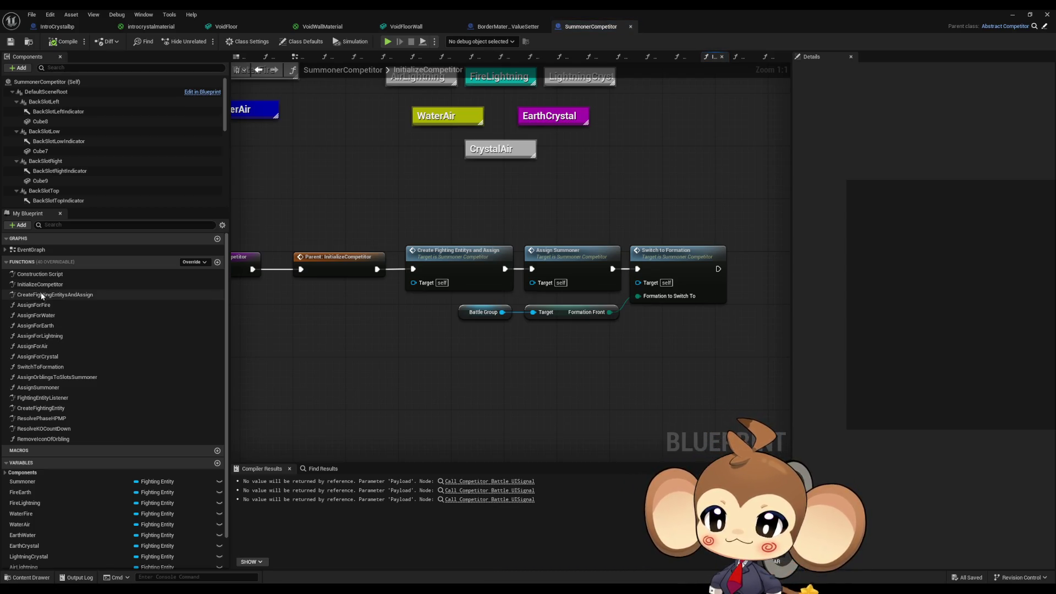
double_click(47, 297)
Step: Inspect the Create Fighting Entity nodes and the AssignForFire, Water, Earth and Lightning functions
left_click_drag(770, 313, 594, 275)
left_click_drag(759, 286, 576, 276)
left_click_drag(540, 153, 594, 347)
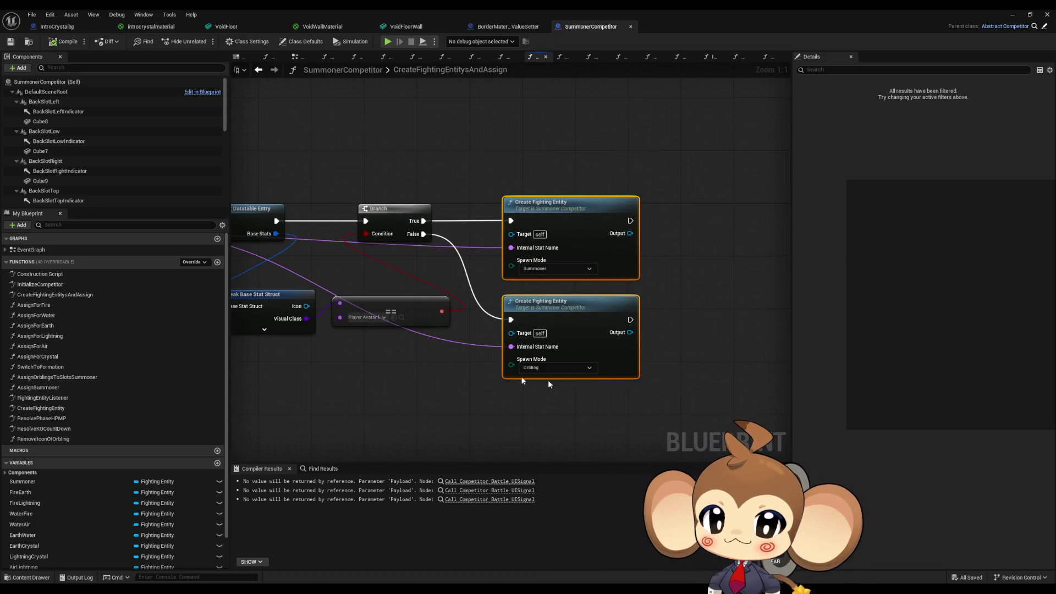
double_click(43, 305)
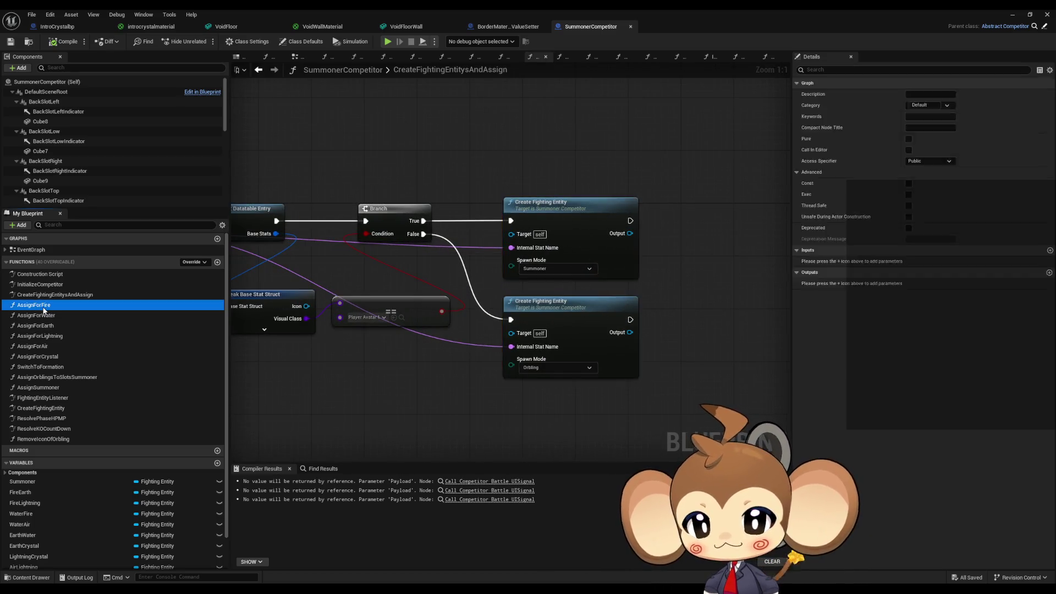
double_click(43, 315)
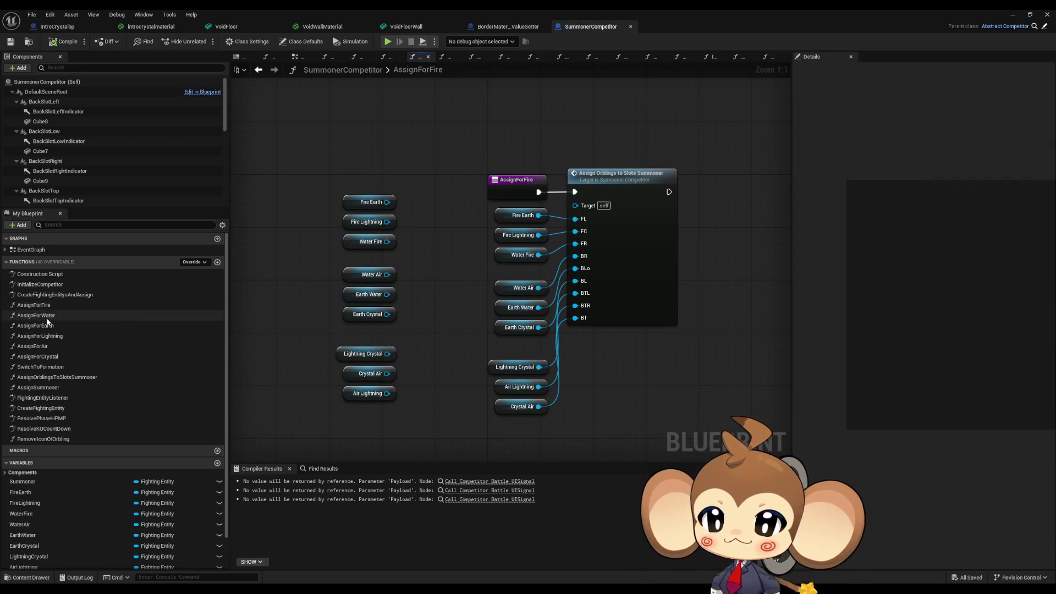
double_click(45, 326)
double_click(47, 336)
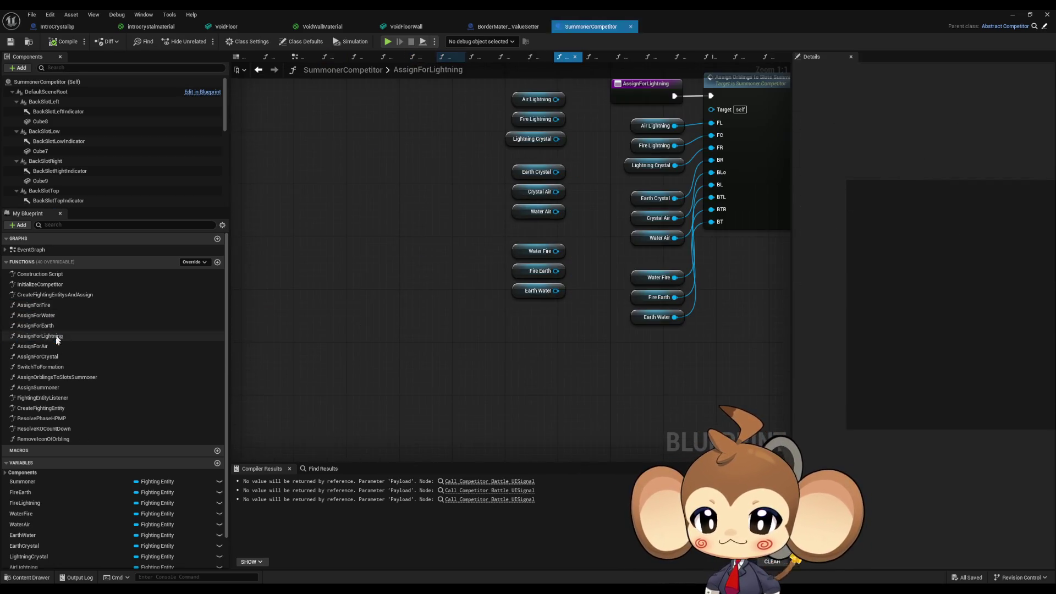
Step: Open SwitchToFormation and examine its SET Formation Element and entry nodes
double_click(50, 368)
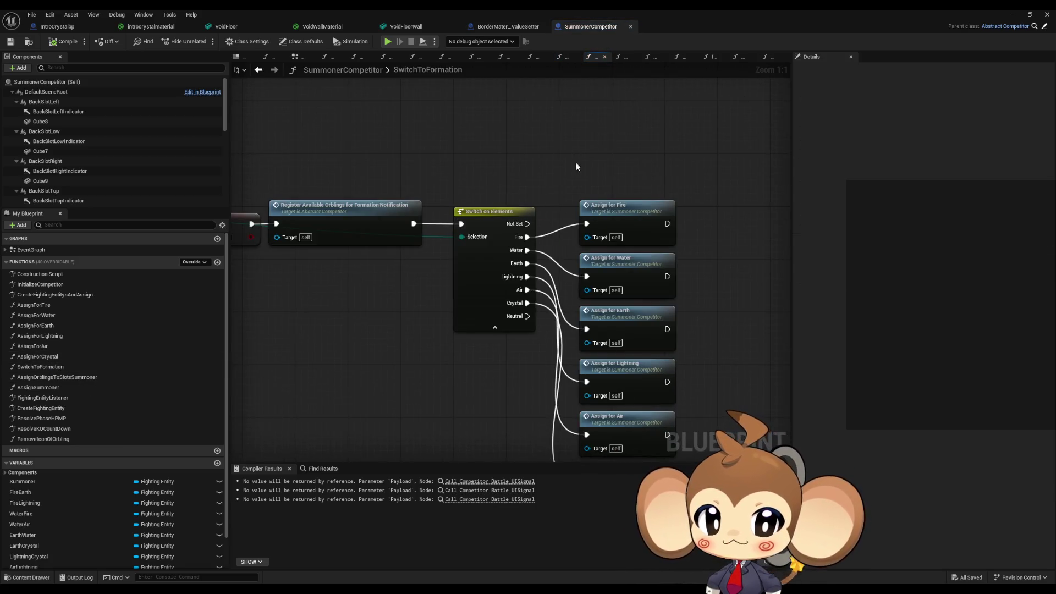
left_click_drag(463, 339, 871, 333)
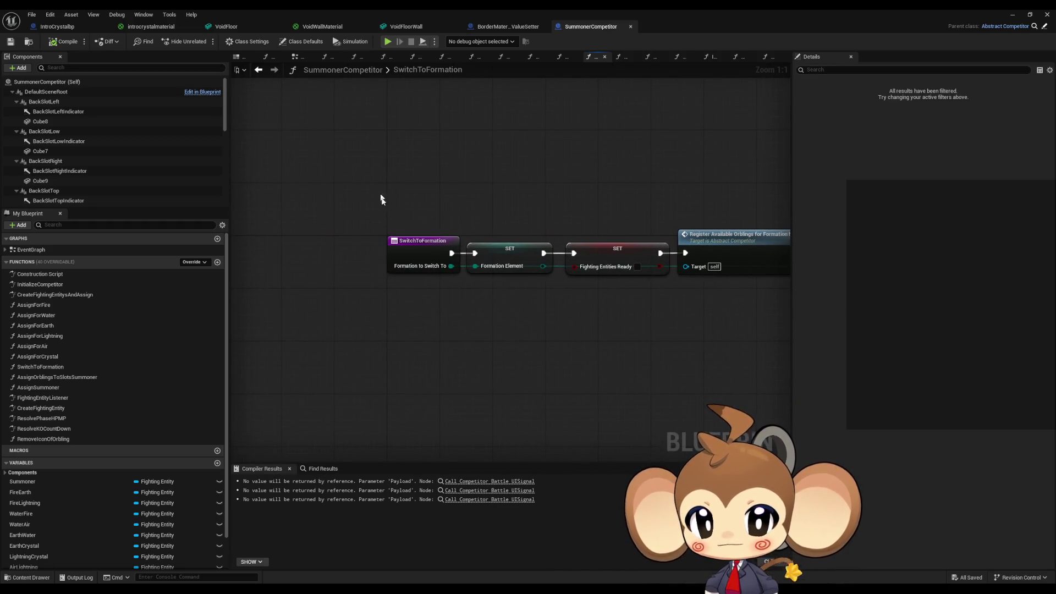
left_click_drag(382, 199, 454, 318)
left_click_drag(431, 192, 490, 328)
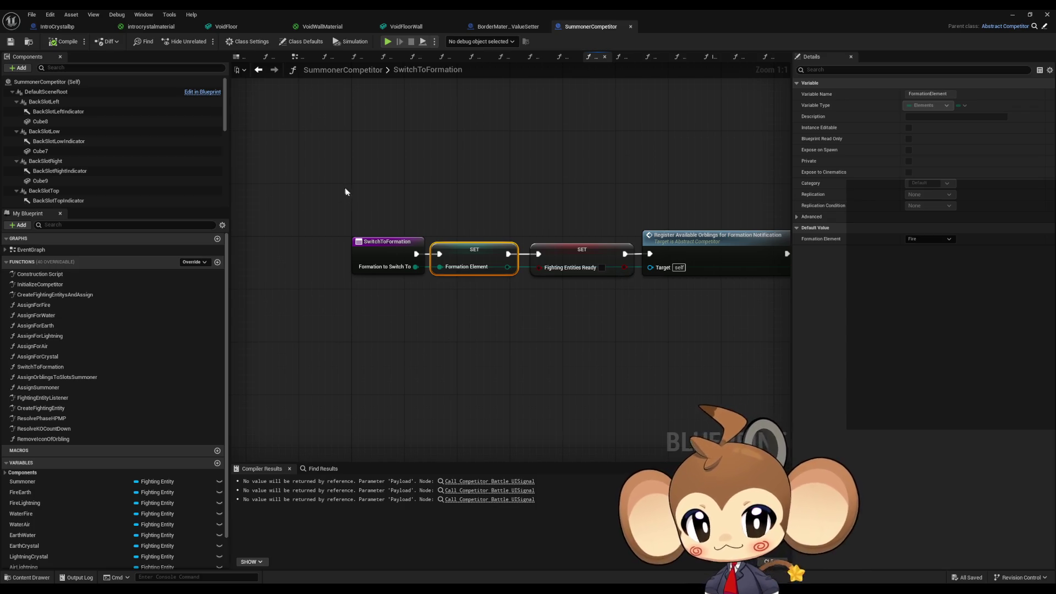
Step: Select the SwitchToFormation entry node and list its callers with Find References > By Class Member (All)
mouse_move(346, 192)
left_mouse_down()
mouse_move(395, 297)
mouse_move(457, 312)
left_mouse_up()
right_click(364, 246)
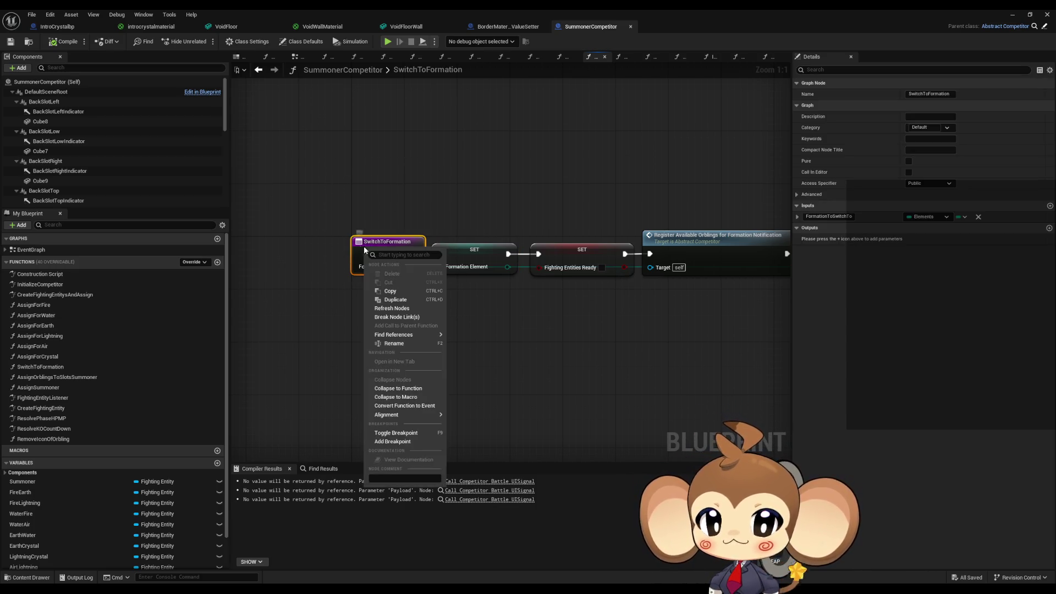
mouse_move(413, 334)
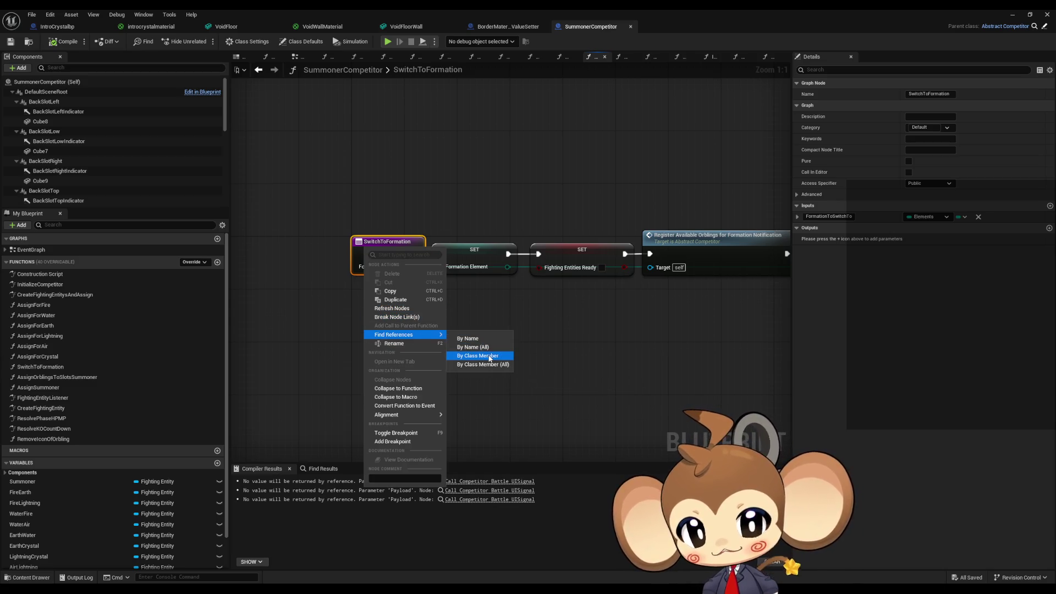
left_click(491, 364)
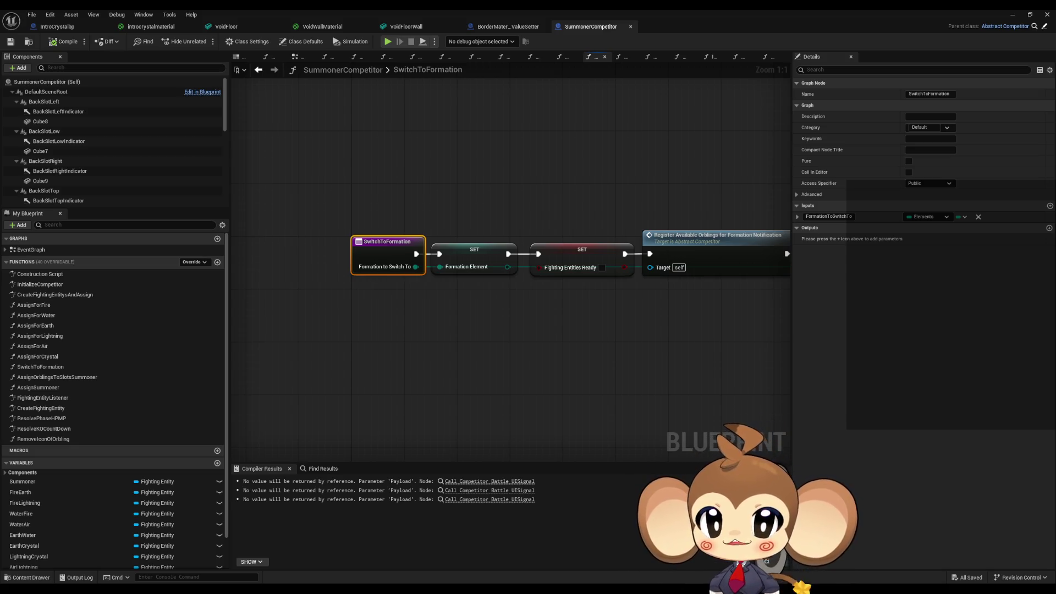
key("alt+Left")
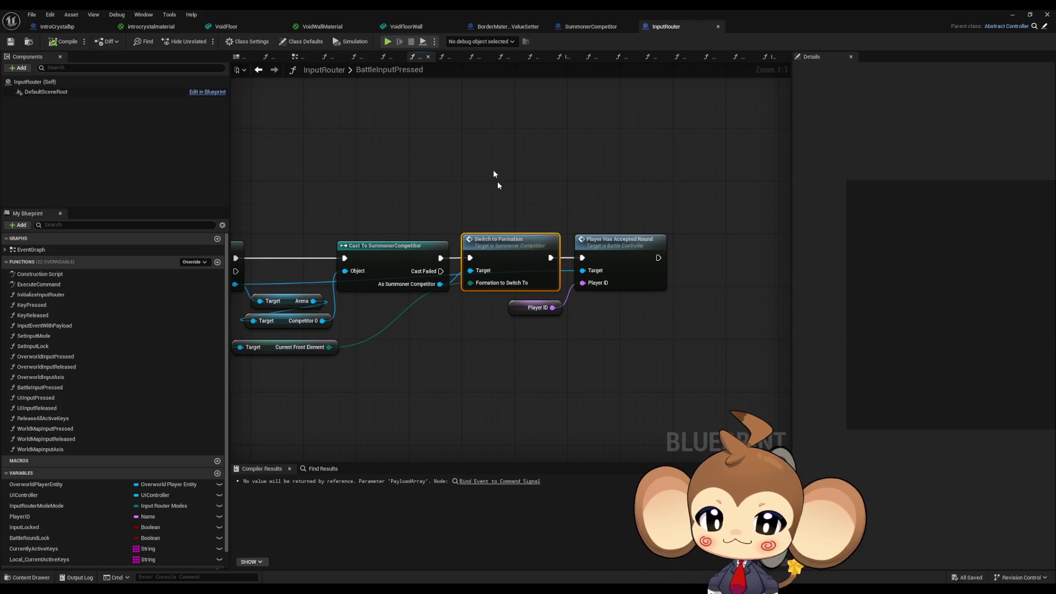
left_click(542, 338)
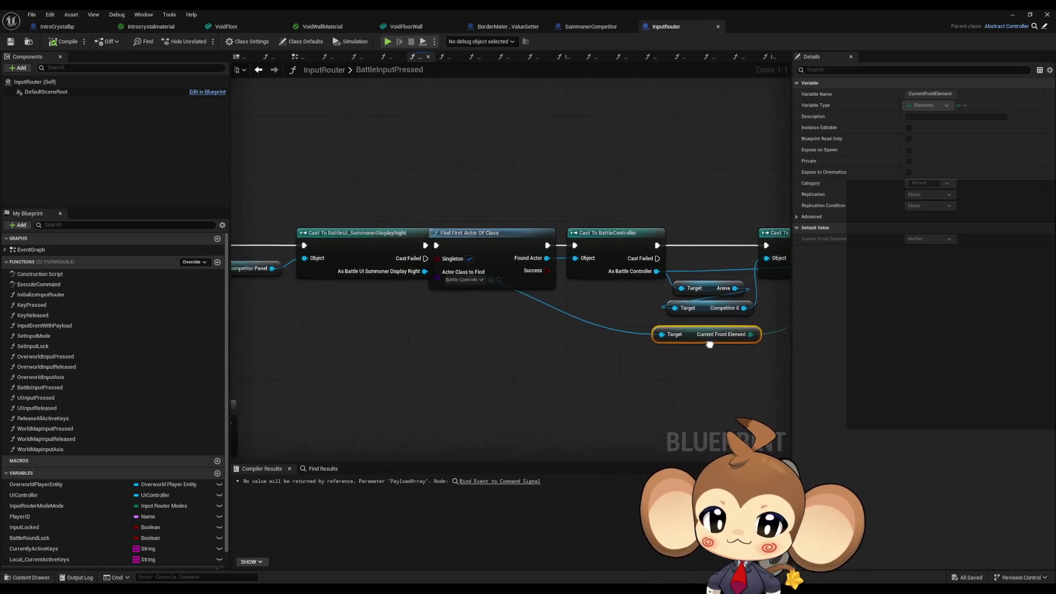
left_click_drag(463, 180, 496, 318)
scroll(496, 318, "down", 2)
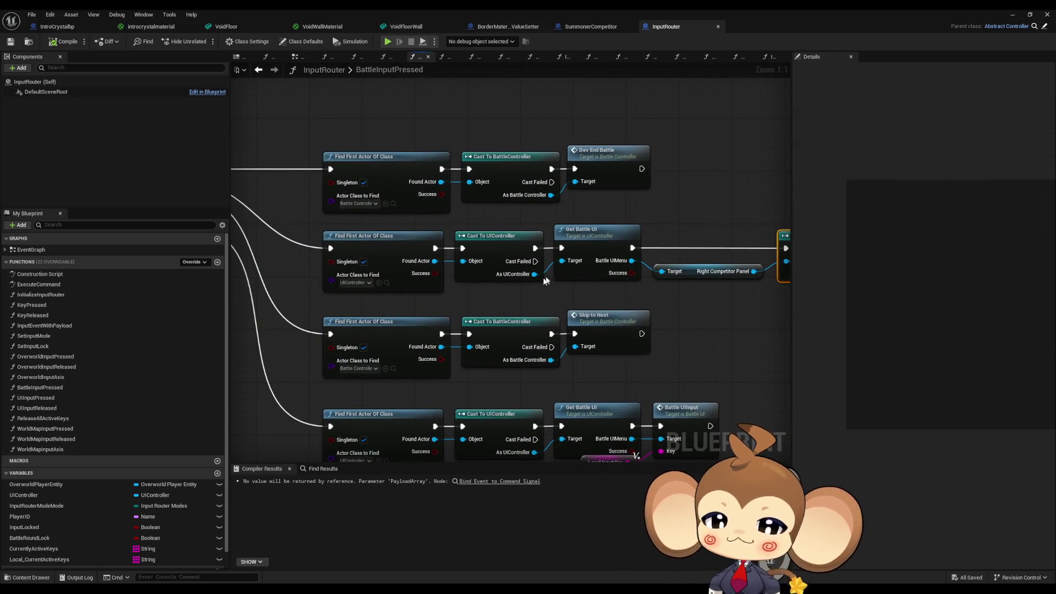
scroll(439, 257, "down", 2)
scroll(245, 228, "up", 4)
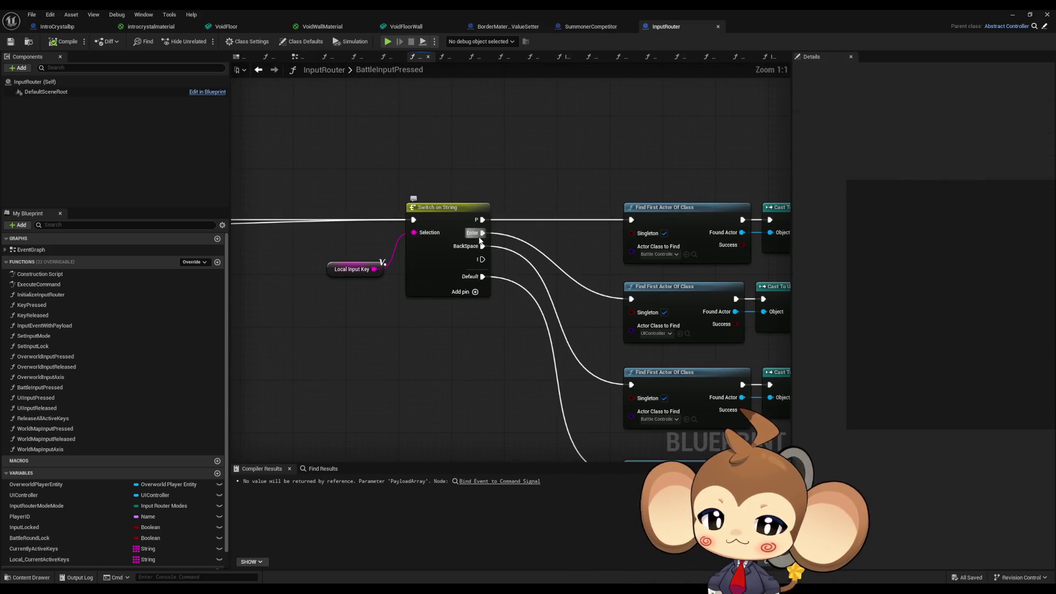
scroll(483, 233, "down", 4)
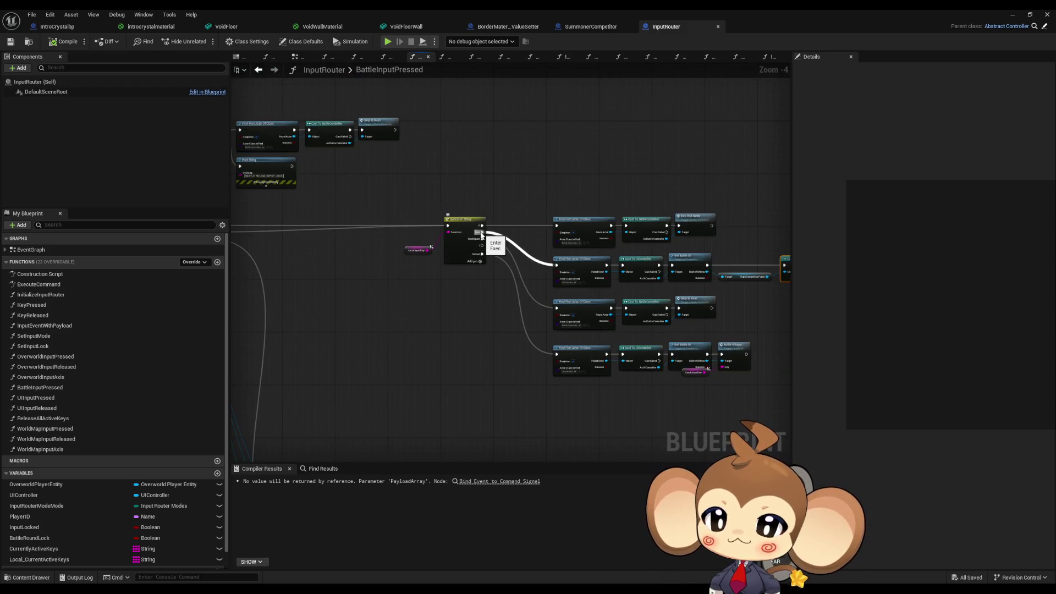
left_click_drag(481, 235, 668, 254)
scroll(528, 292, "down", 2)
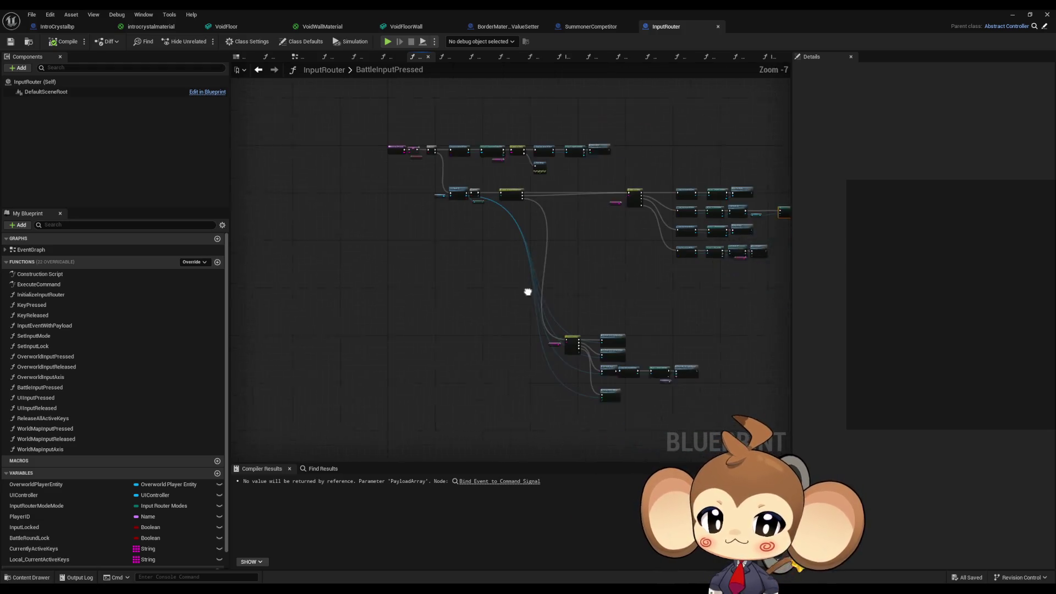
scroll(554, 330, "up", 3)
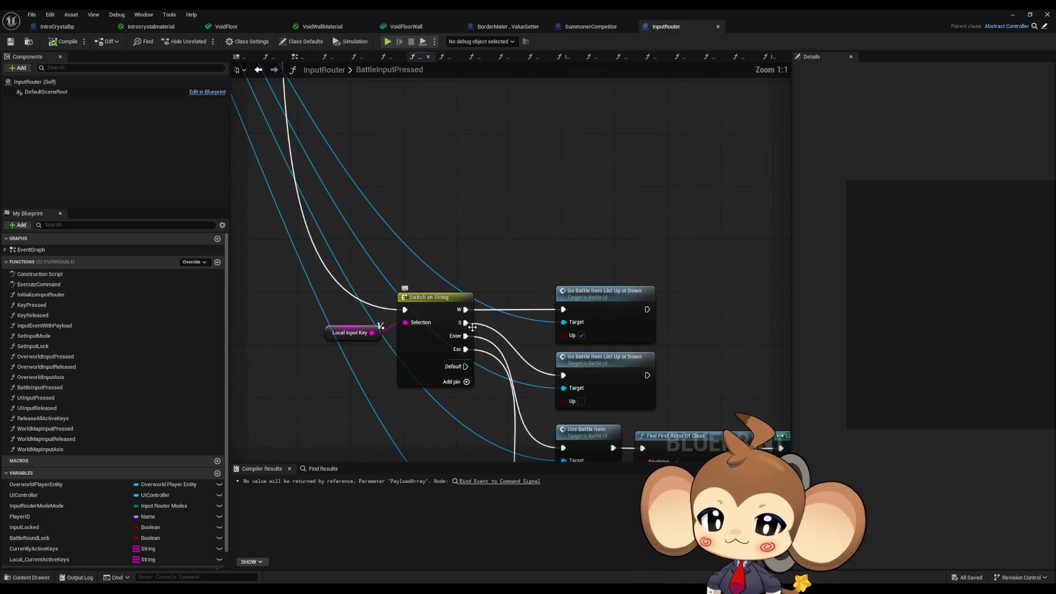
scroll(479, 335, "down", 3)
scroll(629, 192, "up", 2)
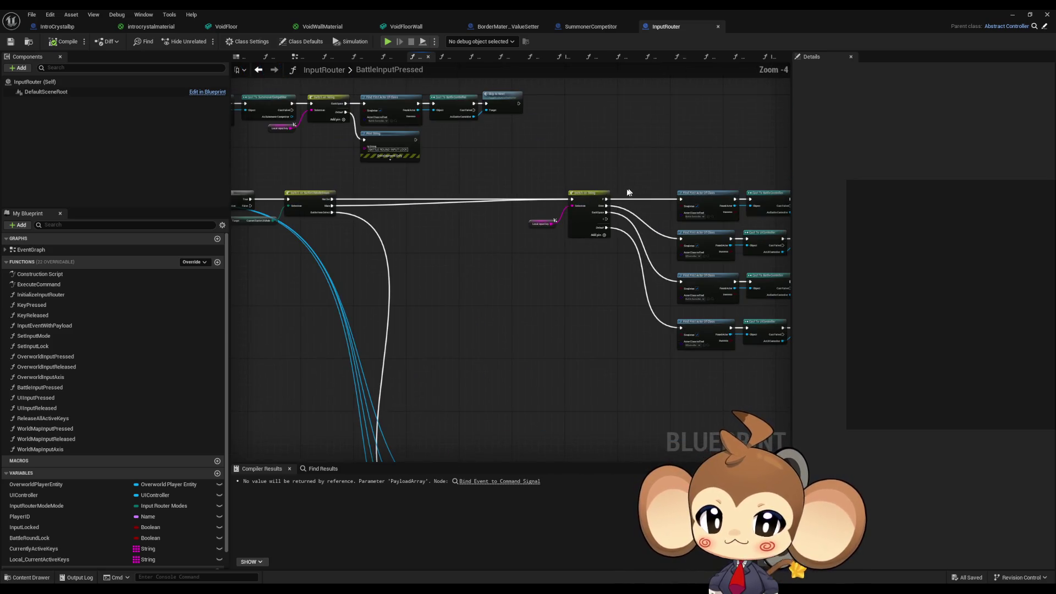
left_click_drag(455, 213, 700, 280)
scroll(700, 280, "up", 3)
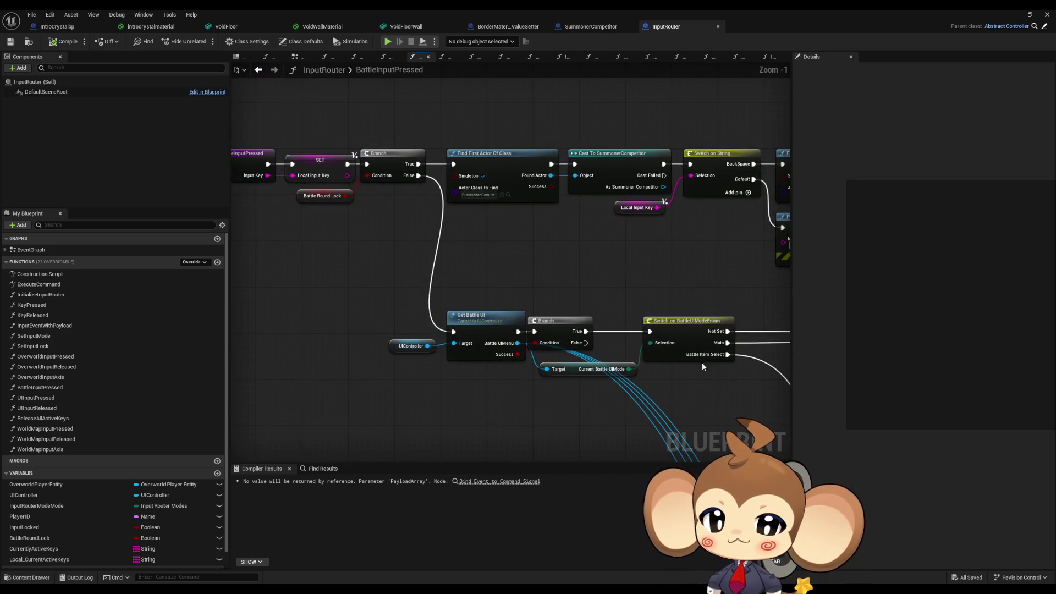
left_click_drag(695, 334, 523, 283)
scroll(523, 284, "up", 1)
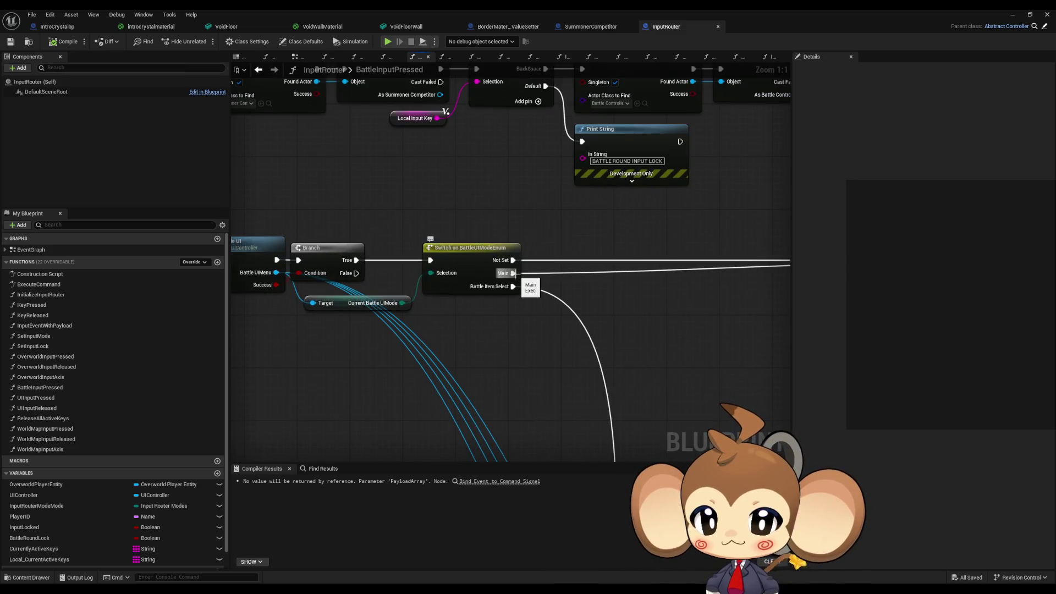
mouse_move(518, 287)
left_mouse_down()
mouse_move(348, 291)
mouse_move(388, 268)
left_mouse_up()
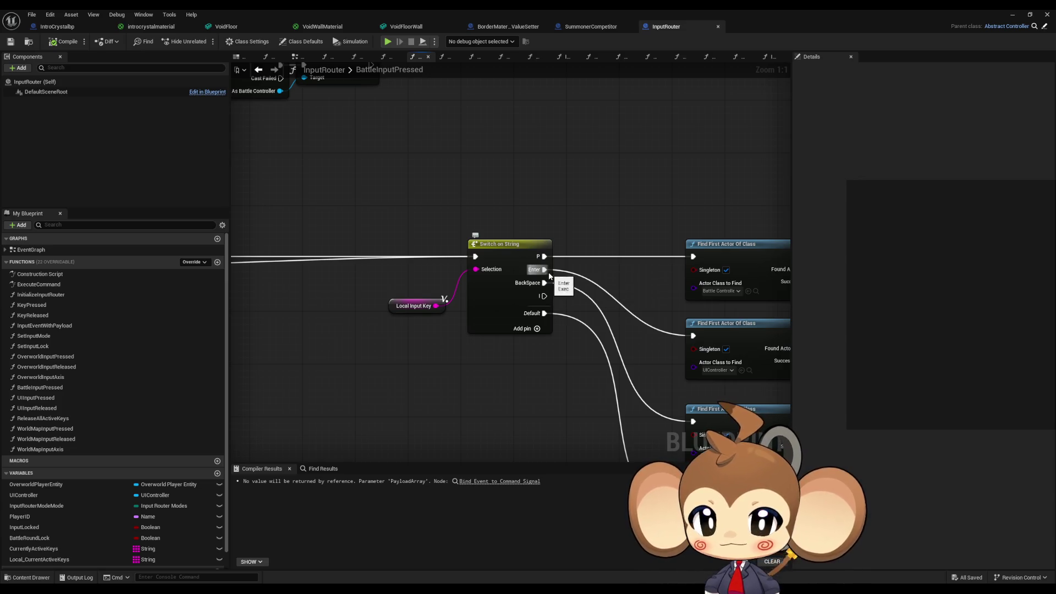
scroll(548, 275, "down", 4)
left_click_drag(641, 259, 724, 283)
scroll(466, 198, "up", 4)
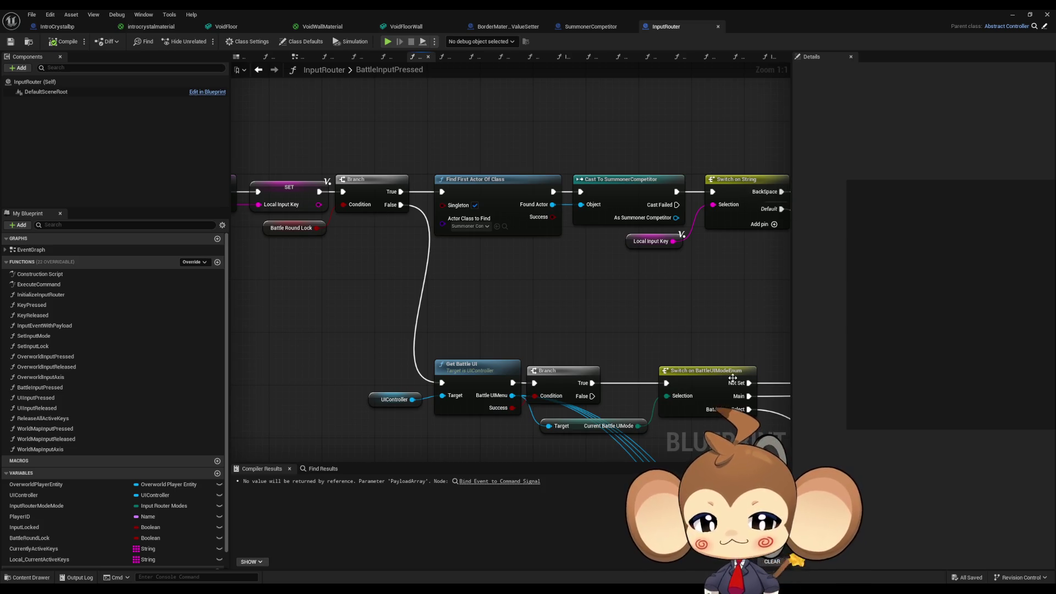
left_click_drag(745, 379, 662, 281)
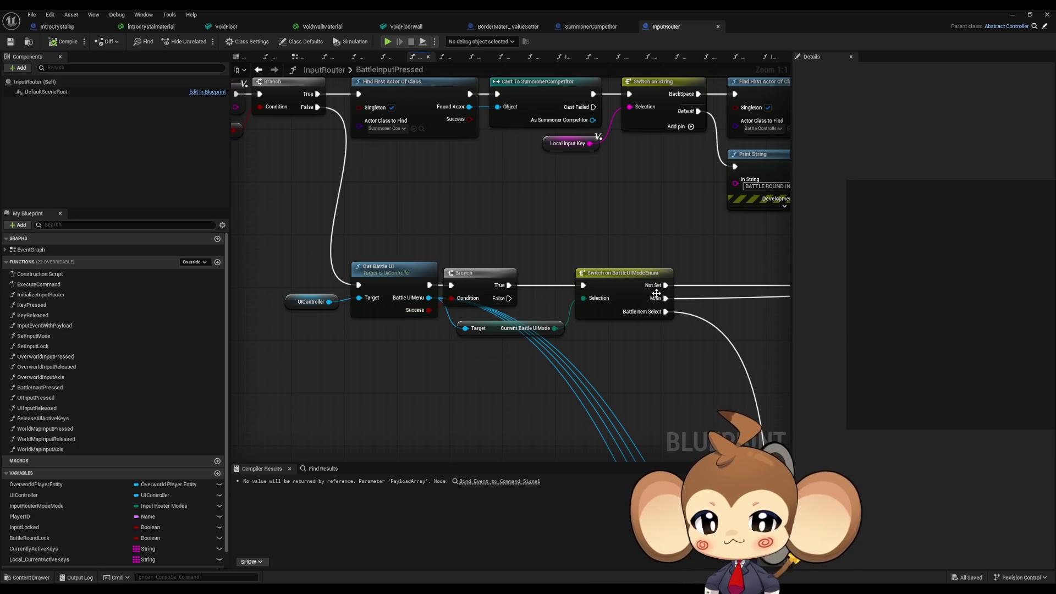
scroll(513, 220, "down", 6)
scroll(533, 248, "up", 5)
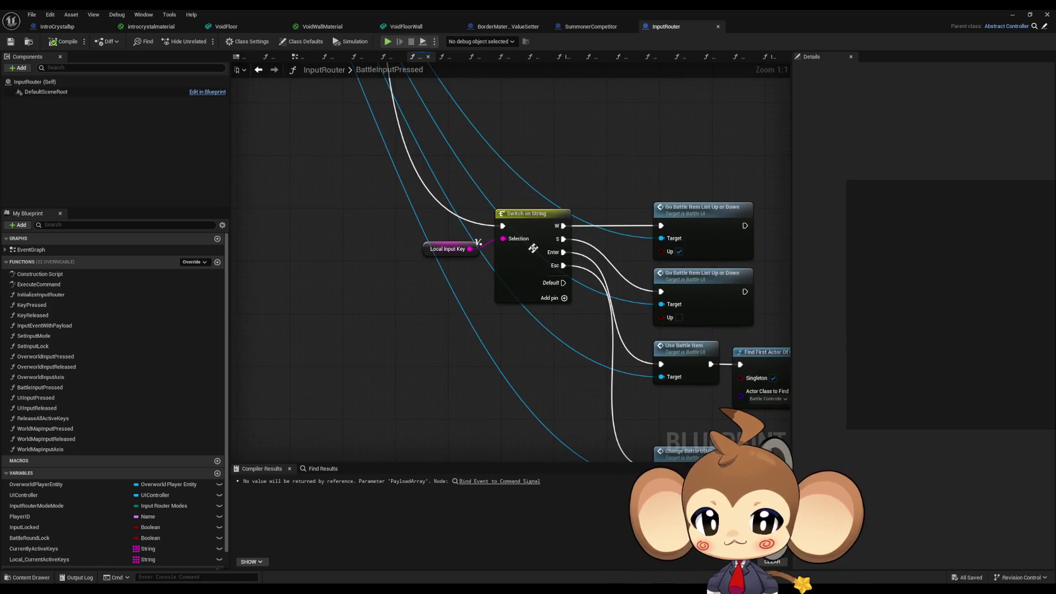
scroll(584, 251, "down", 1)
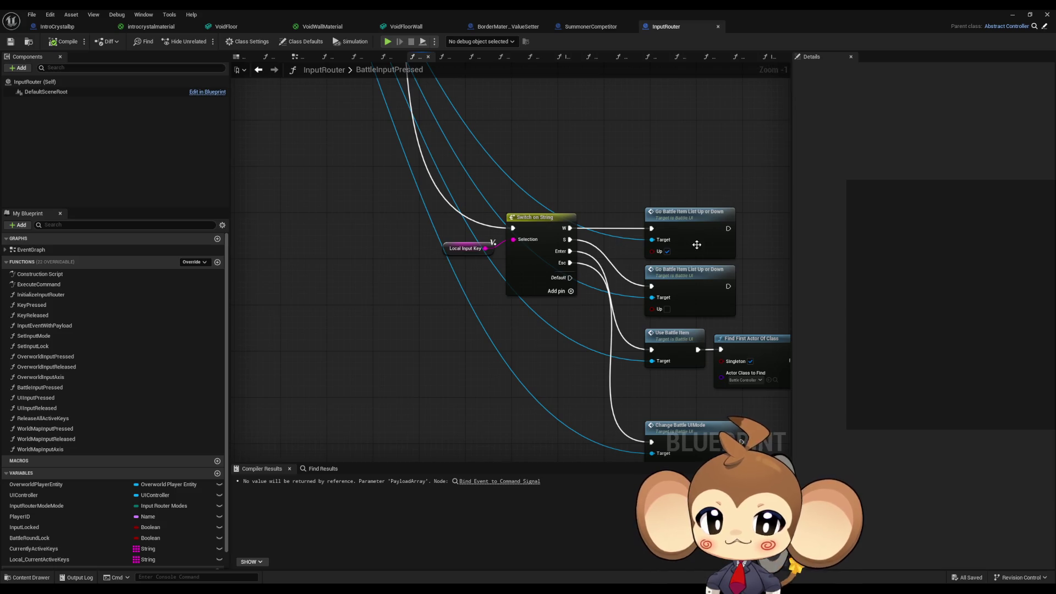
scroll(664, 187, "down", 6)
scroll(664, 187, "up", 6)
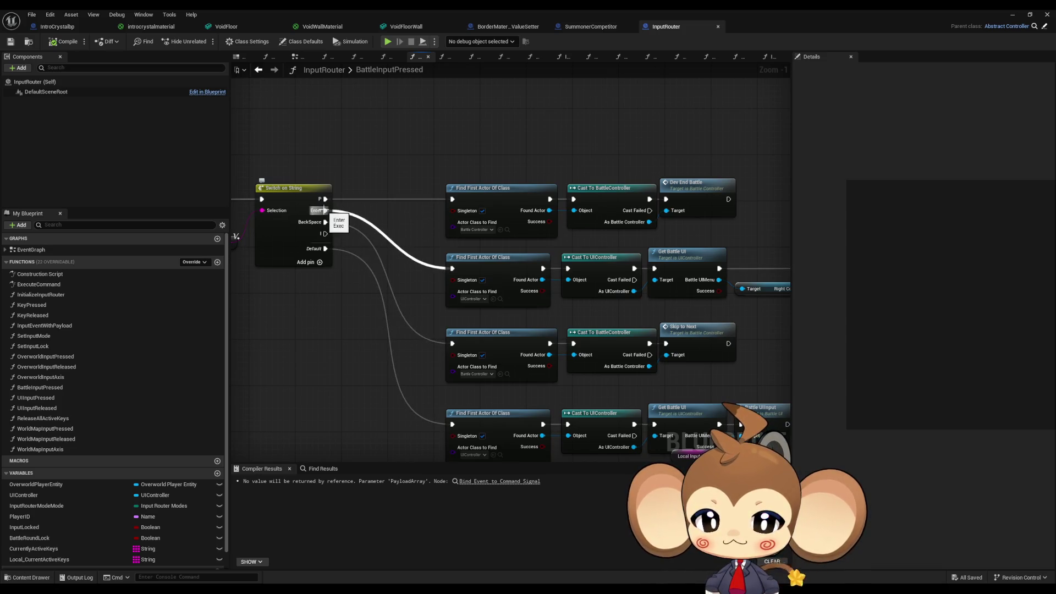
mouse_move(718, 394)
left_mouse_down()
mouse_move(596, 249)
mouse_move(694, 330)
left_mouse_up()
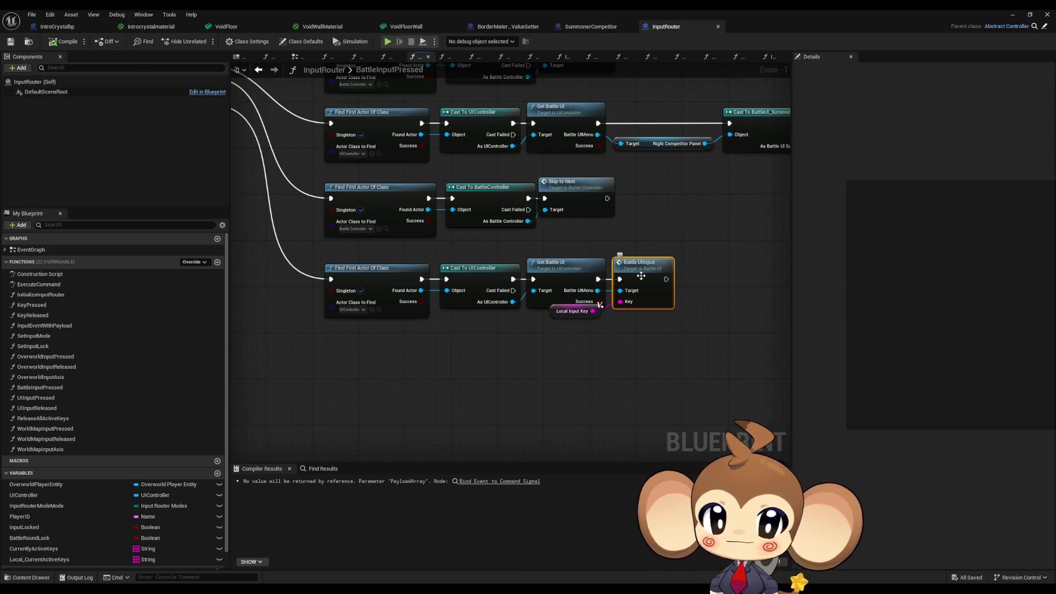
Step: Open BattleUI's Battle UIInput graph and select the group of Switch to Formation nodes
double_click(642, 279)
scroll(532, 292, "down", 2)
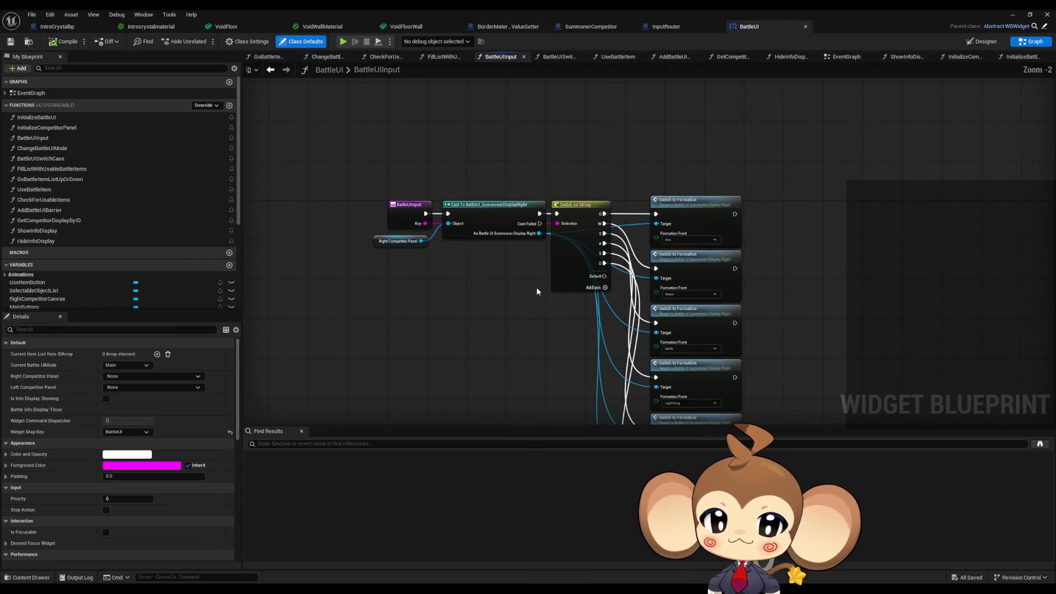
mouse_move(540, 111)
left_mouse_down()
mouse_move(584, 258)
mouse_move(724, 388)
mouse_move(681, 231)
left_mouse_up()
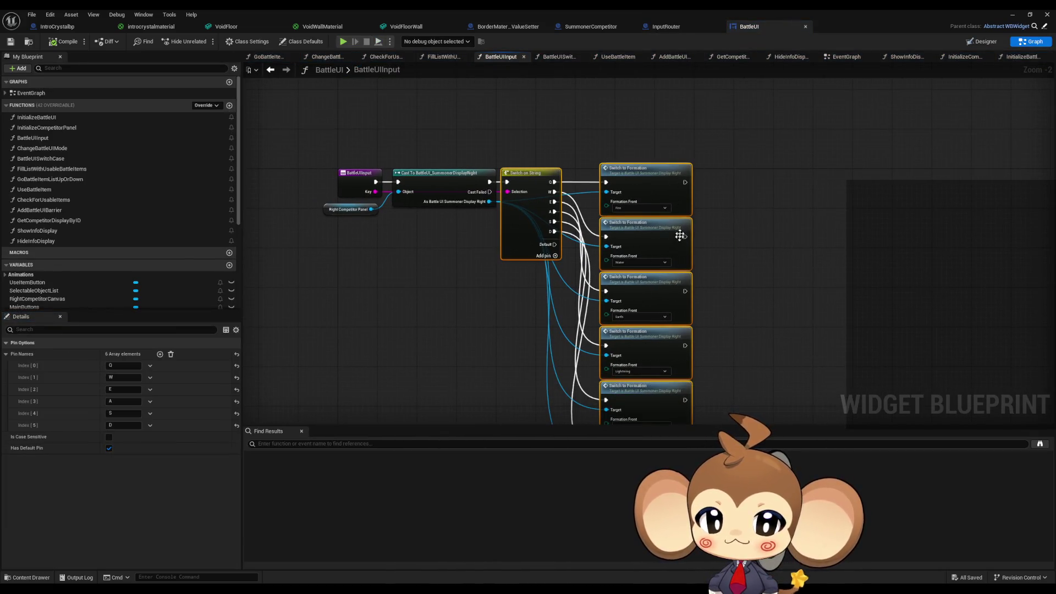
scroll(753, 258, "up", 3)
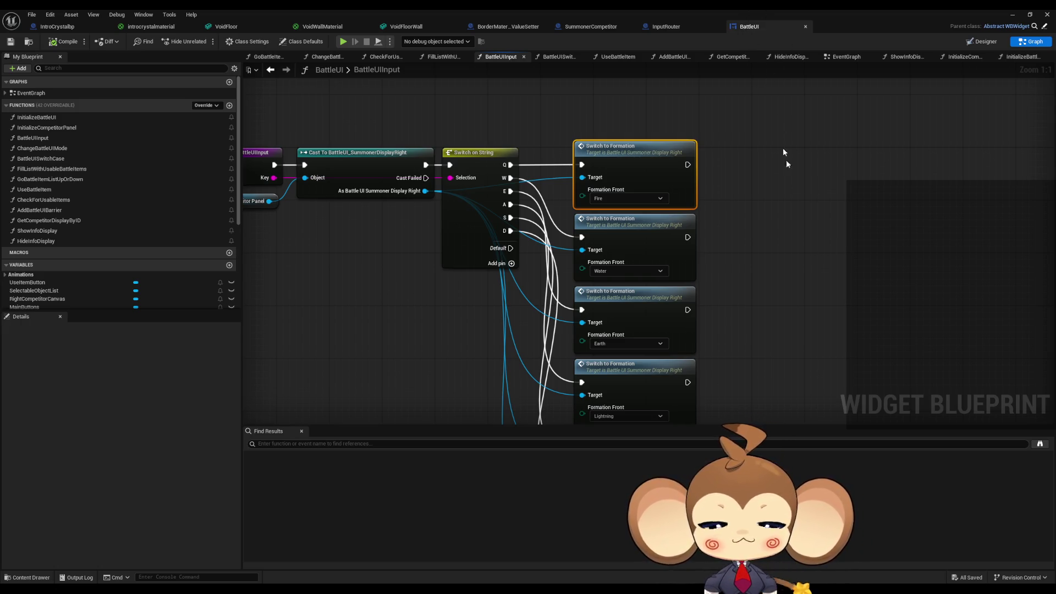
Step: Check BattleUI class defaults, then open the SwitchToFormation function from the first Switch to Formation node
scroll(784, 264, "down", 2)
scroll(767, 292, "down", 1)
scroll(727, 253, "up", 2)
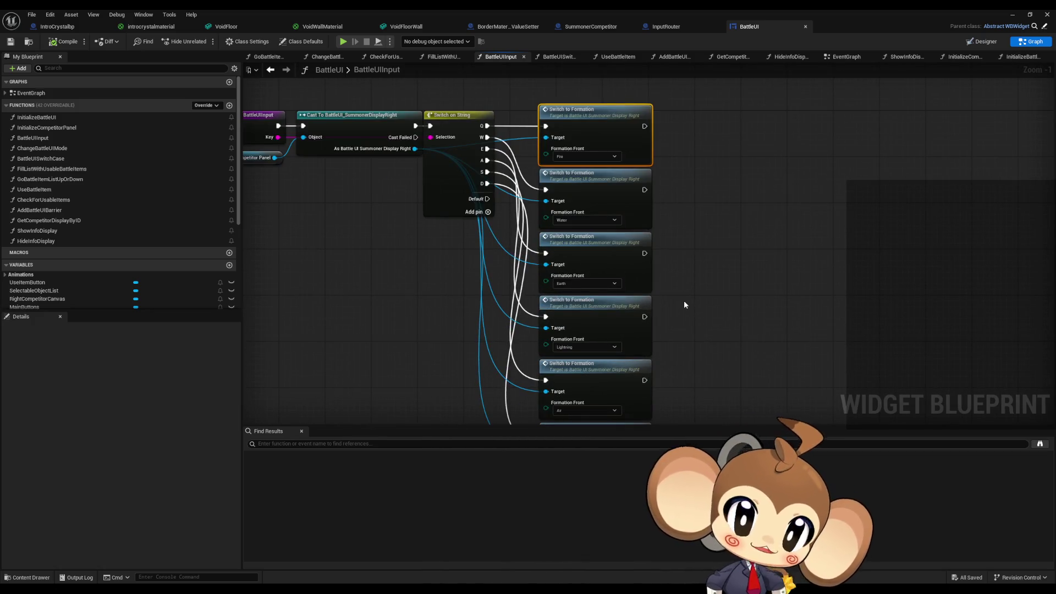
left_click(989, 42)
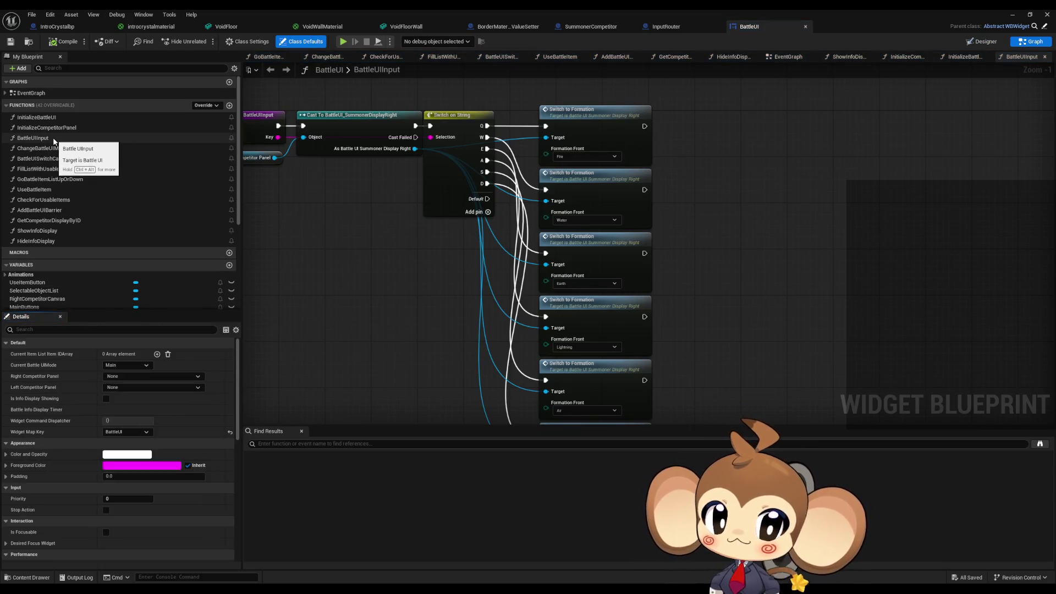
left_click(611, 128)
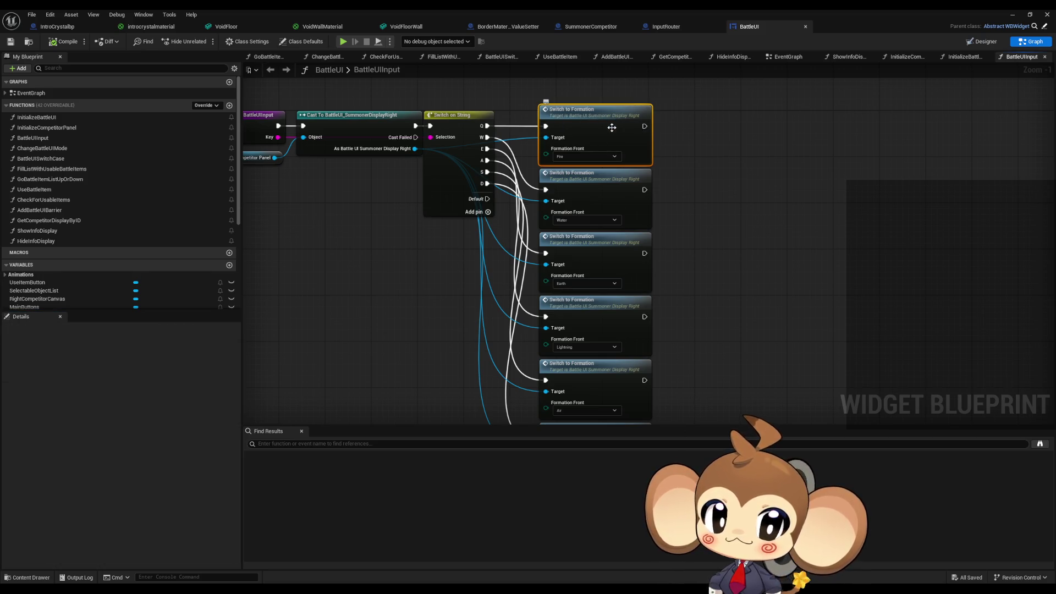
double_click(608, 129)
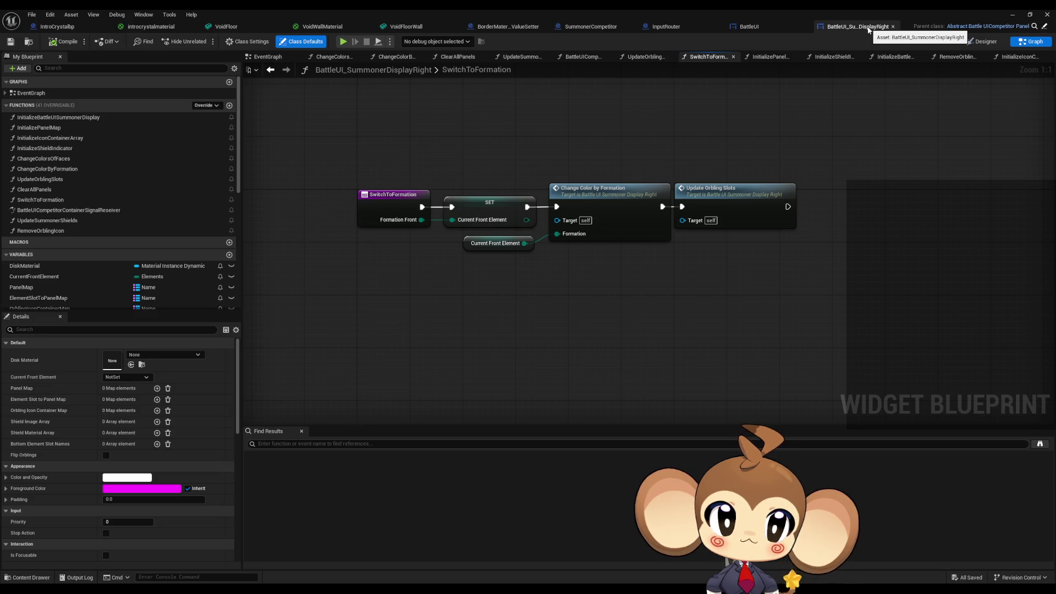
Step: View the BattleUI_SummonerDisplayRight Designer layout, then go back to its SwitchToFormation graph
left_click(985, 42)
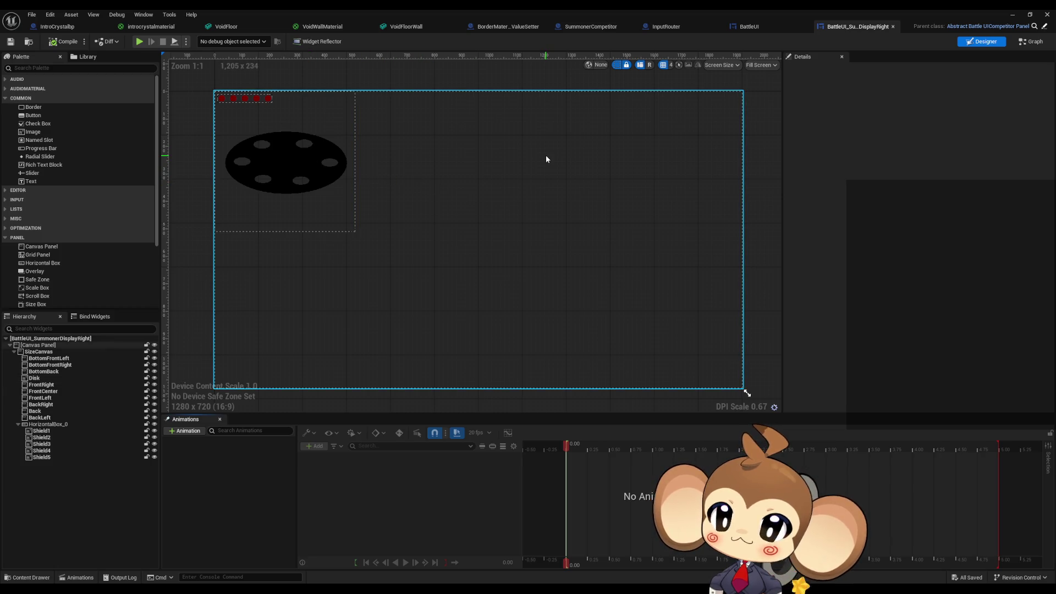
left_click(1033, 42)
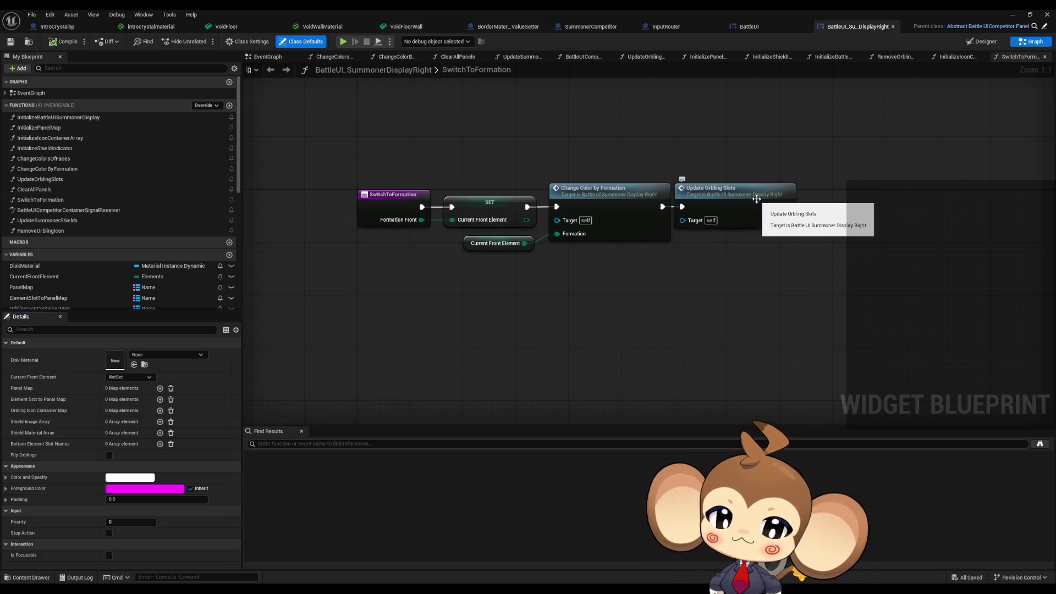
Step: In BattleUI, find all references to RightCompetitorPanel and jump to where it is set
left_click(749, 26)
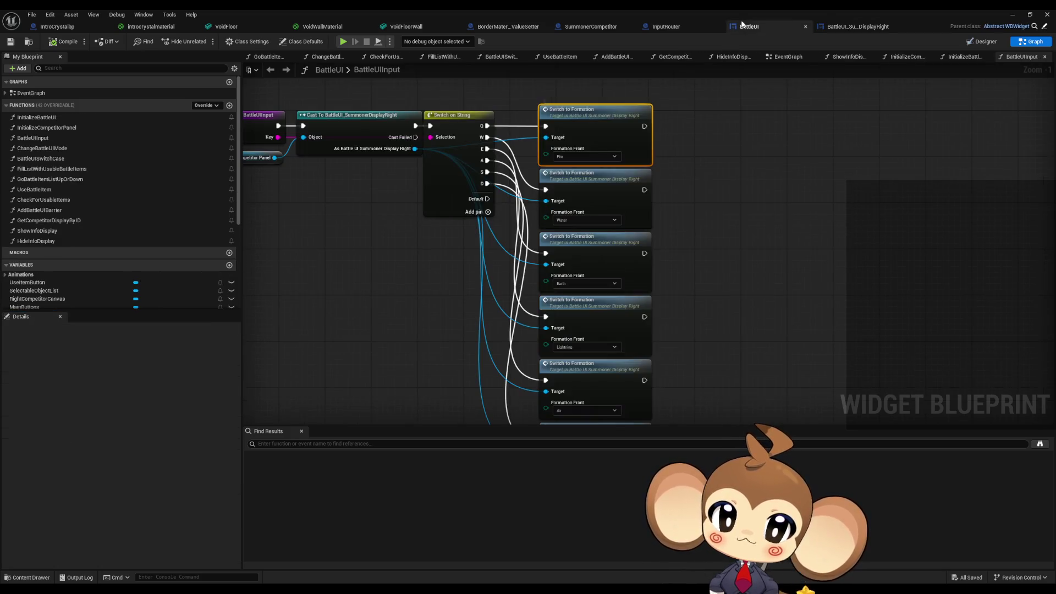
left_click_drag(461, 241, 557, 273)
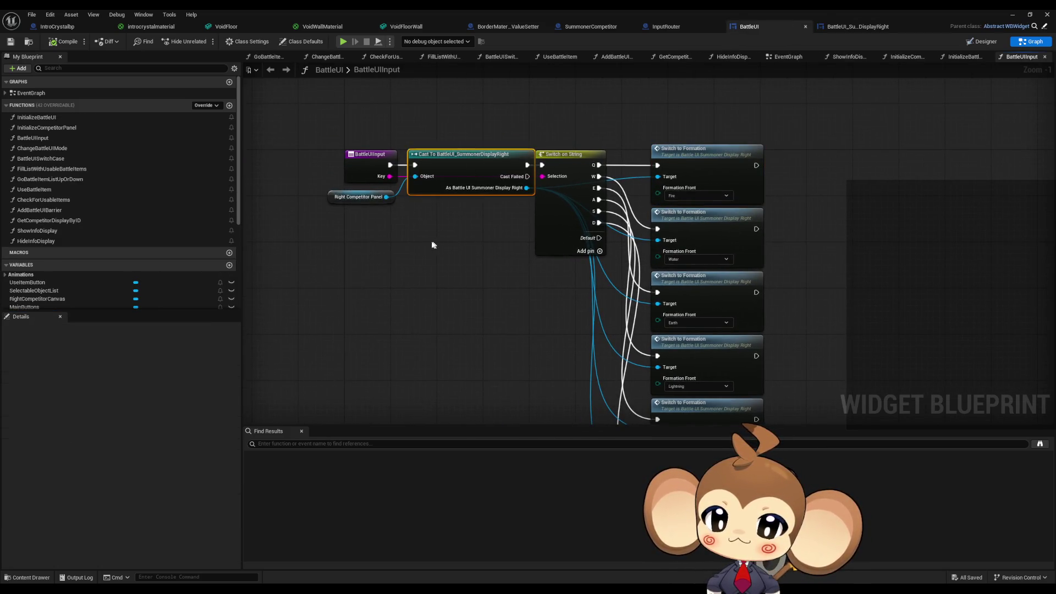
left_click(330, 197)
left_click_drag(349, 226, 401, 236)
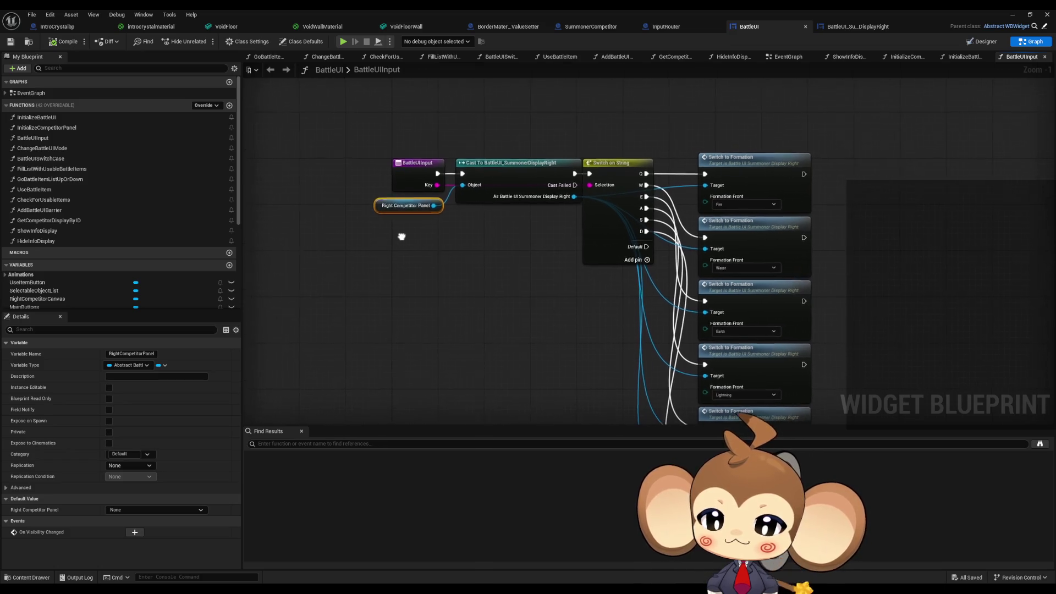
scroll(402, 236, "up", 1)
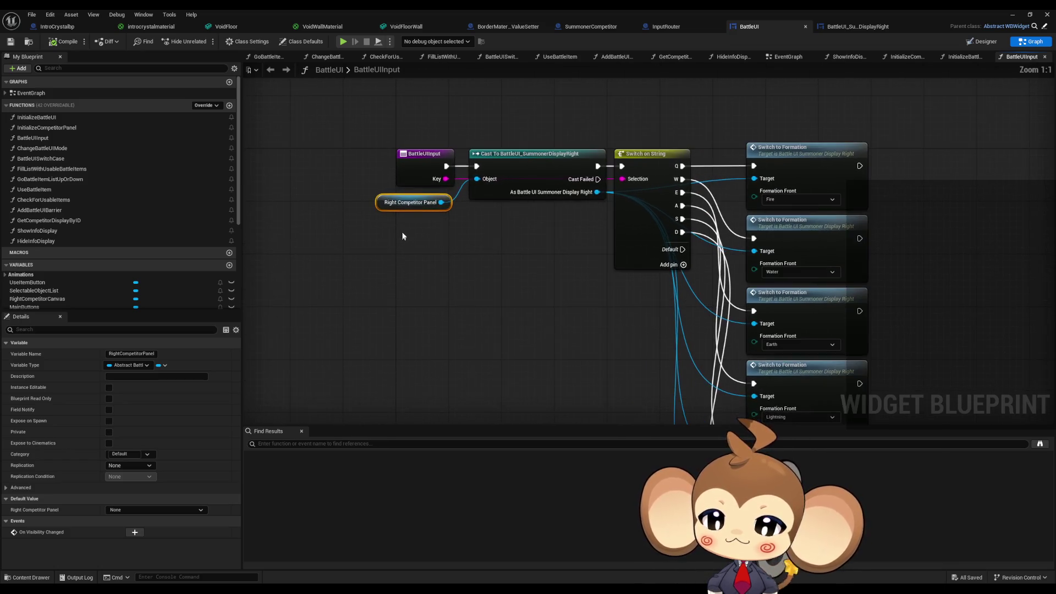
right_click(383, 206)
mouse_move(414, 288)
left_click(550, 306)
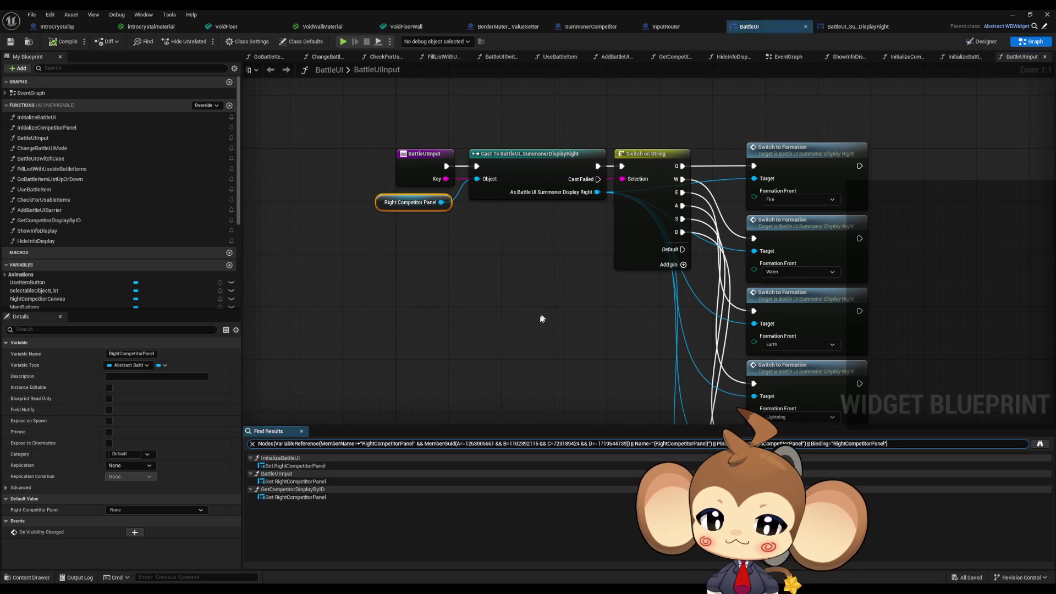
left_click(282, 467)
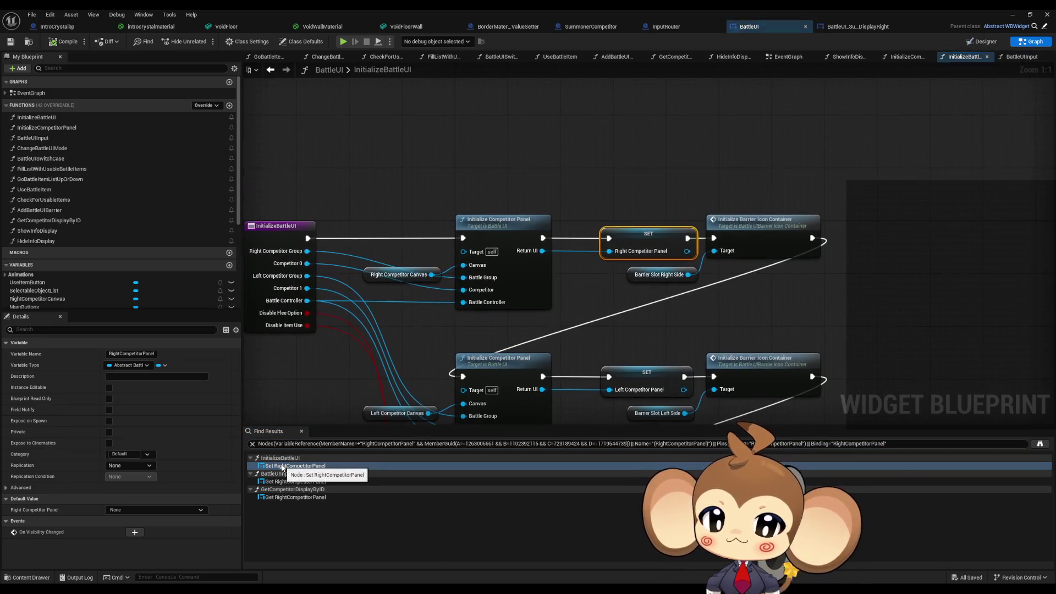
Step: Inspect the Initialize Competitor Panel call and Right Competitor Canvas, then open the InitializeCompetitorPanel function
mouse_move(457, 184)
left_mouse_down()
mouse_move(483, 219)
mouse_move(454, 309)
left_mouse_up()
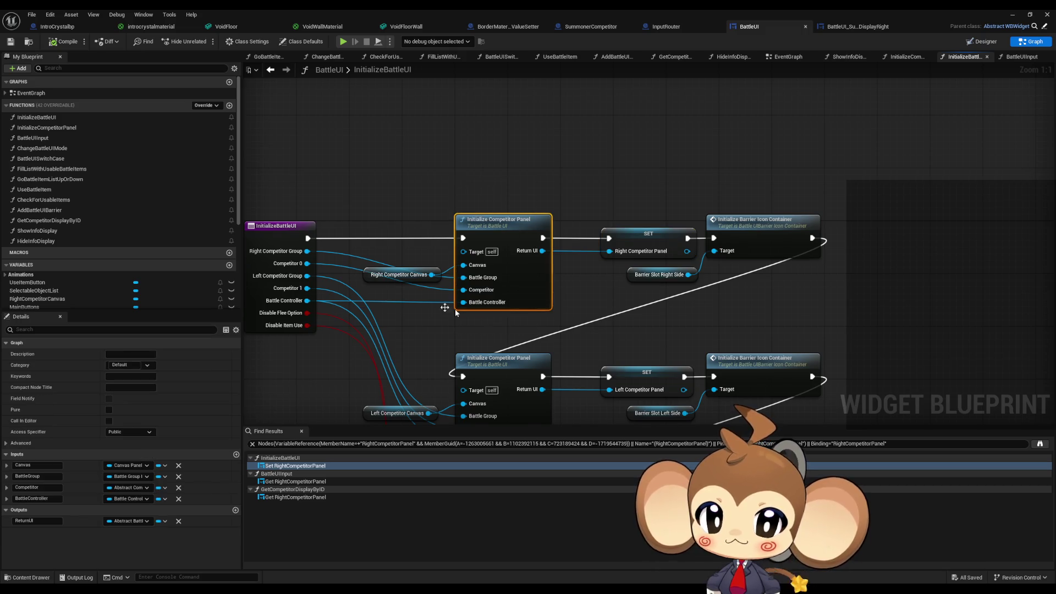
left_click_drag(457, 184, 537, 342)
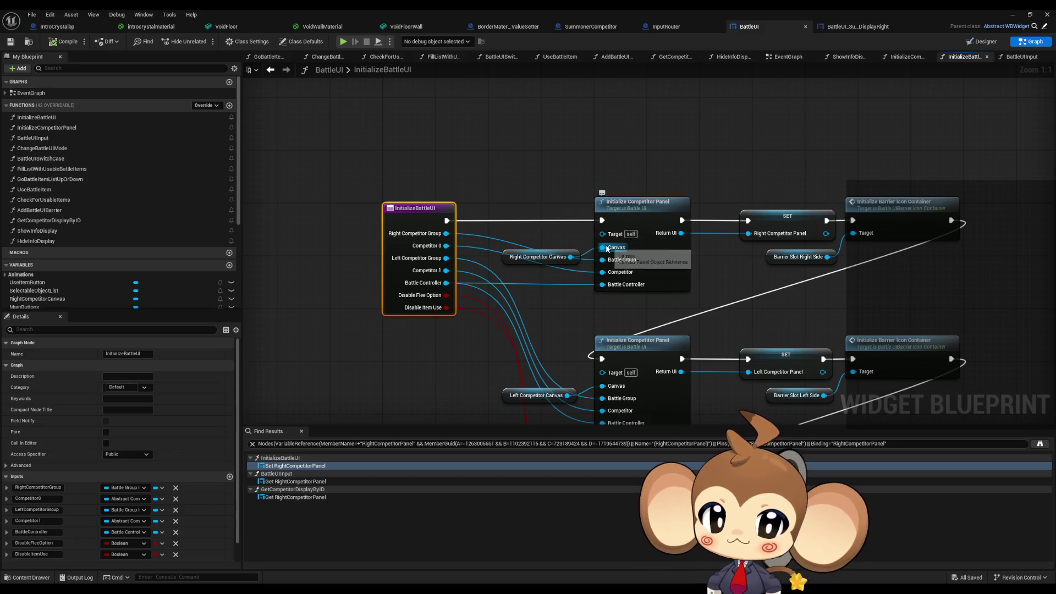
left_click_drag(624, 161, 666, 245)
mouse_move(553, 228)
left_mouse_down()
mouse_move(569, 286)
mouse_move(477, 290)
left_mouse_up()
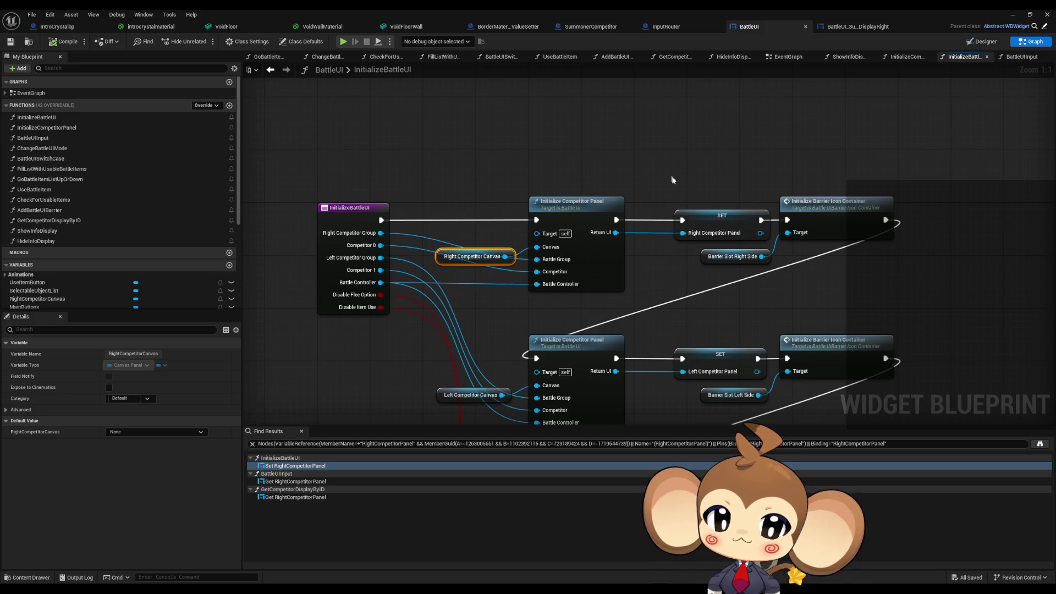
double_click(573, 203)
scroll(443, 228, "down", 4)
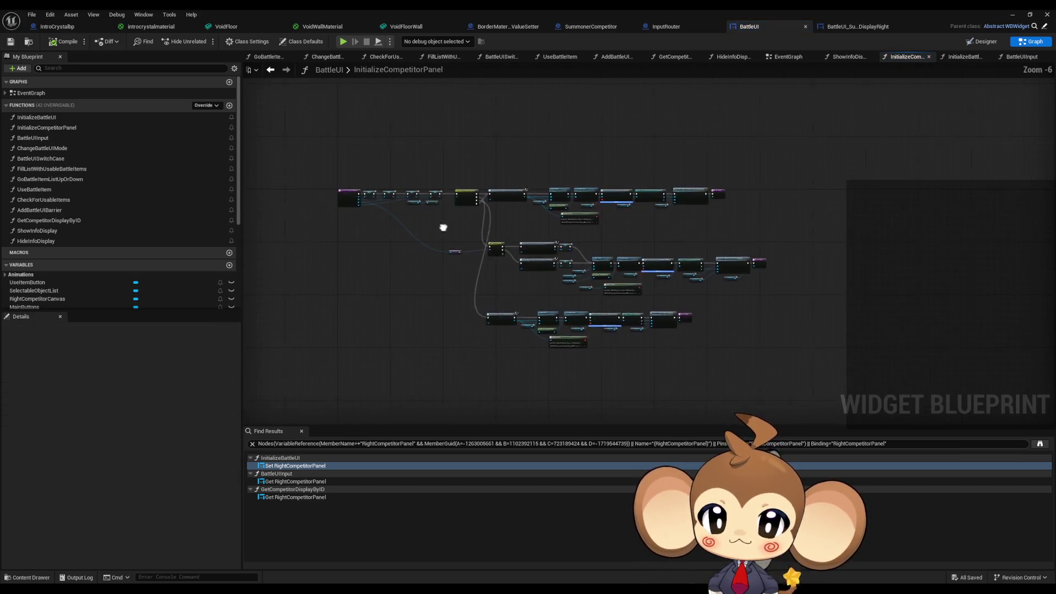
scroll(443, 227, "up", 4)
scroll(767, 328, "up", 3)
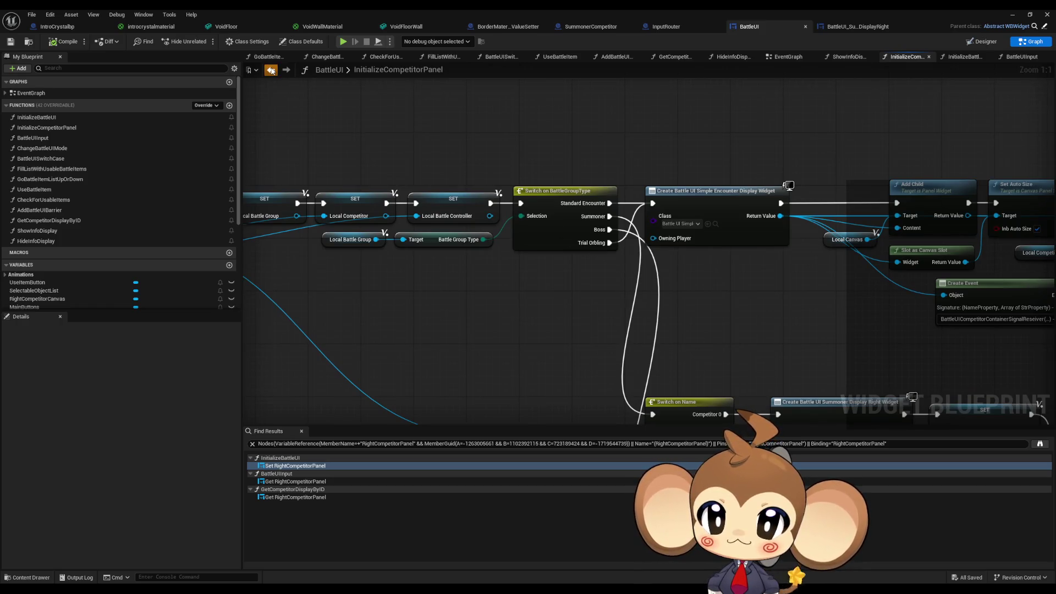
left_click(270, 70)
left_click(471, 256)
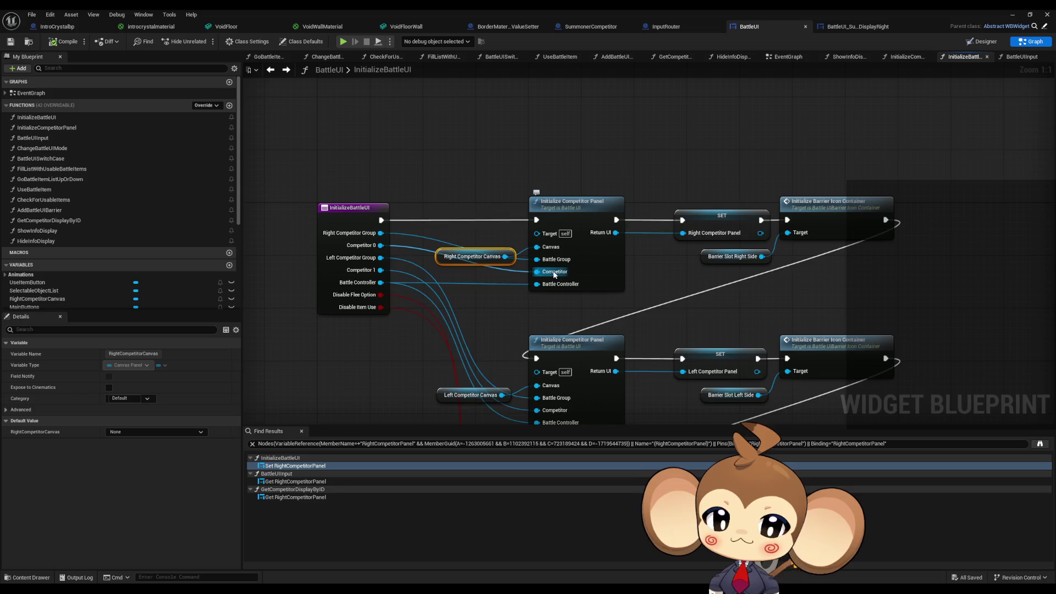
double_click(572, 201)
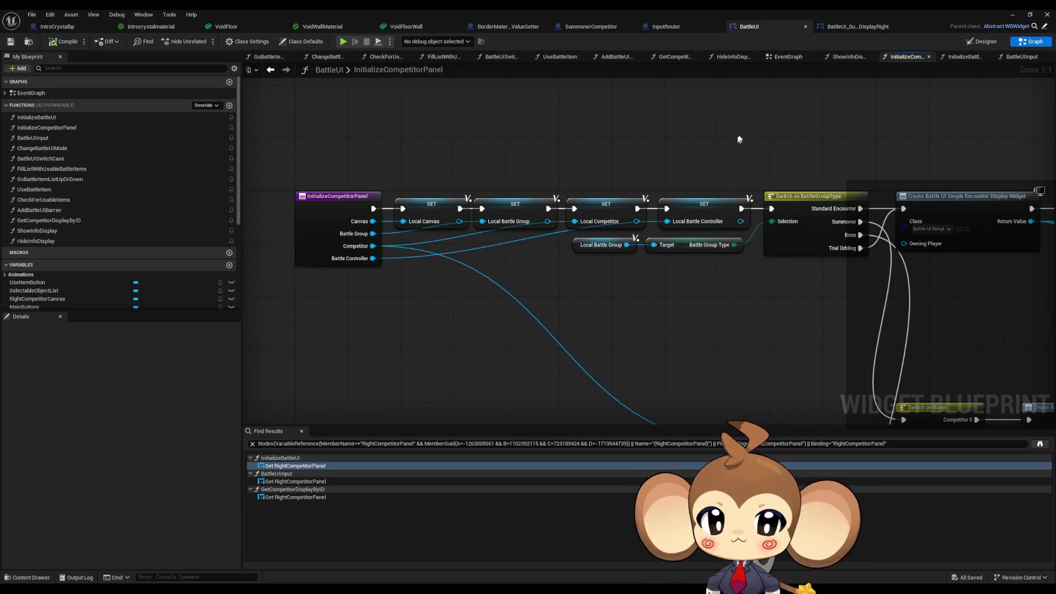
Step: Review the Switch on BattleGroupType branches and widget creation nodes, then return to BattleUI_SummonerDisplayRight
mouse_move(789, 164)
left_mouse_down()
mouse_move(828, 285)
mouse_move(676, 271)
mouse_move(523, 229)
left_mouse_up()
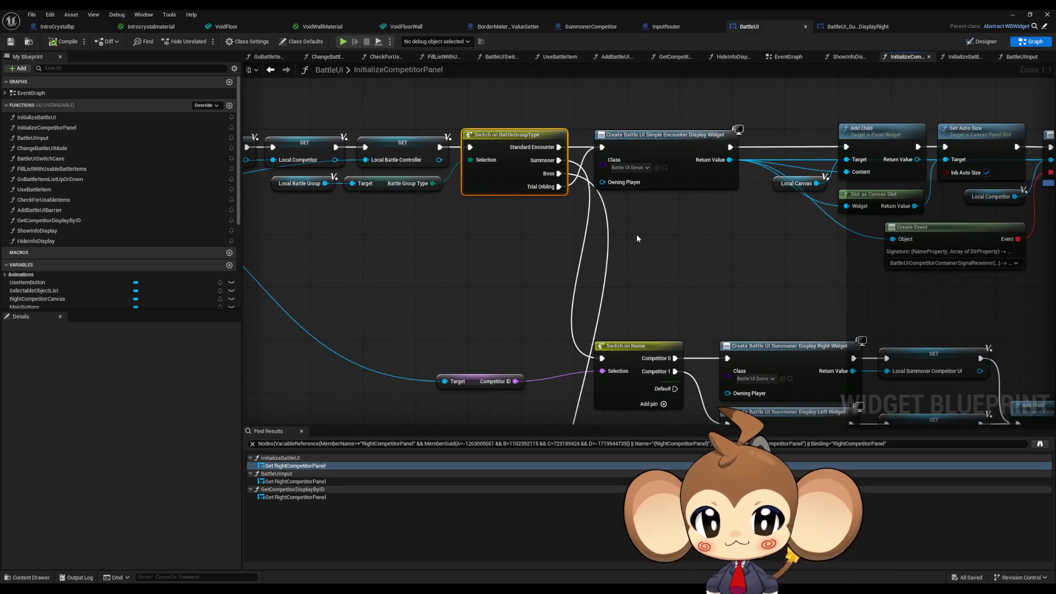
left_click_drag(635, 234, 549, 234)
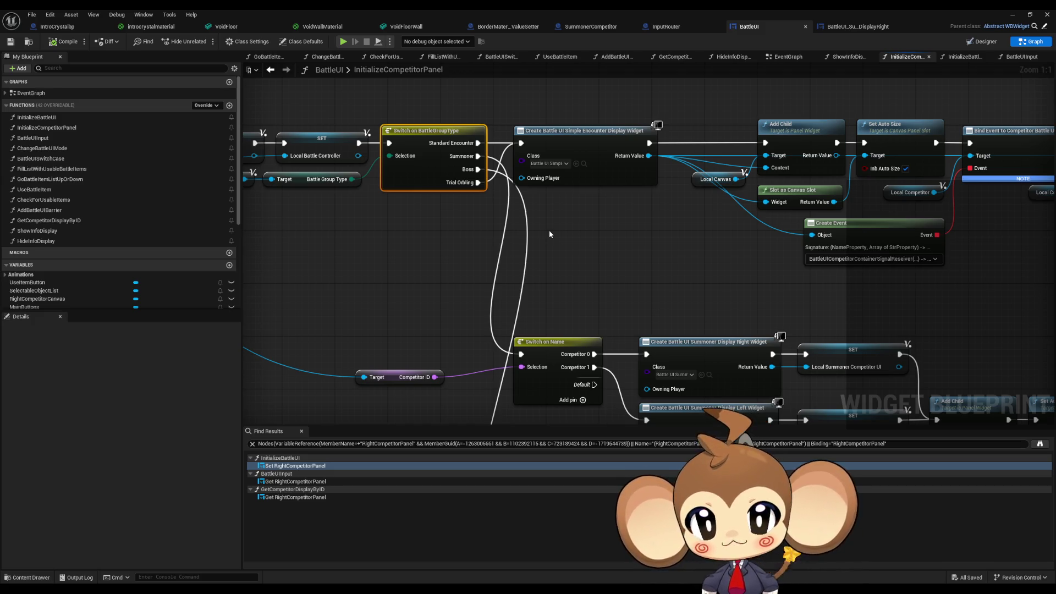
scroll(548, 230, "down", 5)
scroll(495, 147, "up", 3)
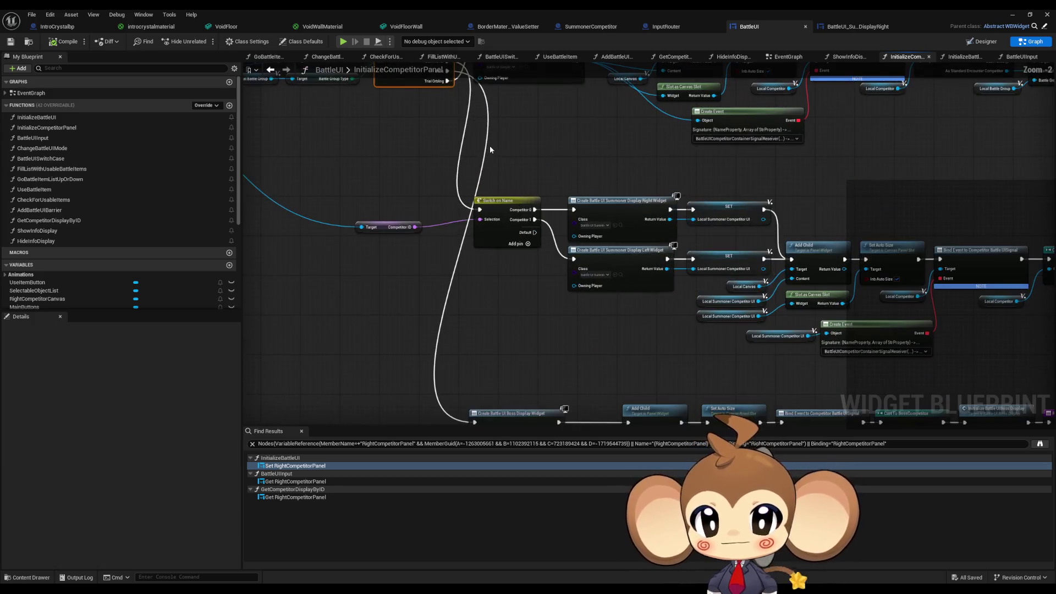
scroll(497, 141, "down", 2)
scroll(490, 198, "up", 3)
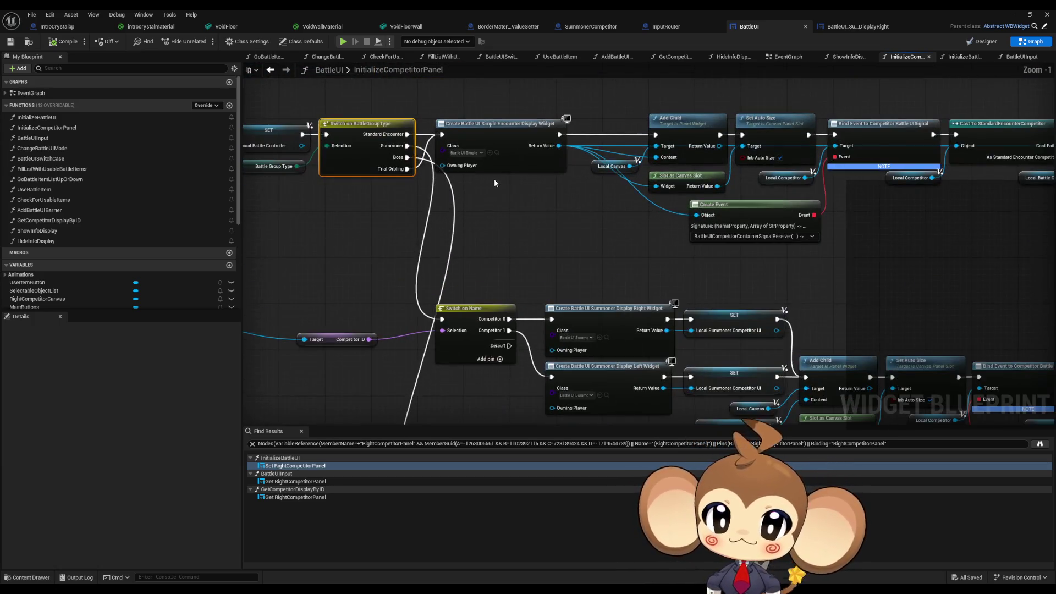
left_click_drag(494, 184, 473, 229)
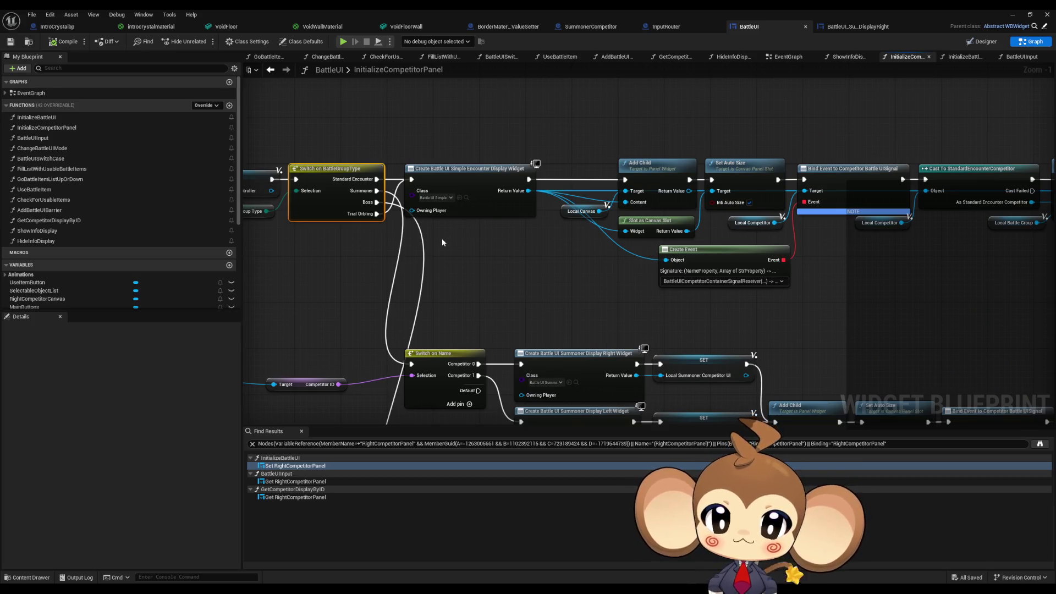
left_click(842, 26)
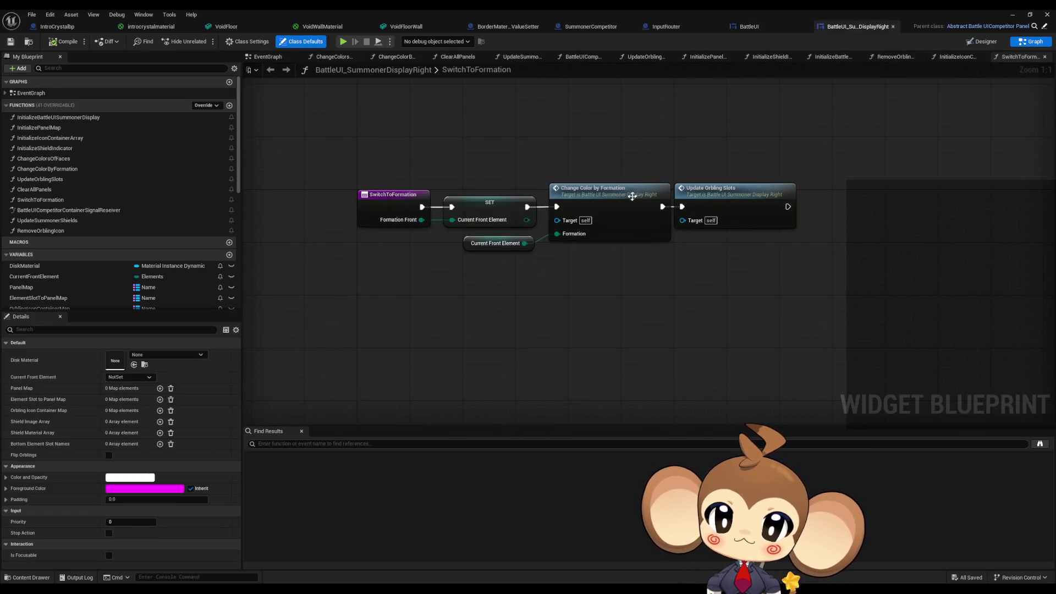
Step: Restore the blueprint editor to a floating window over the level editor and shift the SwitchToFormation graph
left_click(1034, 28)
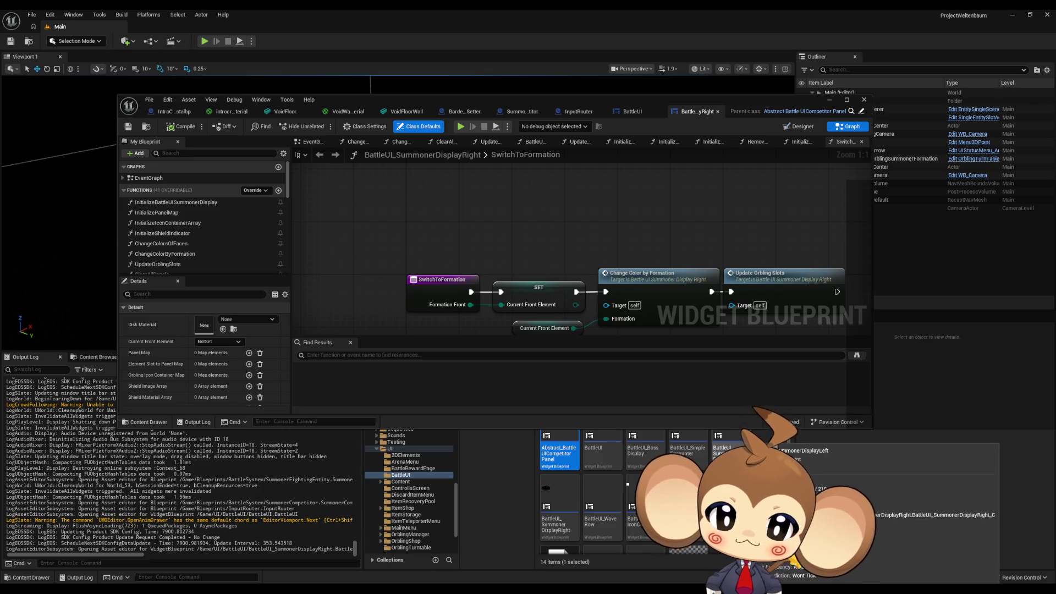
mouse_move(558, 503)
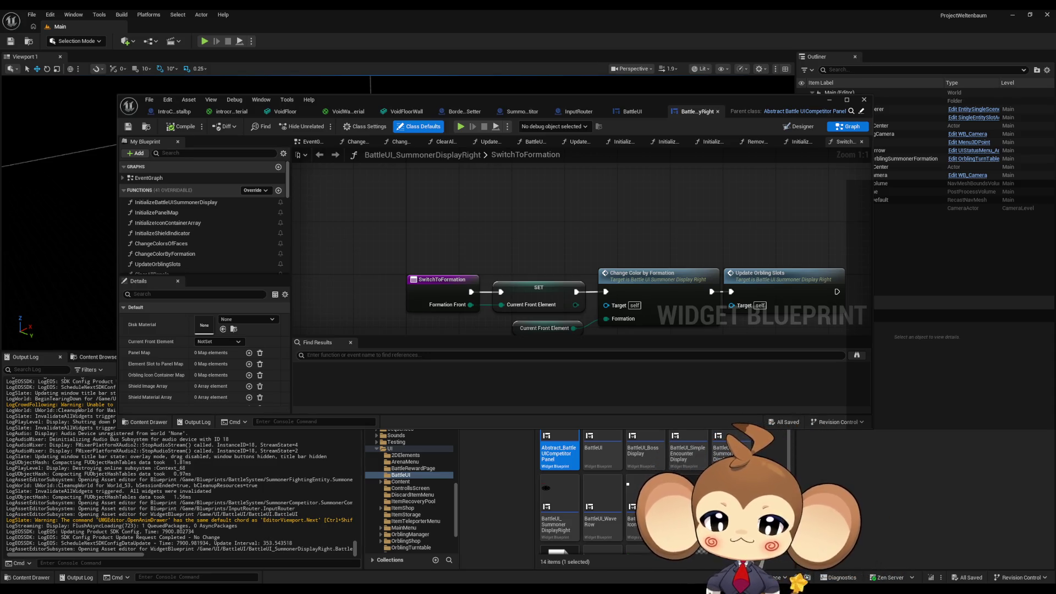
left_click_drag(792, 158, 631, 100)
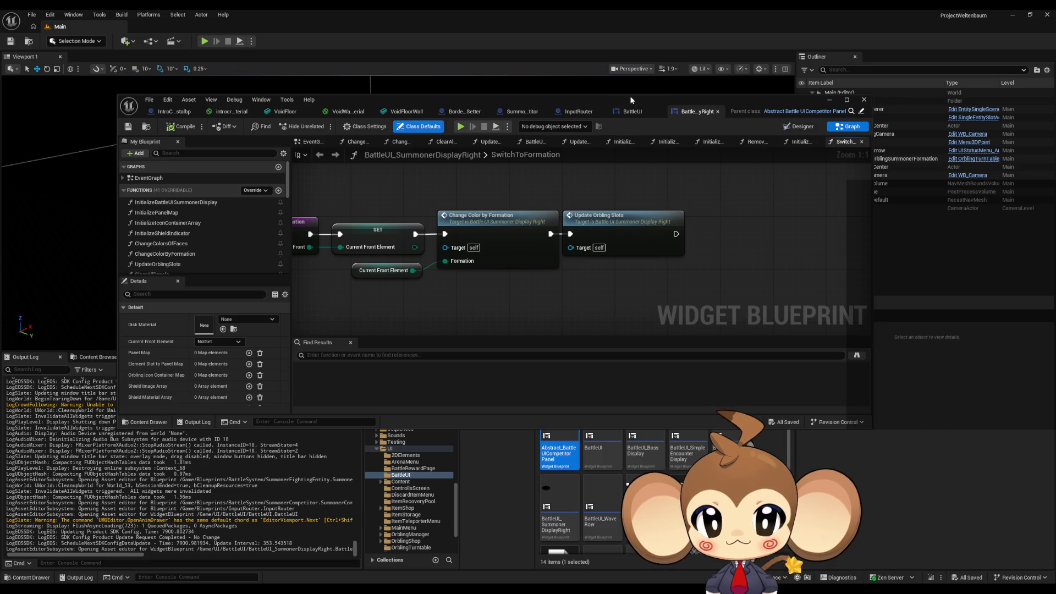
Step: Maximize the editor, switch to BattleUI's InitializeCompetitorPanel graph and inspect the Set Auto Size node
double_click(629, 96)
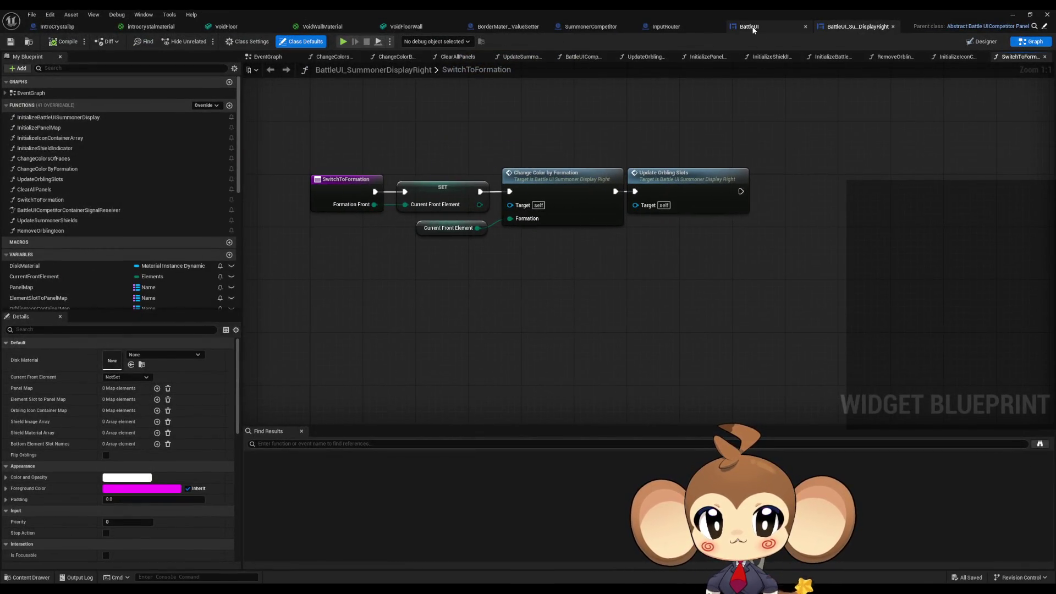
left_click(753, 30)
scroll(525, 294, "down", 3)
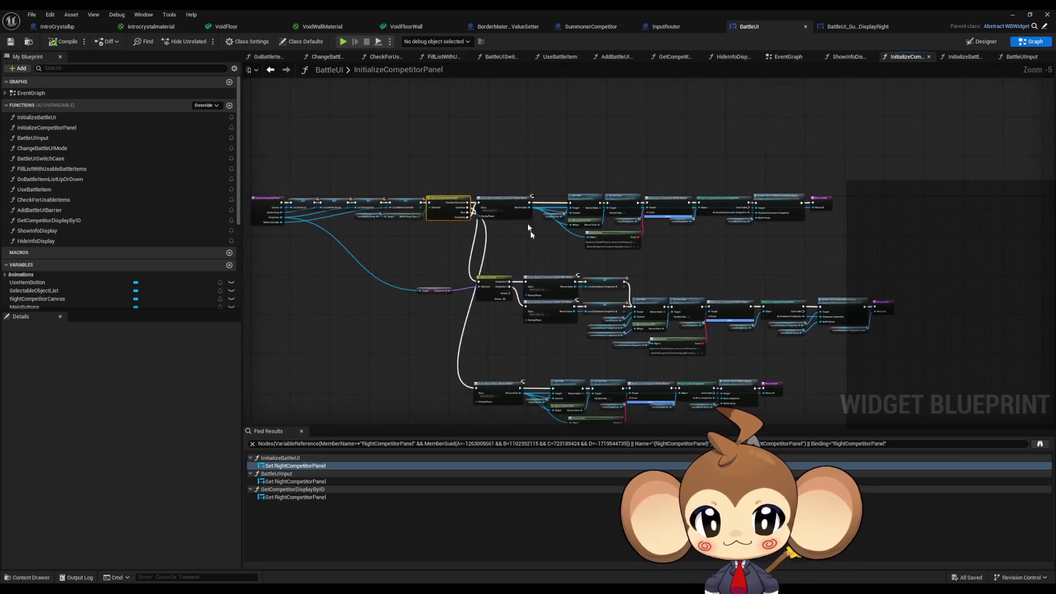
scroll(534, 242, "up", 4)
left_click_drag(572, 189, 605, 187)
left_click(443, 223)
left_click(632, 202)
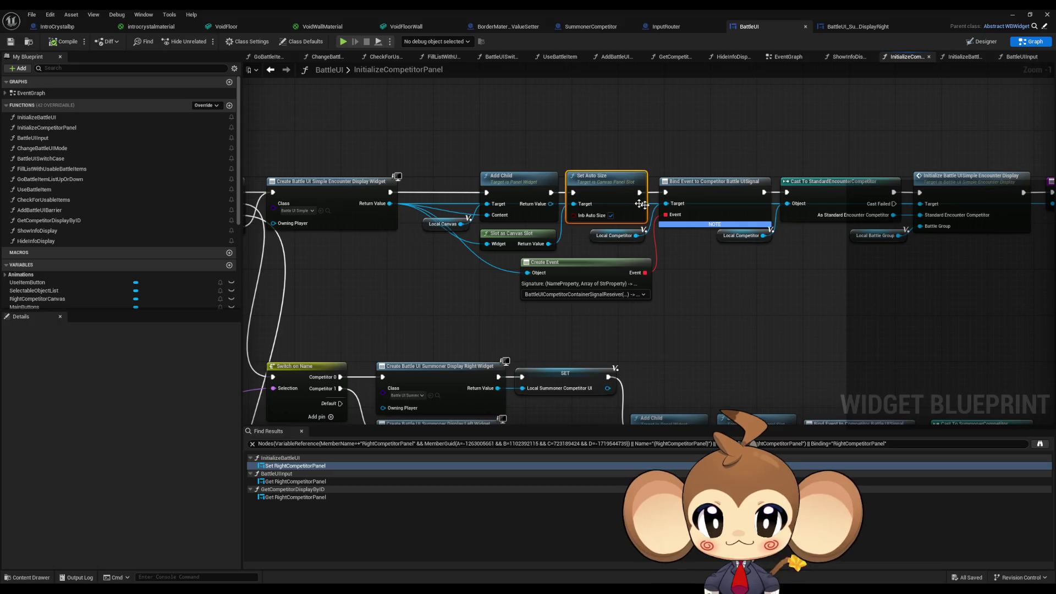
Step: Inspect the Create Event, Cast To and Simple Encounter Display nodes, then restore the floating window
left_click_drag(530, 330, 377, 269)
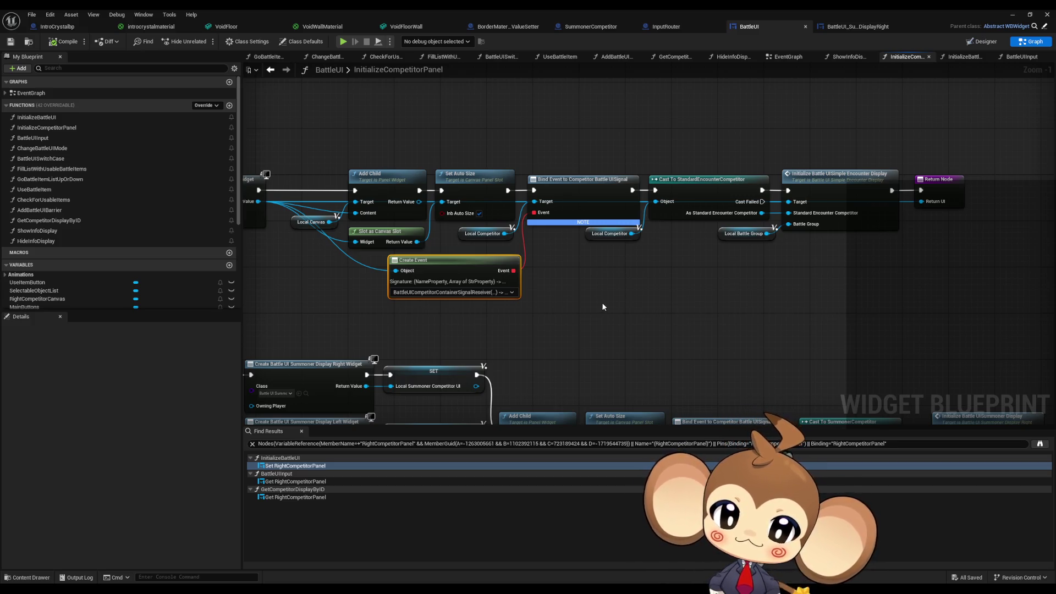
left_click(714, 192)
left_click_drag(831, 147, 879, 259)
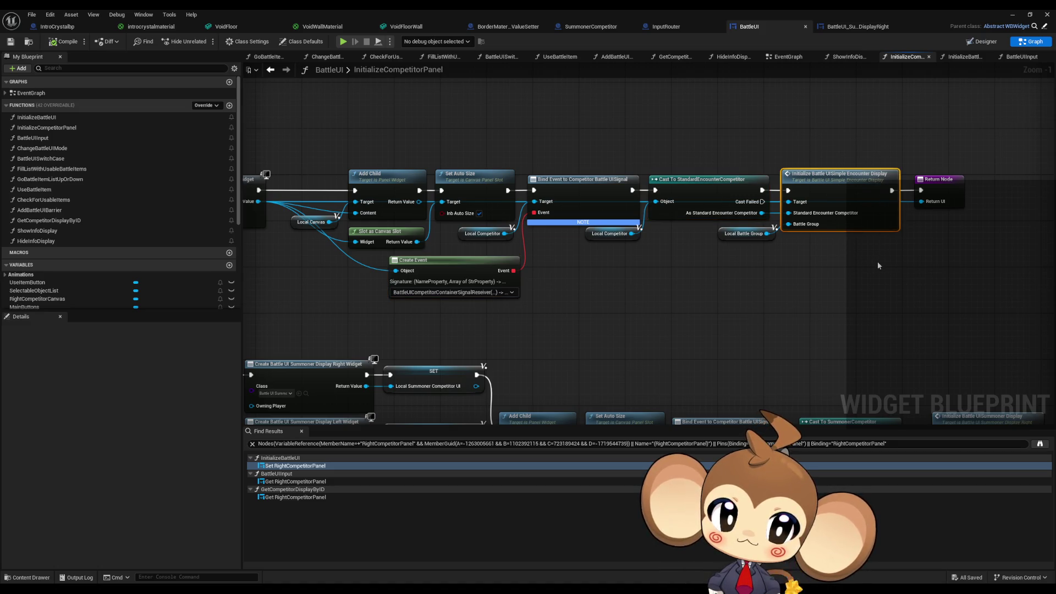
left_click_drag(537, 255, 934, 246)
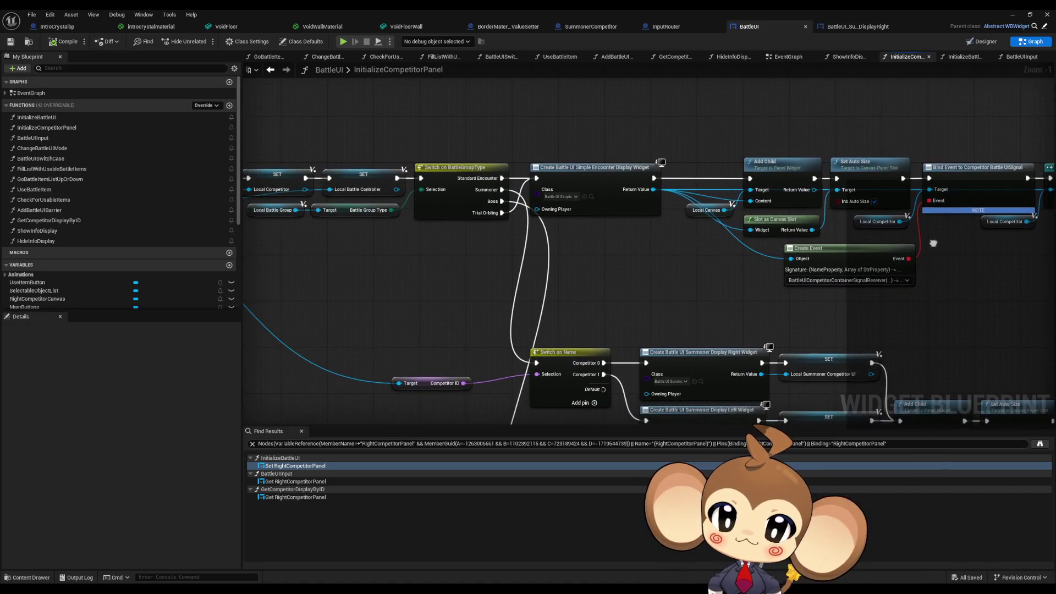
left_click_drag(465, 50, 548, 42)
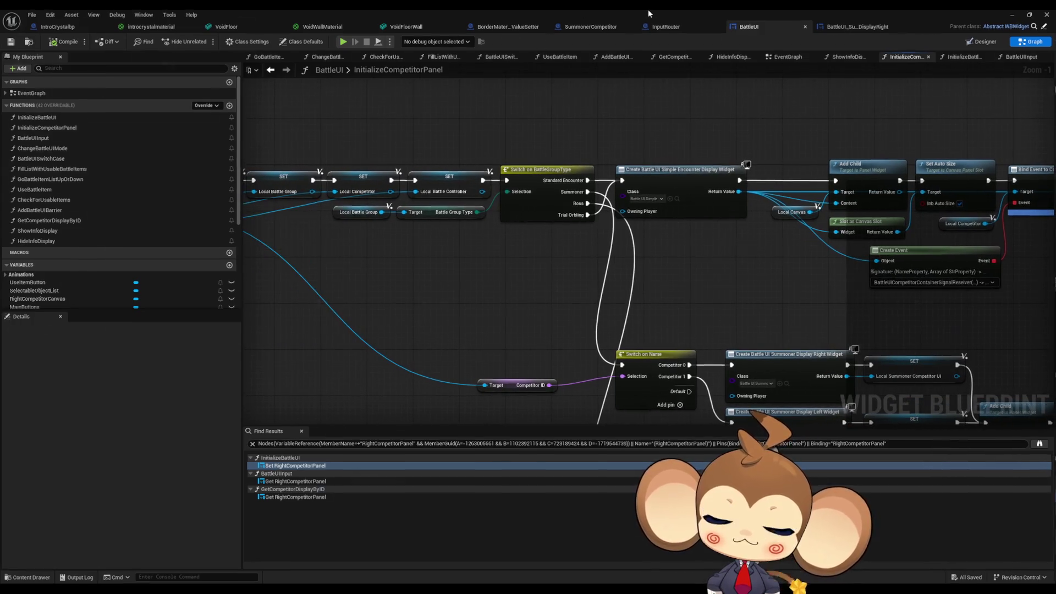
double_click(548, 38)
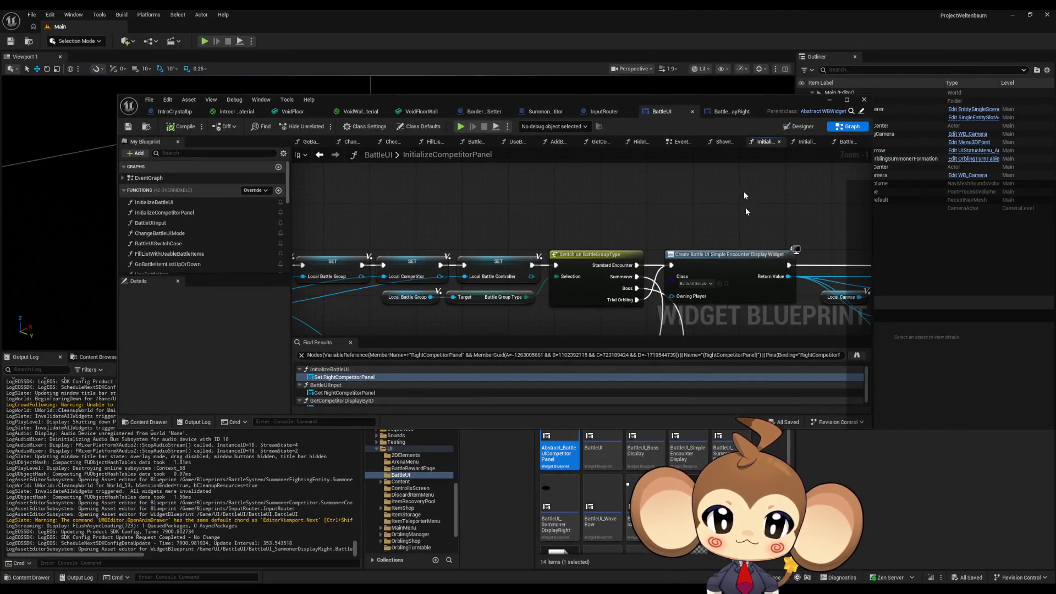
Step: Move the floating editor aside and open BattleUIModeEnum from the UI > BattleUI folder
left_click_drag(713, 105, 678, 46)
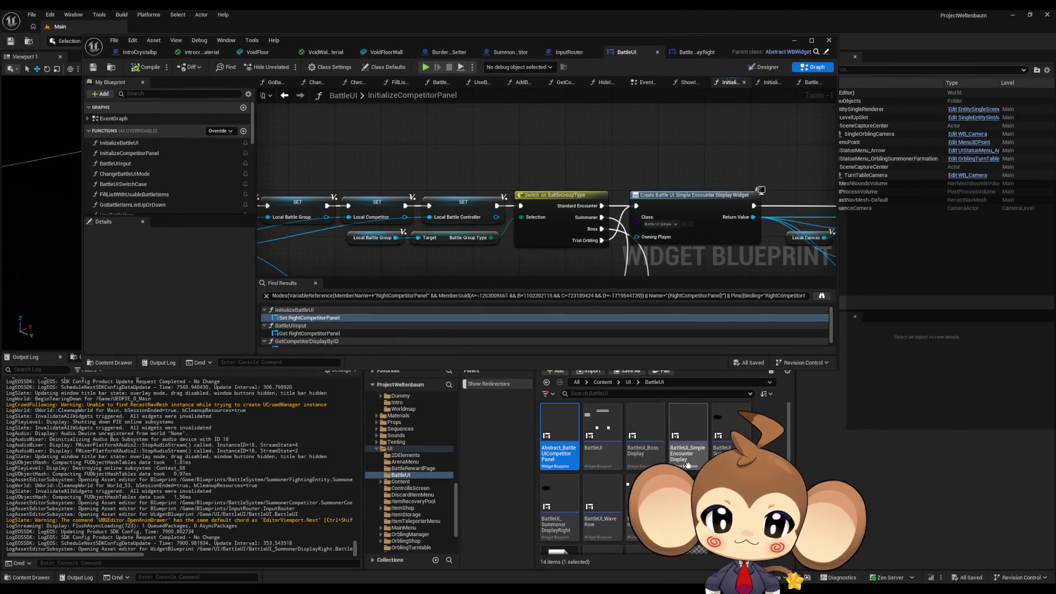
scroll(660, 473, "down", 2)
scroll(655, 470, "up", 2)
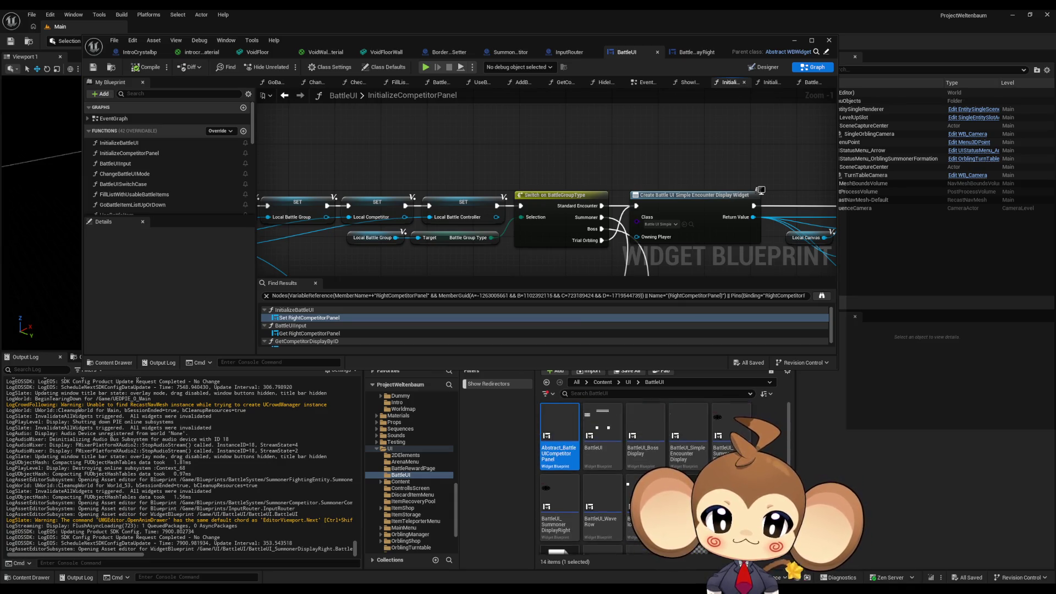
left_click(628, 382)
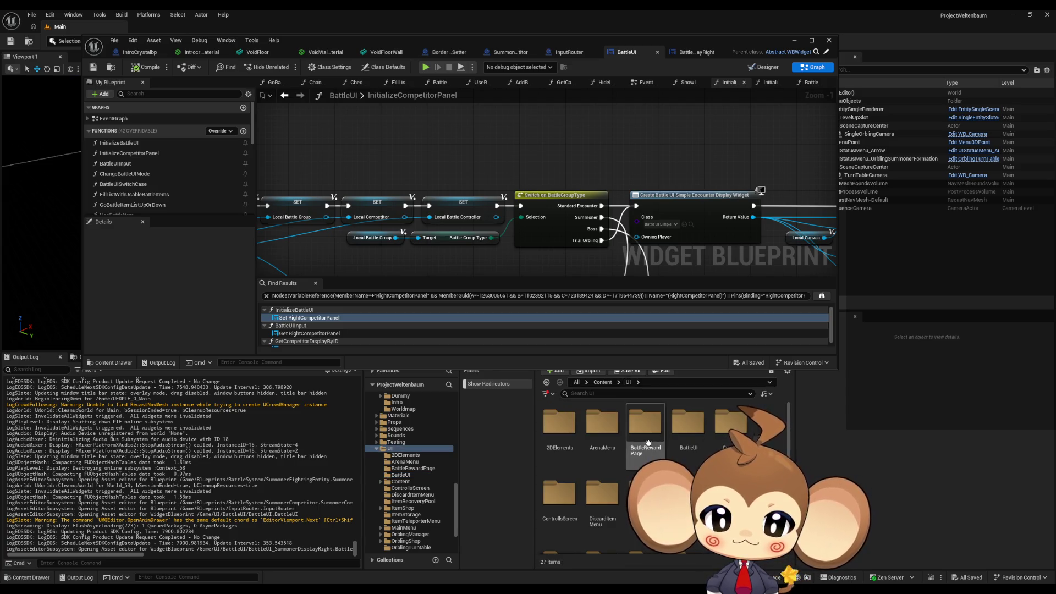
double_click(603, 424)
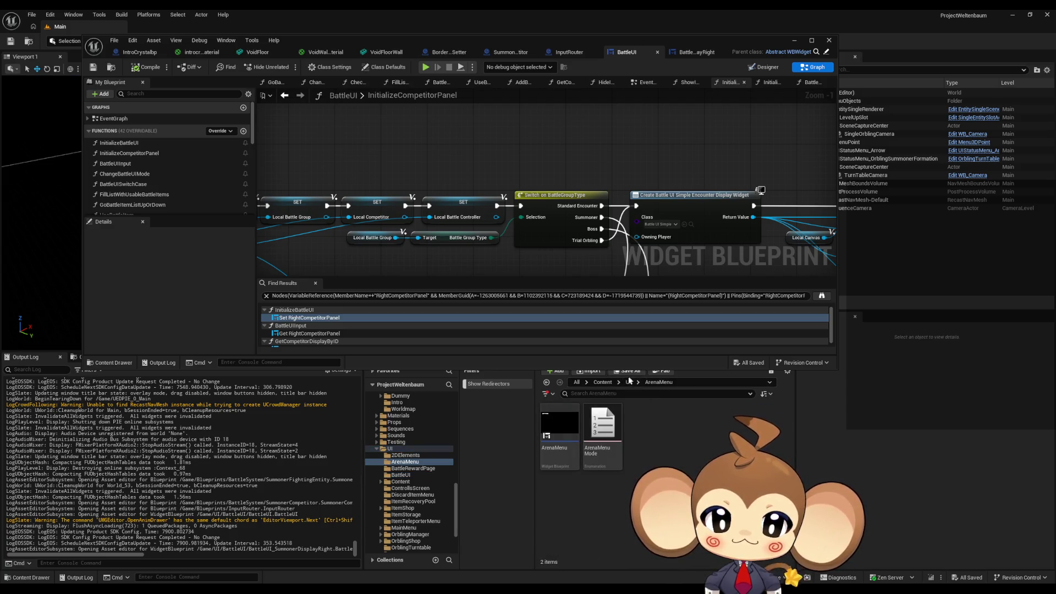
left_click(628, 382)
left_click(693, 436)
double_click(693, 436)
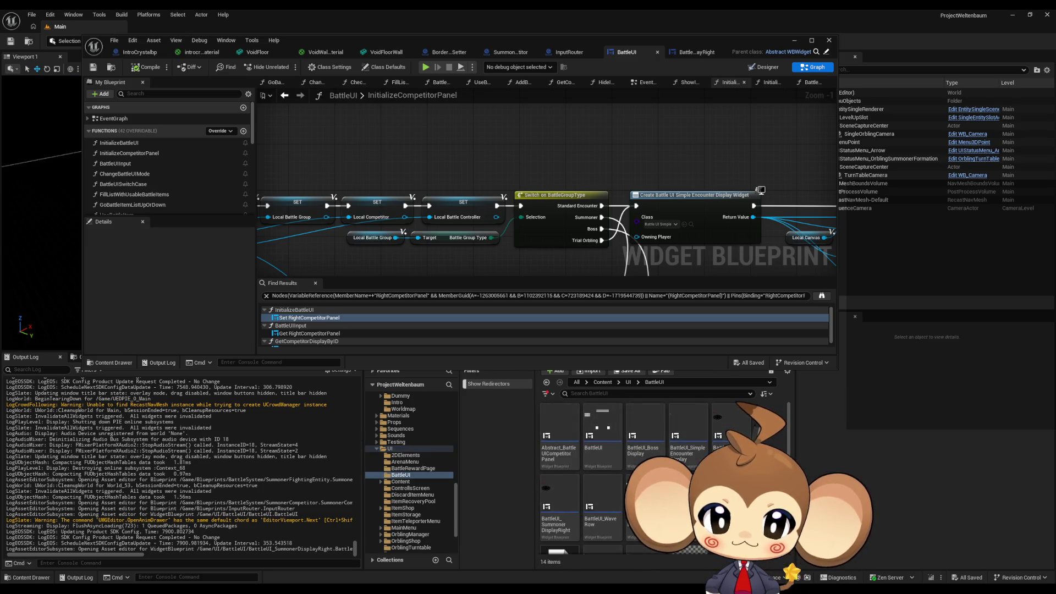
scroll(562, 512, "down", 2)
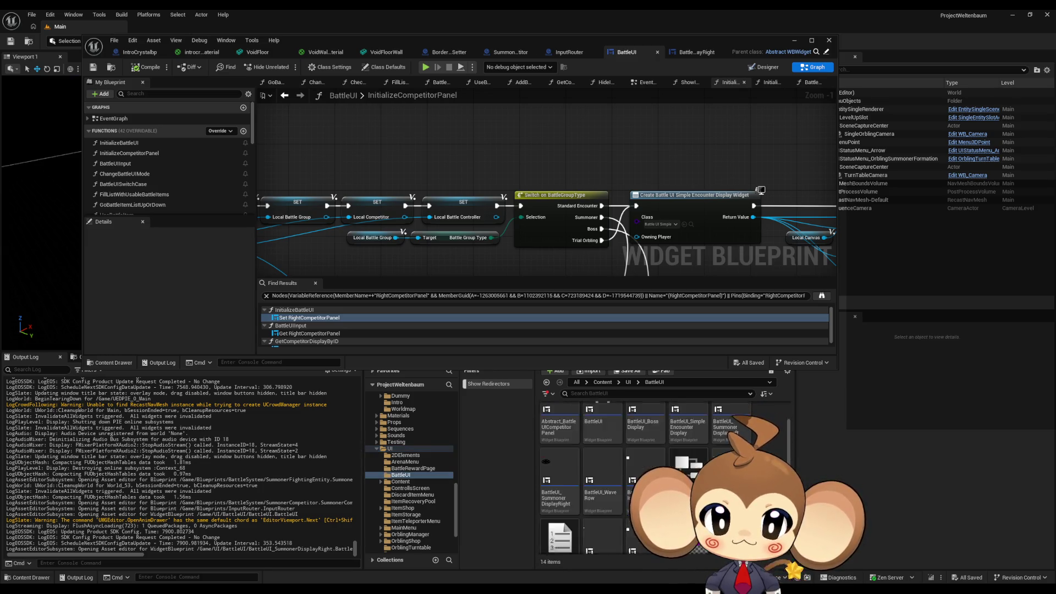
double_click(563, 512)
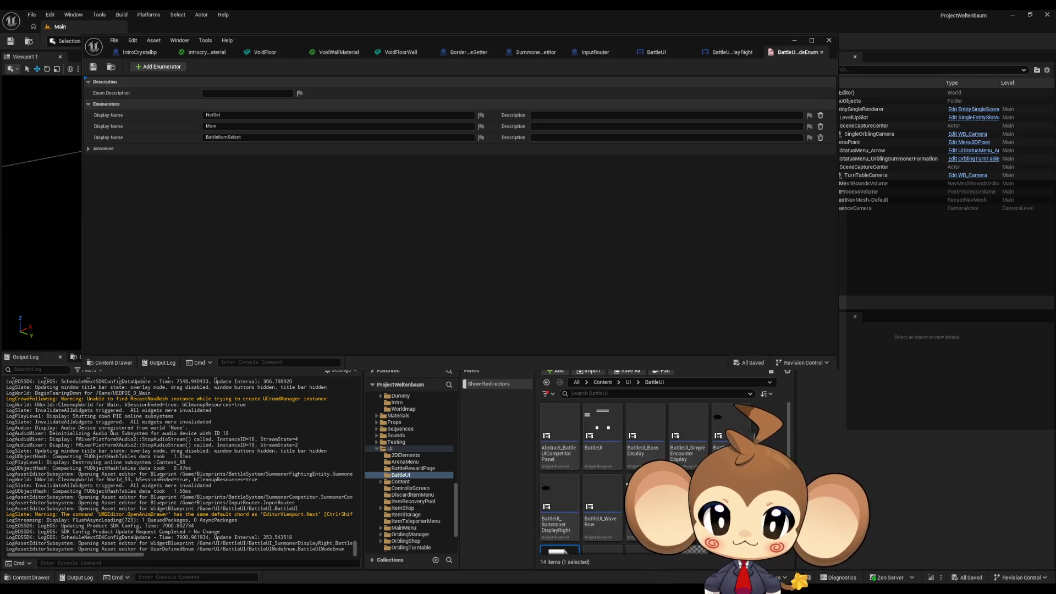
Step: Browse to Content > Blueprints > BattleSystem and open the BattleGroupType enumeration
left_click(603, 382)
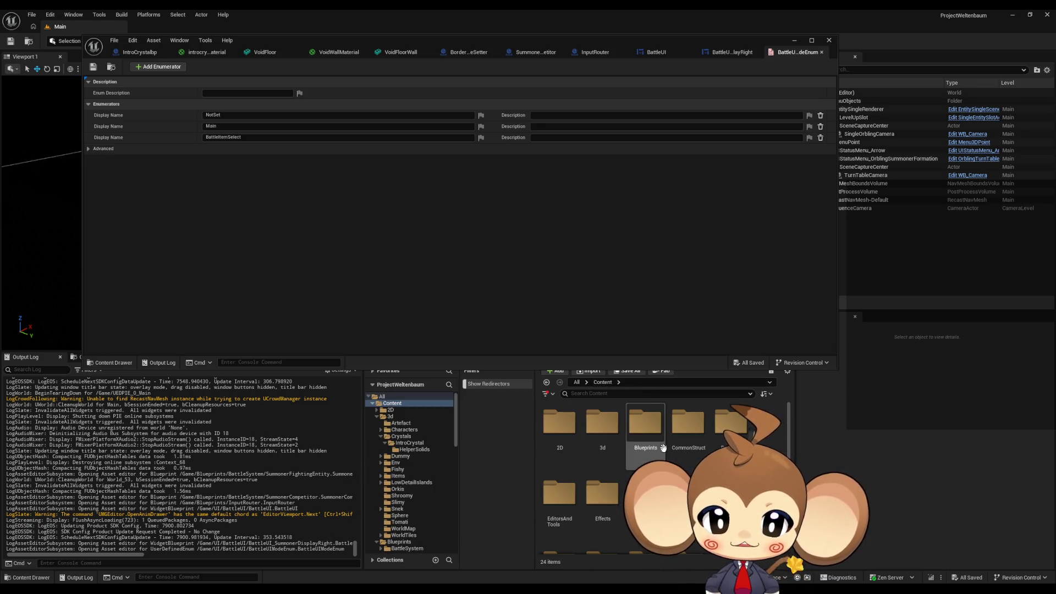
left_click(657, 429)
double_click(657, 429)
double_click(559, 423)
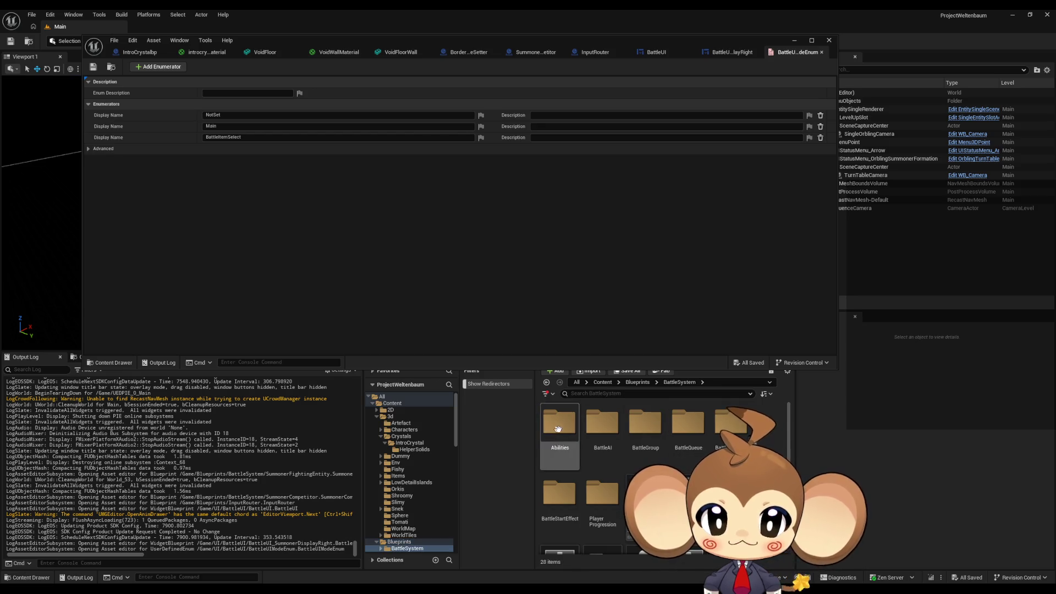
scroll(660, 468, "down", 5)
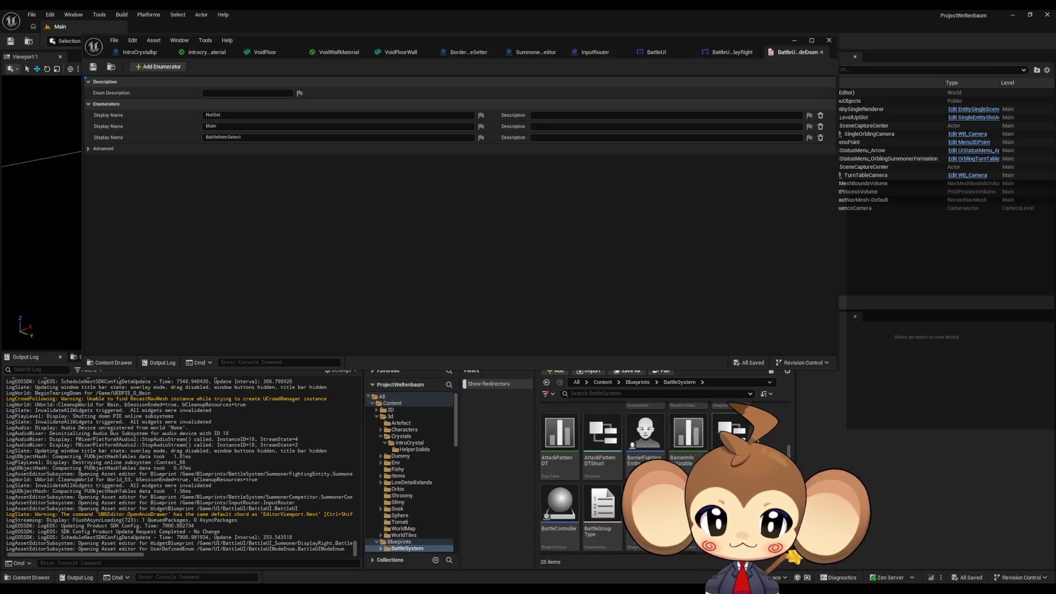
double_click(607, 481)
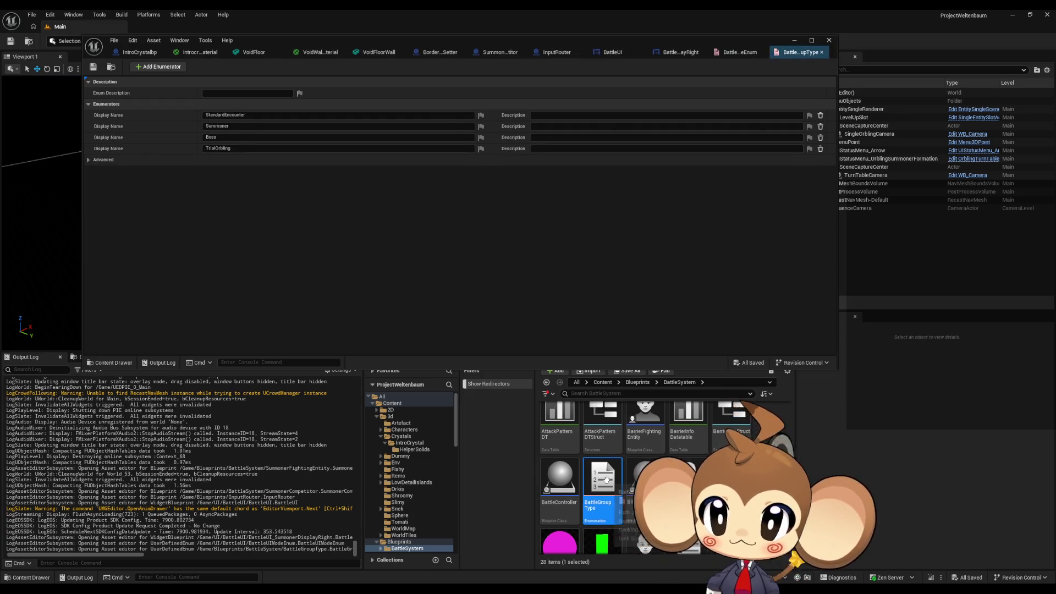
Step: Add an Artefact entry to BattleGroupType, save it, and return to BattleUI's RightCompetitorPanel setter
left_click(143, 67)
type("Artefact")
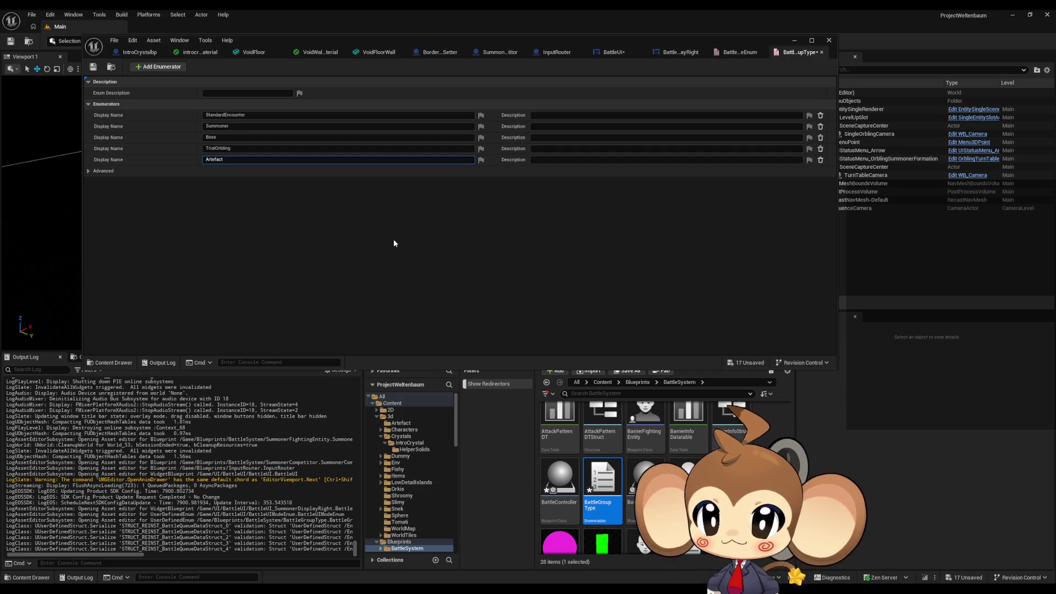
key("Return")
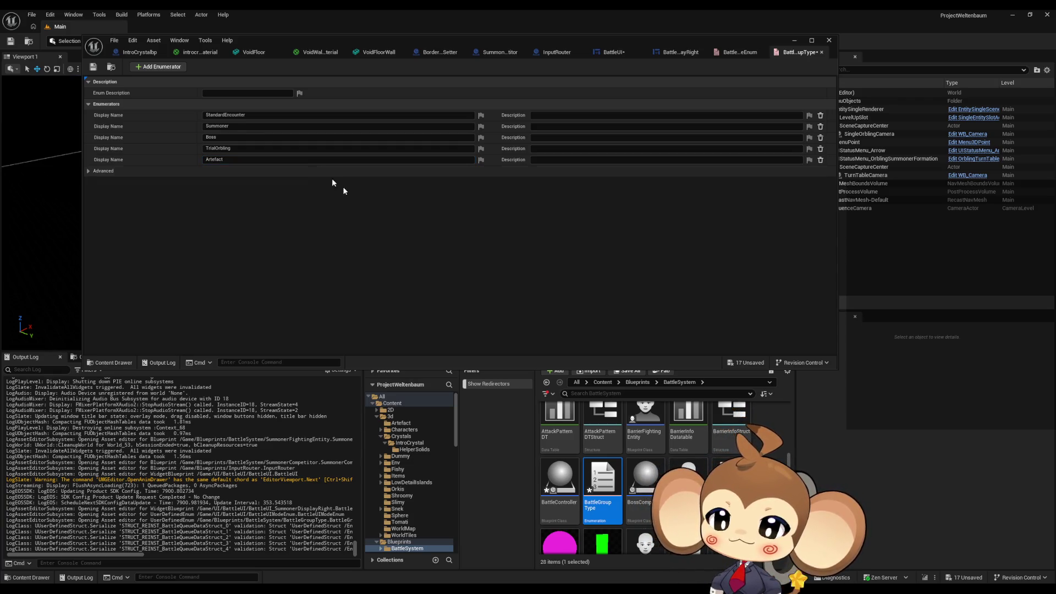
left_click(92, 66)
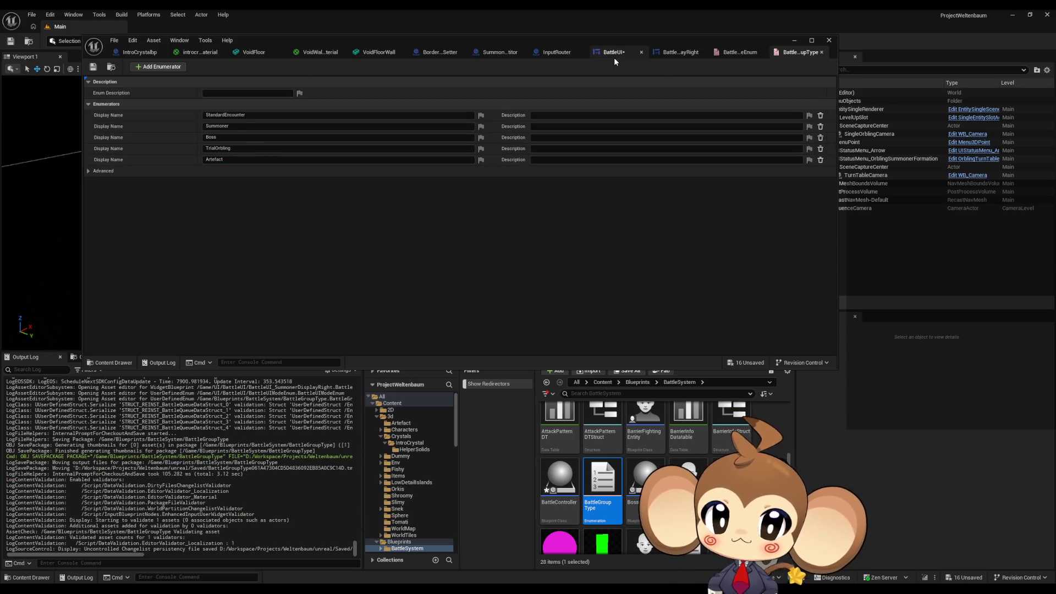
left_click(614, 55)
left_click(600, 314)
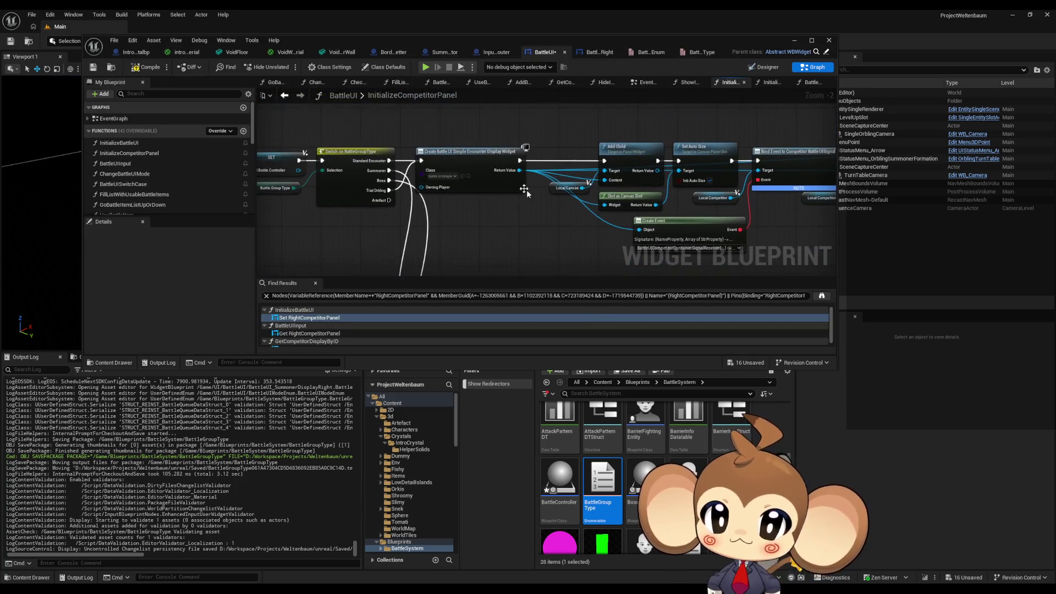
Step: Locate the widget's class asset in the Content Browser and inspect the Switch on Name wiring
left_click(467, 176)
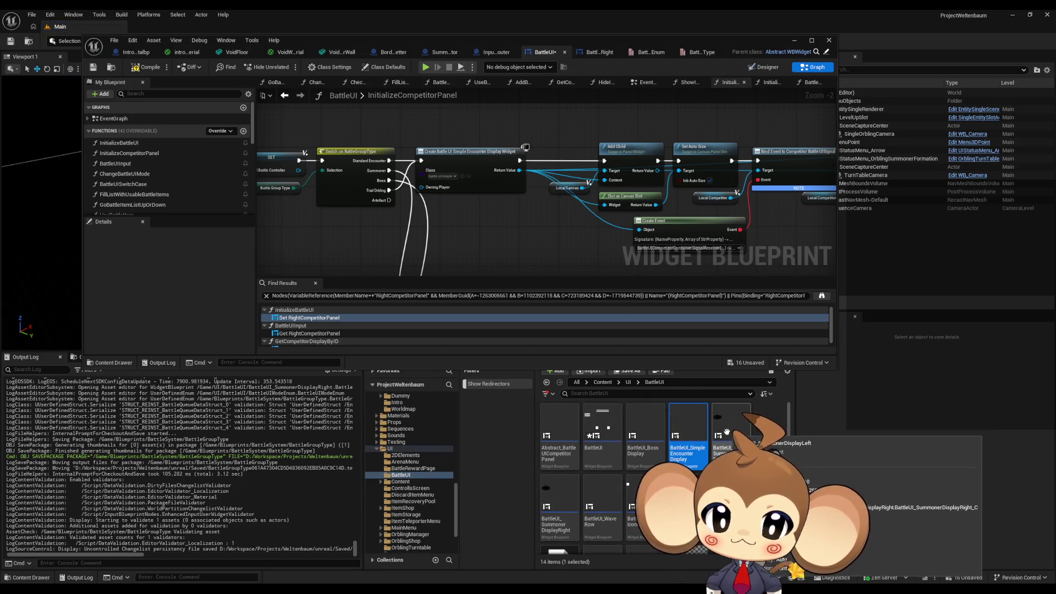
scroll(406, 189, "down", 1)
mouse_move(396, 170)
left_mouse_down()
mouse_move(379, 99)
mouse_move(413, 179)
left_mouse_up()
mouse_move(434, 221)
left_mouse_down()
mouse_move(448, 231)
mouse_move(440, 220)
mouse_move(451, 198)
left_mouse_up()
scroll(440, 220, "up", 1)
scroll(450, 198, "up", 2)
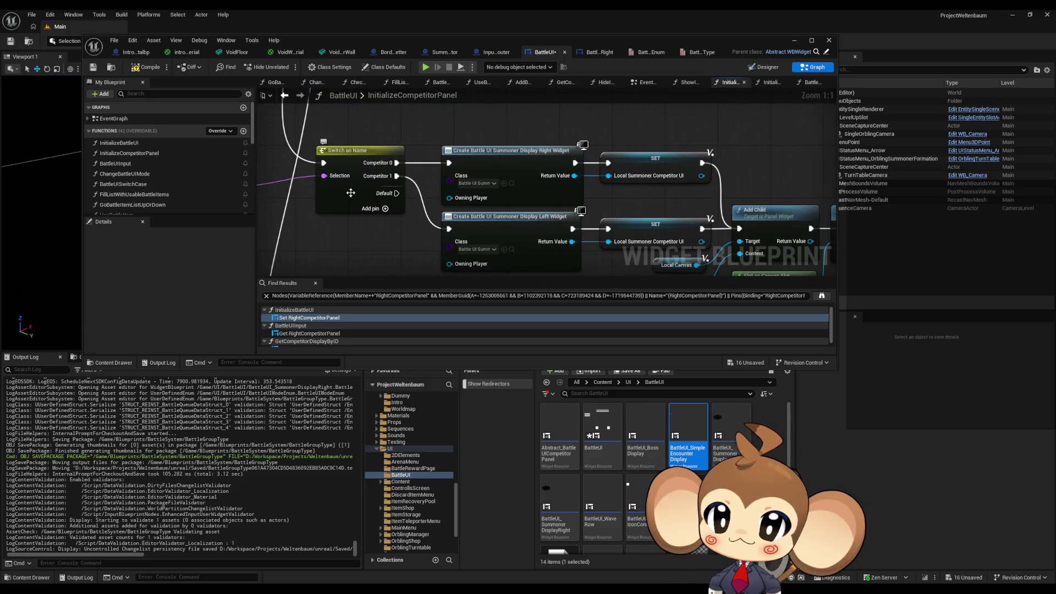
Step: Duplicate BattleUI_SummonerDisplayRight with Ctrl+D and name the copy BattleUI_ArtefactDisplayRight1
left_click(511, 184)
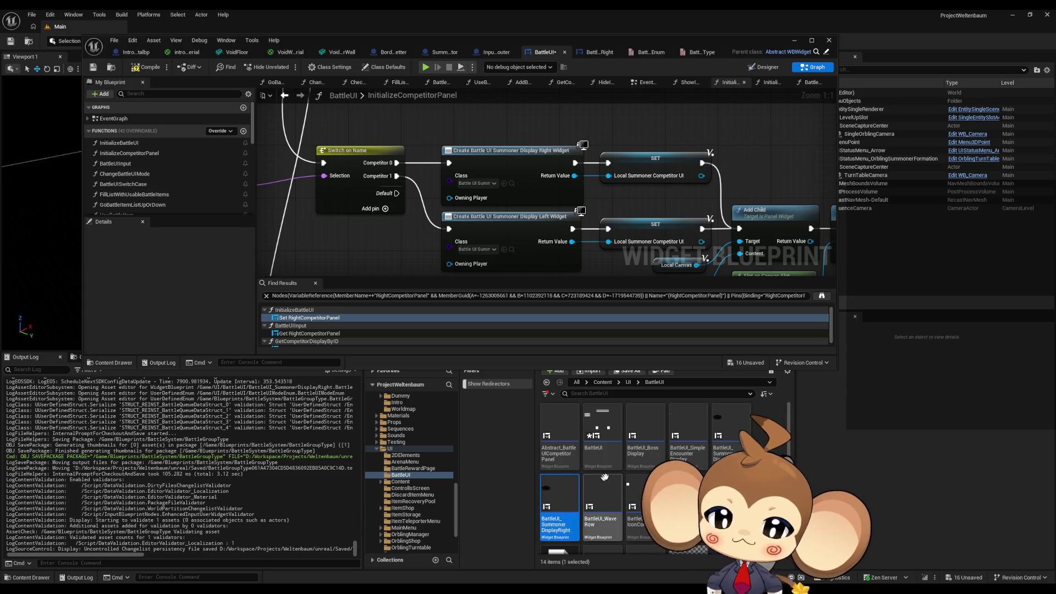
mouse_move(652, 449)
key("ctrl+d")
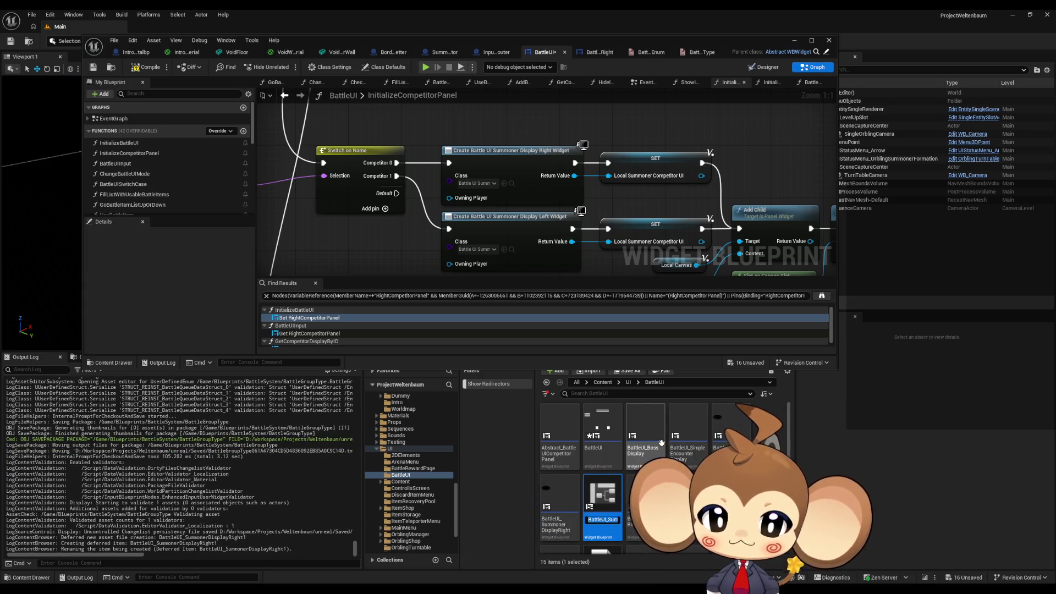
type("OtherC")
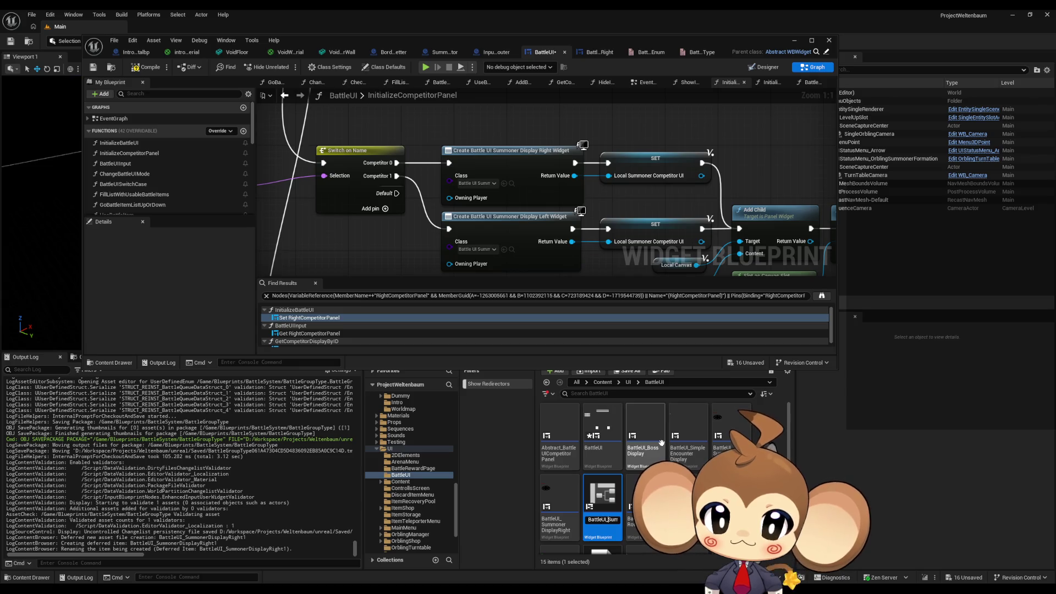
key("BackSpace")
key("BackSpace")
key("BackSpace")
type("Arte")
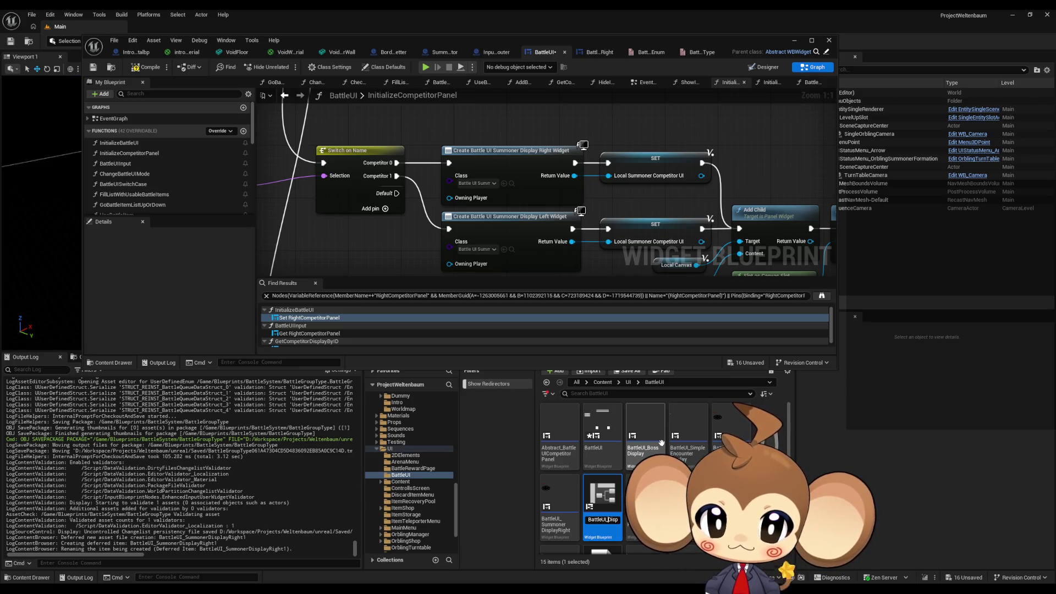
type("fact")
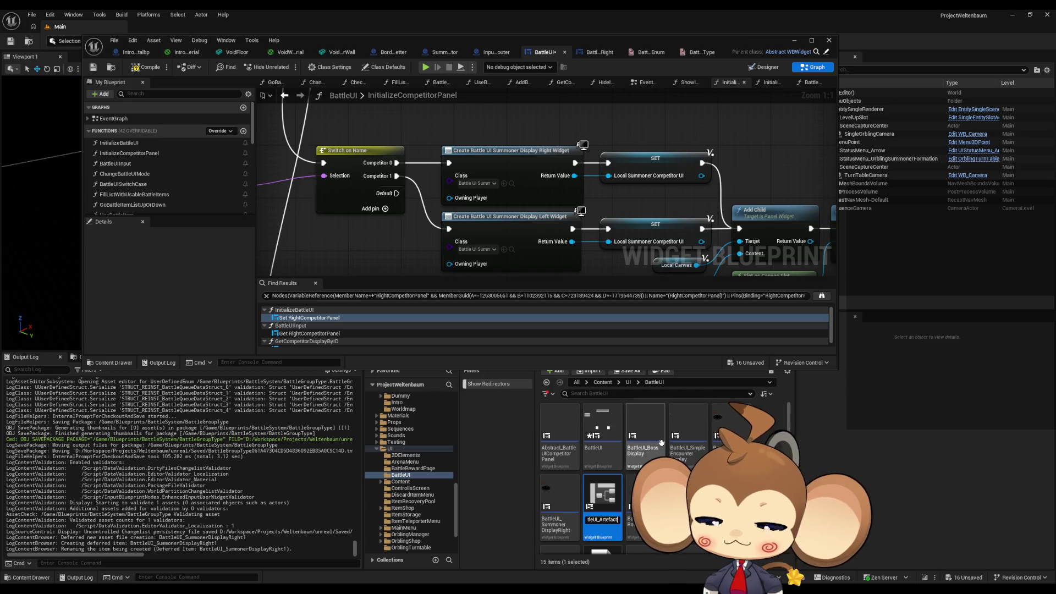
key("Return")
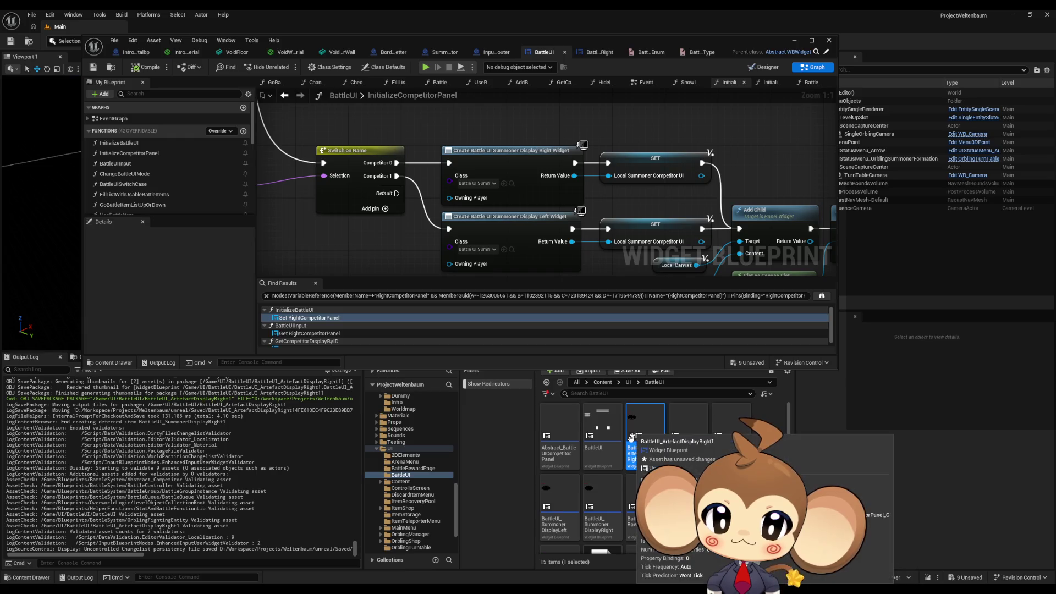
Step: Paste a copy of the Create Summoner Display Right Widget and SET nodes into InitializeCompetitorPanel
scroll(401, 132, "down", 3)
scroll(431, 231, "down", 1)
mouse_move(431, 231)
left_mouse_down()
mouse_move(469, 262)
mouse_move(413, 156)
mouse_move(448, 176)
left_mouse_up()
scroll(466, 252, "down", 1)
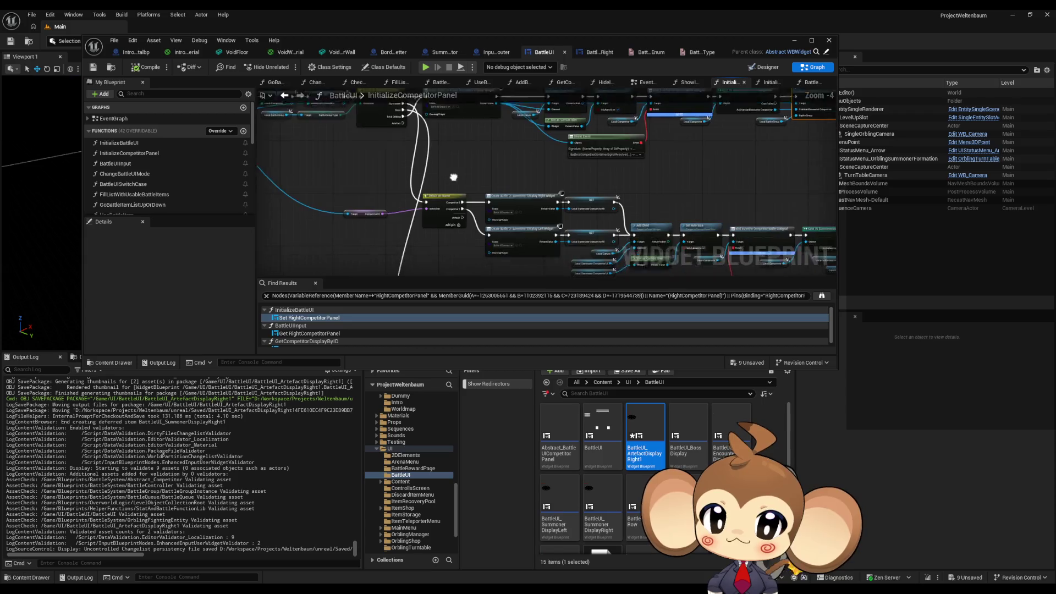
scroll(419, 121, "up", 1)
mouse_move(426, 135)
left_mouse_down()
mouse_move(440, 152)
mouse_move(429, 168)
mouse_move(470, 157)
mouse_move(520, 207)
left_mouse_up()
scroll(535, 205, "up", 3)
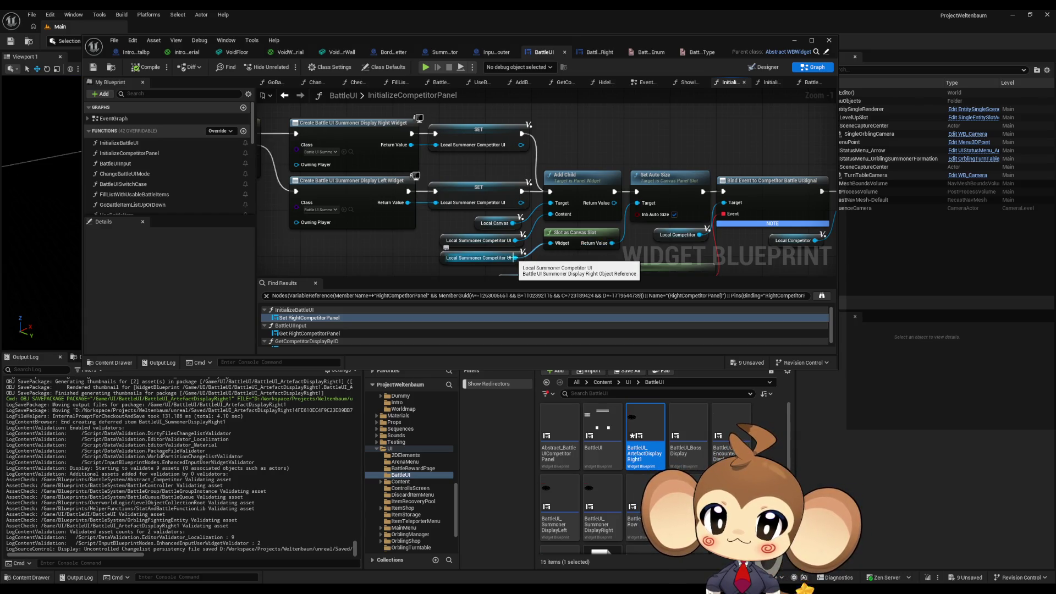
scroll(511, 257, "down", 3)
mouse_move(468, 192)
left_mouse_down()
mouse_move(415, 159)
mouse_move(493, 168)
left_mouse_up()
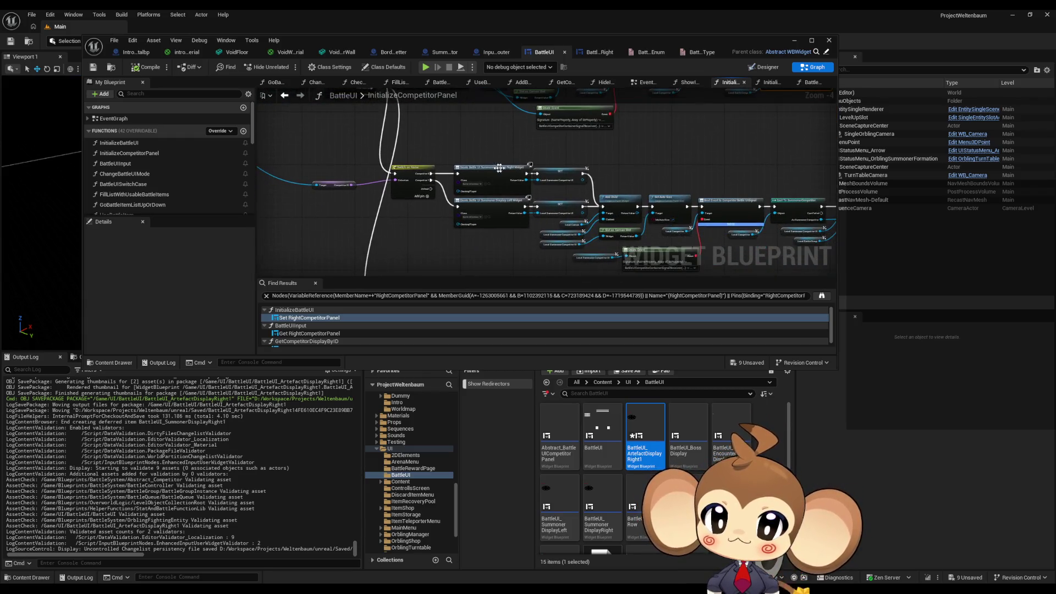
key("ctrl+v")
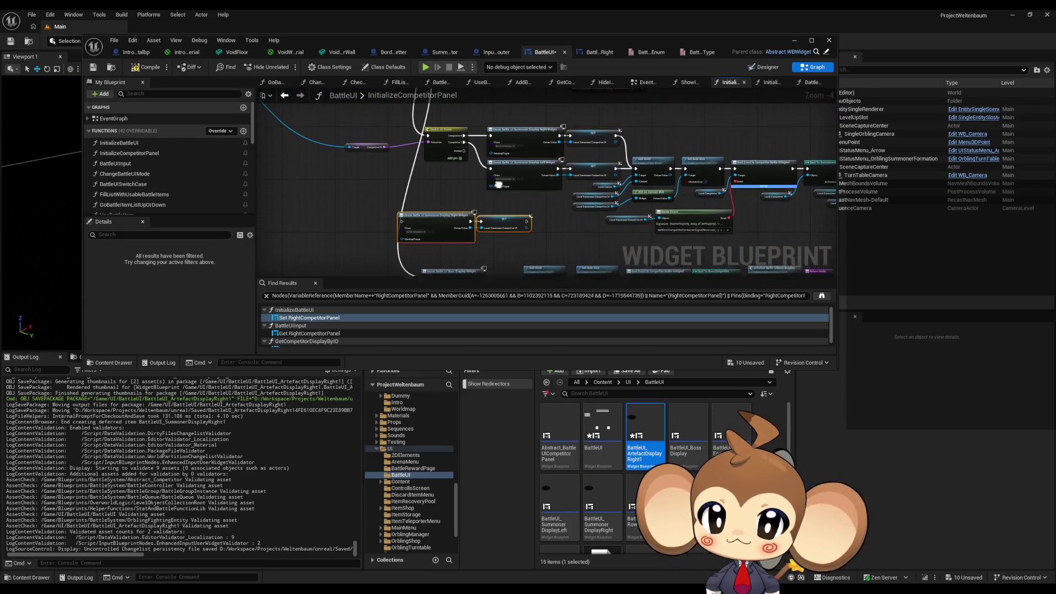
Step: Set the pasted Create Widget node's class to the artefact widget and rename the asset BattleUI_ArtefactDisplayRight
left_click_drag(510, 226, 477, 181)
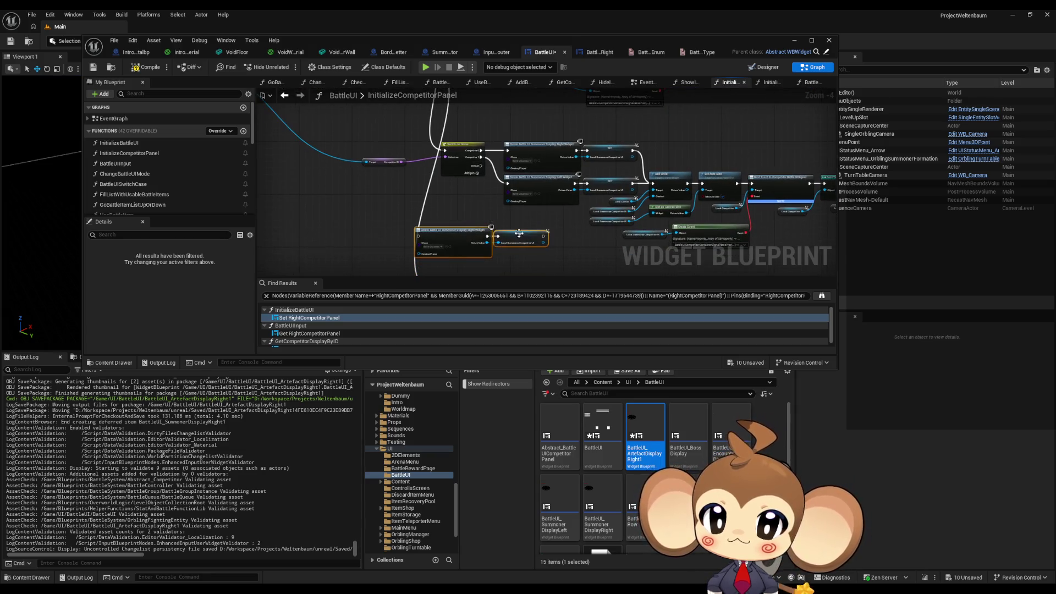
left_click_drag(466, 227, 489, 227)
left_click(462, 247)
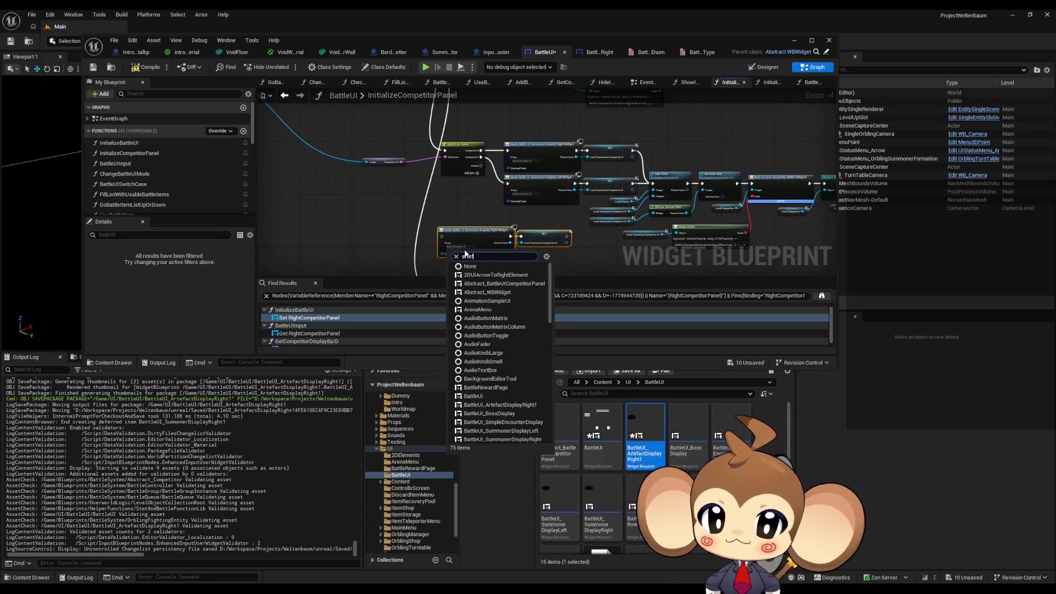
left_click(488, 275)
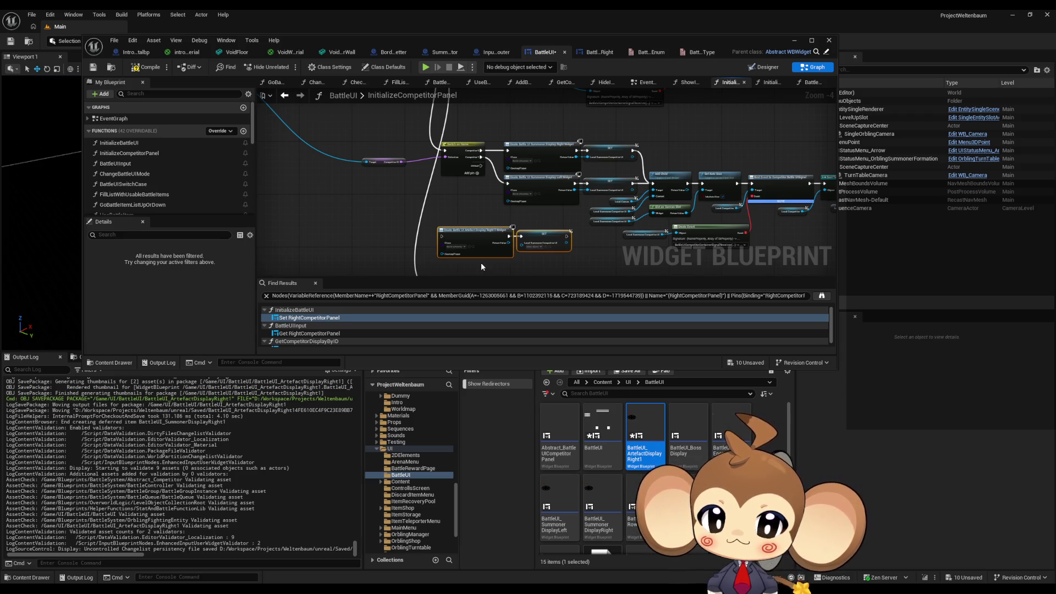
key("F2")
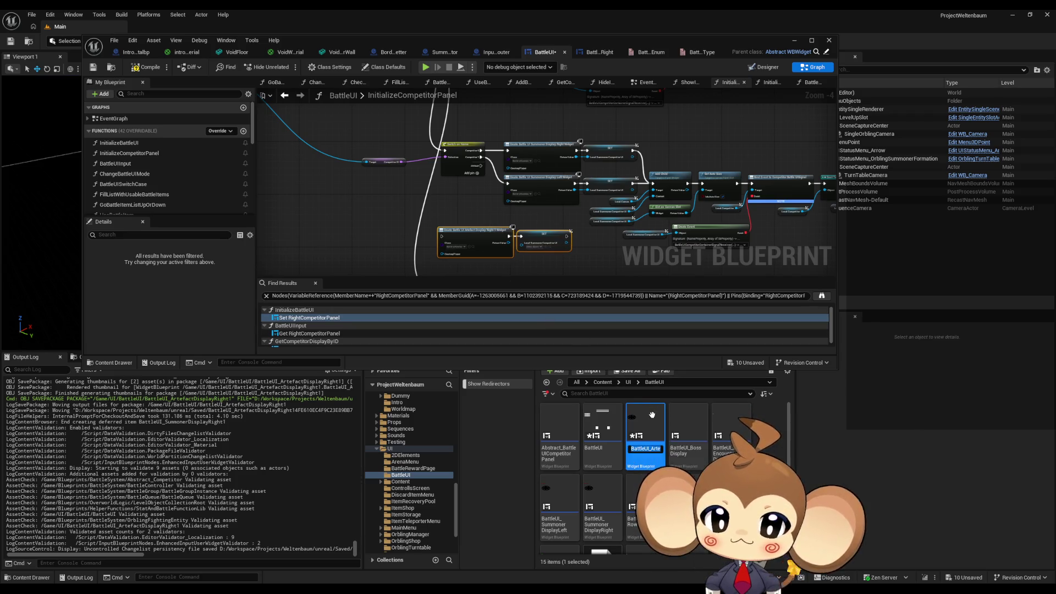
key("BackSpace")
key("Return")
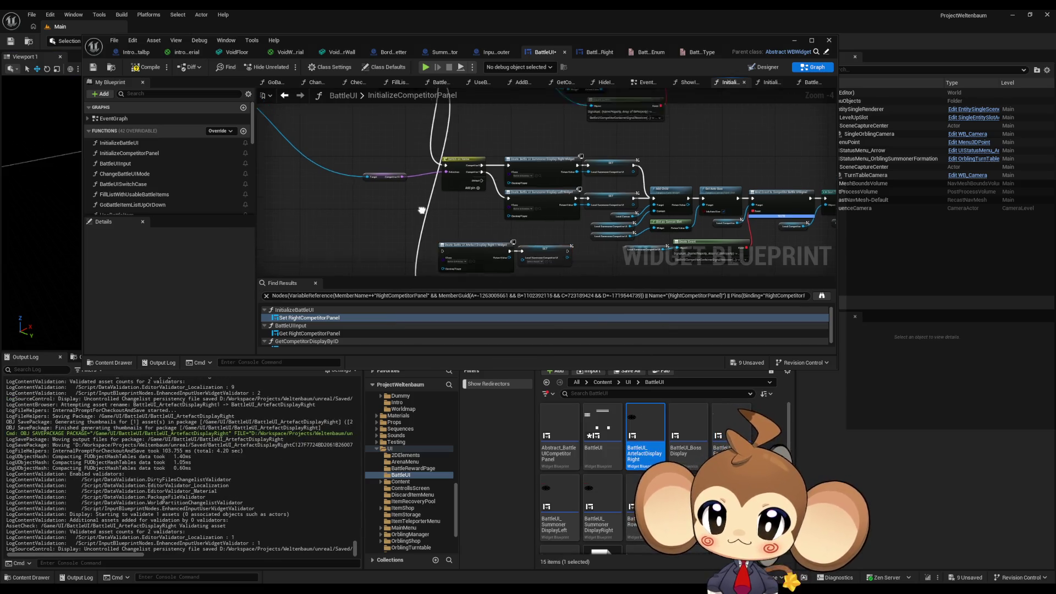
Step: Wire the execution flow into the artefact Create Widget node, then select the artefact nodes
mouse_move(413, 130)
left_mouse_down()
mouse_move(435, 236)
mouse_move(430, 227)
left_mouse_up()
key("Escape")
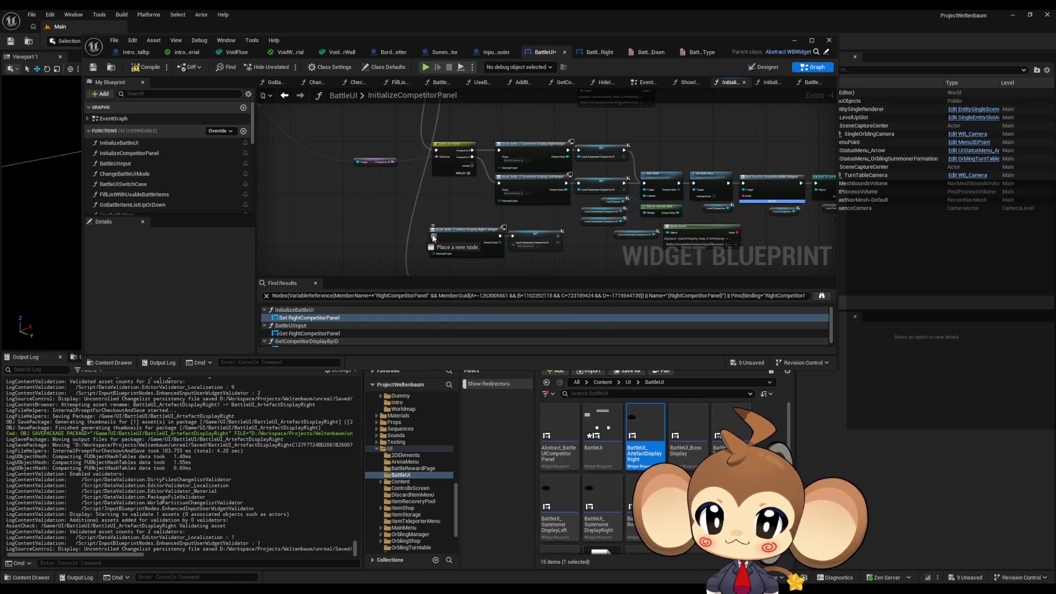
scroll(615, 111, "up", 3)
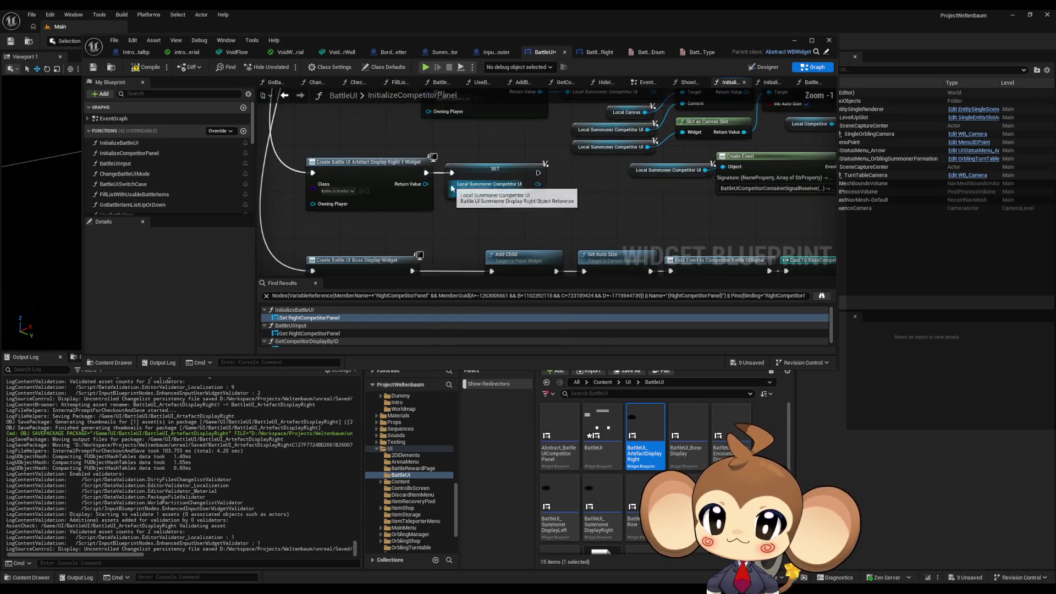
scroll(304, 174, "down", 1)
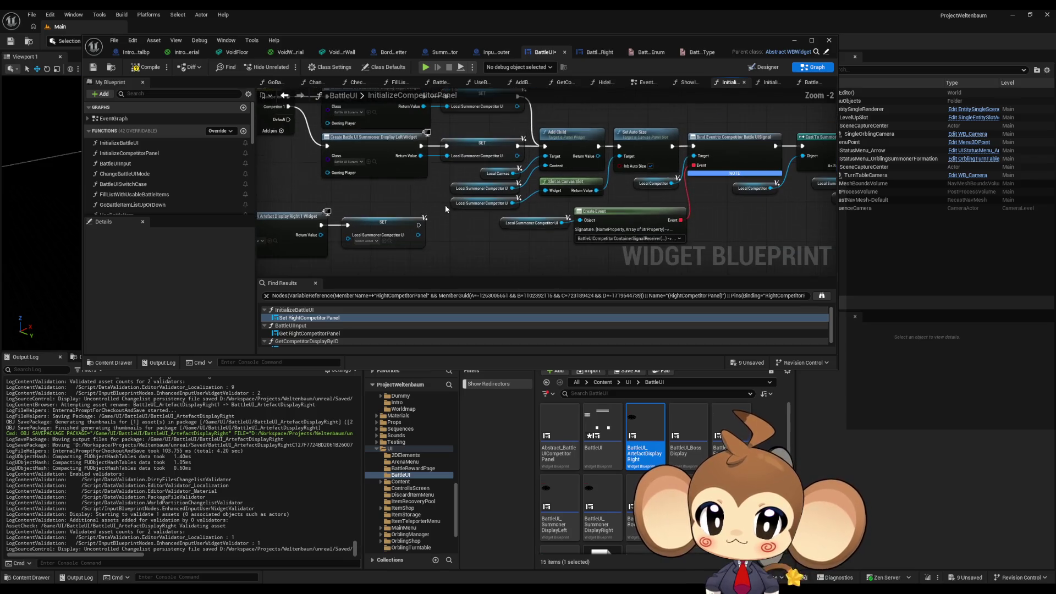
left_click_drag(495, 237, 348, 238)
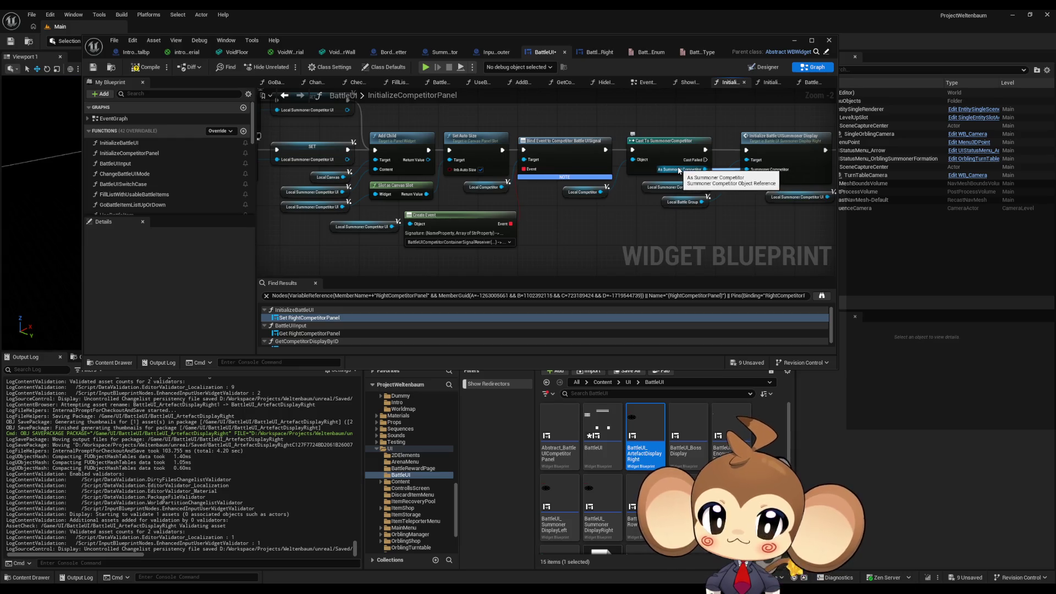
mouse_move(593, 215)
left_mouse_down()
mouse_move(416, 214)
mouse_move(519, 222)
mouse_move(484, 187)
left_mouse_up()
scroll(519, 223, "down", 1)
mouse_move(414, 174)
left_mouse_down()
mouse_move(546, 227)
mouse_move(706, 242)
left_mouse_up()
scroll(525, 187, "down", 2)
left_click_drag(565, 189, 668, 217)
left_click_drag(515, 251, 350, 154)
left_click_drag(436, 145, 436, 136)
scroll(440, 138, "up", 6)
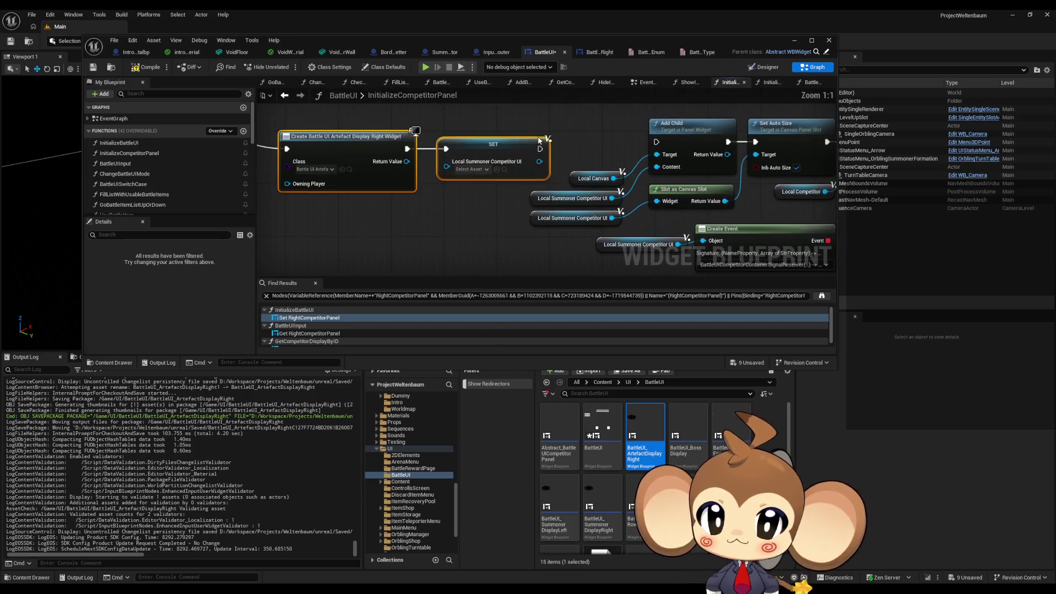
Step: Feed the artefact widget's return value into Create Event and Add Child, routing its execution into Add Child
left_click(539, 138)
left_click_drag(514, 171, 462, 206)
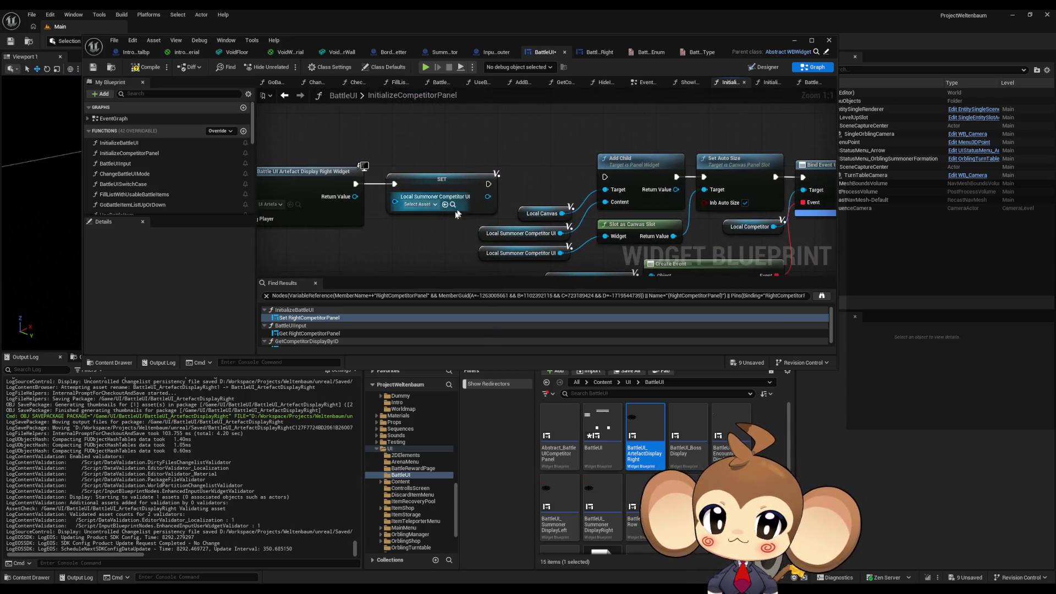
scroll(414, 252, "down", 1)
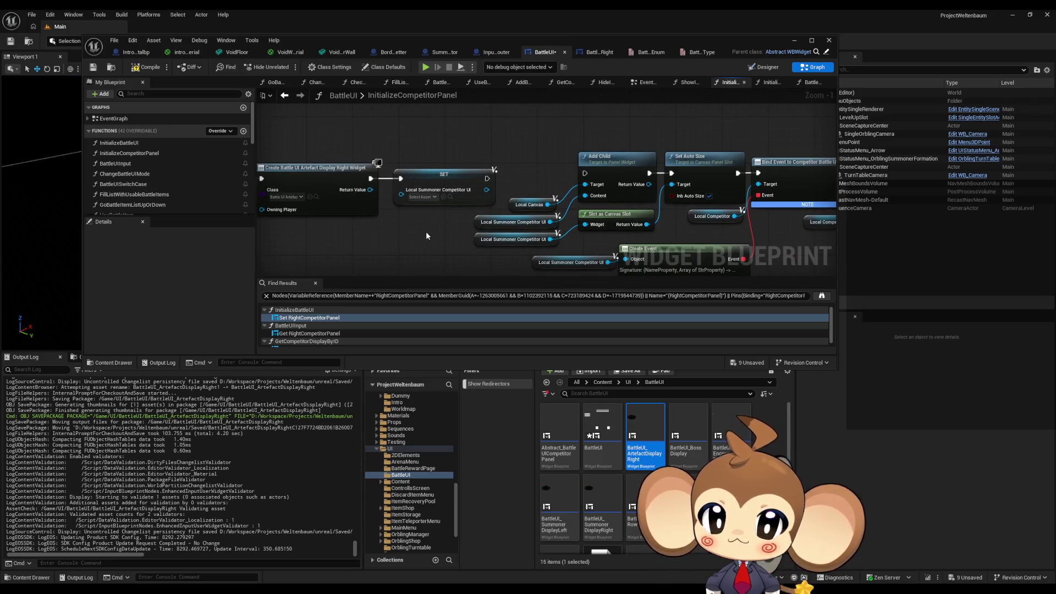
left_click_drag(360, 171, 614, 244)
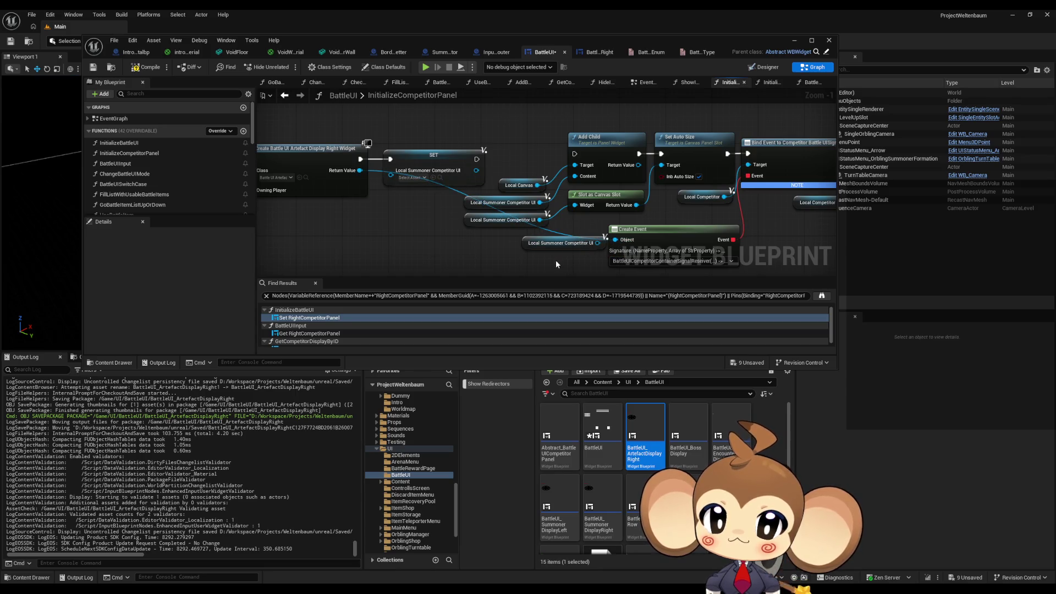
left_click_drag(574, 176, 360, 174)
scroll(374, 192, "down", 1)
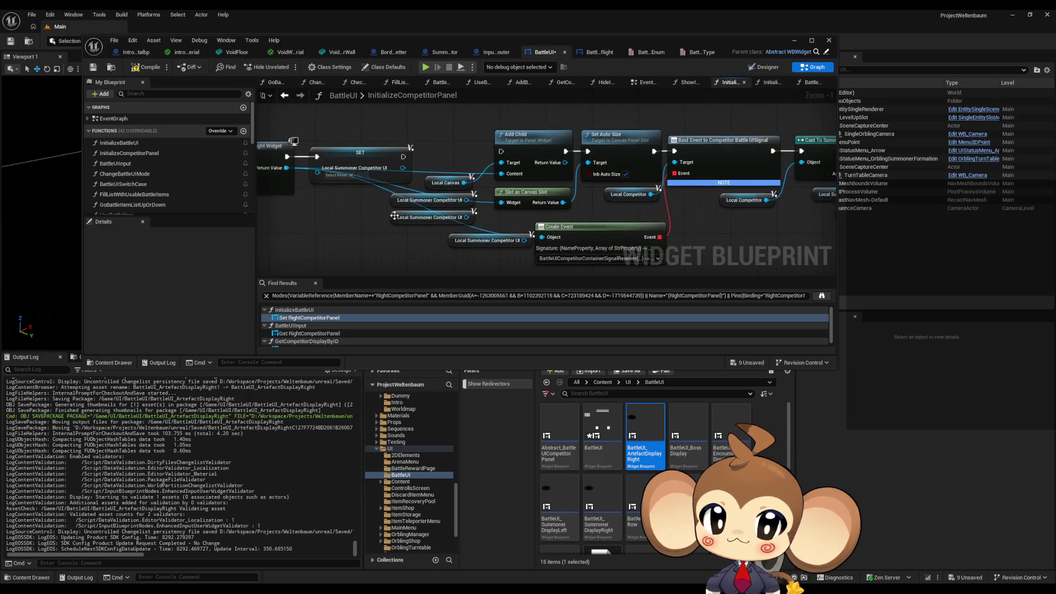
mouse_move(297, 151)
left_mouse_down()
mouse_move(386, 171)
mouse_move(404, 125)
left_mouse_up()
mouse_move(320, 176)
left_mouse_down()
mouse_move(507, 171)
mouse_move(317, 184)
mouse_move(699, 199)
mouse_move(602, 246)
left_mouse_up()
scroll(357, 164, "down", 1)
Step: Link the artefact chain to the Return Node's Return Value and raise the Cast and Initialize nodes
left_click(625, 236)
scroll(674, 232, "up", 1)
mouse_move(674, 228)
left_mouse_down()
mouse_move(512, 257)
mouse_move(556, 240)
left_mouse_up()
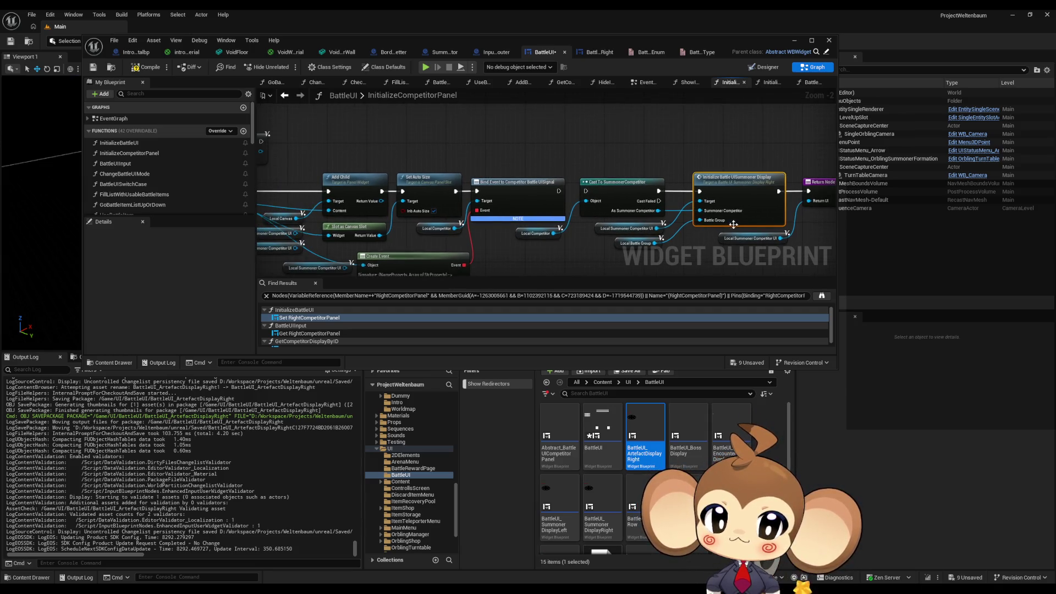
mouse_move(586, 191)
left_mouse_down()
mouse_move(317, 151)
mouse_move(298, 201)
mouse_move(321, 204)
left_mouse_up()
mouse_move(625, 169)
left_mouse_down()
mouse_move(440, 151)
mouse_move(598, 192)
left_mouse_up()
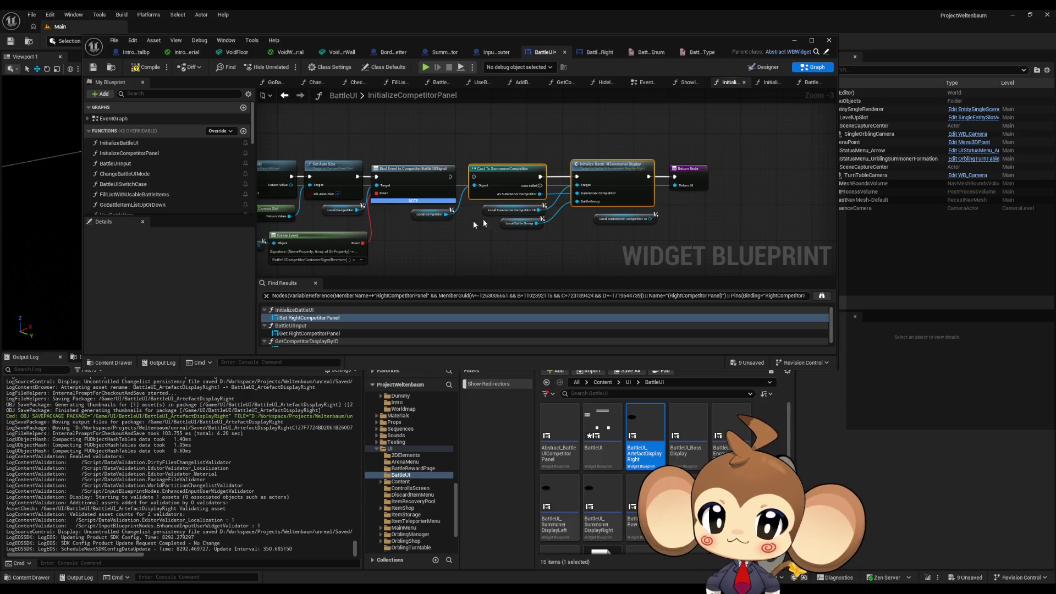
left_click_drag(396, 217, 547, 228)
mouse_move(605, 170)
left_mouse_down()
mouse_move(601, 103)
mouse_move(605, 136)
left_mouse_up()
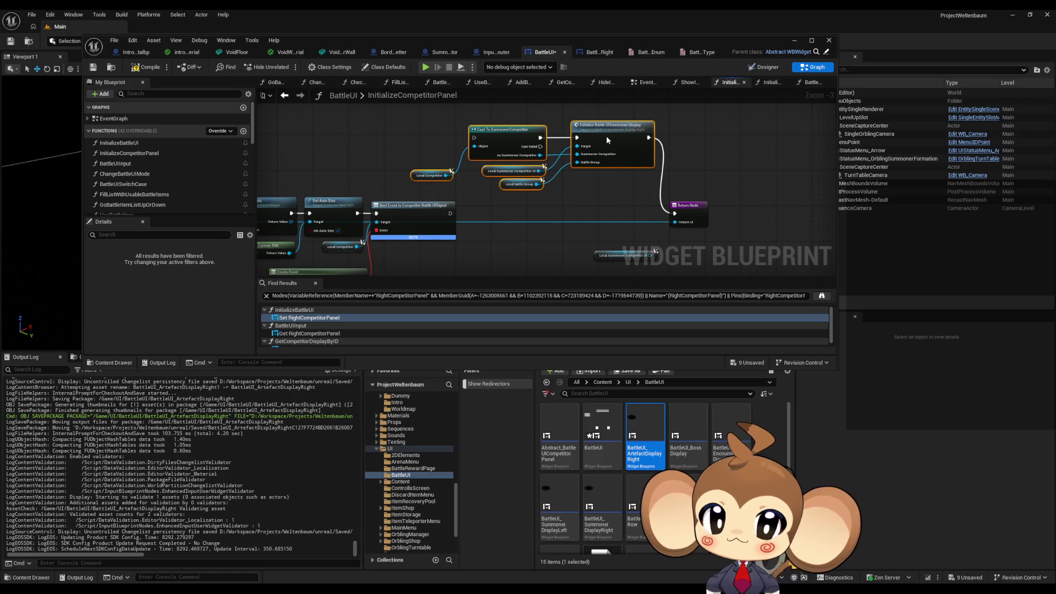
left_click(717, 152)
scroll(638, 148, "up", 2)
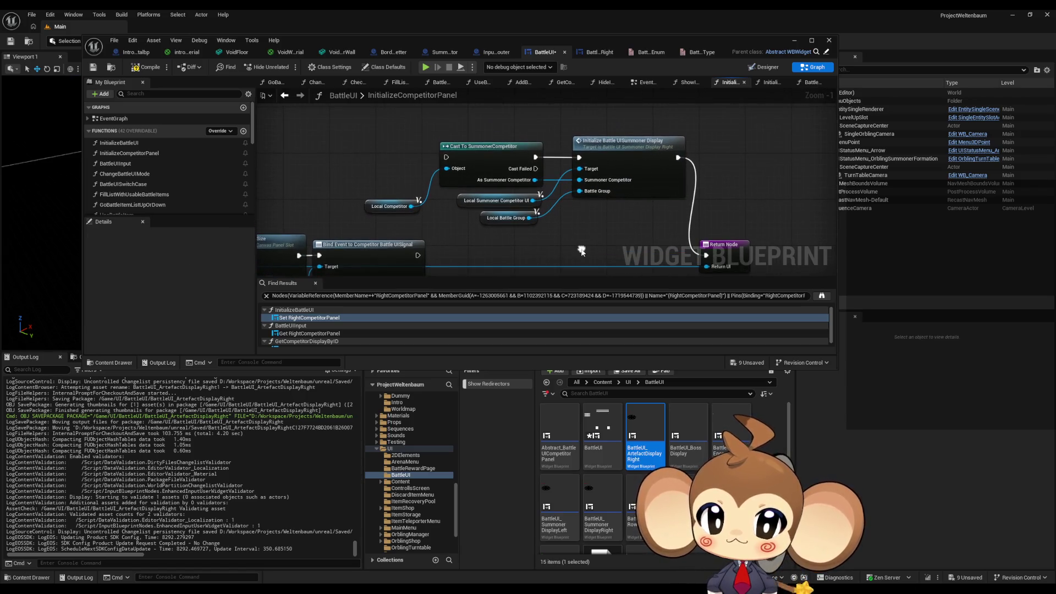
scroll(577, 249, "down", 2)
mouse_move(578, 248)
left_mouse_down()
mouse_move(610, 189)
mouse_move(633, 215)
mouse_move(608, 223)
left_mouse_up()
scroll(609, 223, "down", 1)
scroll(607, 225, "up", 1)
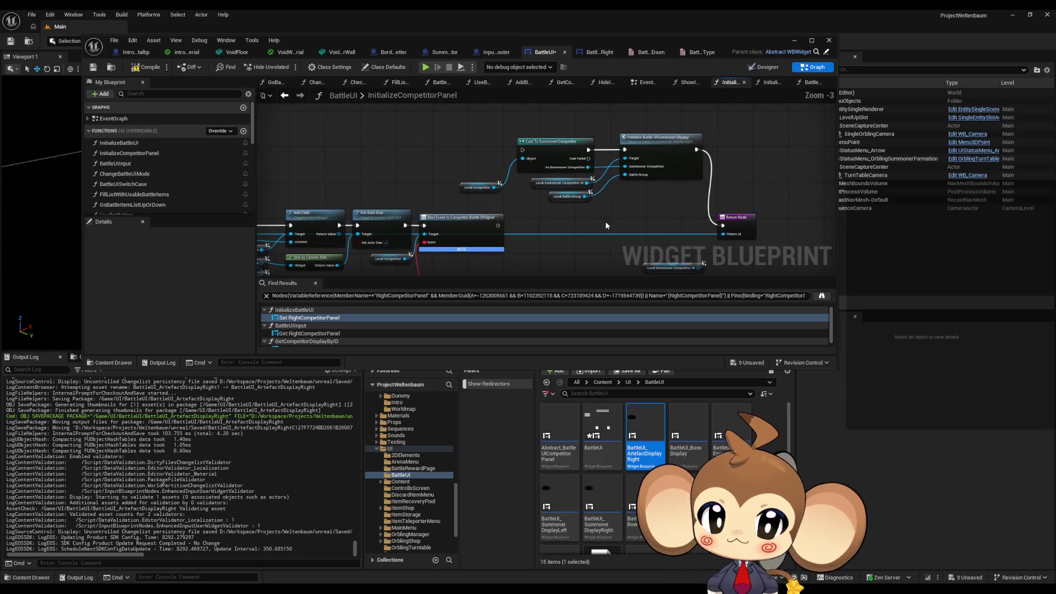
Step: In BattleUI_ArtefactDisplayRight's graph, rename InitializeBattleUISummonerDisplay to InitializeBattleUIArtefactDisplay and save
double_click(645, 428)
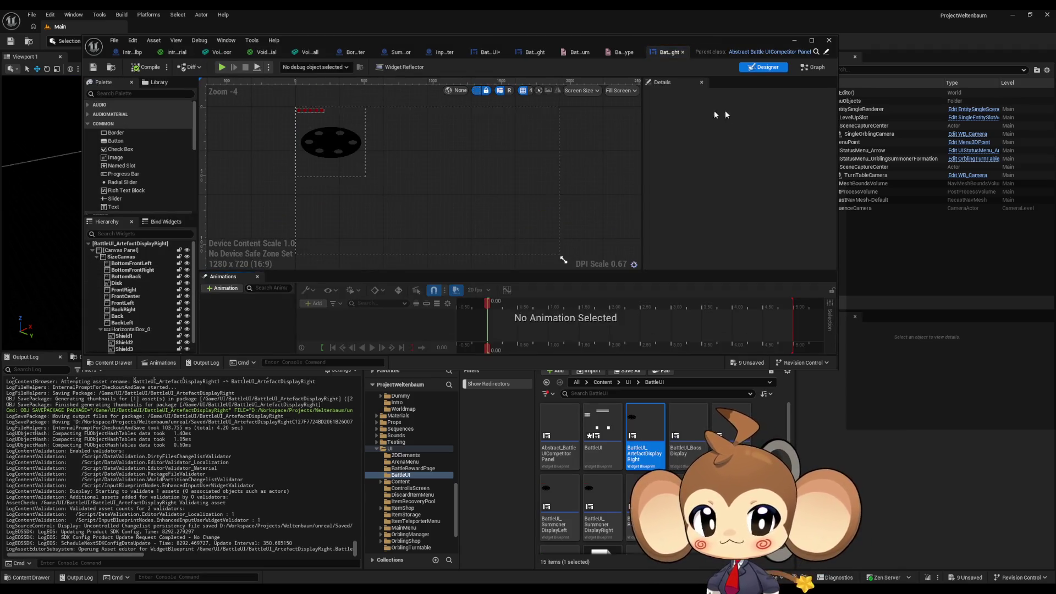
left_click(807, 68)
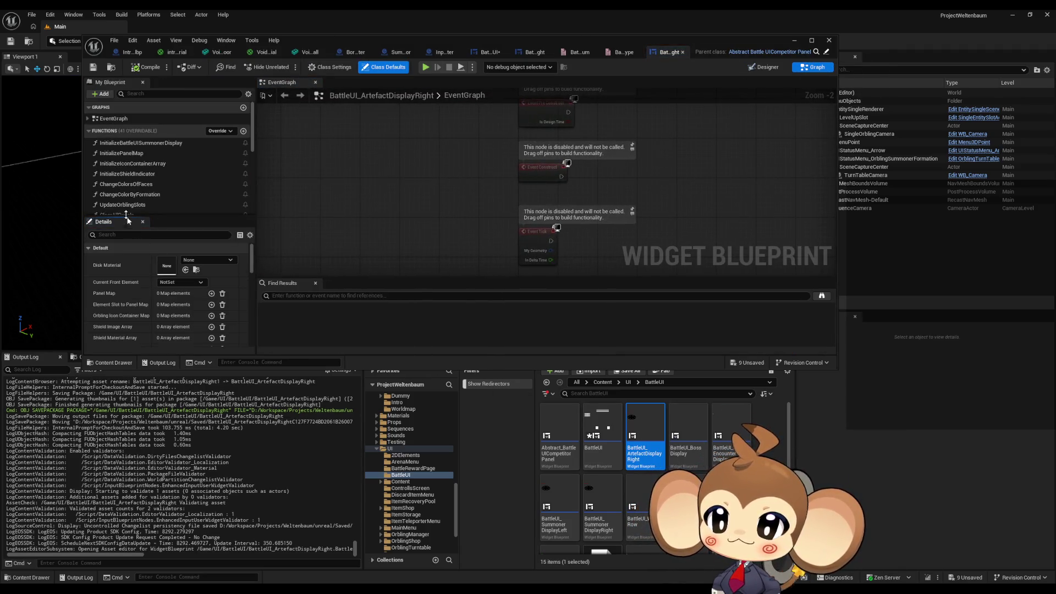
left_click(134, 144)
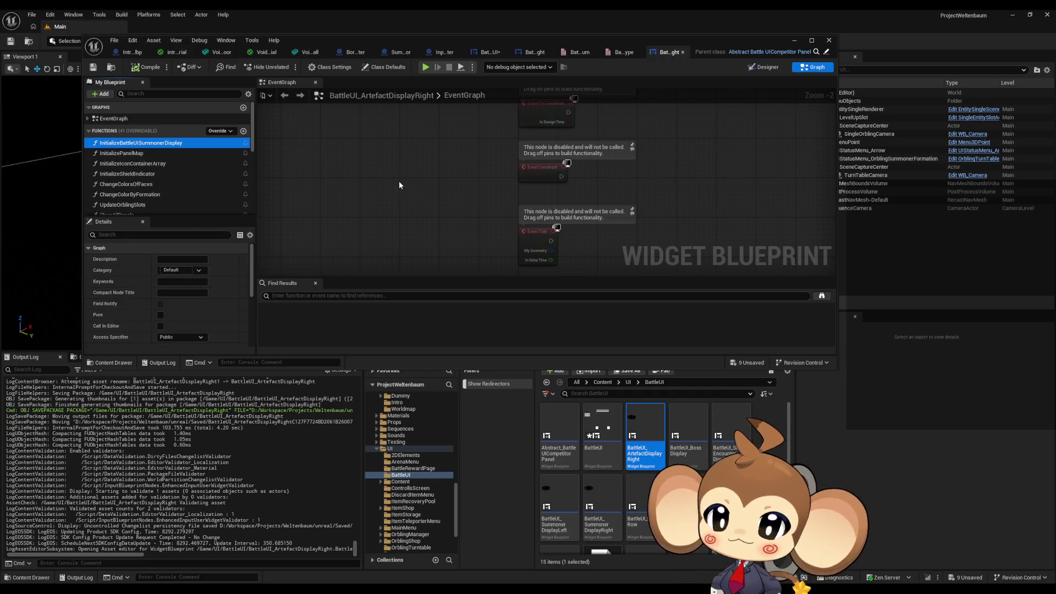
key("F2")
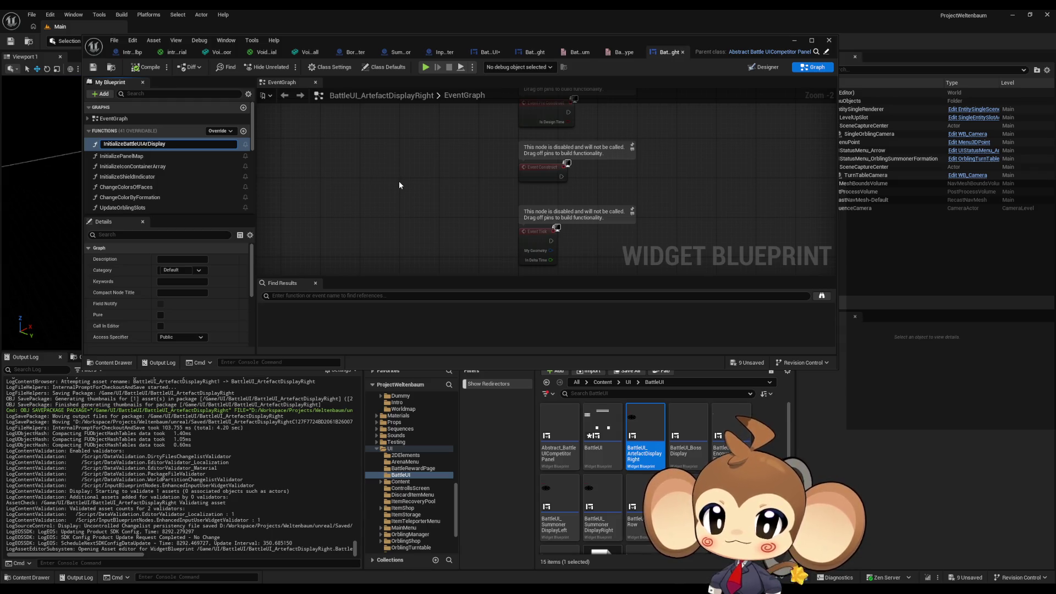
type("tefact")
key("Return")
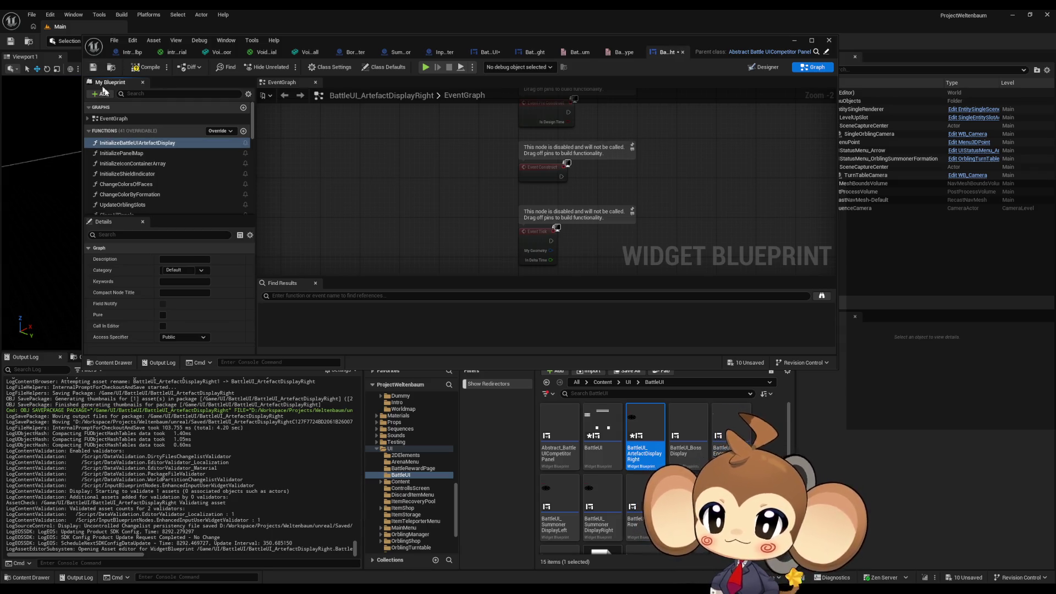
left_click(136, 69)
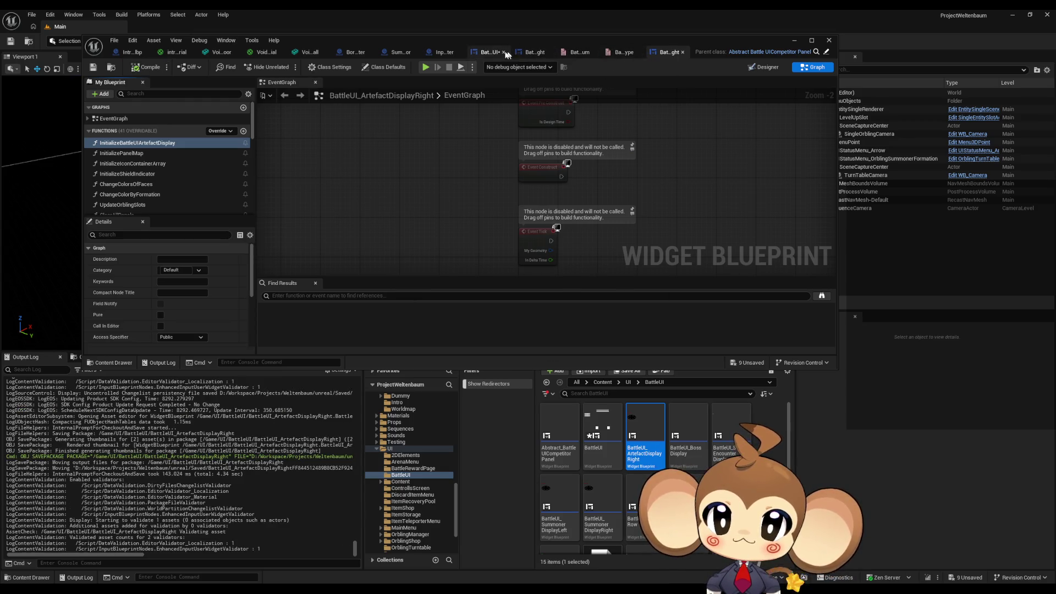
left_click(487, 51)
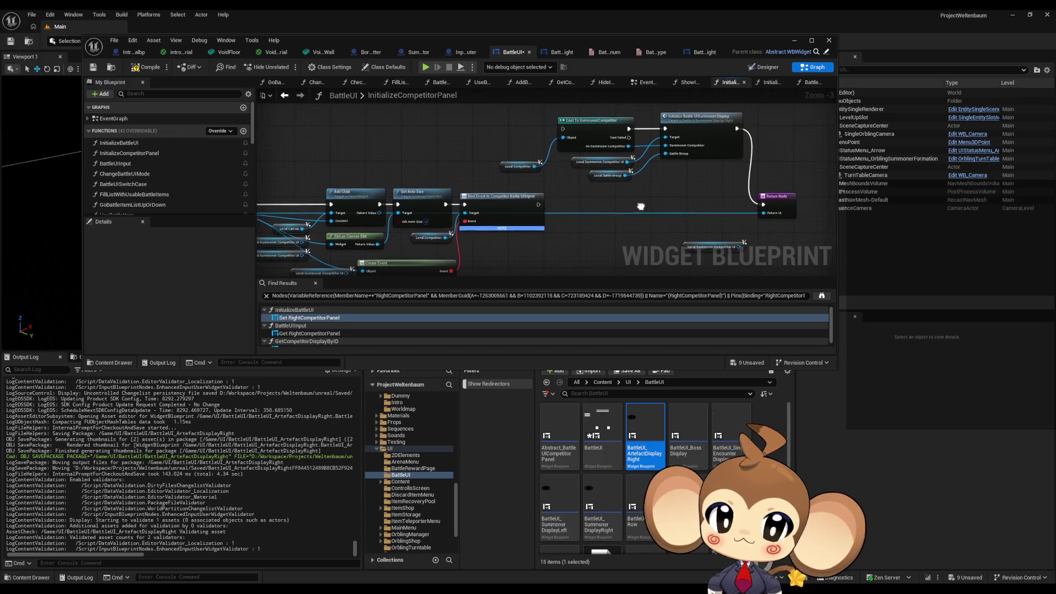
Step: Add an Initialize Battle UIArtefact Display node off the artefact widget's Return Value
left_click_drag(641, 206, 587, 223)
left_click_drag(581, 187, 611, 192)
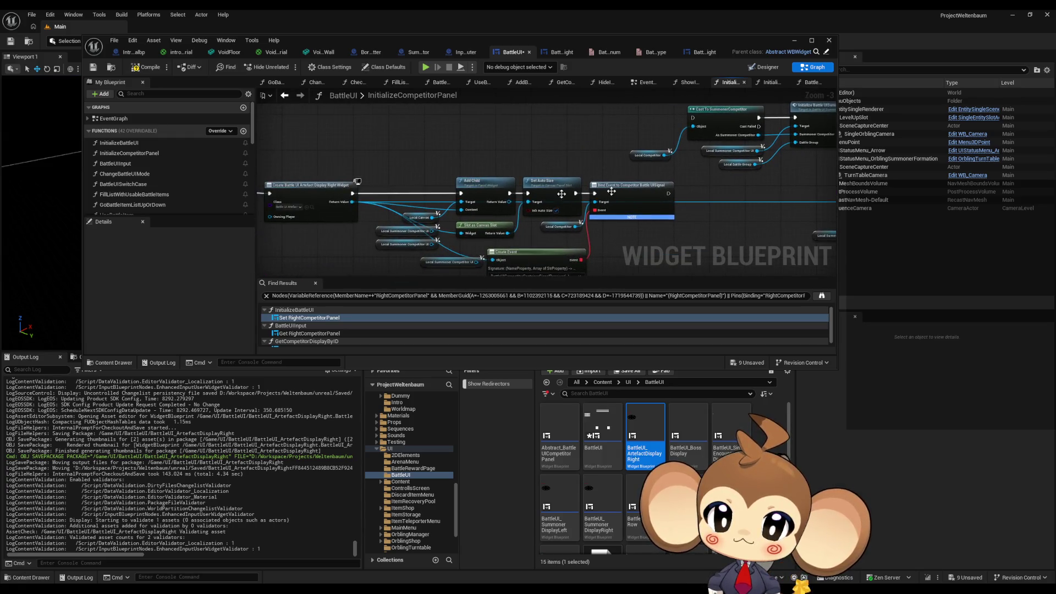
left_click_drag(352, 203, 821, 199)
left_click_drag(700, 195, 615, 190)
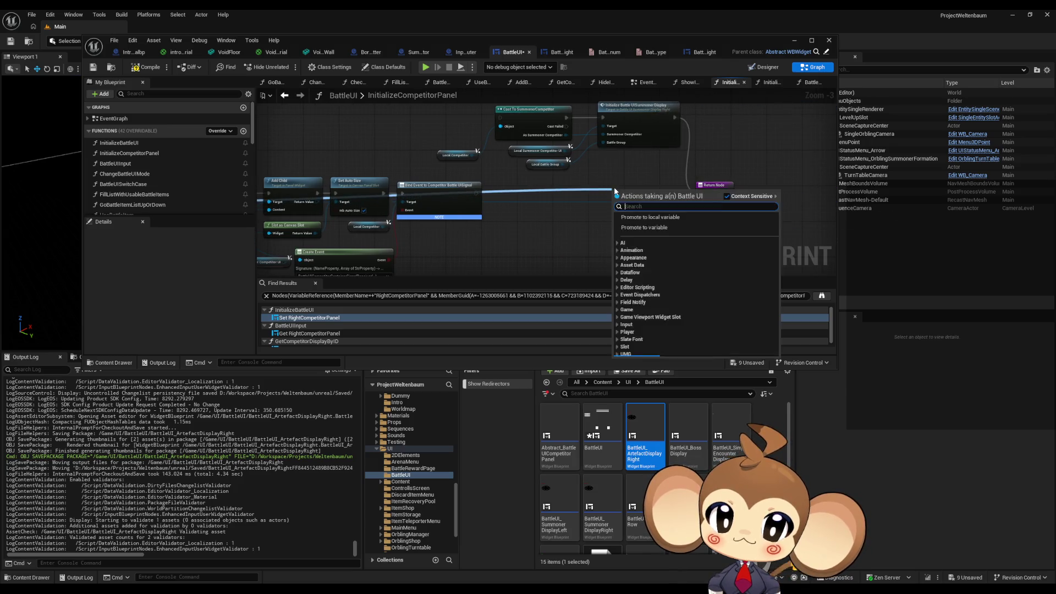
type("init")
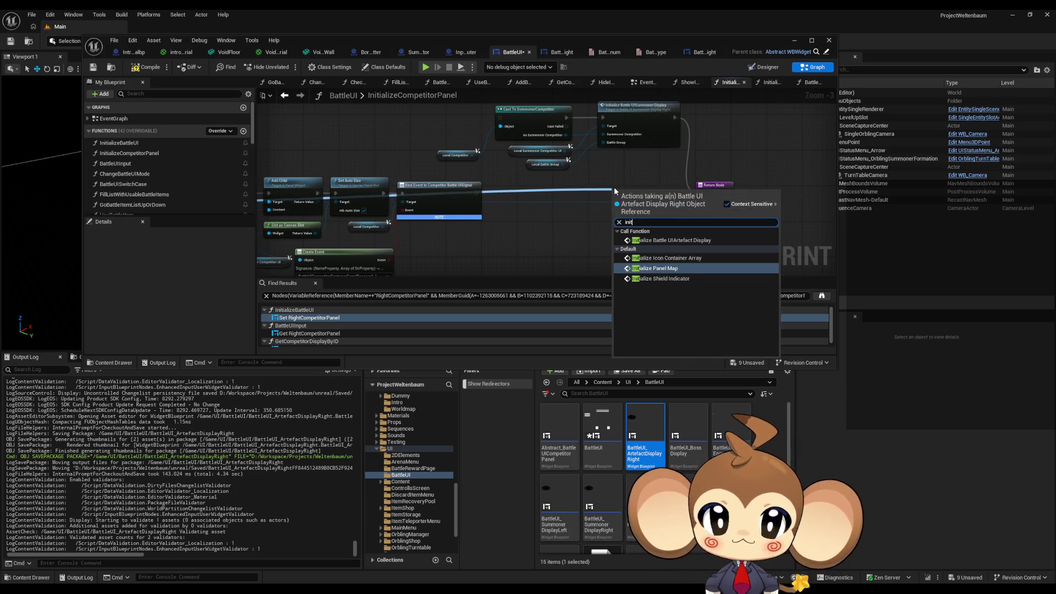
left_click(669, 240)
scroll(656, 204, "up", 3)
left_click_drag(657, 204, 637, 190)
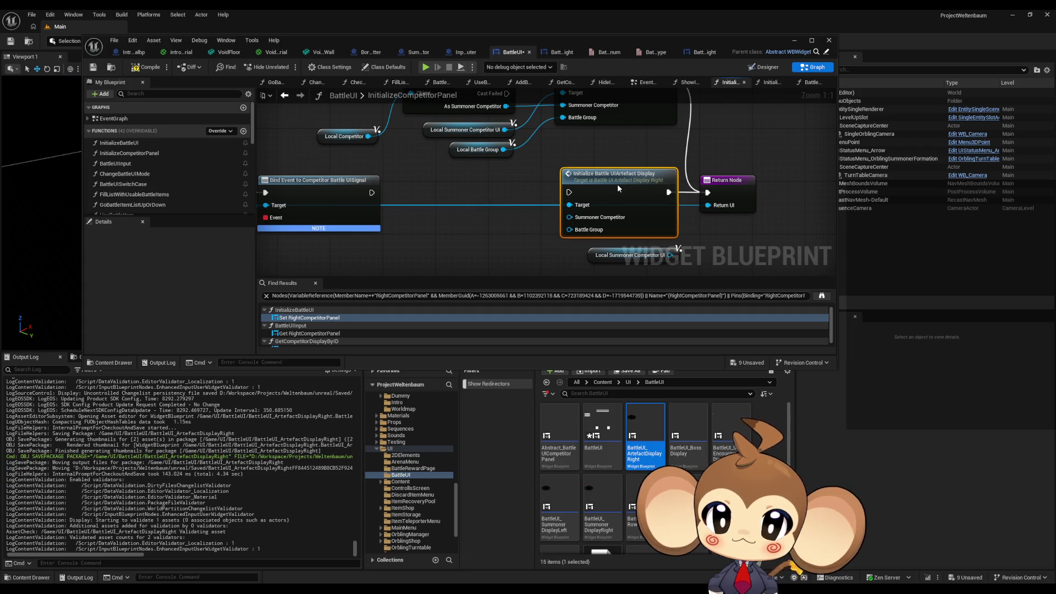
Step: Duplicate the Local Battle Group node and wire it into the Initialize node's Battle Group input
left_click(476, 153)
key("ctrl+c")
key("ctrl+v")
mouse_move(570, 227)
left_mouse_down()
mouse_move(537, 246)
mouse_move(575, 225)
left_mouse_up()
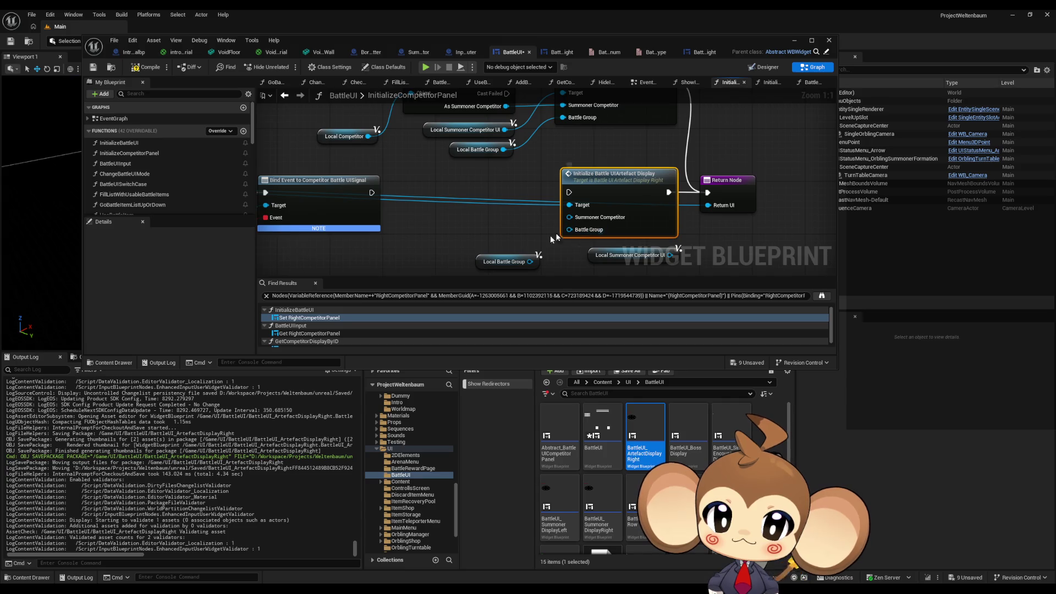
key("ctrl+z")
left_click_drag(530, 262, 562, 230)
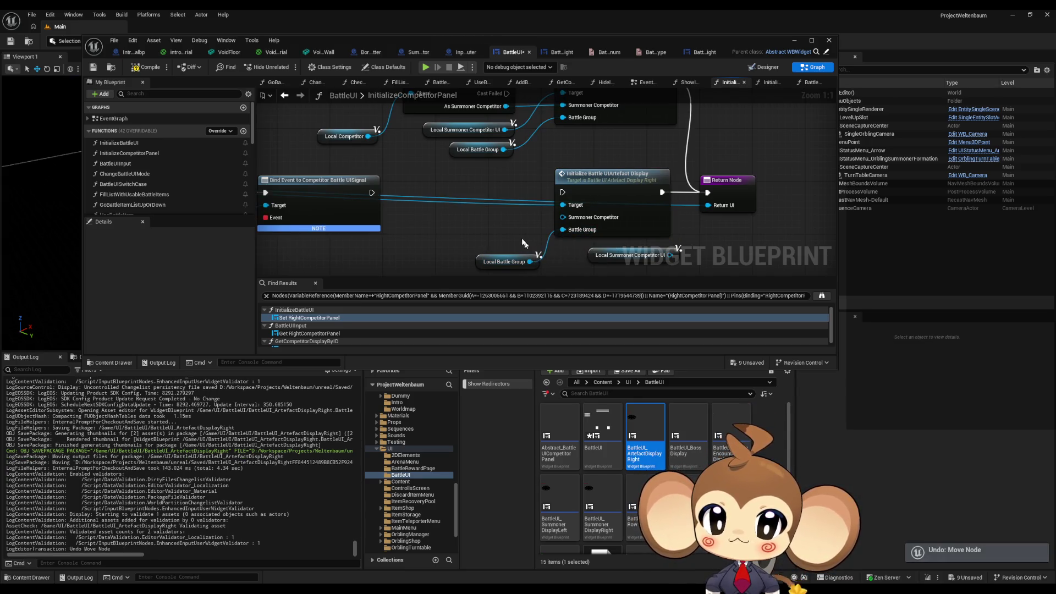
Step: Delete all the leftover Local Summoner Competitor UI nodes
left_click(632, 255)
left_click(600, 252)
scroll(600, 252, "down", 2)
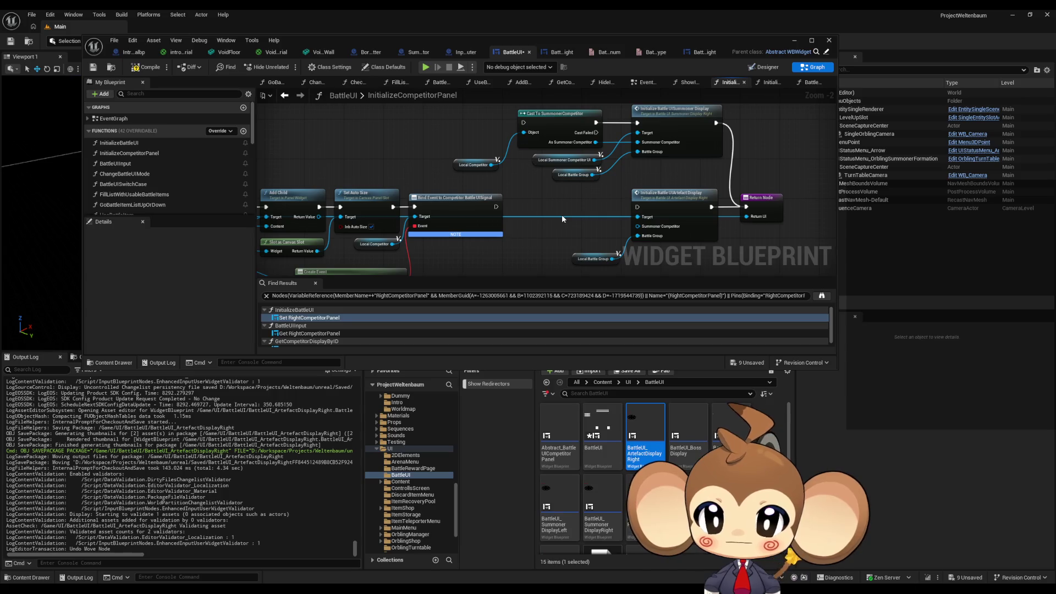
key("Delete")
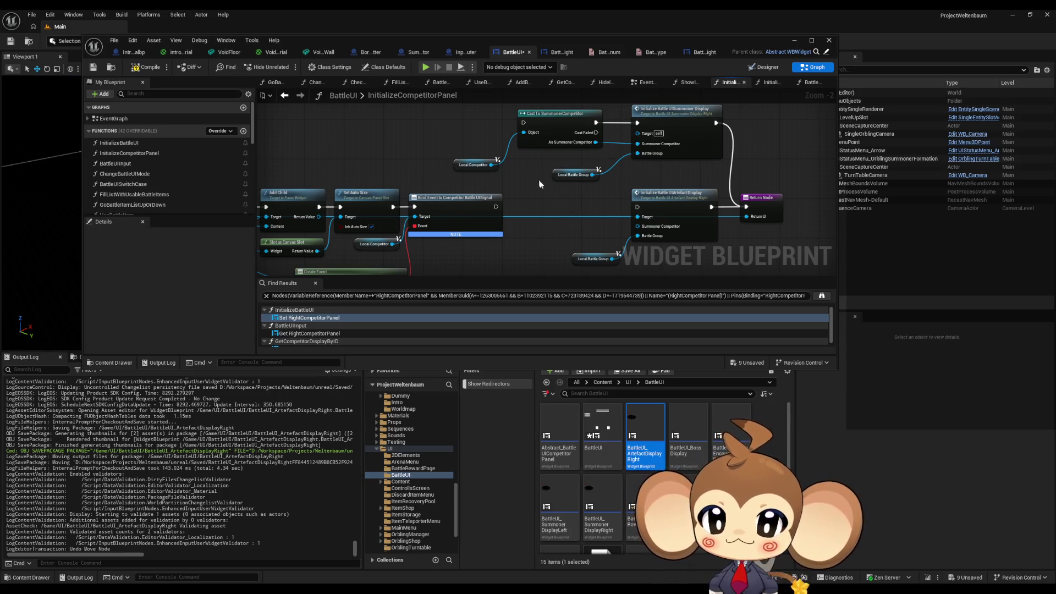
scroll(554, 172, "down", 1)
mouse_move(553, 172)
left_mouse_down()
mouse_move(476, 240)
mouse_move(422, 183)
left_mouse_up()
key("Delete")
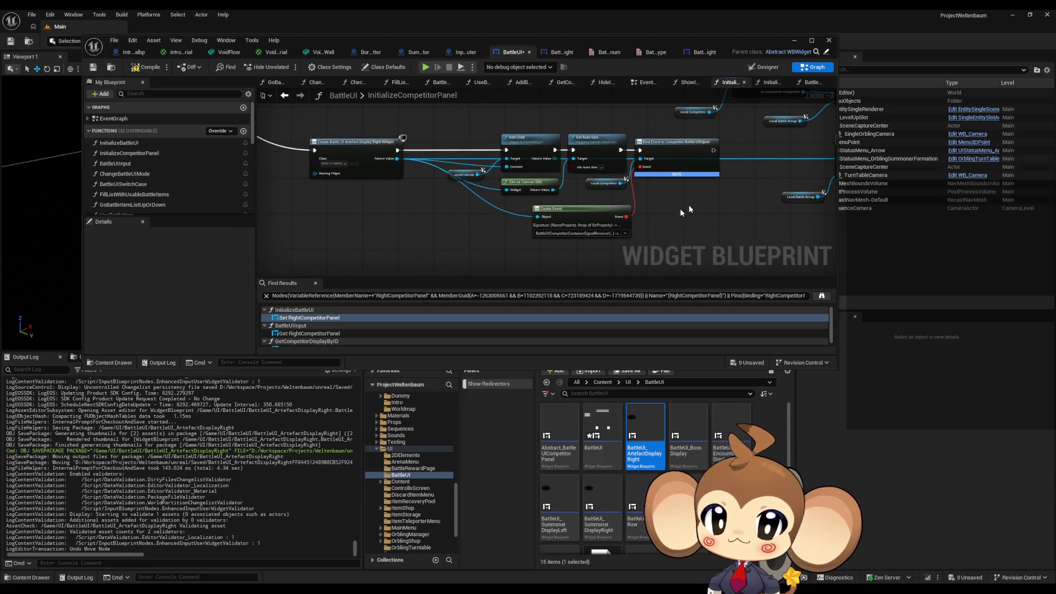
scroll(670, 211, "up", 2)
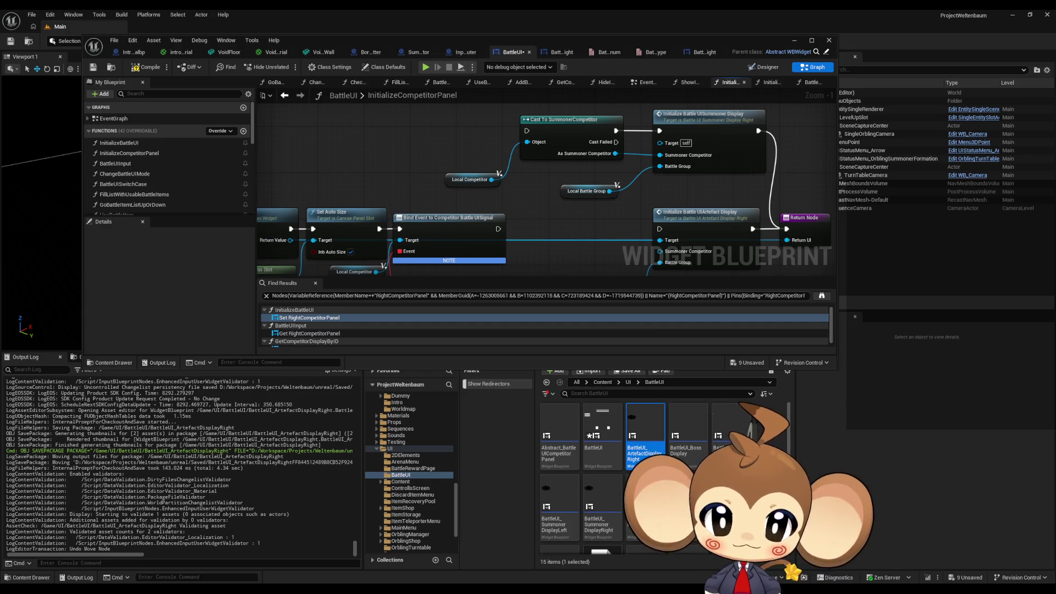
left_click(604, 383)
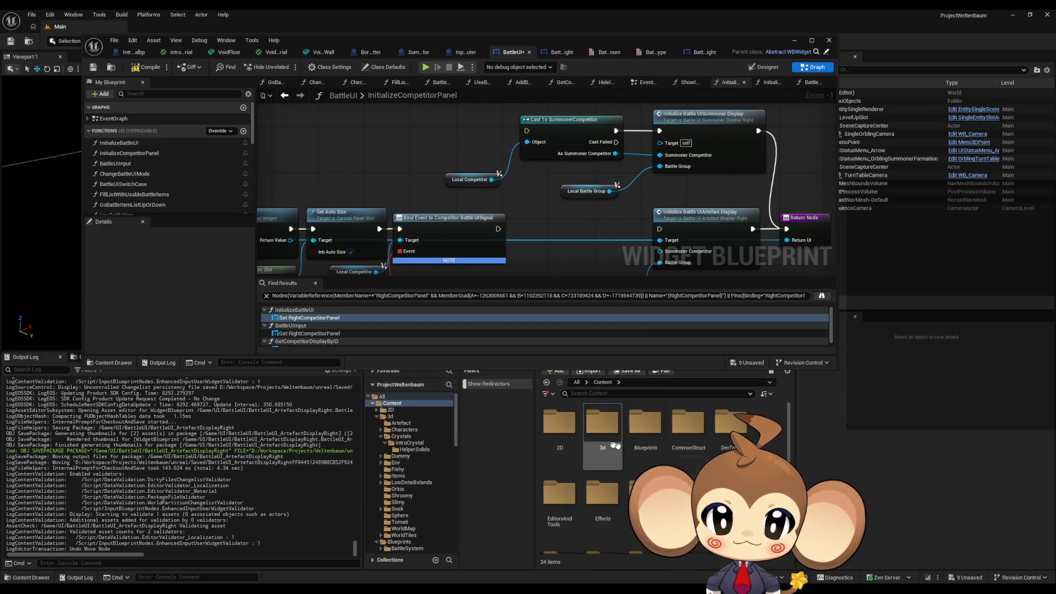
Step: Duplicate SummonerCompetitor in Blueprints > BattleSystem as ArtefactCompetitor
double_click(654, 457)
double_click(560, 423)
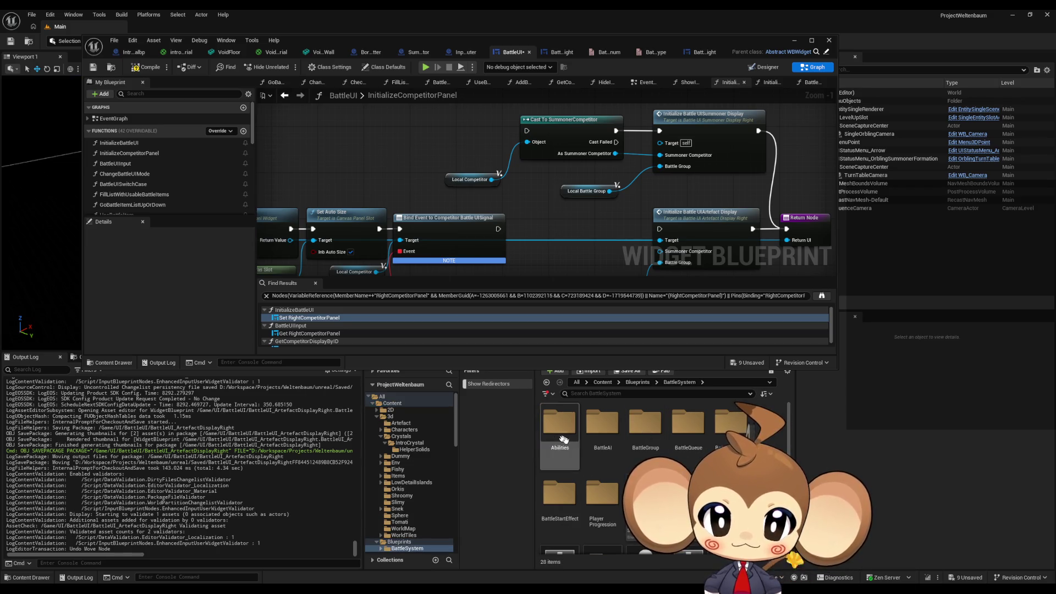
scroll(660, 467, "down", 3)
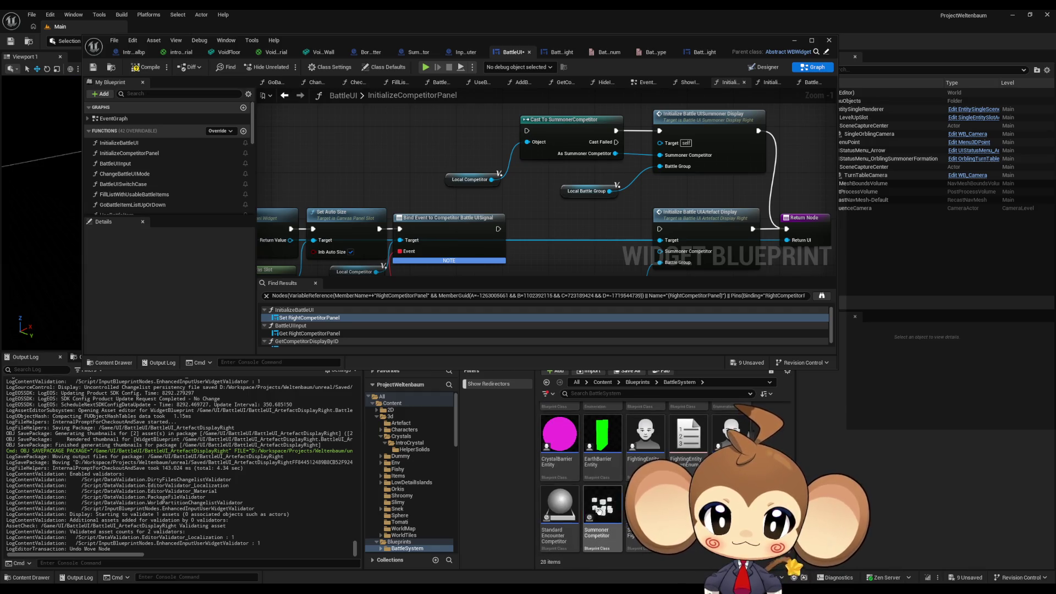
key("ctrl+d")
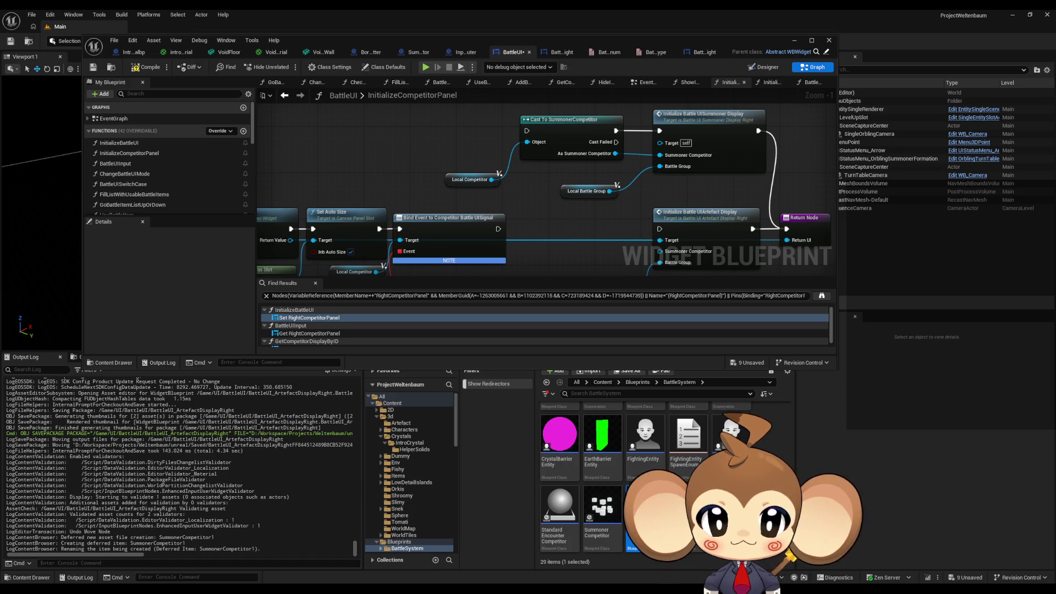
key("Return")
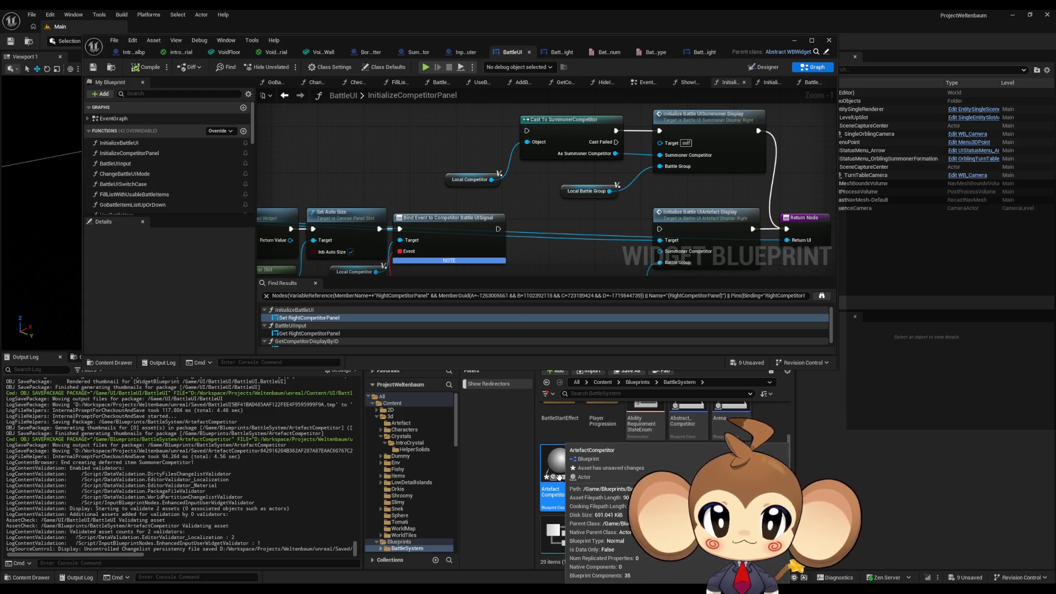
Step: Cast Local Competitor to ArtefactCompetitor, placing the cast before the artefact Initialize call
left_click_drag(491, 179, 553, 250)
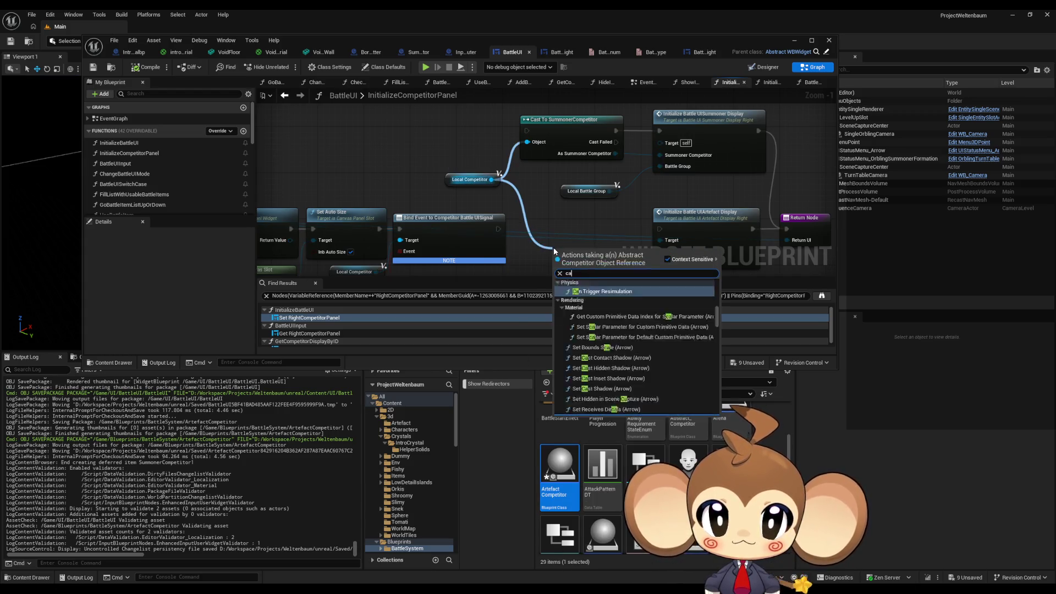
type("cast artef")
key("Return")
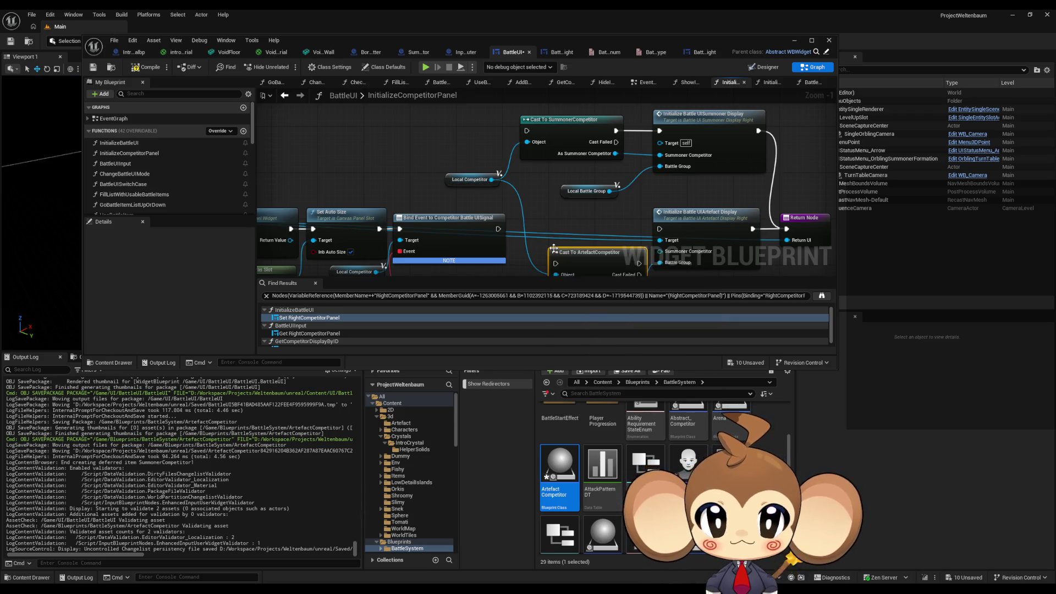
left_click_drag(578, 258, 555, 225)
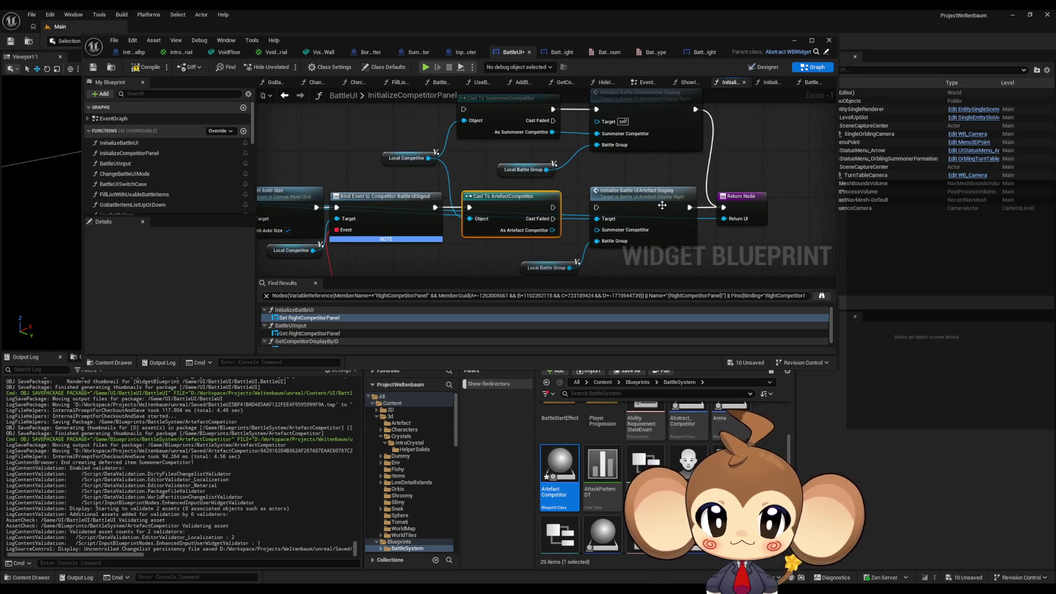
double_click(641, 208)
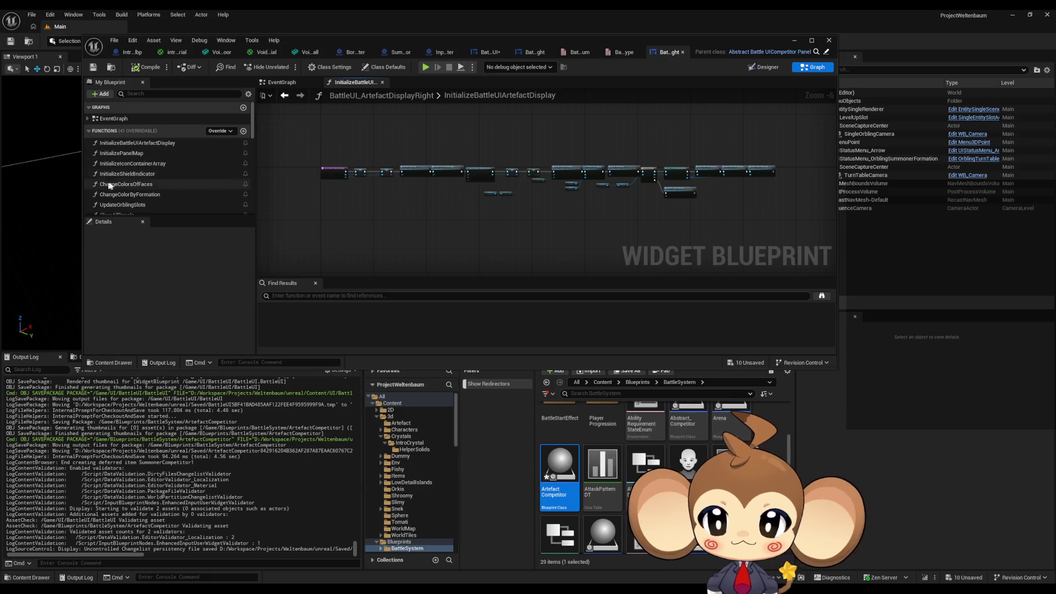
Step: Change the Summoner Competitor variable's type to an Artefact Competitor object reference
scroll(138, 173, "down", 5)
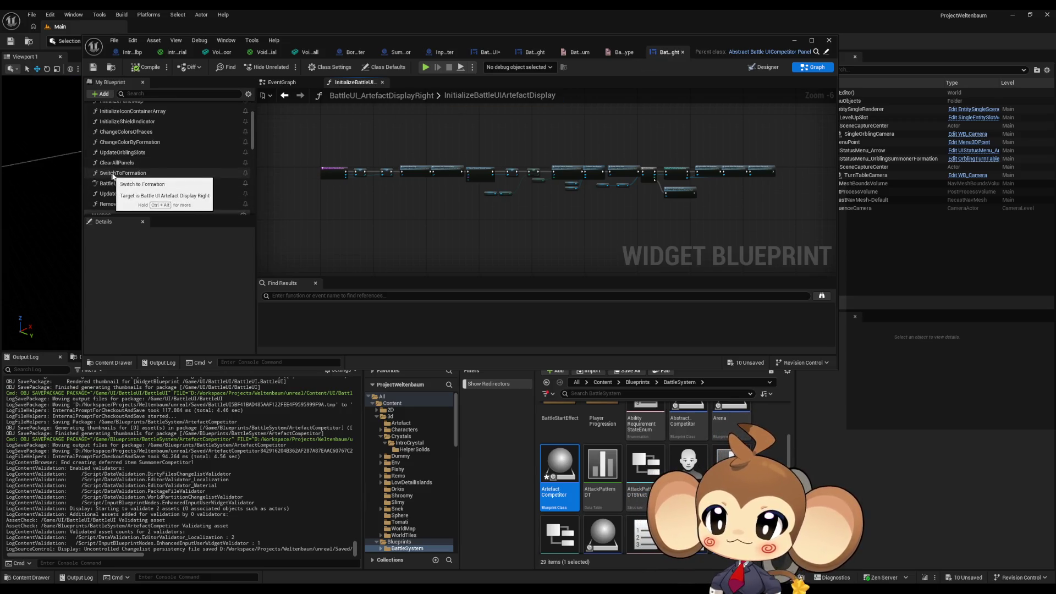
scroll(167, 174, "down", 4)
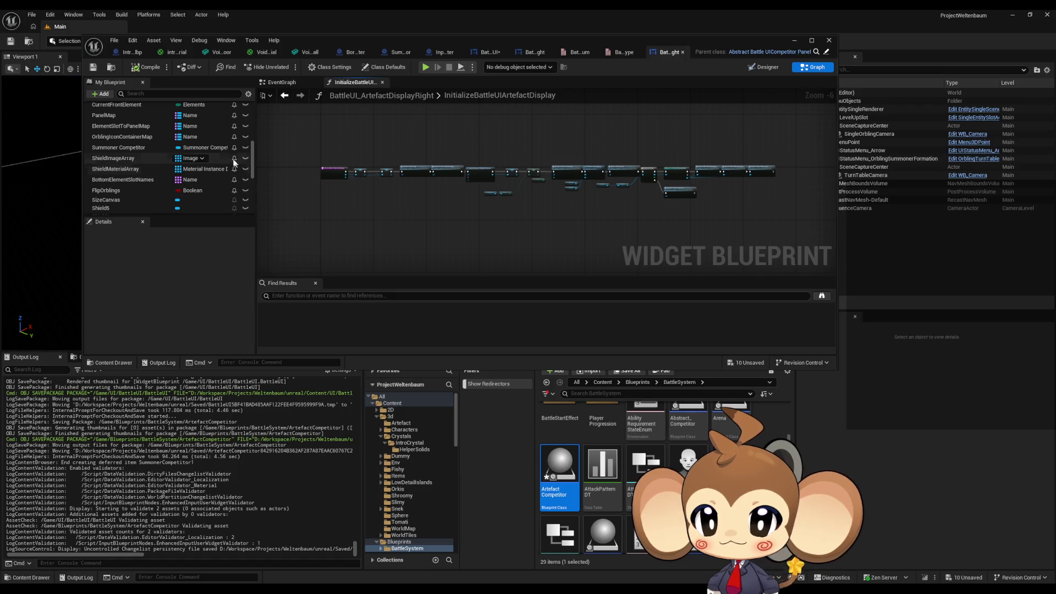
left_click(201, 148)
type("arte")
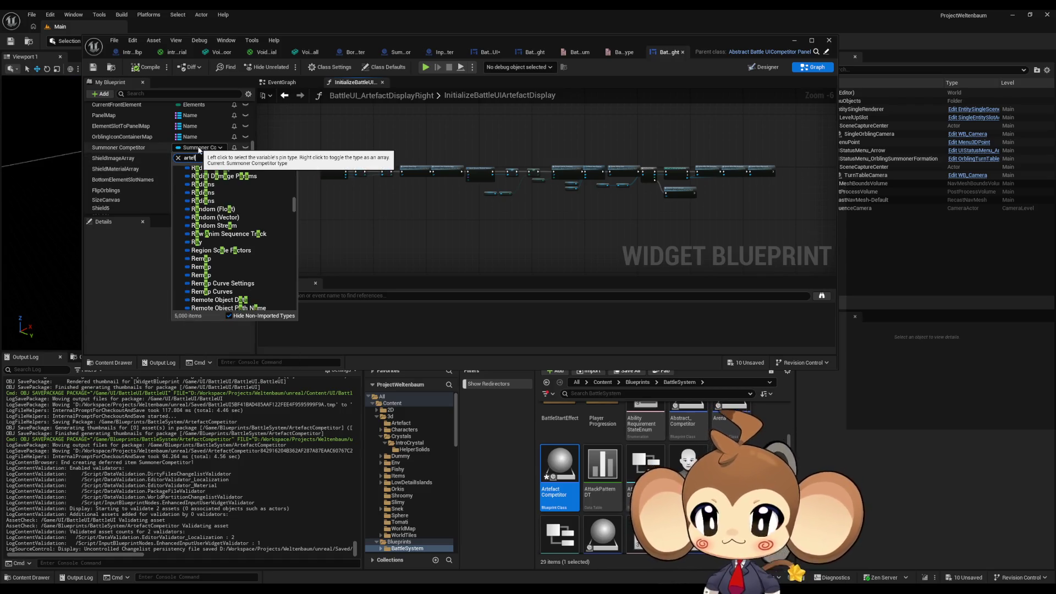
type("f")
mouse_move(235, 177)
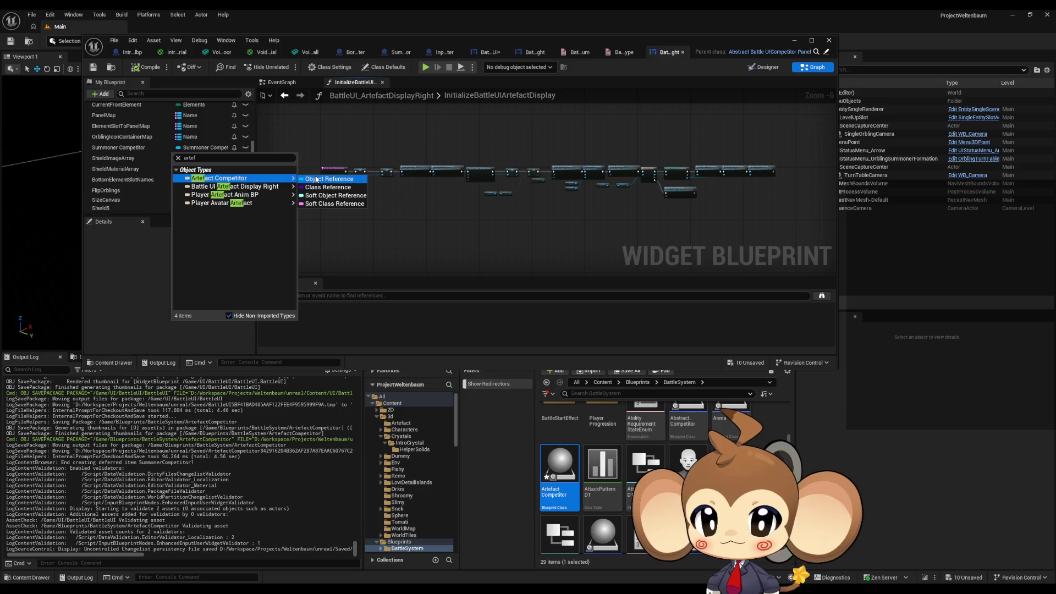
left_click(317, 179)
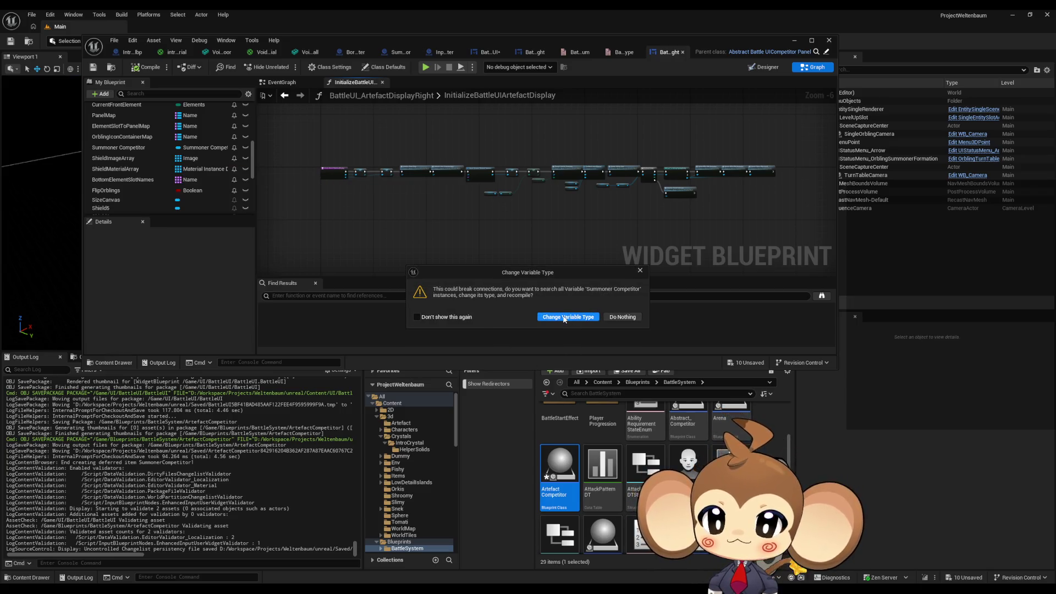
left_click(568, 317)
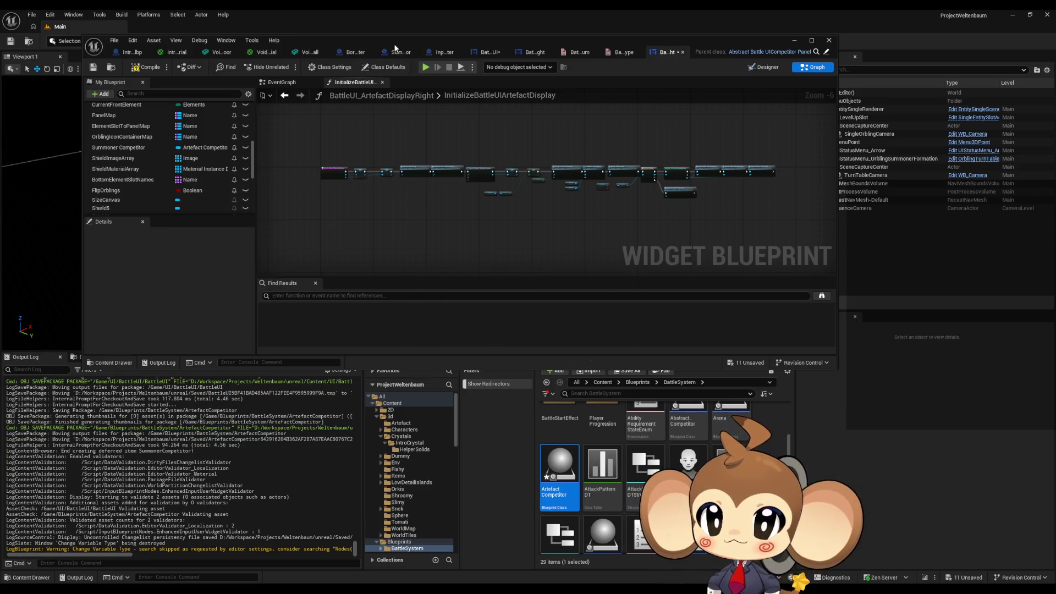
Step: Find the variable's Set node and select the InitializeBattleUIArtefactDisplay entry node
double_click(393, 44)
right_click(53, 124)
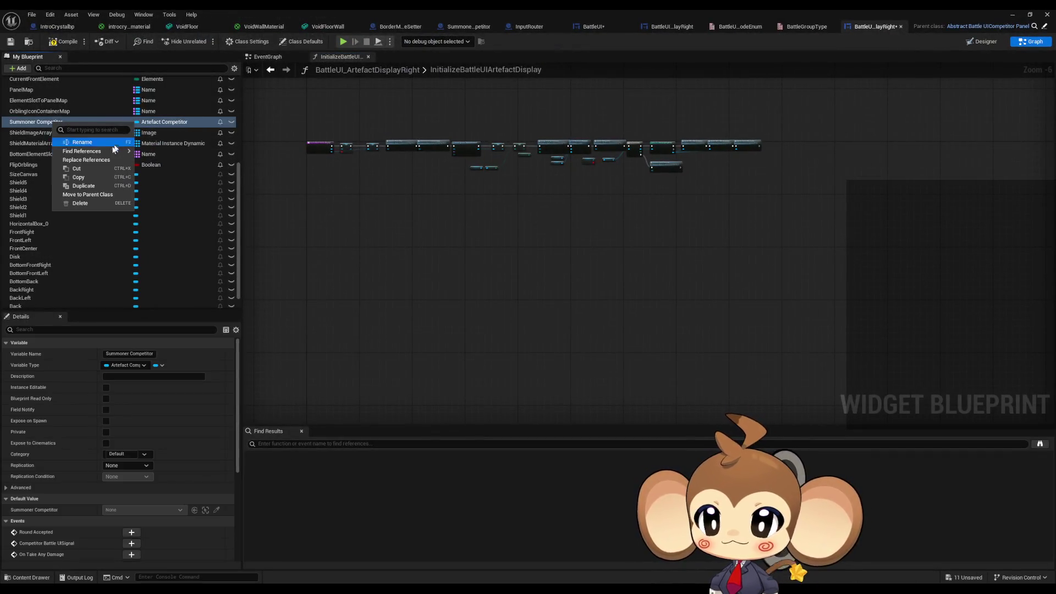
mouse_move(94, 150)
left_click(177, 178)
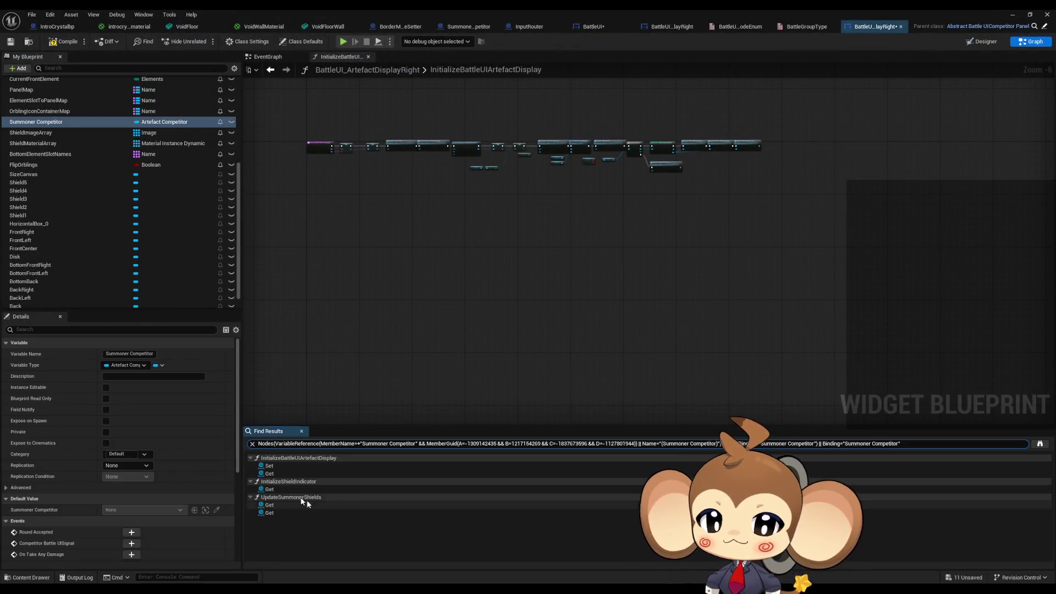
left_click(269, 466)
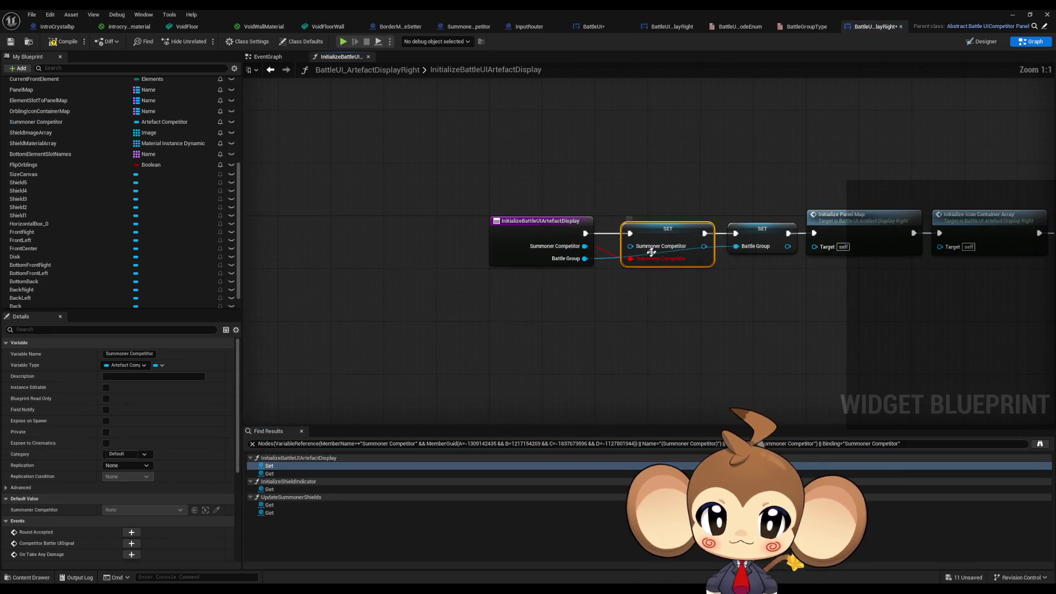
left_click_drag(620, 275, 556, 276)
left_click(462, 240)
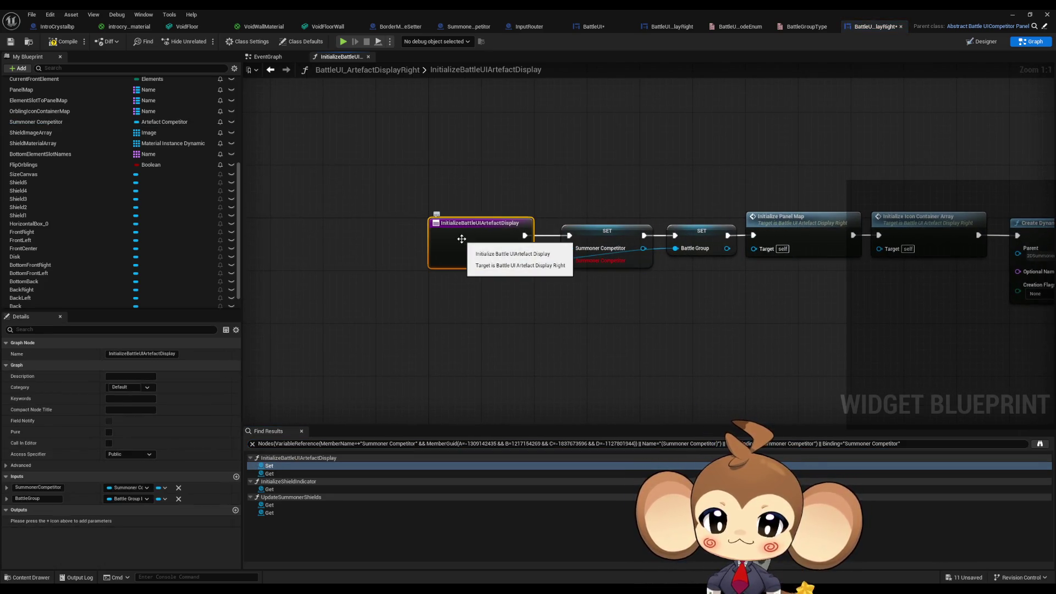
Step: Make the function input an Artefact Competitor reference named Artefact Competitor, wired into SET
left_click(131, 488)
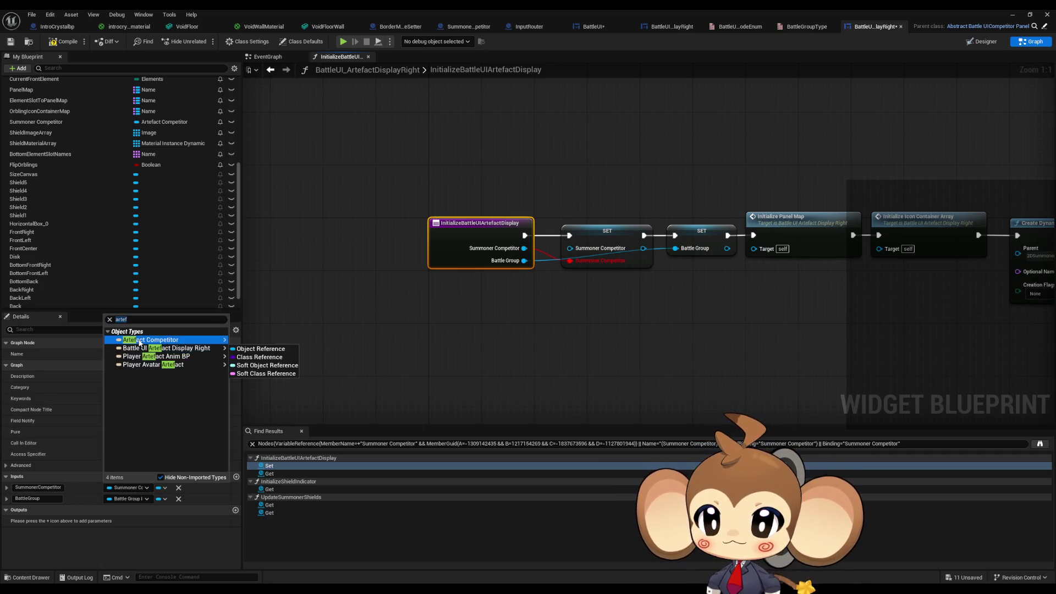
left_click(235, 341)
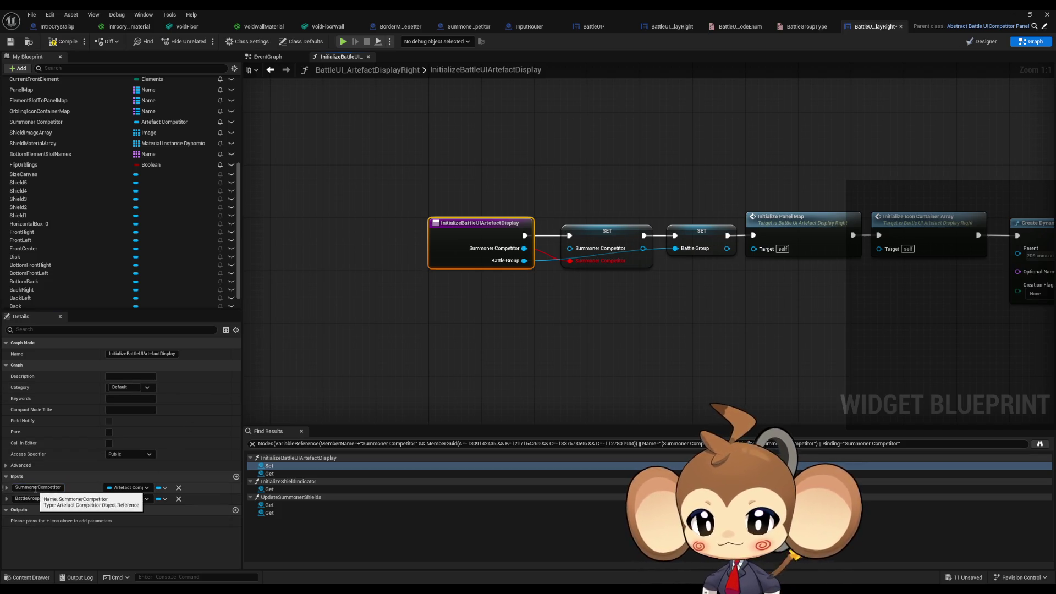
left_click_drag(38, 488, 2, 494)
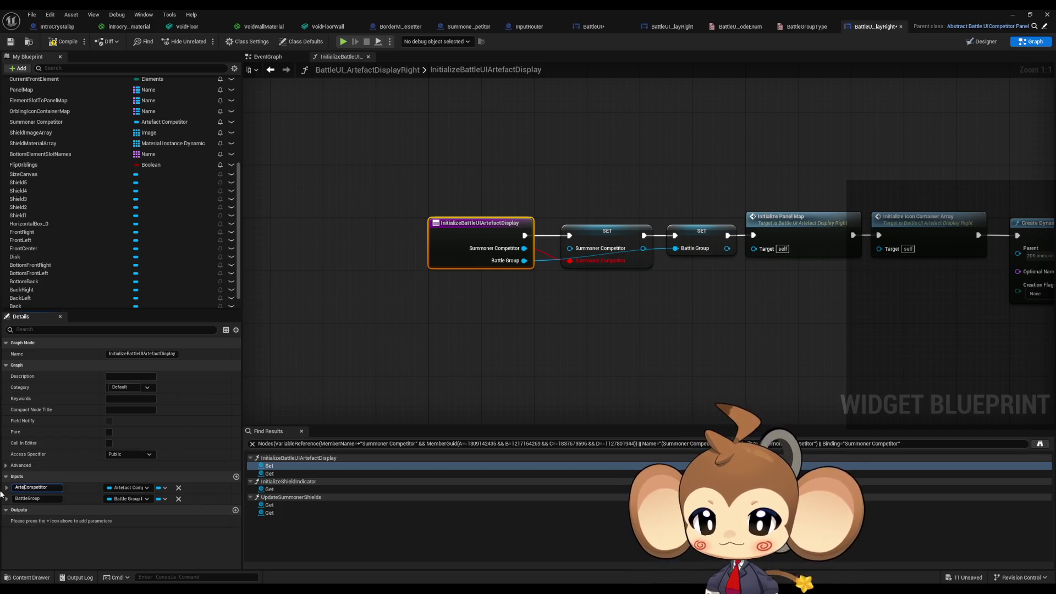
left_click(364, 359)
left_click_drag(524, 248, 571, 248)
Step: Rename the variable to ArtefactCompetitor and compile with F7
left_click(599, 244)
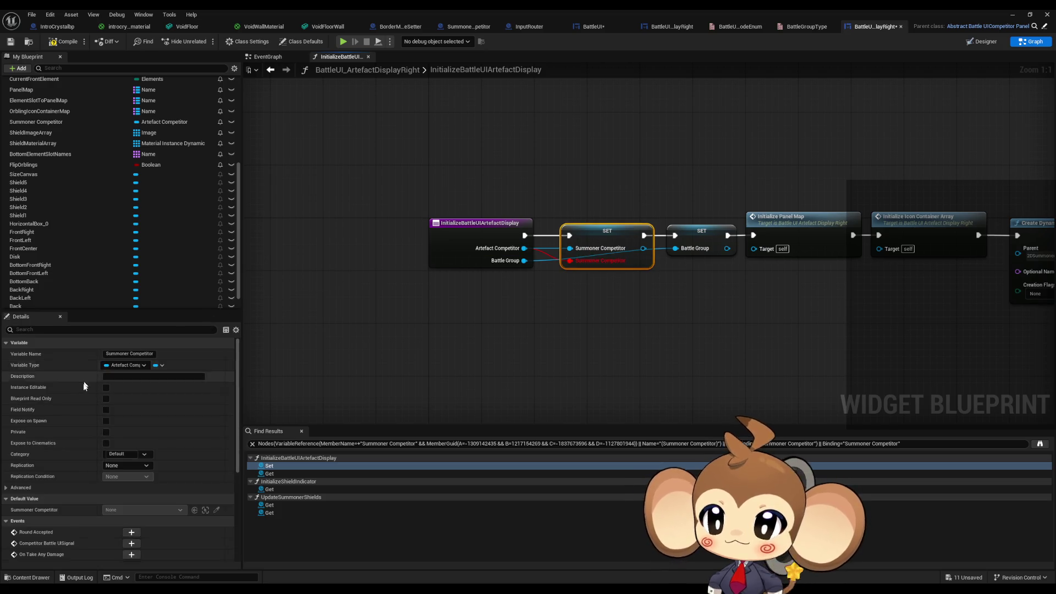
double_click(110, 355)
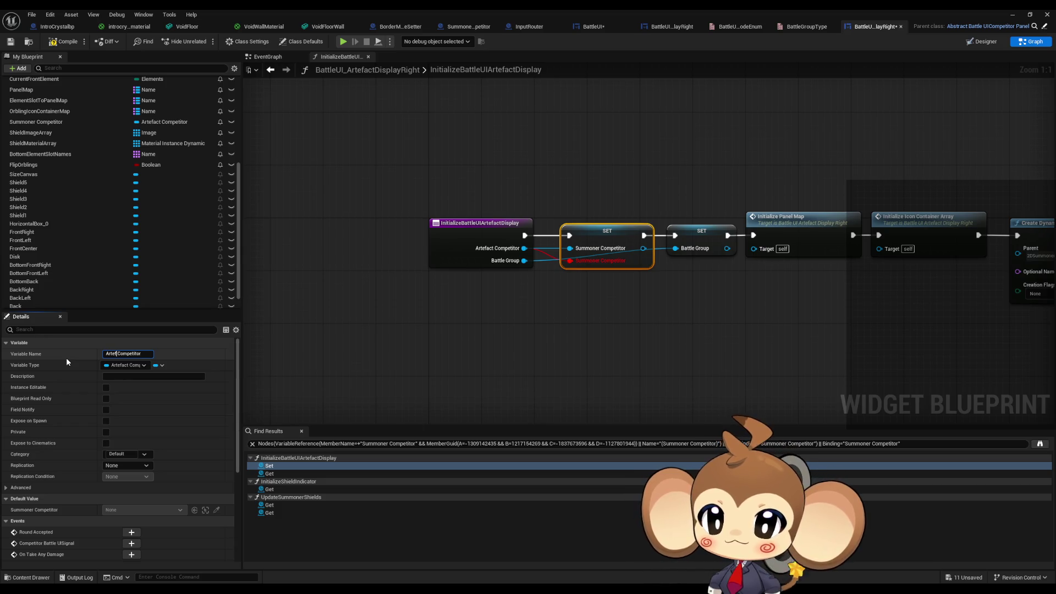
key("Return")
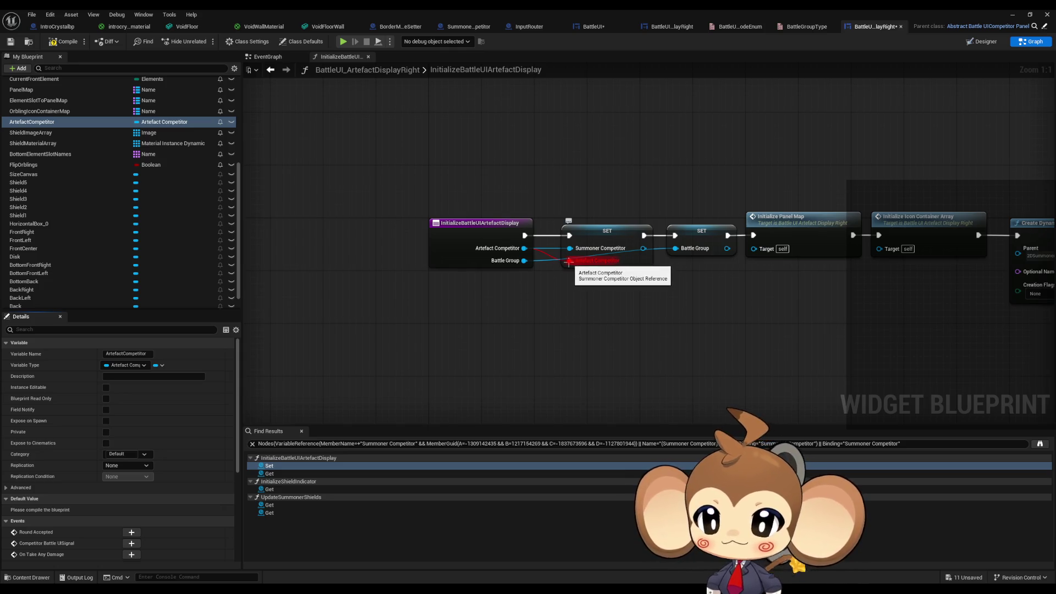
key("F7")
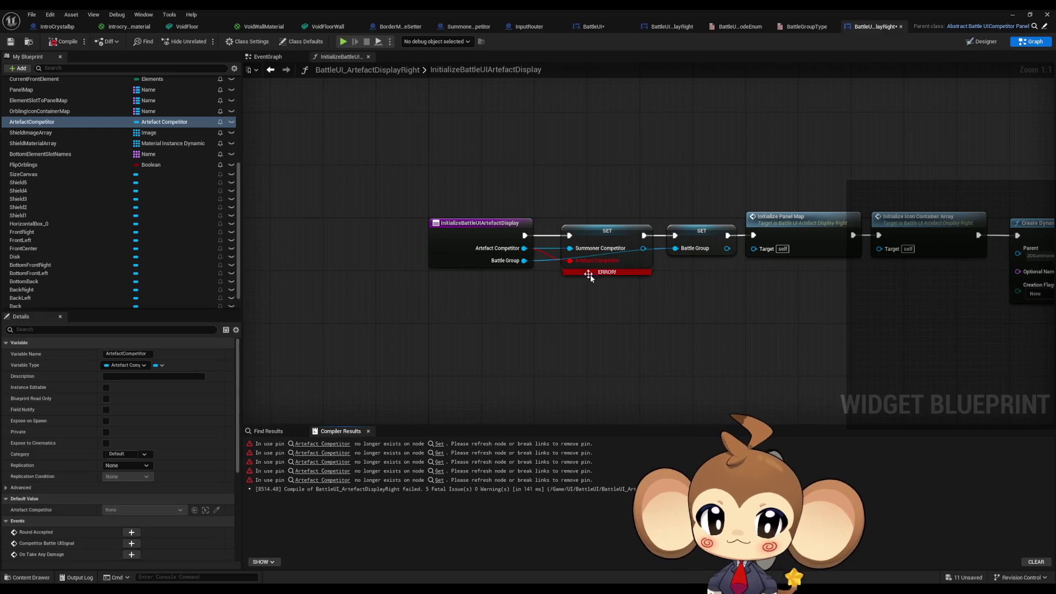
Step: Refresh the broken SET node and rewire the Artefact Competitor input into it
left_click(572, 261, "alt")
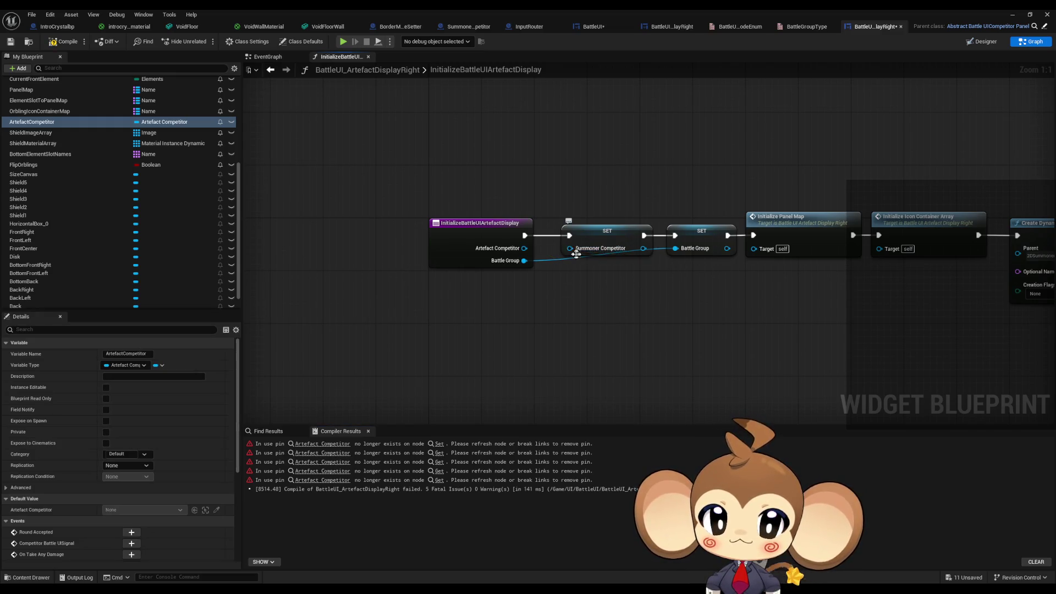
left_click(594, 238)
left_click(61, 42)
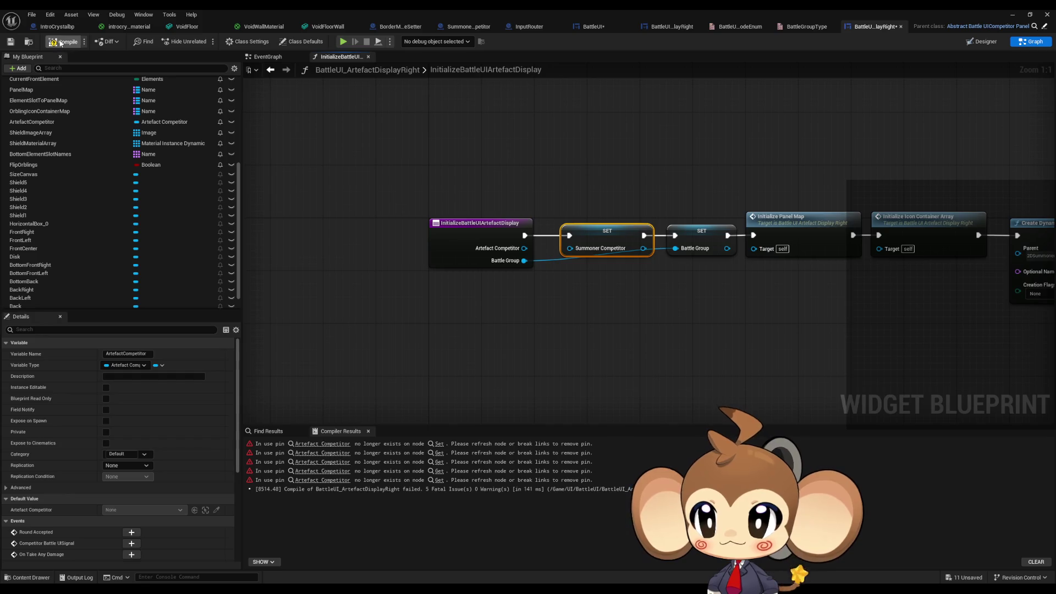
right_click(596, 229)
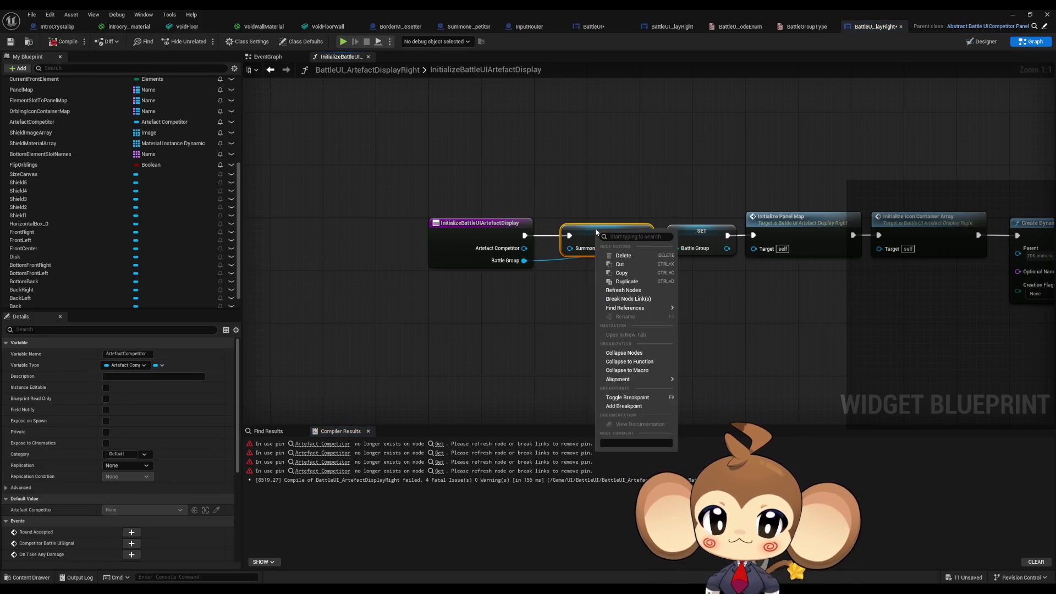
left_click(625, 289)
left_click_drag(525, 248, 571, 248)
left_click(645, 310)
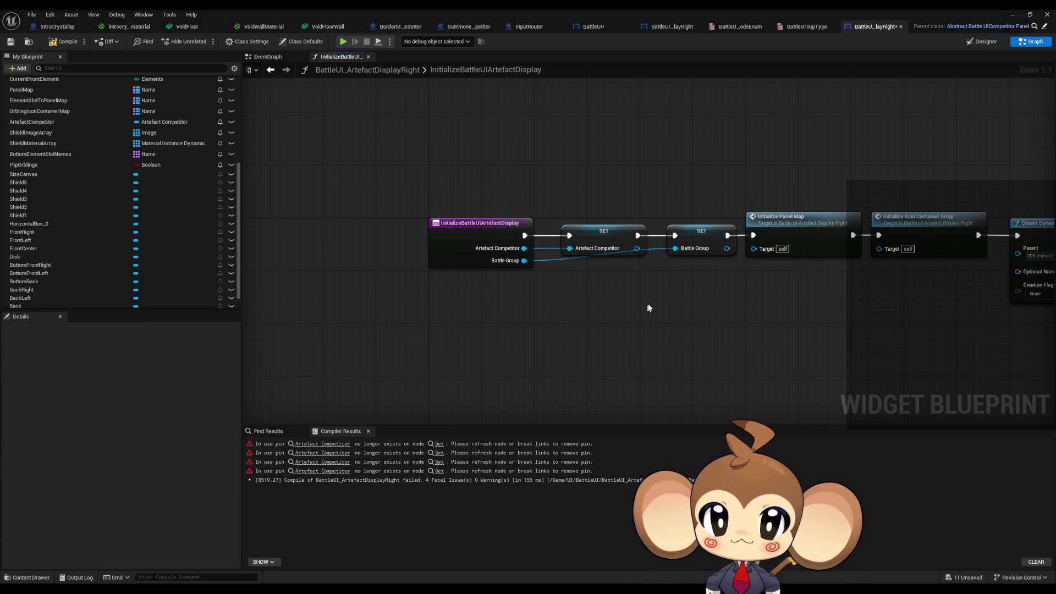
scroll(647, 306, "down", 2)
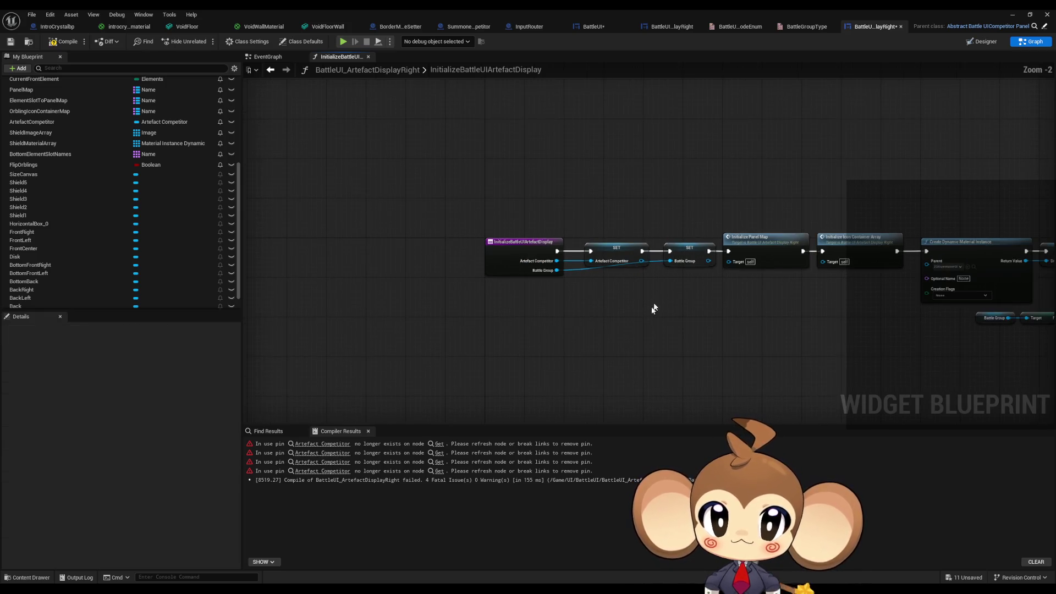
Step: Refresh the erroring getter into Artefact Competitor and connect it to FEOrblings' target
left_click(301, 444)
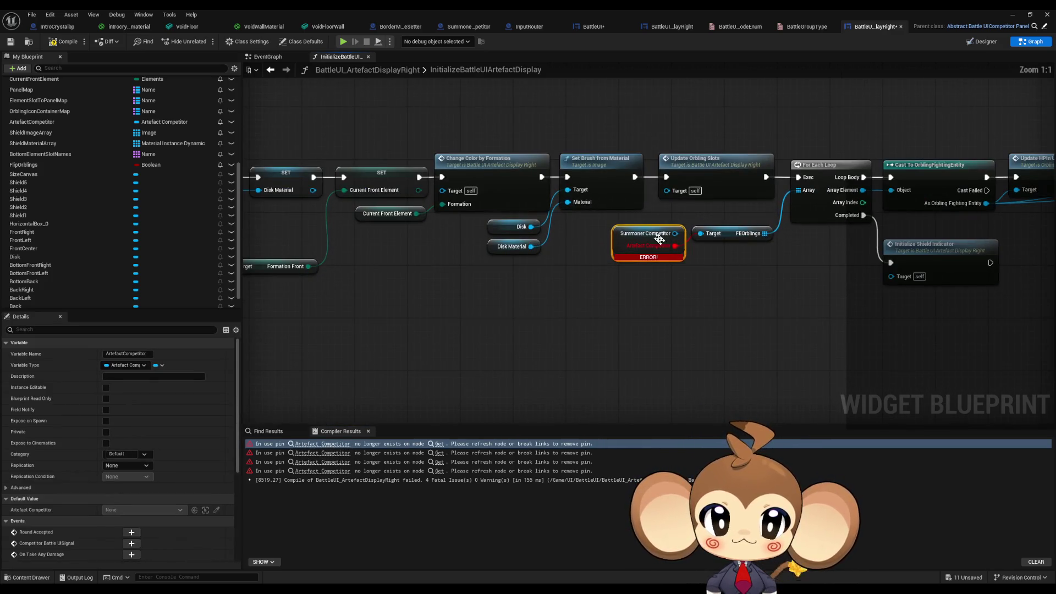
right_click(645, 231)
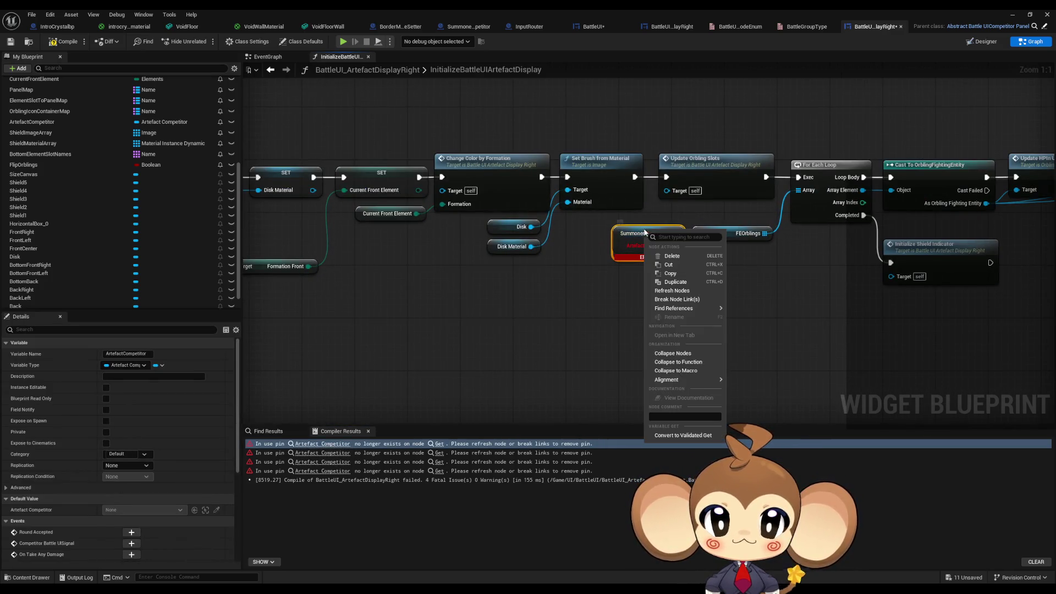
left_click(685, 291)
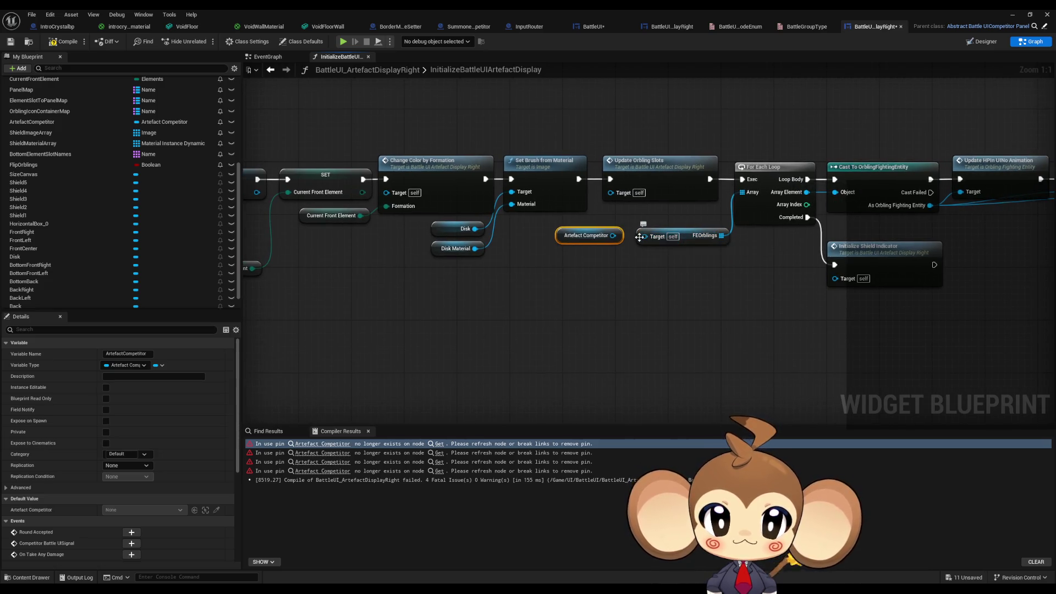
left_click_drag(644, 236, 612, 235)
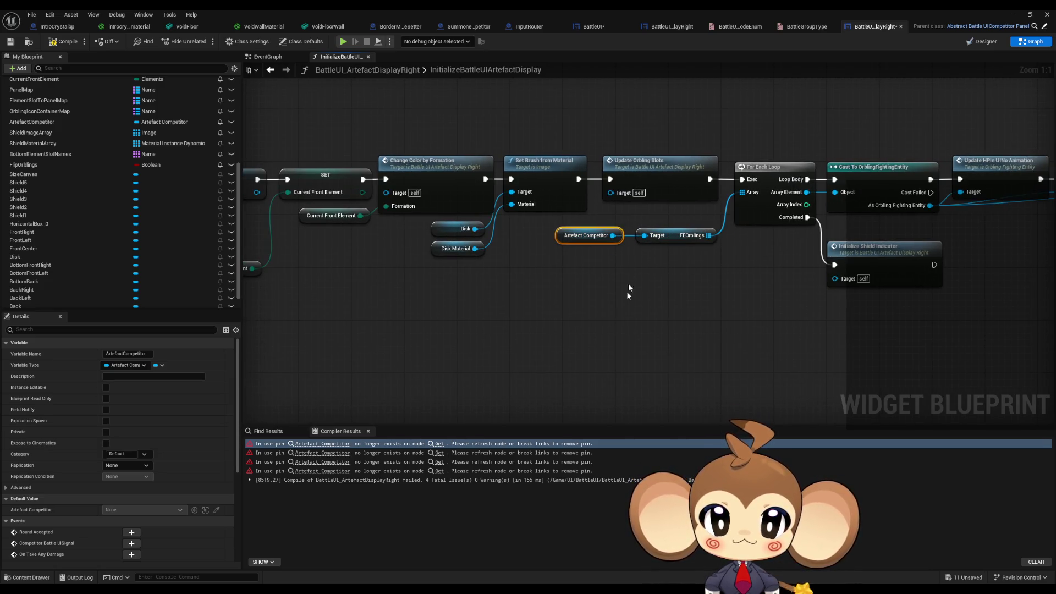
left_click(308, 454)
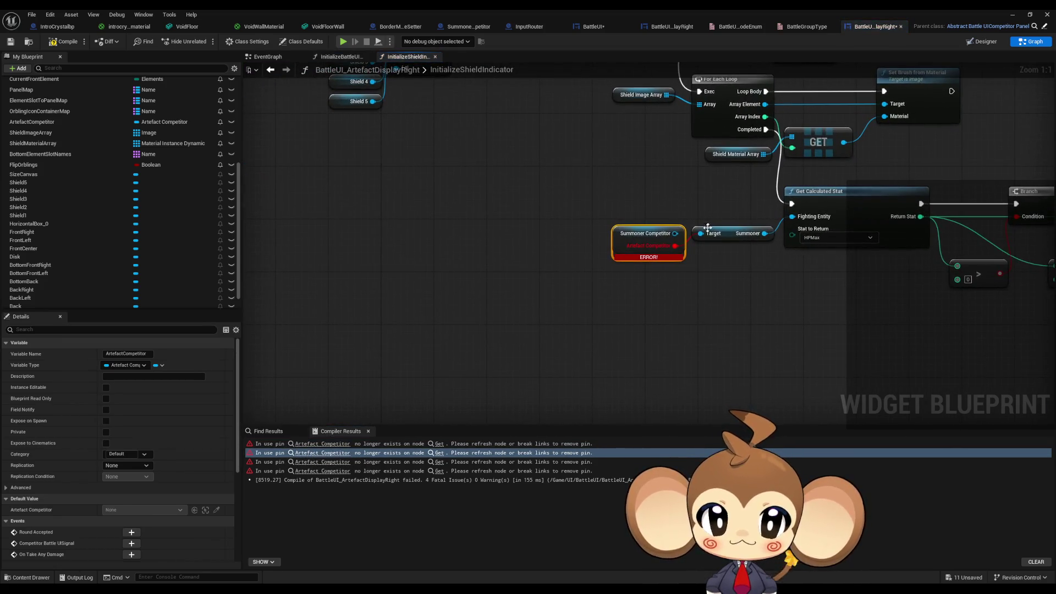
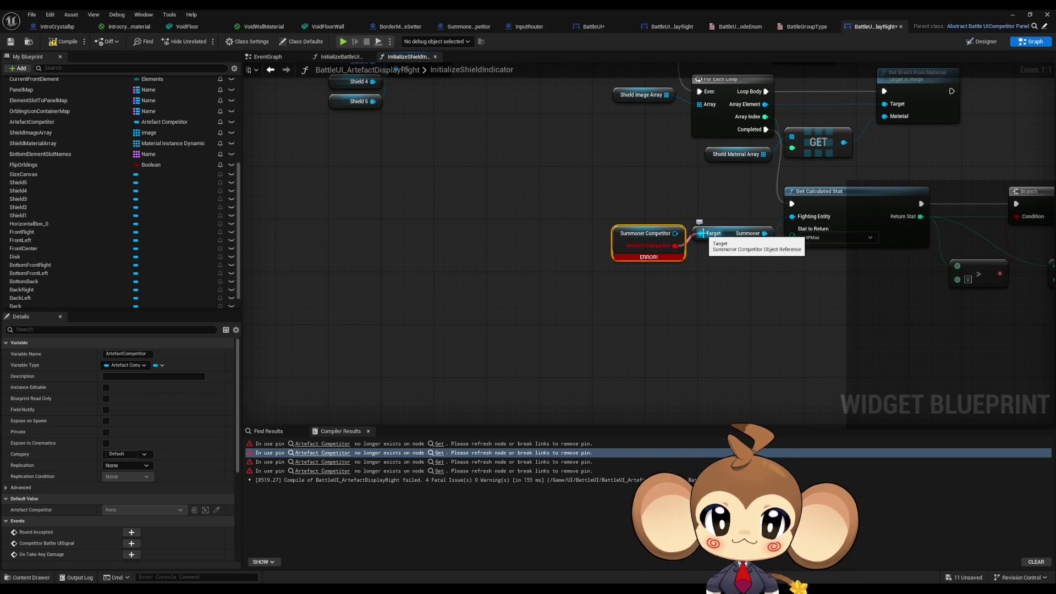
Step: Add a Get Summoner node wired into Get Calculated Stat's Fighting Entity and delete the broken getter
mouse_move(618, 276)
left_mouse_down()
mouse_move(651, 330)
mouse_move(642, 328)
left_mouse_up()
type("artef")
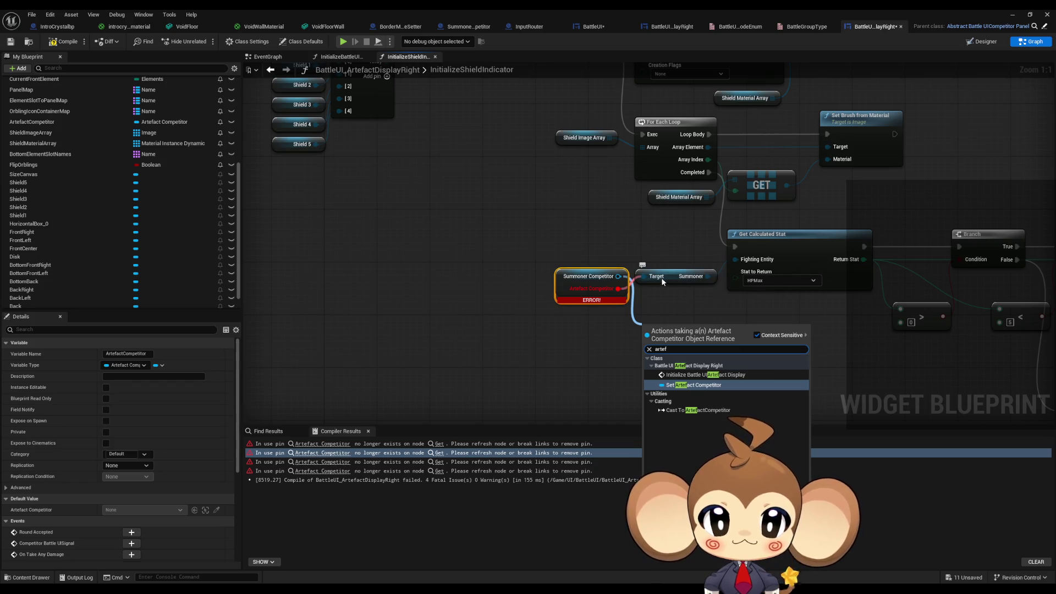
key("ctrl+a")
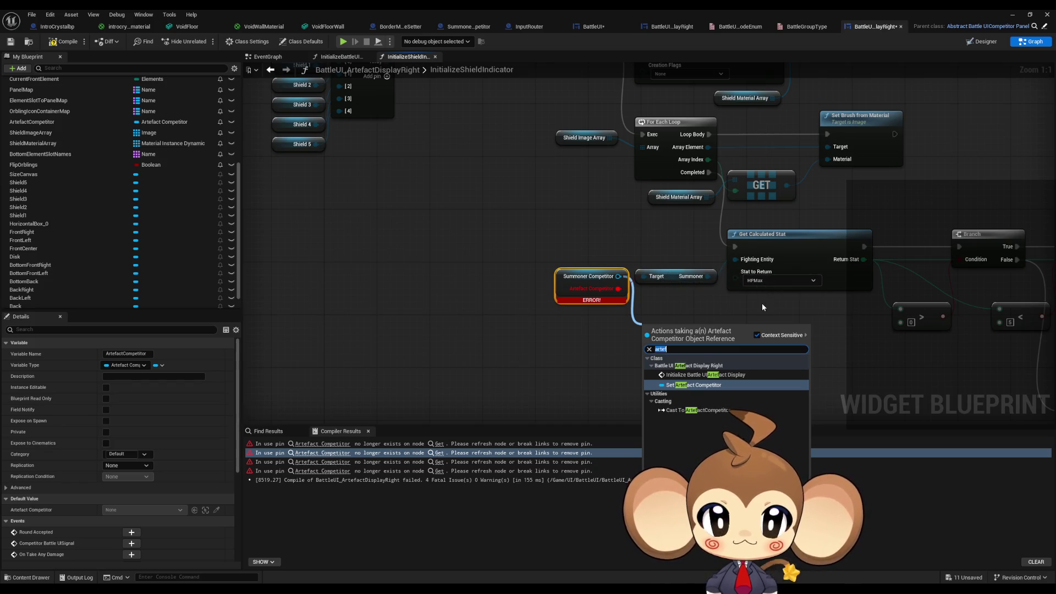
type("get summon")
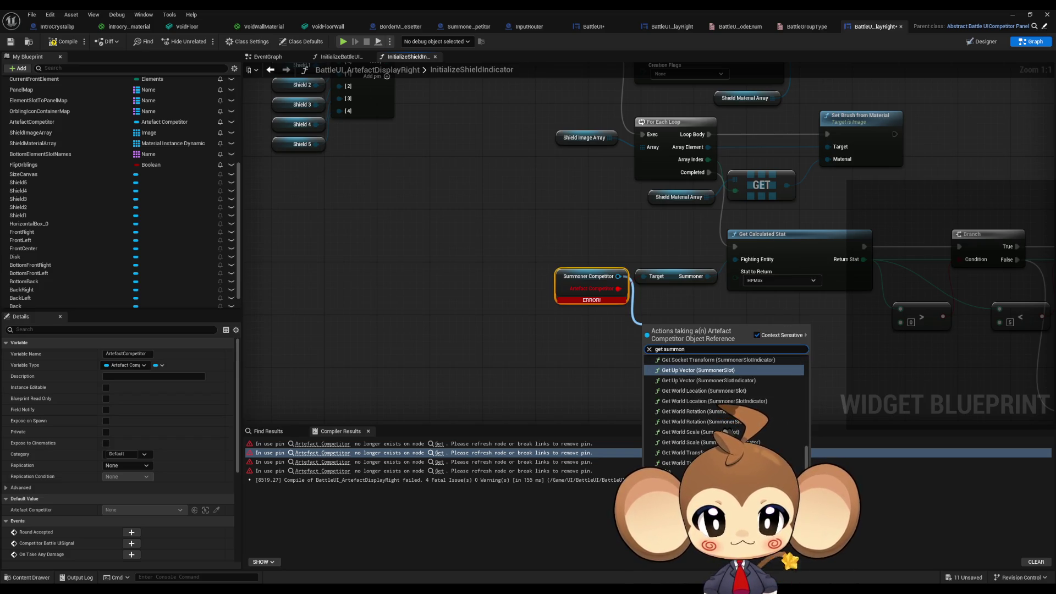
left_click(671, 481)
mouse_move(714, 329)
left_mouse_down()
mouse_move(741, 271)
mouse_move(735, 259)
left_mouse_up()
left_click(668, 268)
key("Delete")
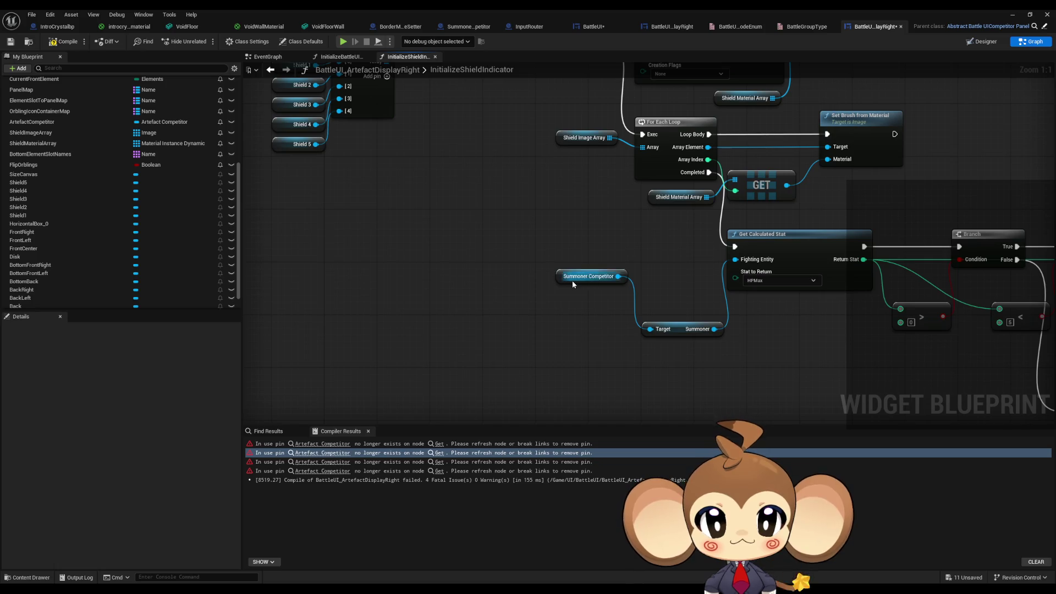
Step: Refresh the broken Summoner Competitor node into Artefact Competitor, attach Get Summoner, then jump to the next error
right_click(572, 284)
left_click(591, 327)
left_click(558, 275)
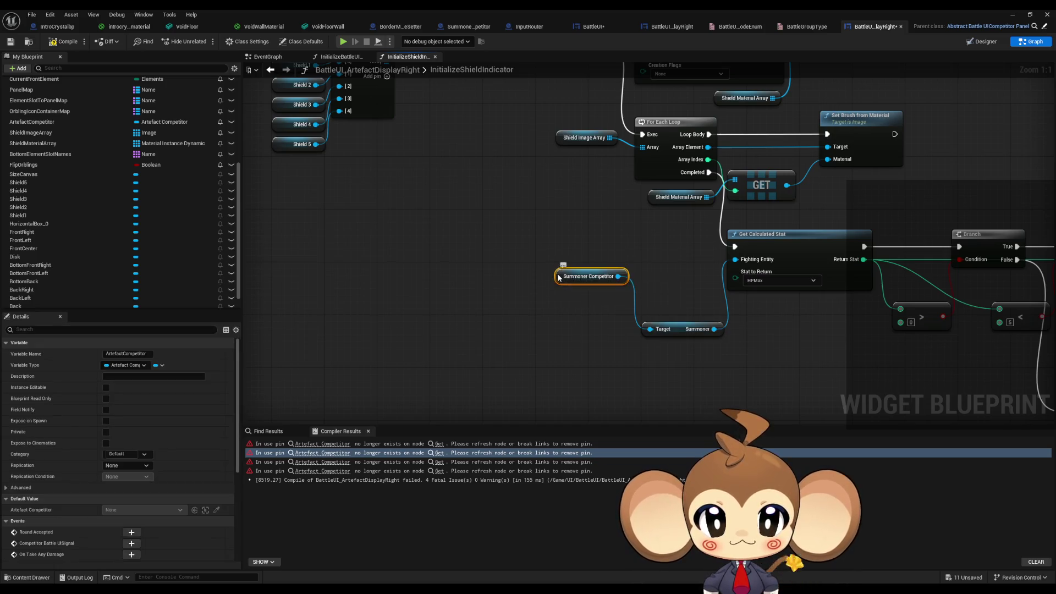
right_click(558, 275)
left_click(585, 341)
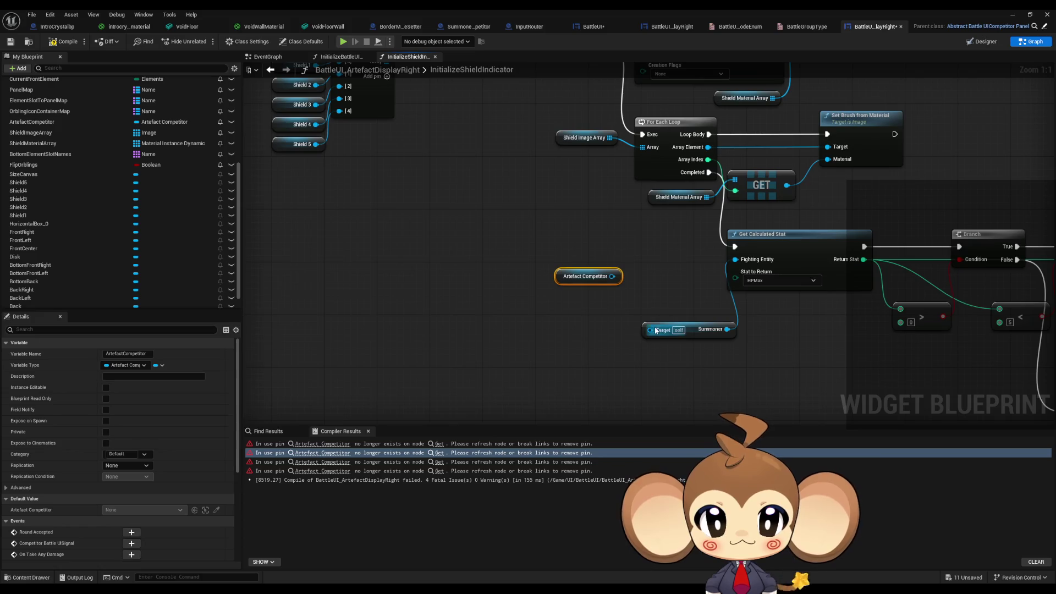
left_click_drag(612, 276, 652, 279)
type("summo")
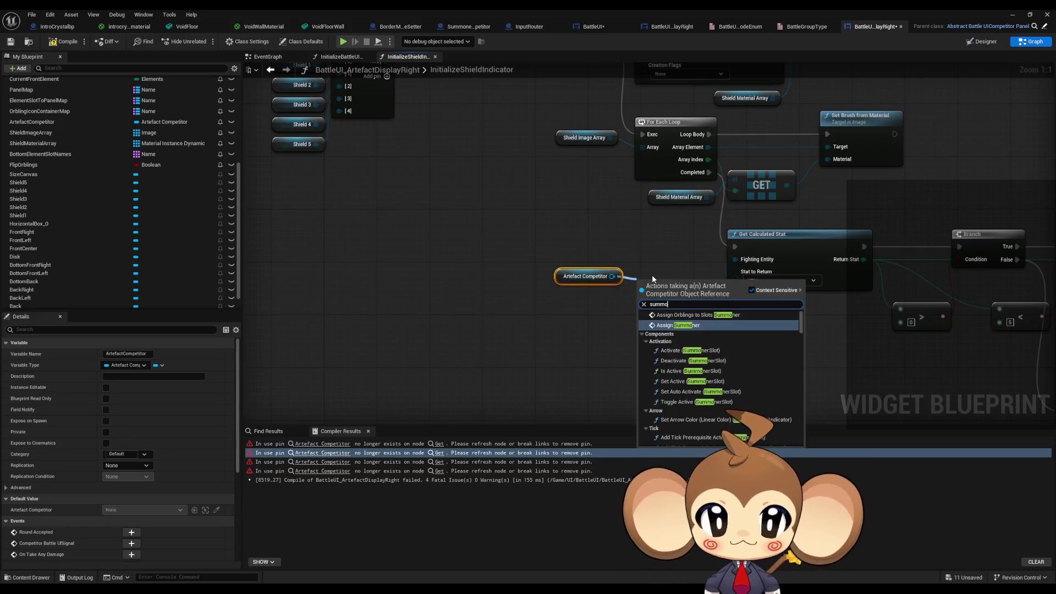
type("n get")
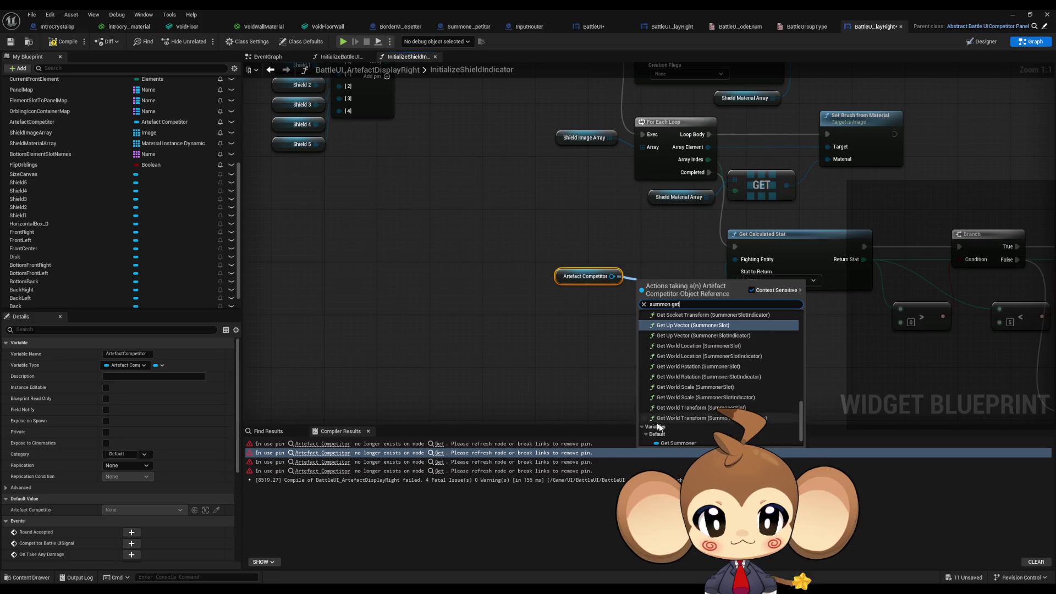
left_click(675, 443)
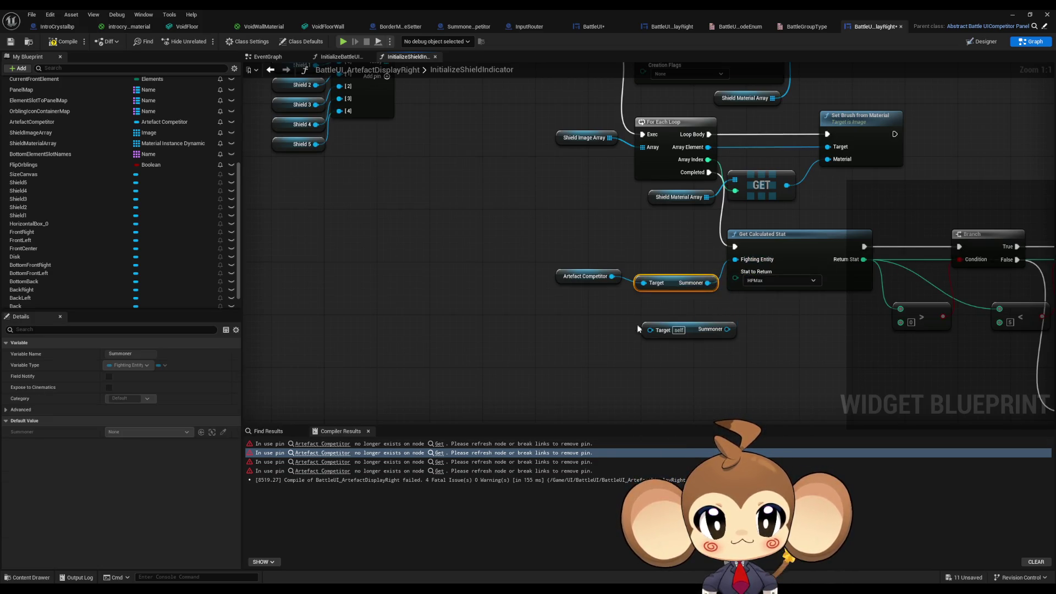
left_click_drag(669, 286, 669, 278)
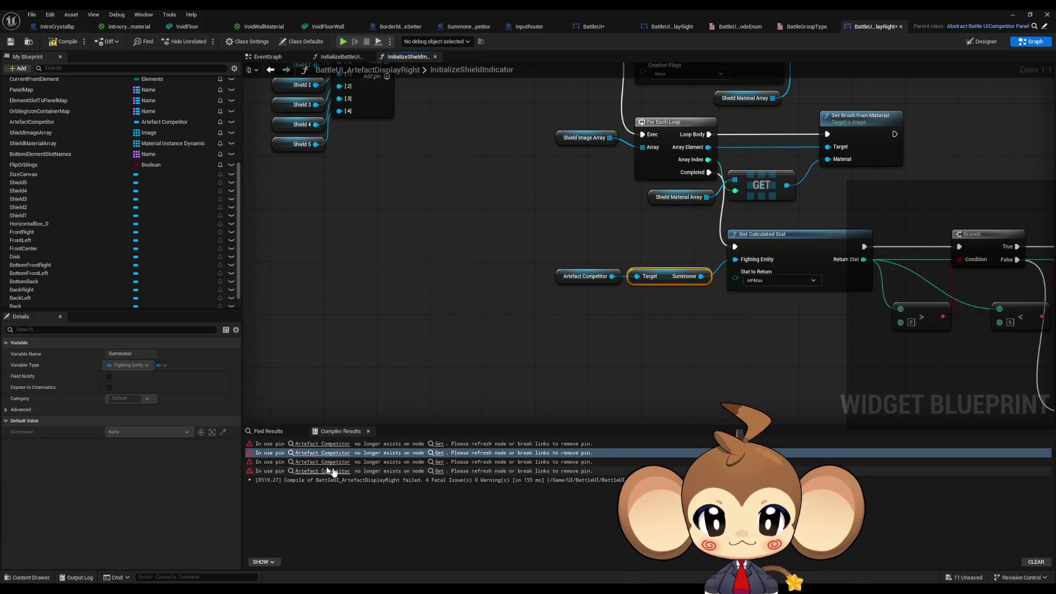
left_click(310, 463)
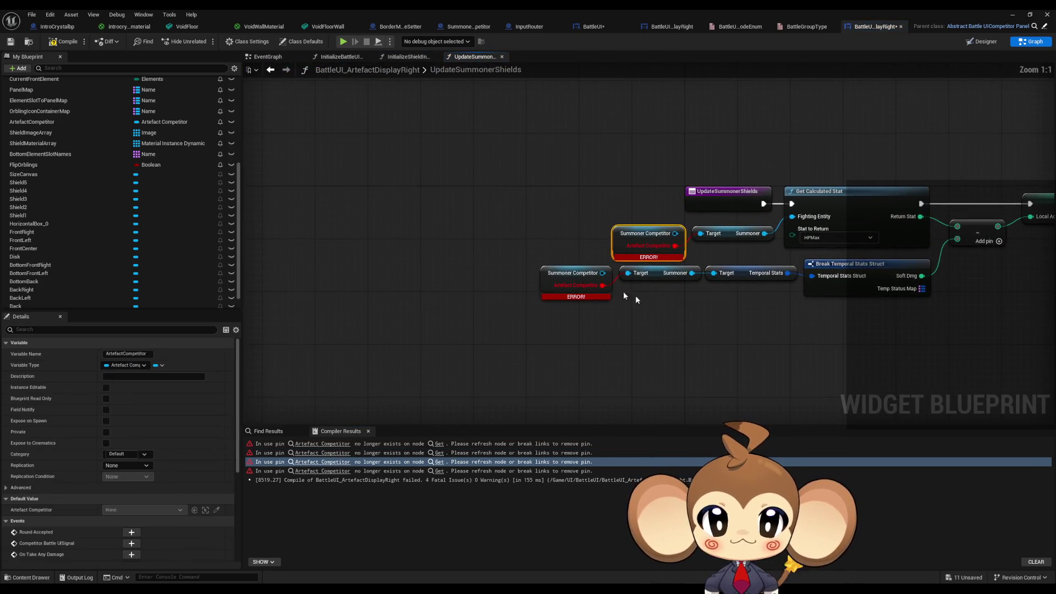
Step: Refresh both ERROR getters in UpdateSummonerShields into Artefact Competitor nodes
right_click(545, 274)
left_click(566, 333)
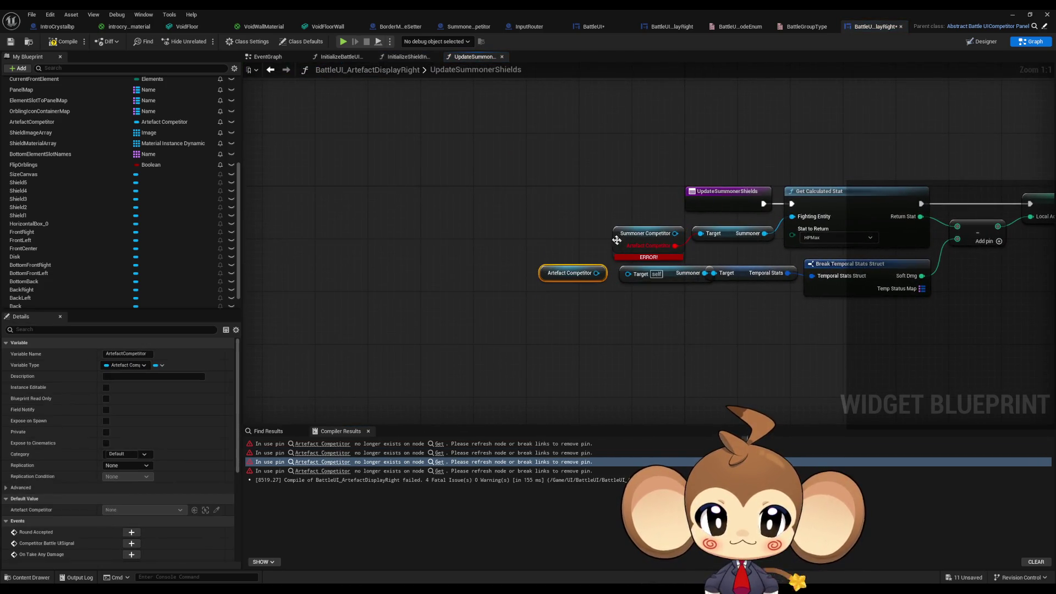
right_click(637, 256)
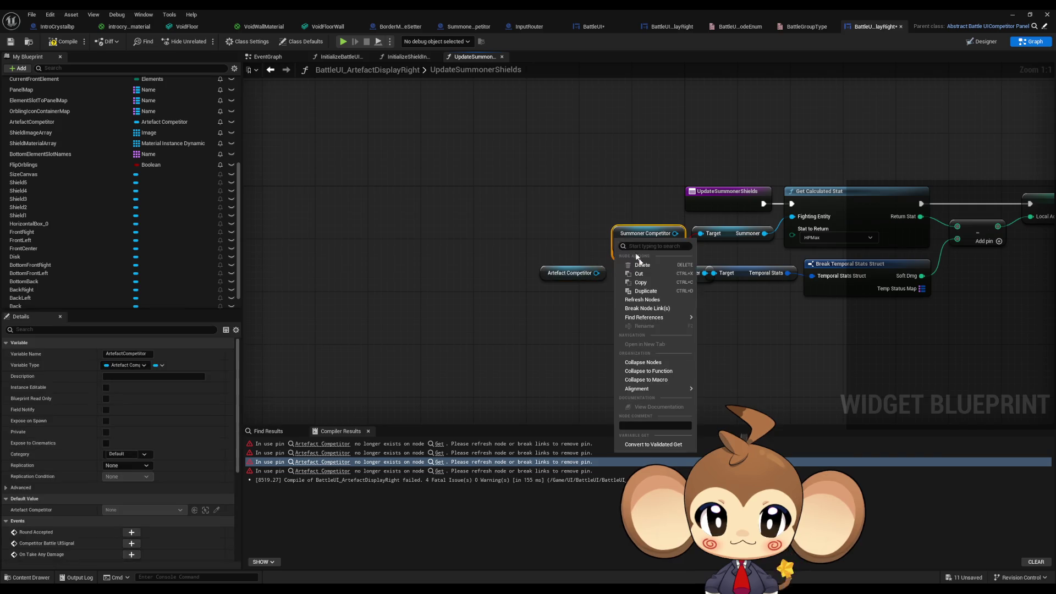
left_click(647, 300)
Step: Feed the lower Artefact Competitor's Get Summoner into Temporal Stats Target, replacing the old self getter
mouse_move(536, 270)
left_mouse_down()
mouse_move(574, 277)
mouse_move(562, 318)
left_mouse_up()
type("summon")
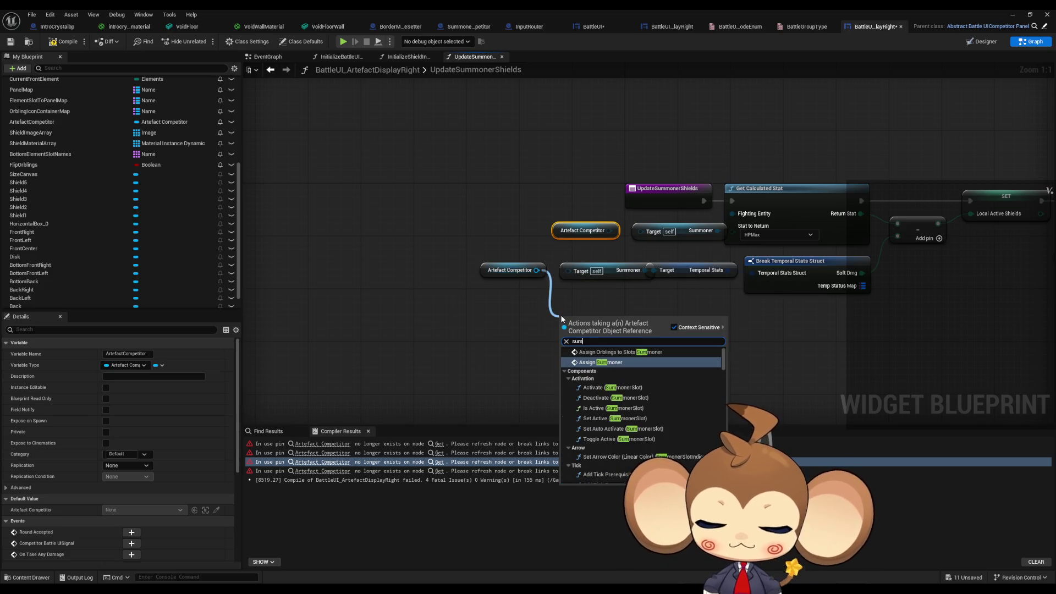
type(" get")
key("Down")
key("Down")
key("Down")
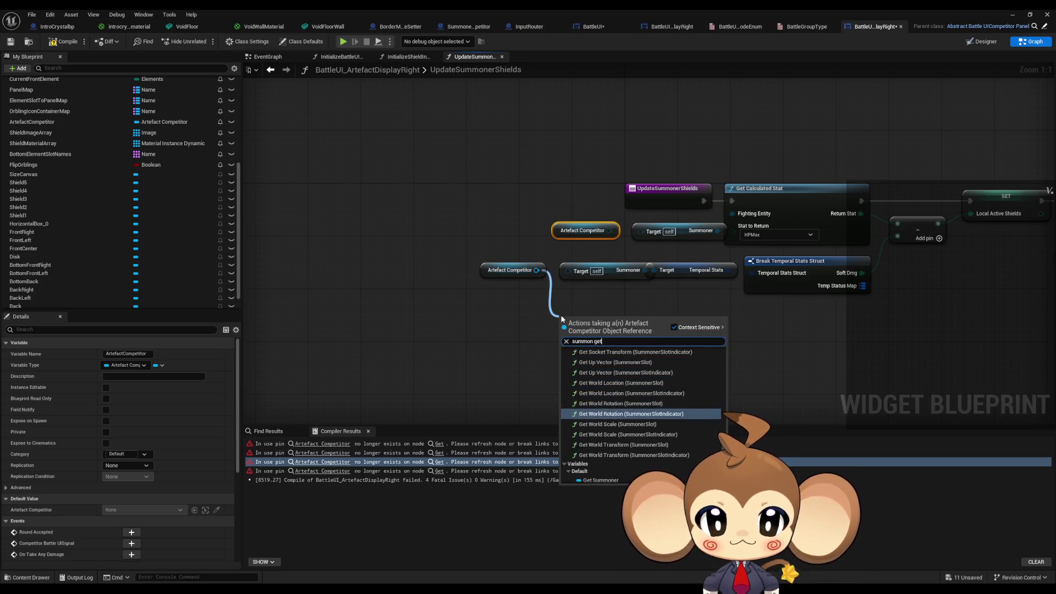
key("Down")
key("Down")
key("Return")
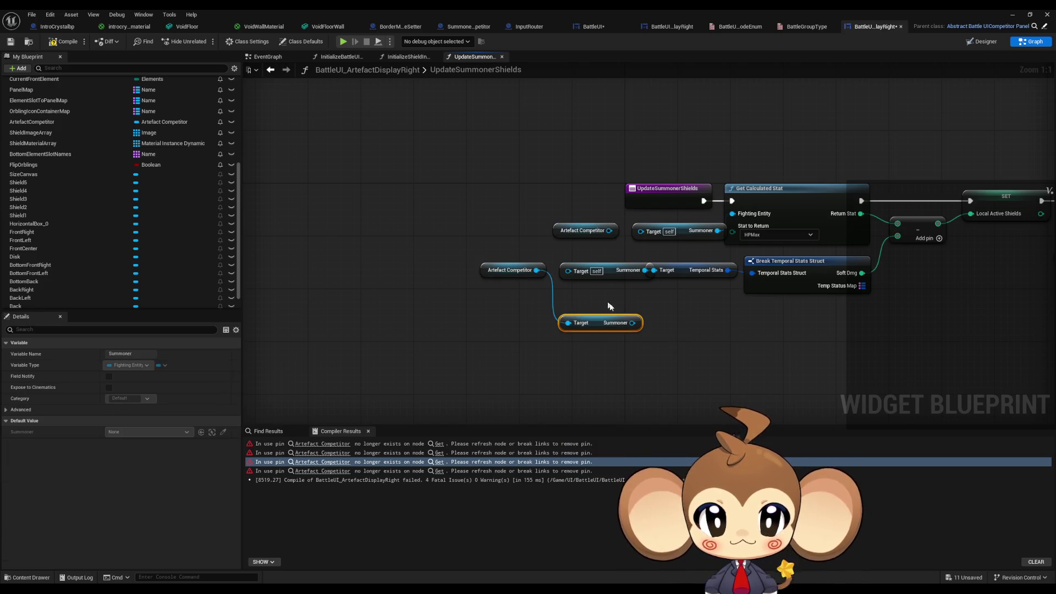
left_click(605, 274)
key("Delete")
mouse_move(632, 323)
left_mouse_down()
mouse_move(653, 269)
mouse_move(599, 295)
mouse_move(597, 275)
left_mouse_up()
Step: Feed the upper Artefact Competitor's Get Summoner into Fighting Entity, deleting the remaining old getter
left_click_drag(609, 230, 605, 334)
type("summ get")
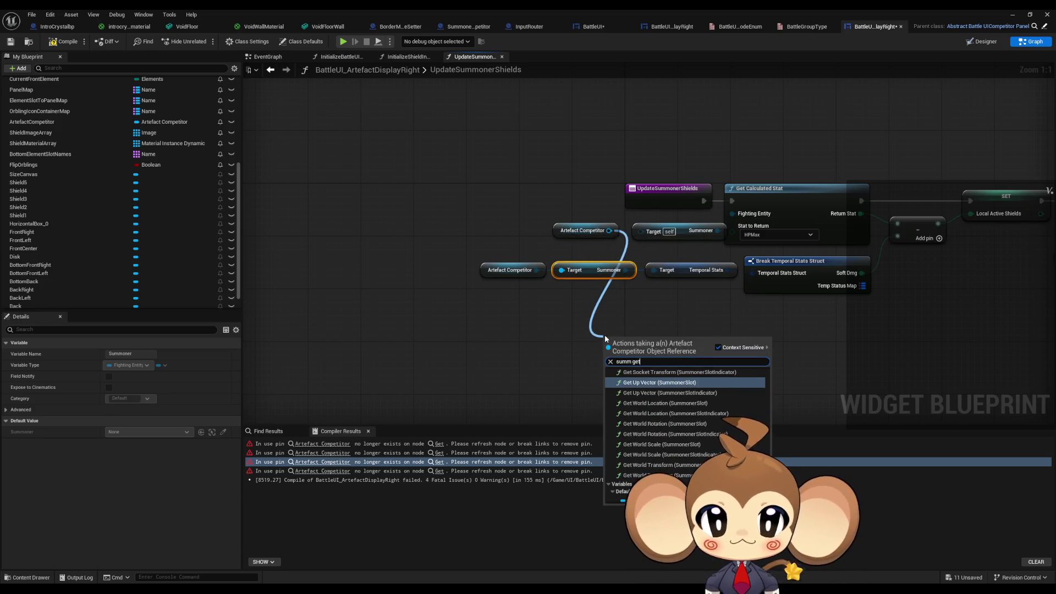
key("Down")
key("Down")
key("Down")
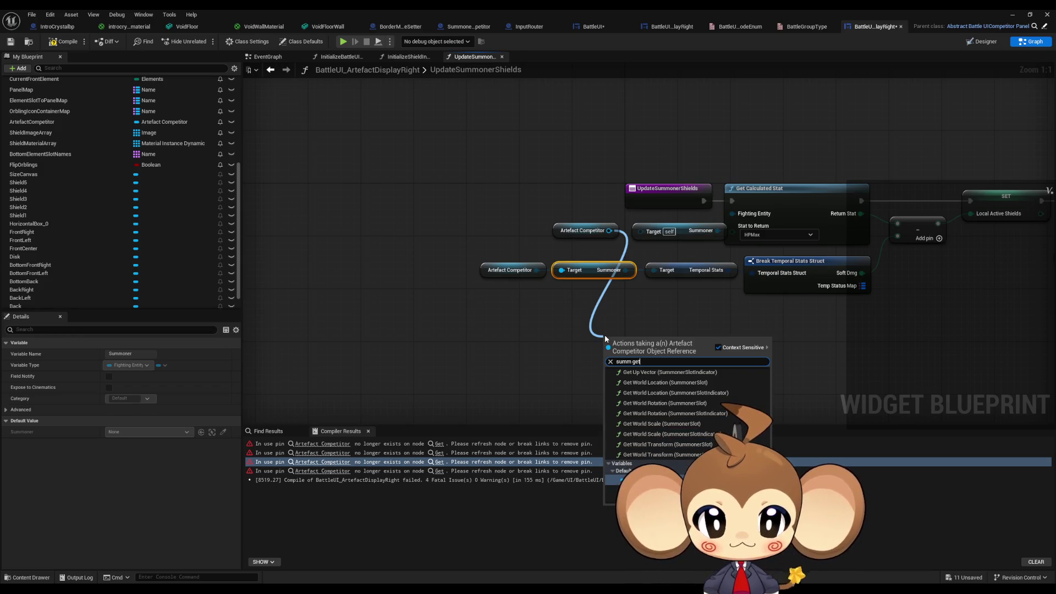
key("Return")
mouse_move(672, 343)
left_mouse_down()
mouse_move(707, 231)
mouse_move(726, 220)
left_mouse_up()
left_click(686, 233)
key("Delete")
left_click_drag(634, 341, 660, 232)
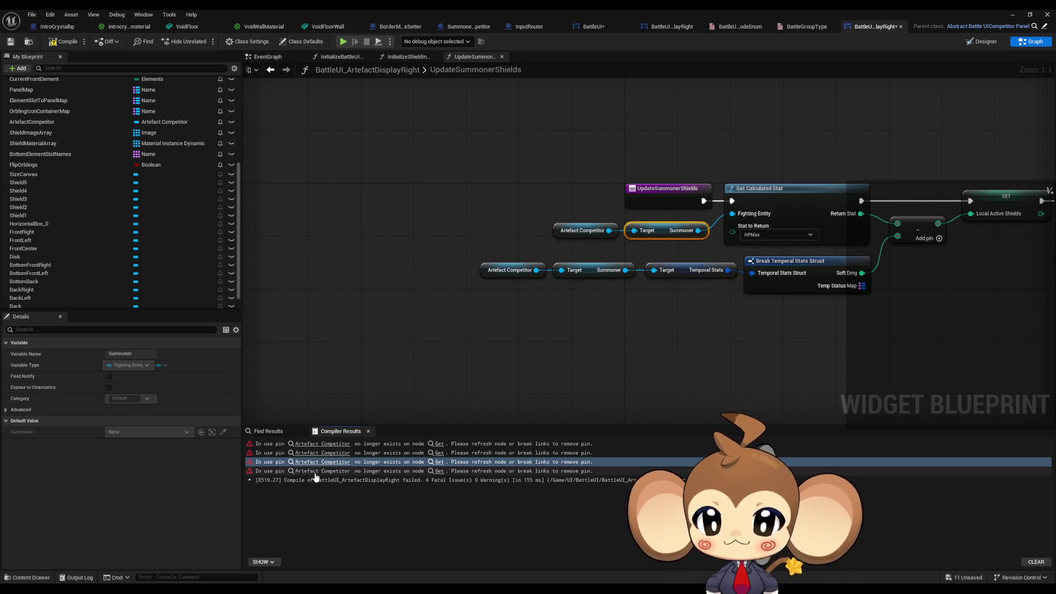
Step: Compile the blueprint to clear the errors and bring up BattleUI_SummonerDisplayRight
left_click(323, 472)
left_click(67, 44)
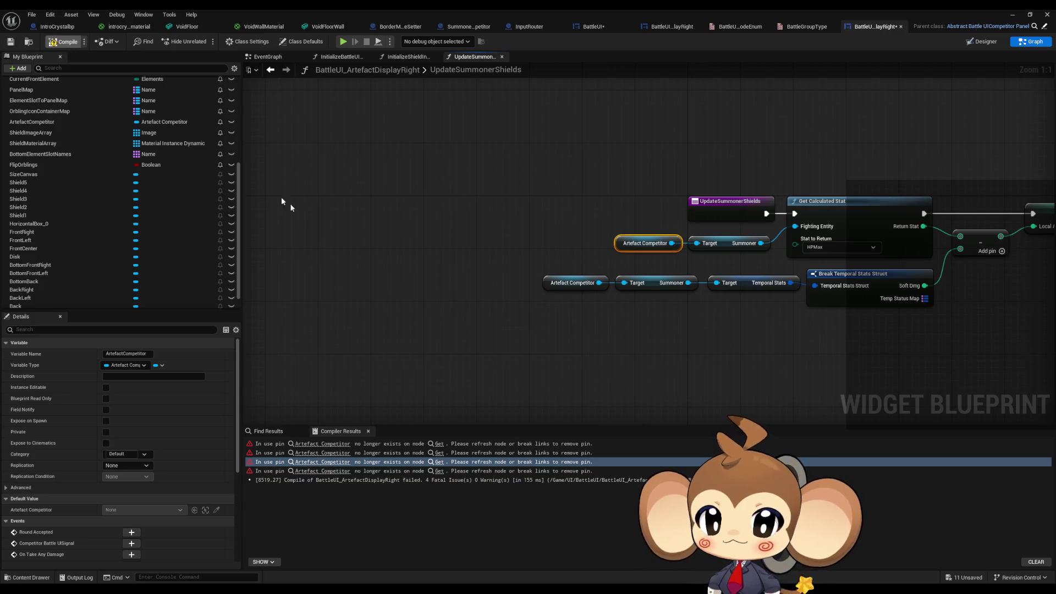
left_click(443, 278)
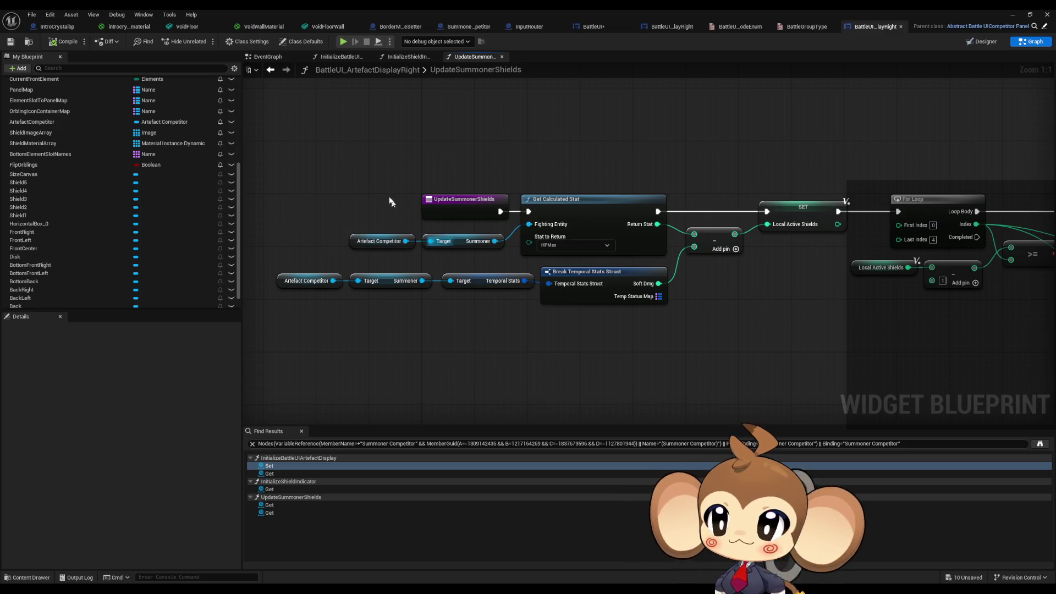
left_click(676, 27)
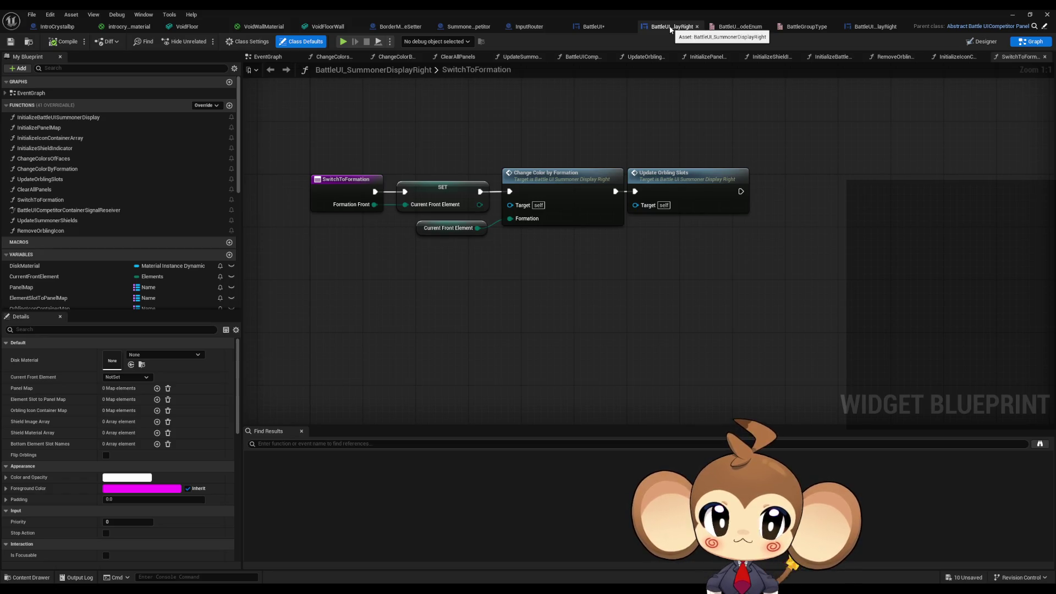
Step: Close the SummonerDisplayRight and BattleUIModeEnum editors and wire As Artefact Competitor into Initialize Artefact Display
left_click(697, 26)
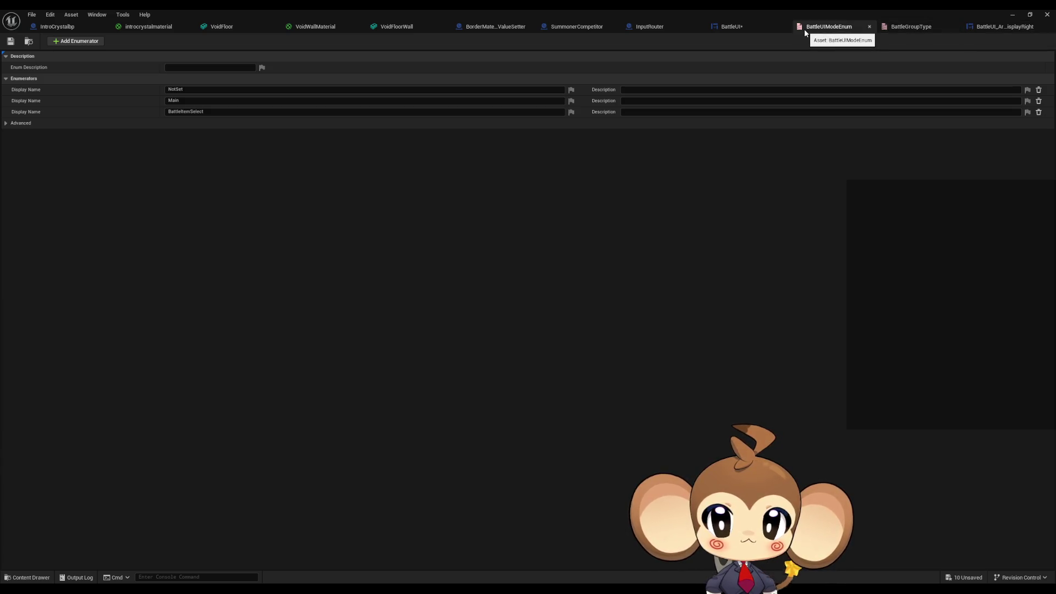
left_click(762, 30)
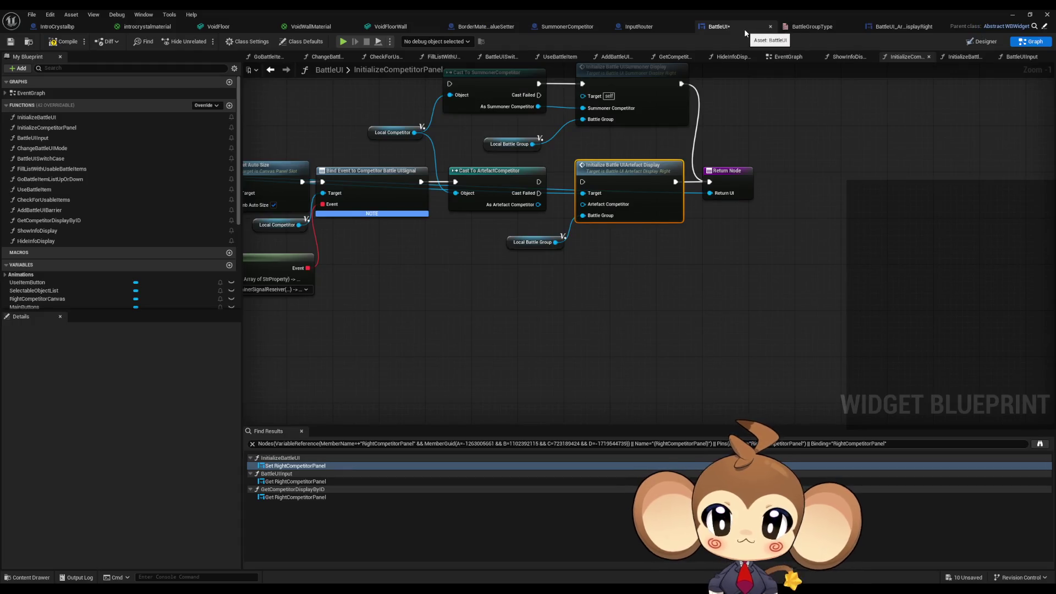
mouse_move(607, 231)
left_mouse_down()
mouse_move(614, 323)
mouse_move(579, 325)
left_mouse_up()
scroll(478, 330, "up", 1)
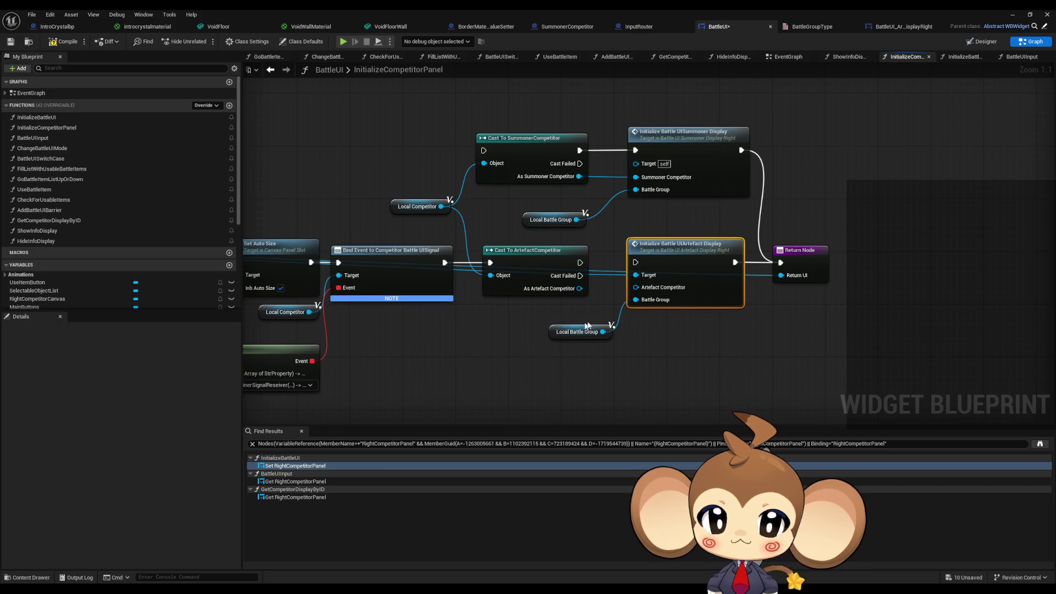
mouse_move(580, 288)
left_mouse_down()
mouse_move(636, 287)
mouse_move(605, 264)
mouse_move(580, 263)
left_mouse_up()
Step: Delete the Summoner cast branch and line up Local Competitor and Local Battle Group with the artefact cast
mouse_move(469, 104)
left_mouse_down()
mouse_move(487, 118)
mouse_move(740, 168)
left_mouse_up()
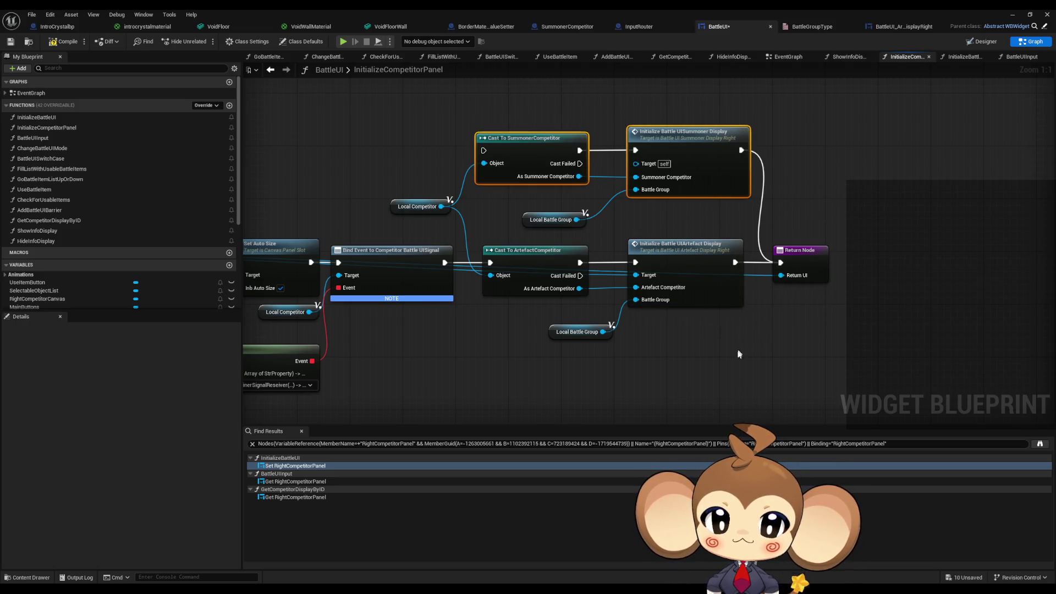
key("Delete")
left_click(550, 219)
key("Delete")
left_click_drag(418, 206, 436, 314)
left_click_drag(564, 333, 564, 313)
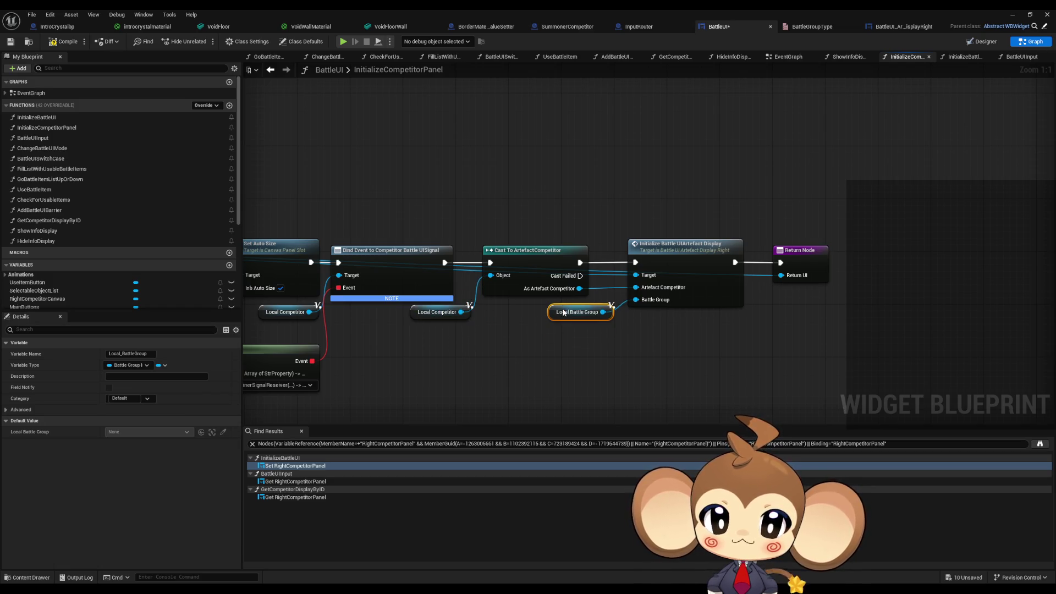
left_click(651, 356)
Step: Compile the BattleUI widget blueprint and switch to BattleUI_ArtefactDisplayRight
scroll(775, 152, "down", 5)
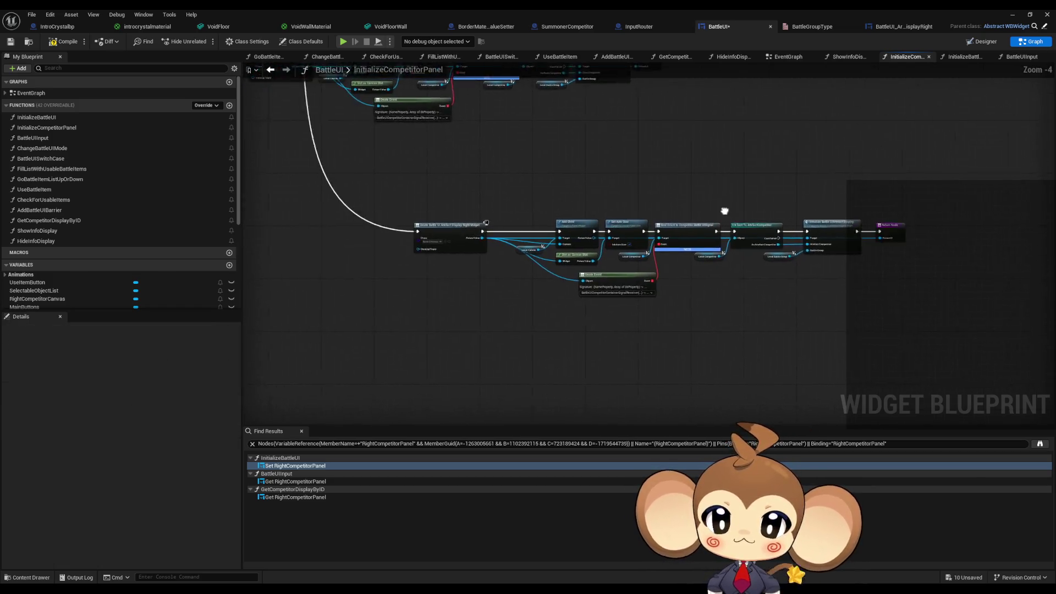
scroll(741, 310, "up", 3)
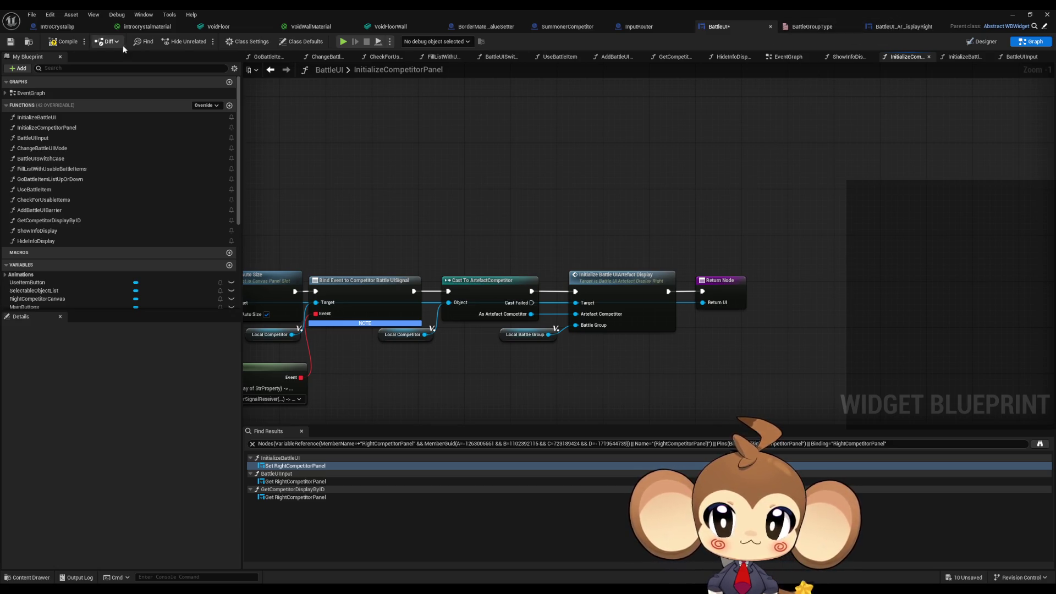
left_click(62, 44)
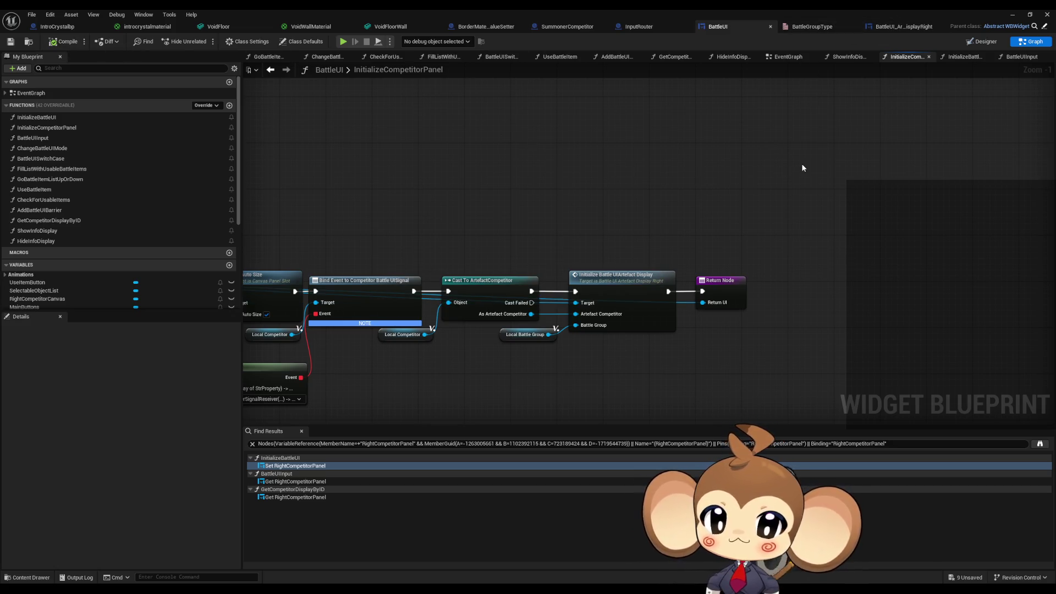
left_click(893, 28)
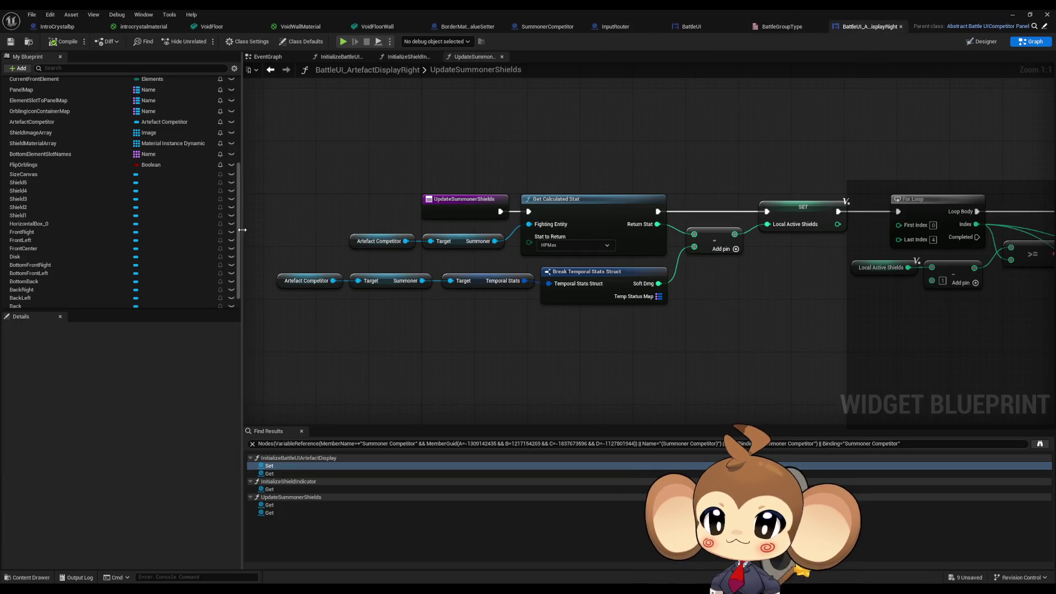
Step: Review the InitializeBattleUIArtefactDisplay graph, from its entry node to the Formation Front getter
scroll(180, 104, "up", 6)
double_click(66, 117)
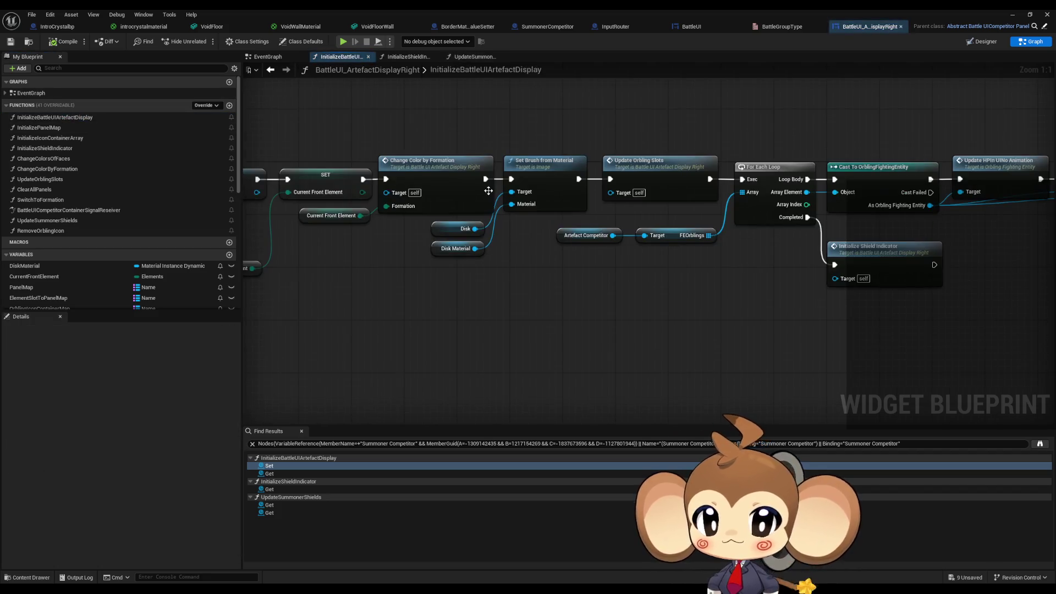
scroll(573, 263, "down", 5)
scroll(562, 241, "up", 6)
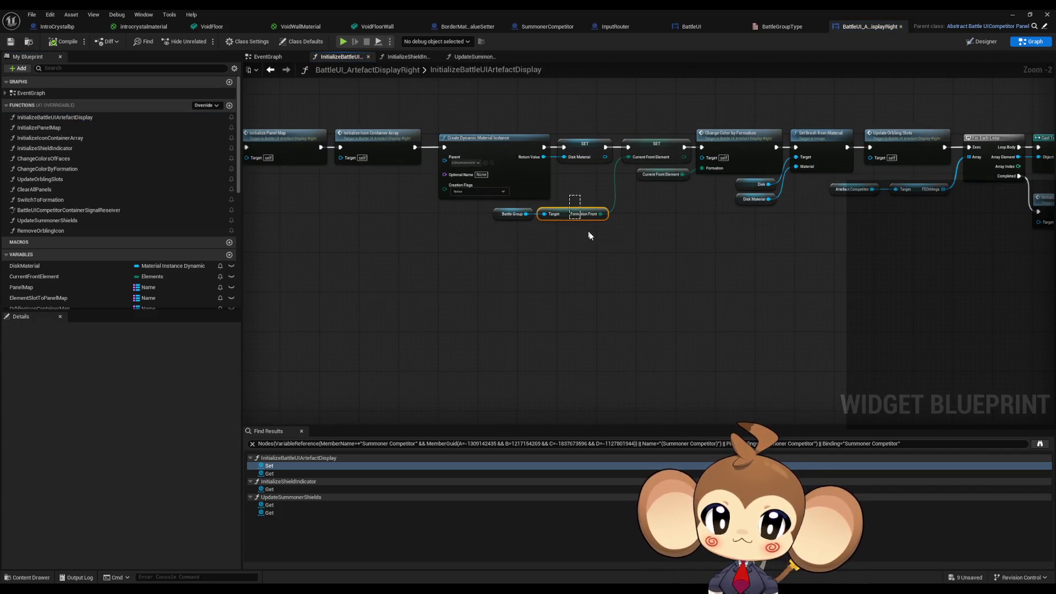
left_click_drag(585, 230, 596, 244)
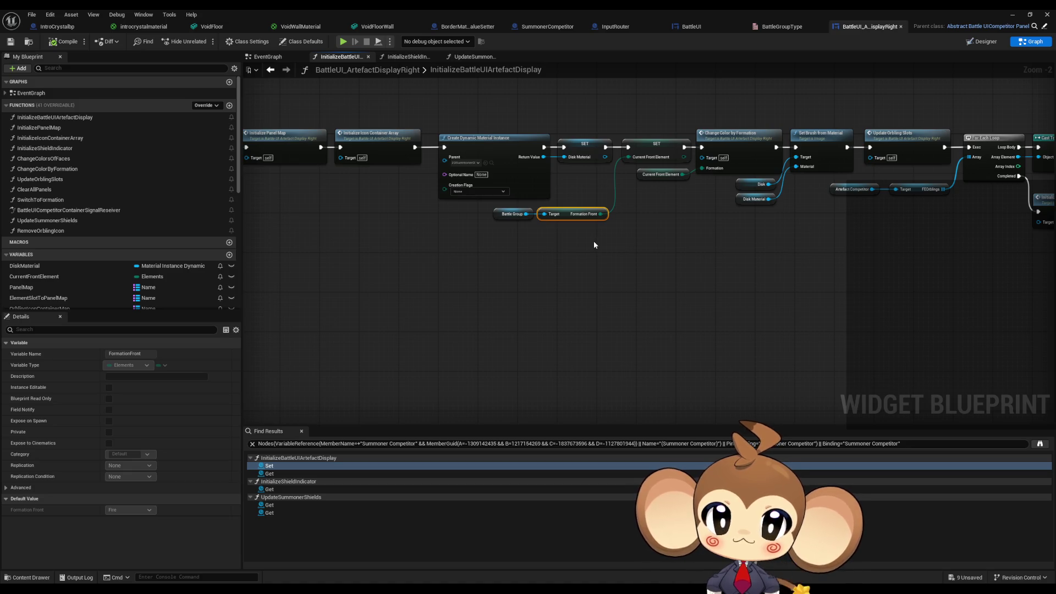
left_click_drag(592, 245, 656, 257)
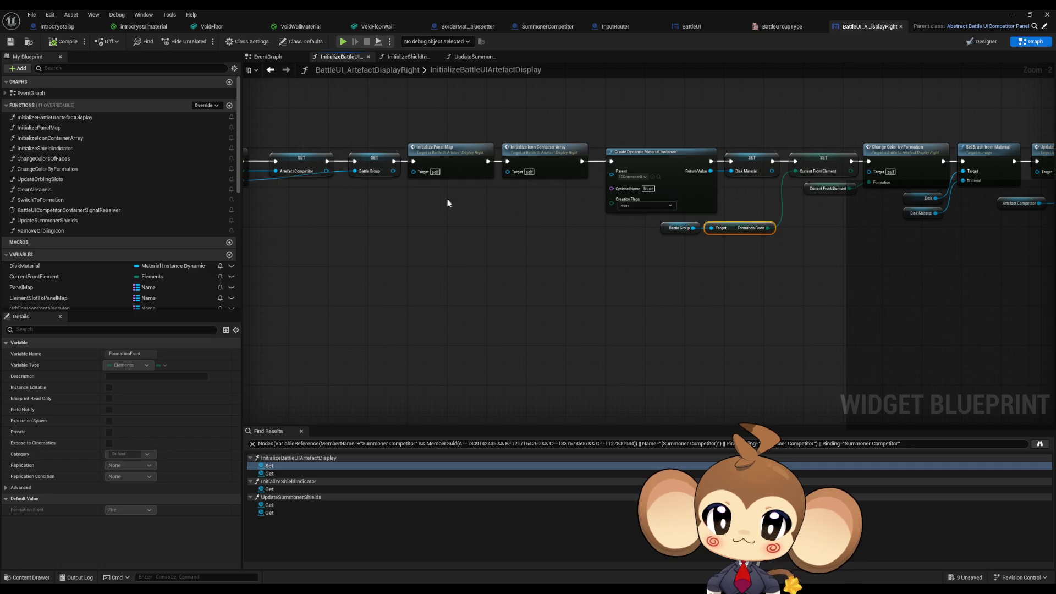
left_click_drag(448, 200, 686, 217)
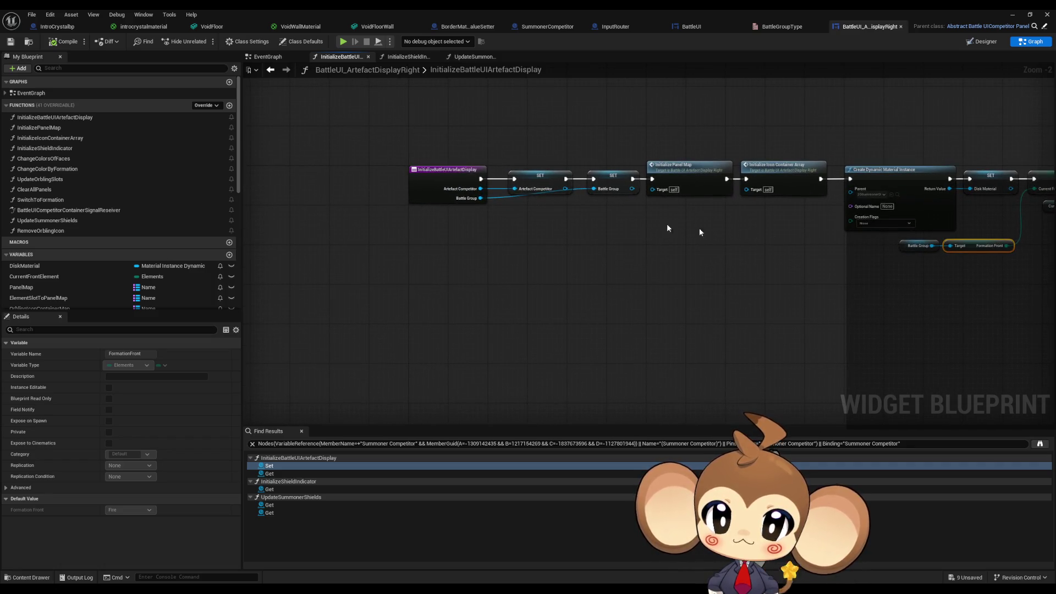
Step: Review the ChangeColorsOfFaces and ChangeColorByFormation function graphs
double_click(71, 161)
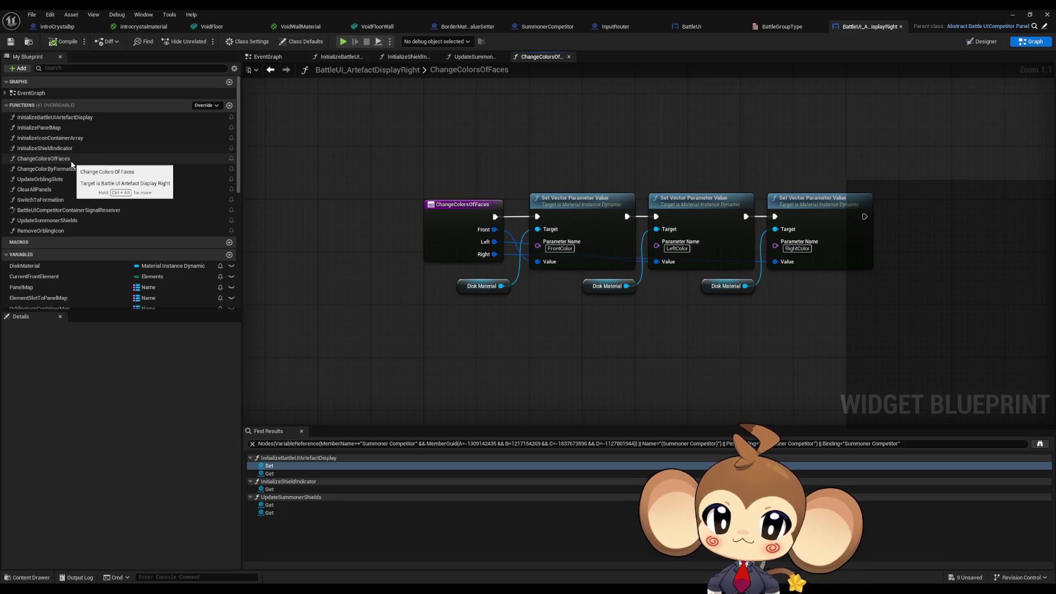
double_click(69, 170)
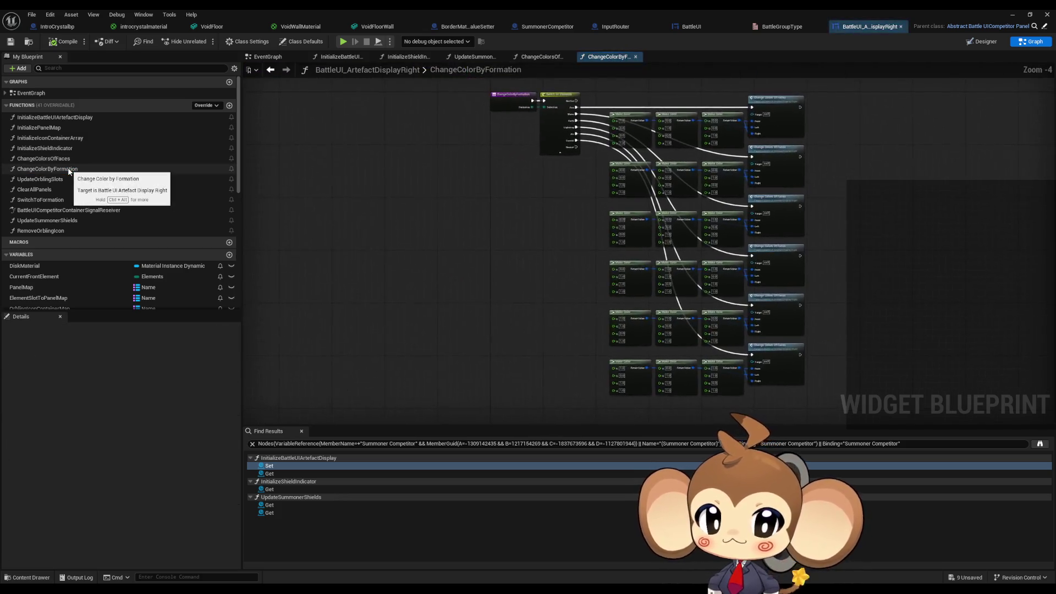
scroll(542, 176, "up", 4)
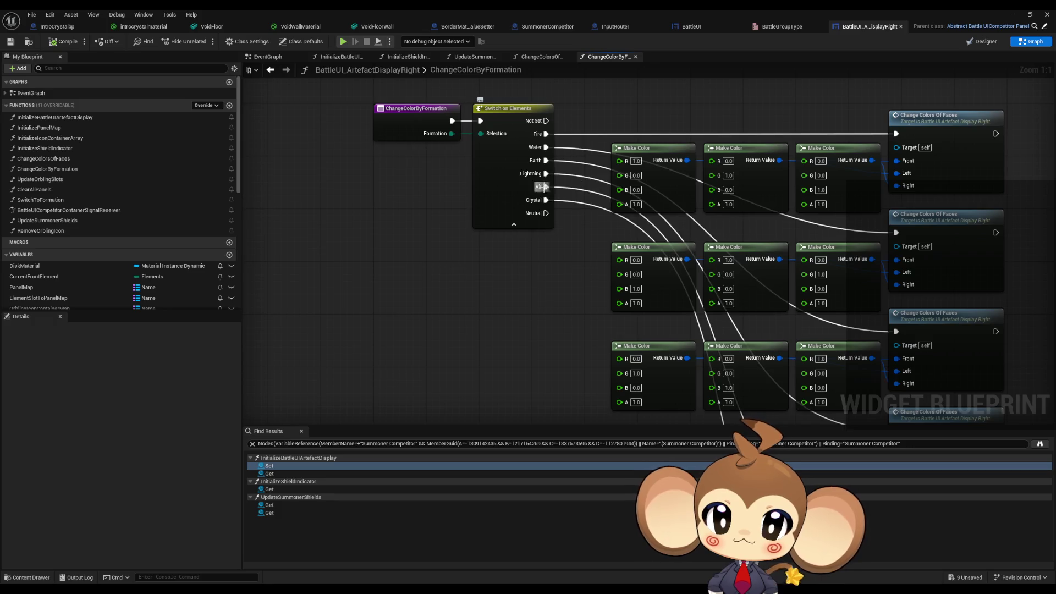
left_click_drag(556, 259, 464, 231)
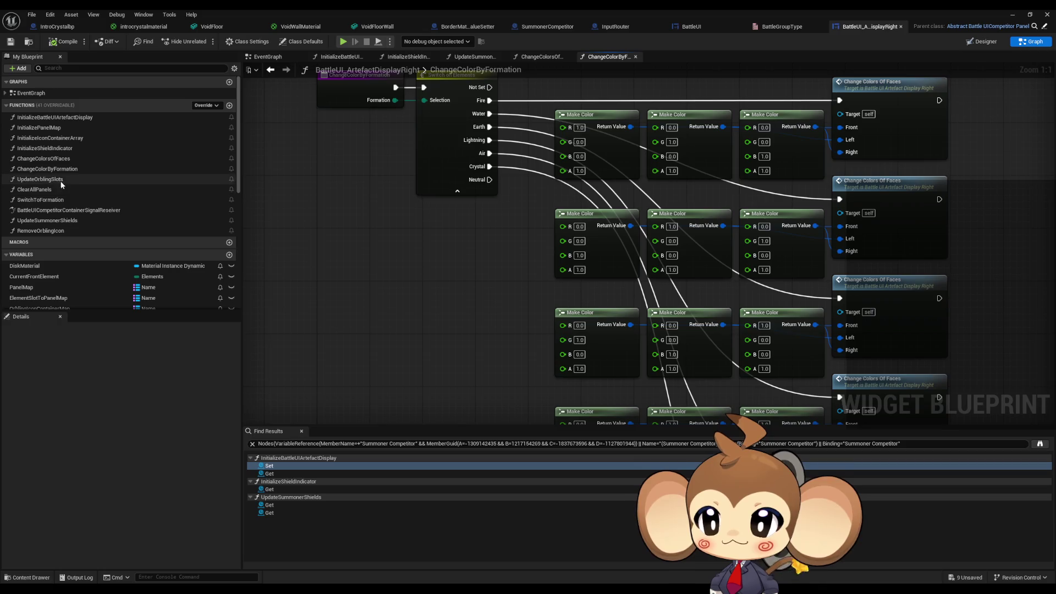
Step: Review SwitchToFormation and the BattleUICompetitorContainerSignalReceiver graphs, then restore the editor window
double_click(48, 200)
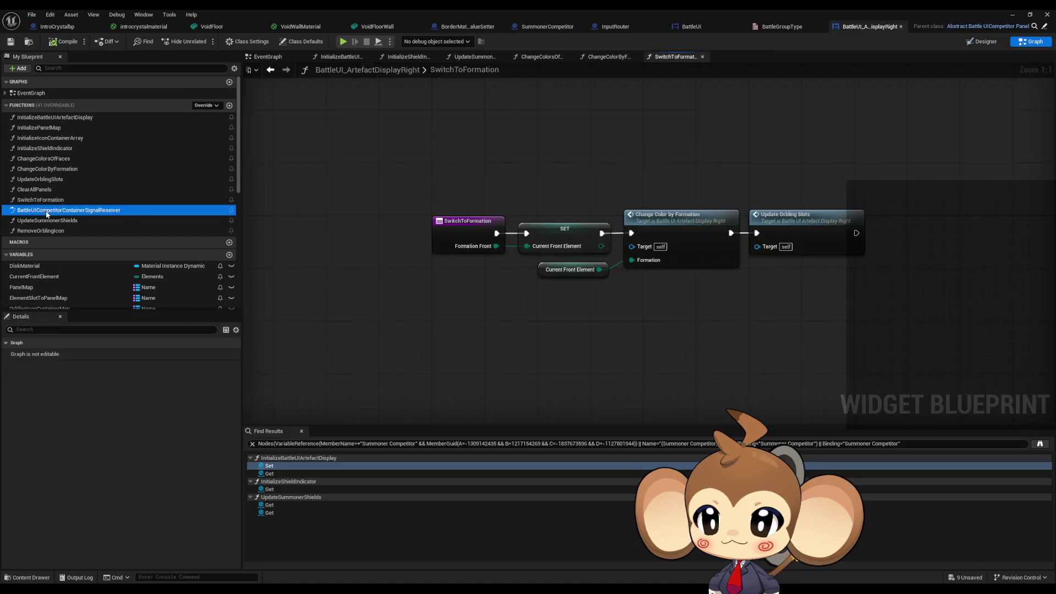
double_click(47, 211)
scroll(434, 143, "up", 4)
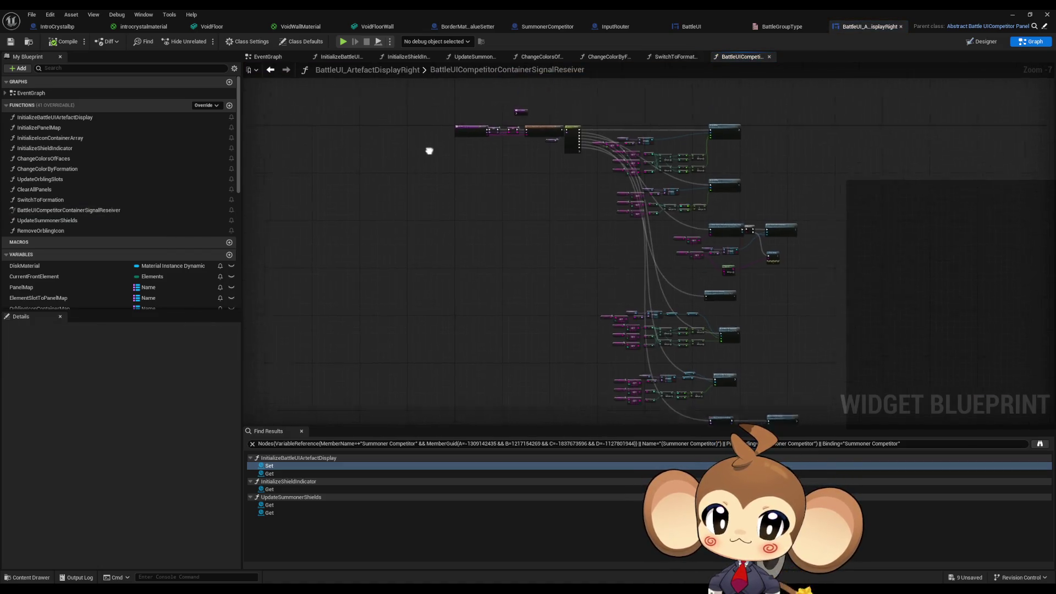
scroll(453, 266, "up", 3)
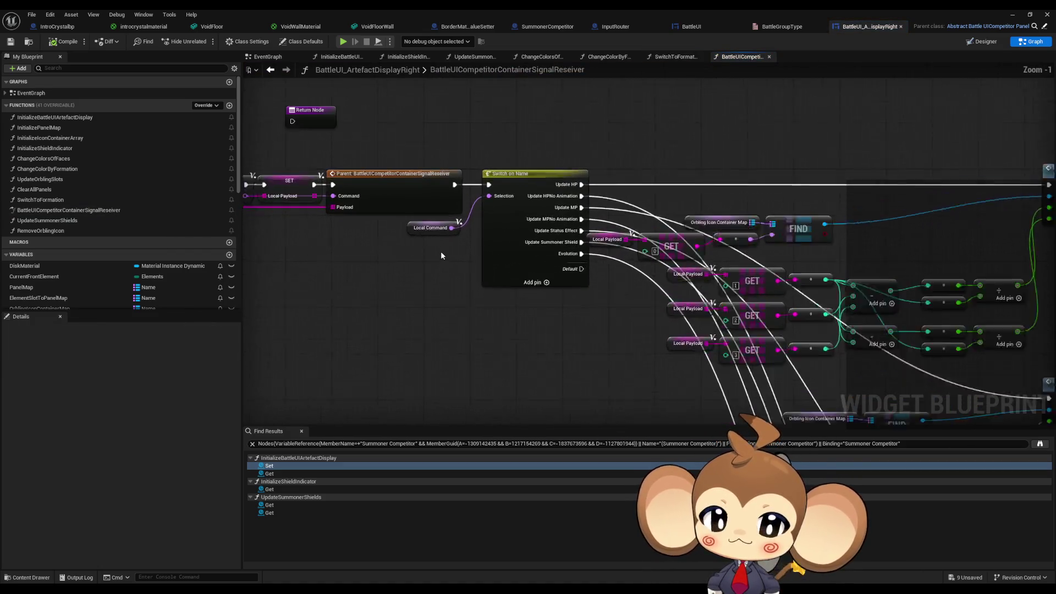
scroll(424, 250, "down", 4)
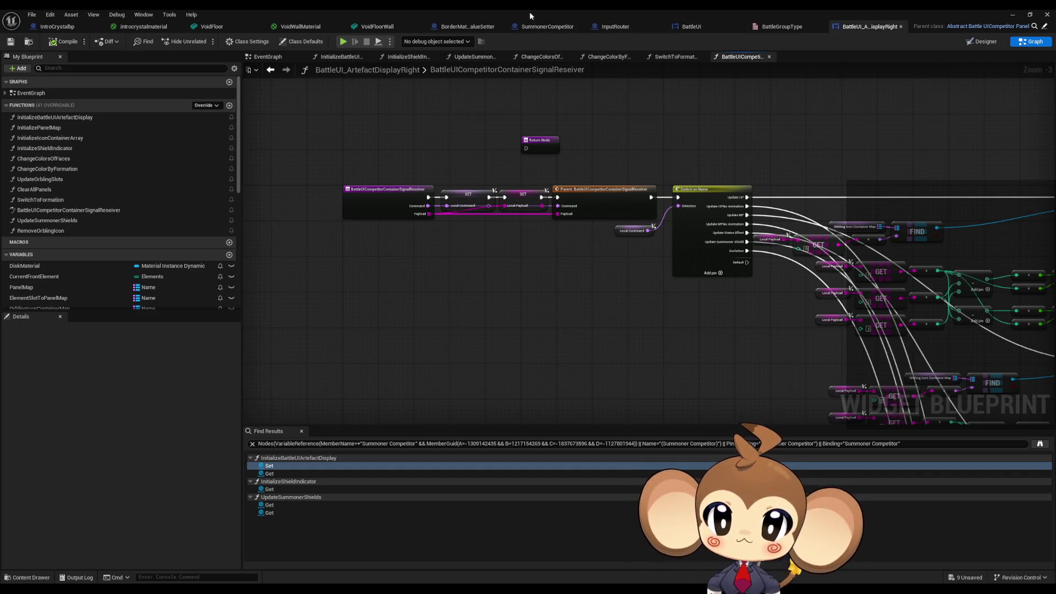
key("super+Down")
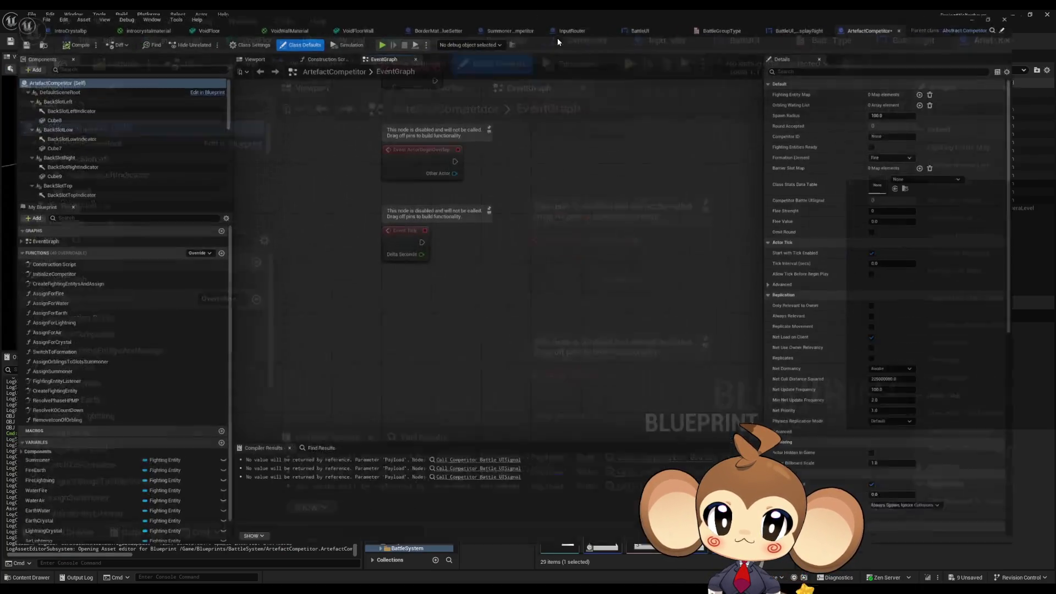
Step: Open ArtefactCompetitor's InitializeCompetitor, peek into CreateFightingEntitysAndAssign and AssignSummoner, then open SwitchToFormation
double_click(557, 38)
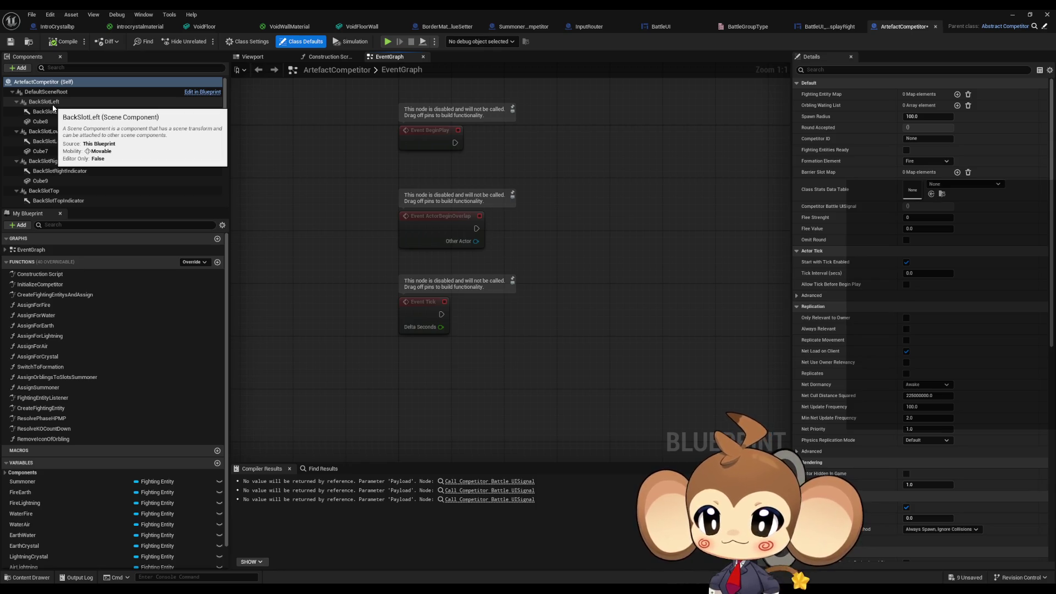
double_click(42, 283)
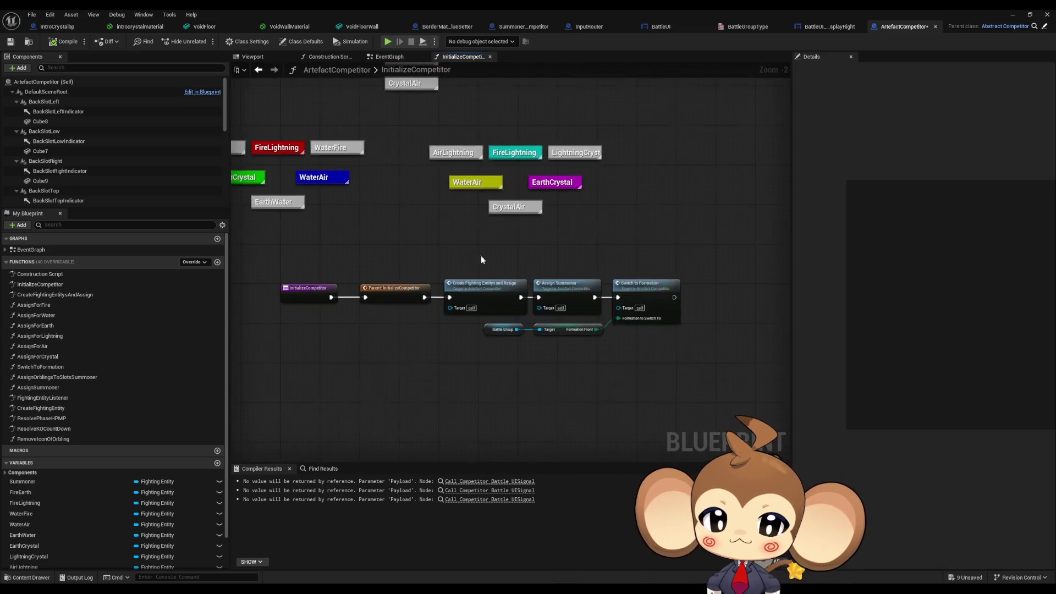
double_click(484, 299)
scroll(741, 220, "up", 4)
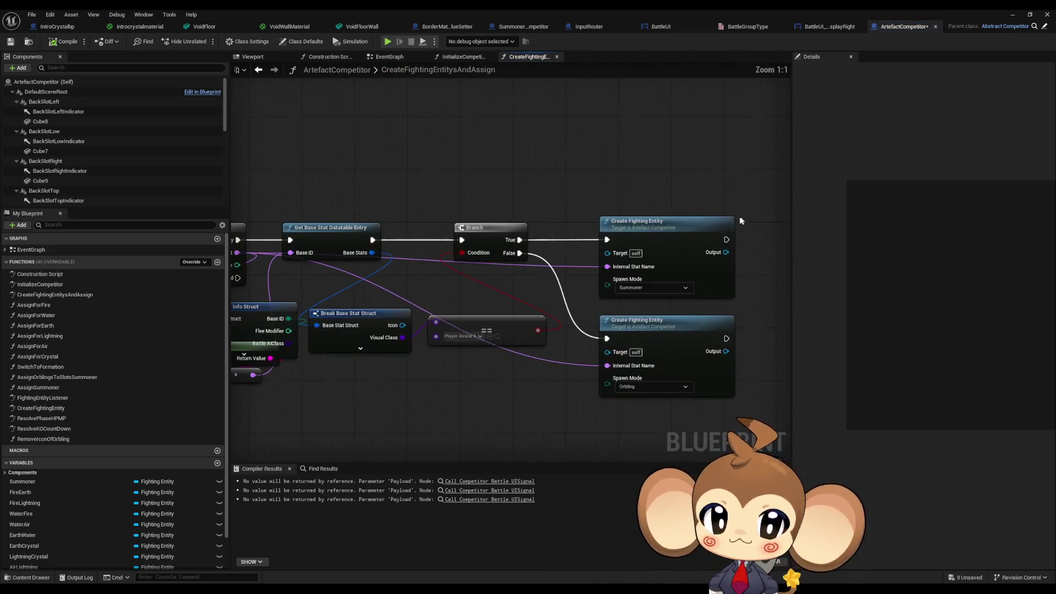
left_click(258, 70)
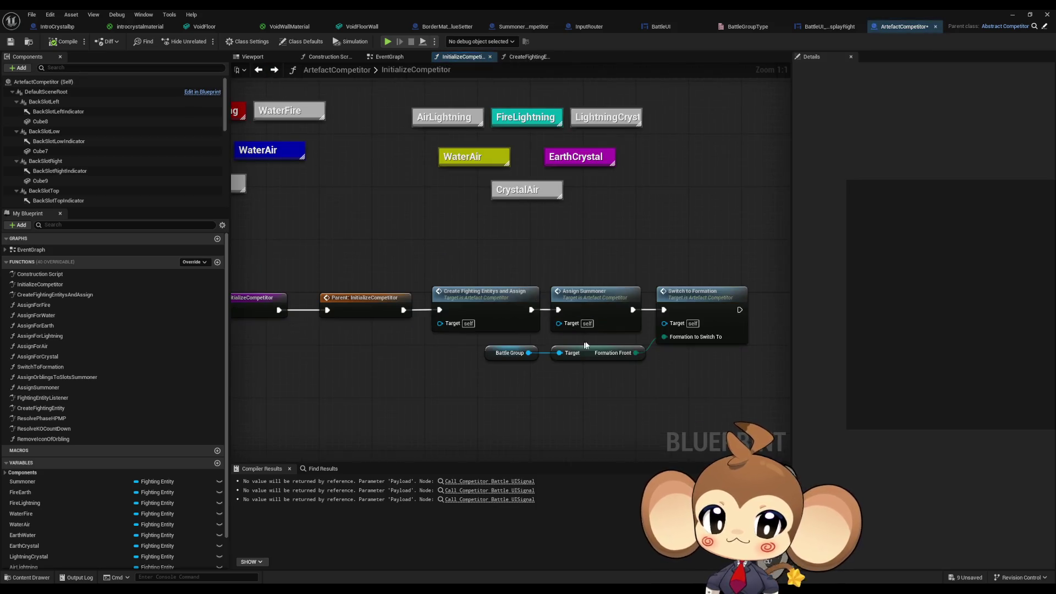
double_click(588, 302)
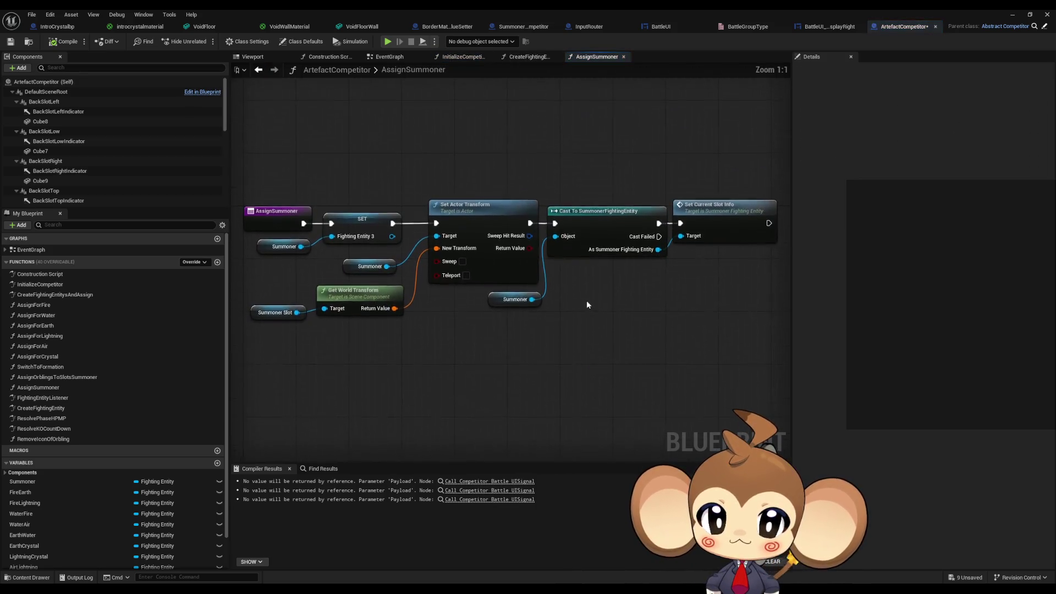
left_click(259, 71)
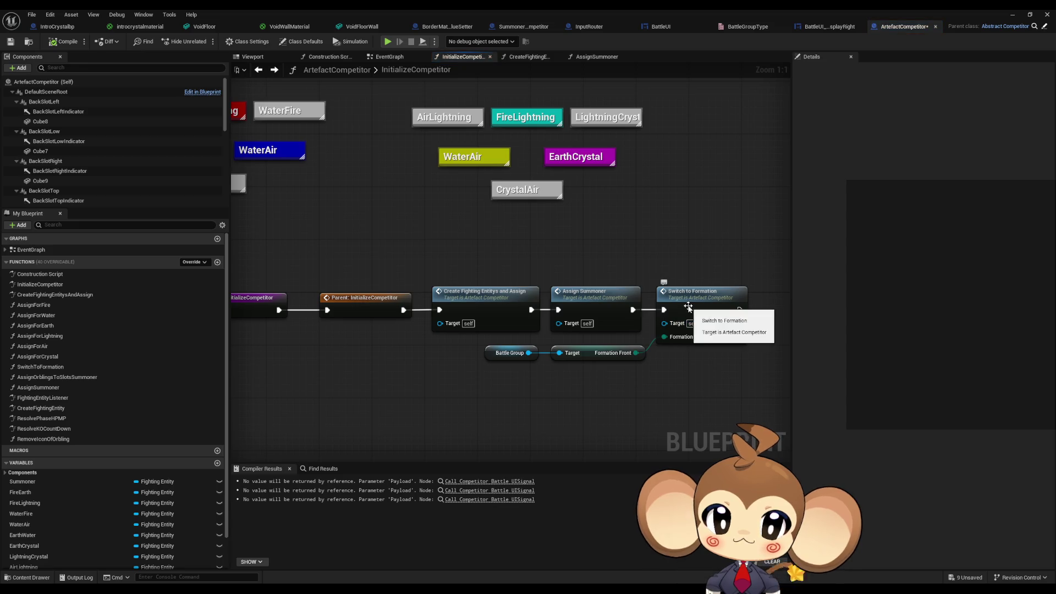
double_click(688, 306)
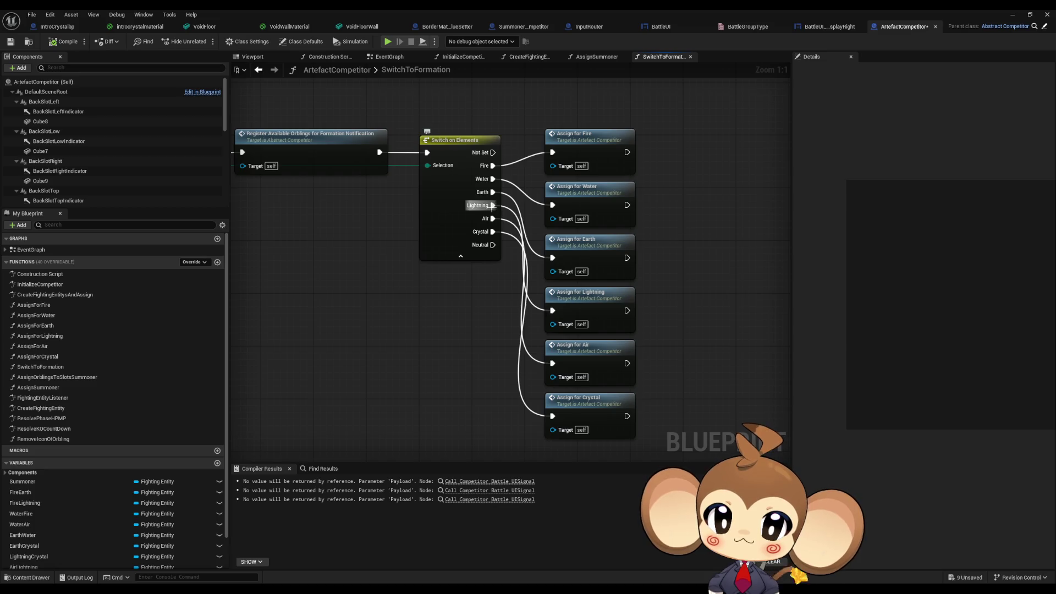
Step: Route Lightning to Assign for Fire and Air to Assign for Water, leaving AssignForLightning undeleted
left_click_drag(492, 207, 553, 154)
mouse_move(491, 219)
left_mouse_down()
mouse_move(553, 205)
mouse_move(502, 241)
mouse_move(552, 257)
left_mouse_up()
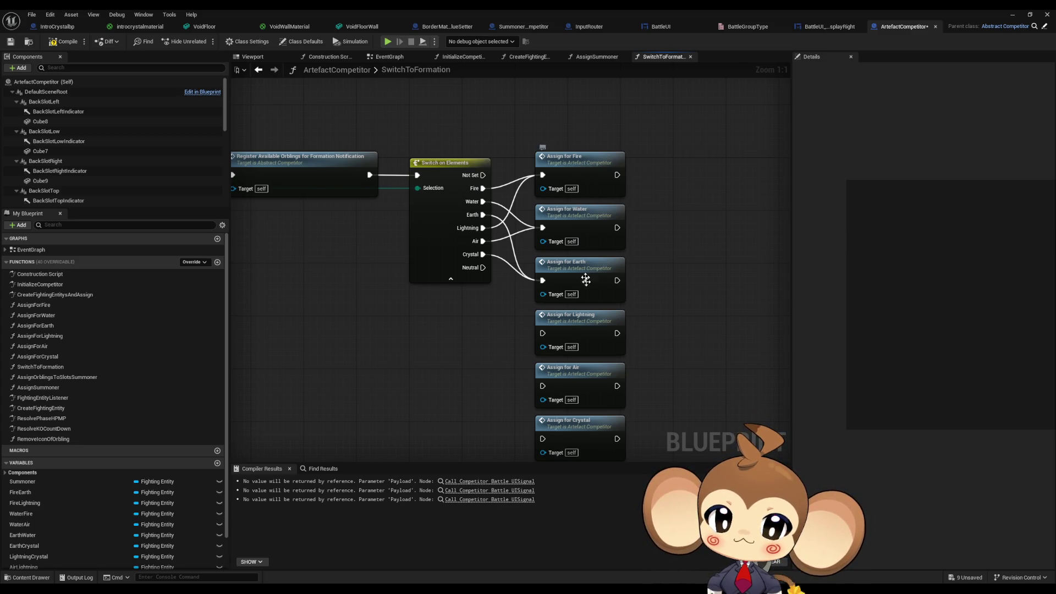
left_click(572, 327)
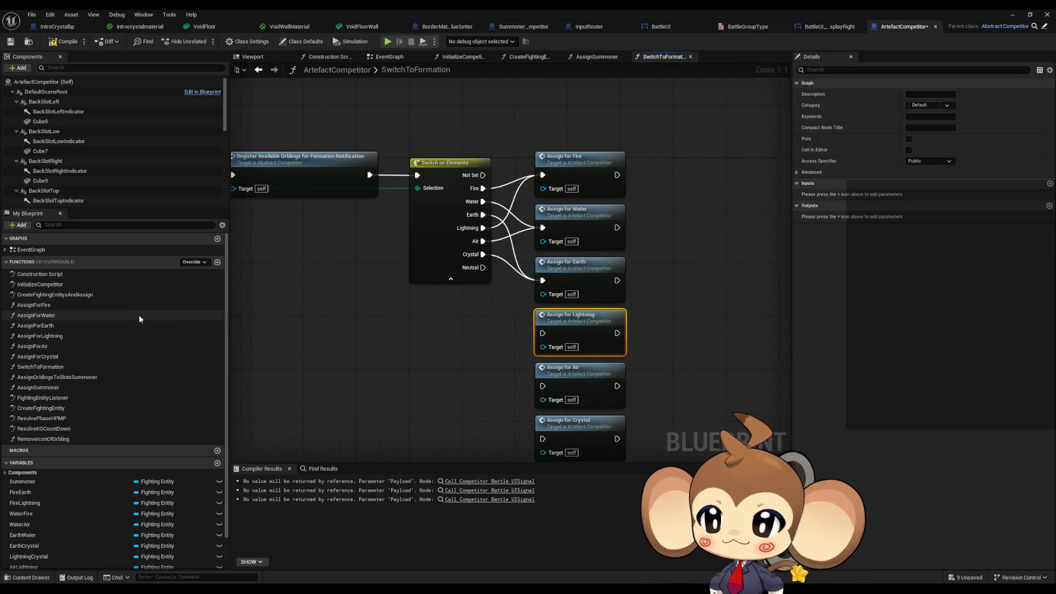
left_click(68, 337)
key("Delete")
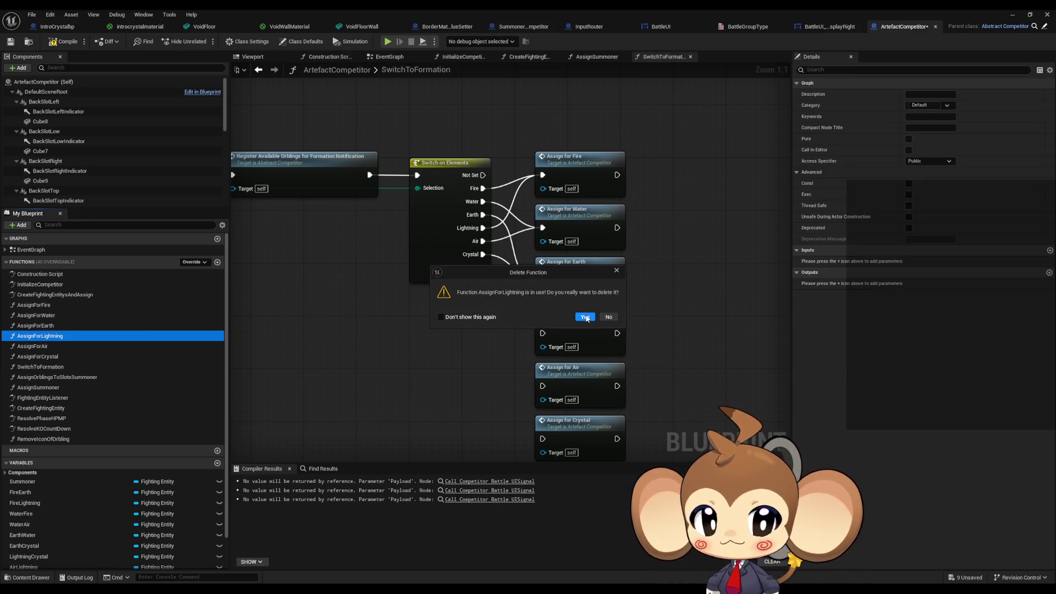
left_click(617, 271)
Step: List AssignForLightning's references by class member, then Save All, which crashes the editor
right_click(42, 338)
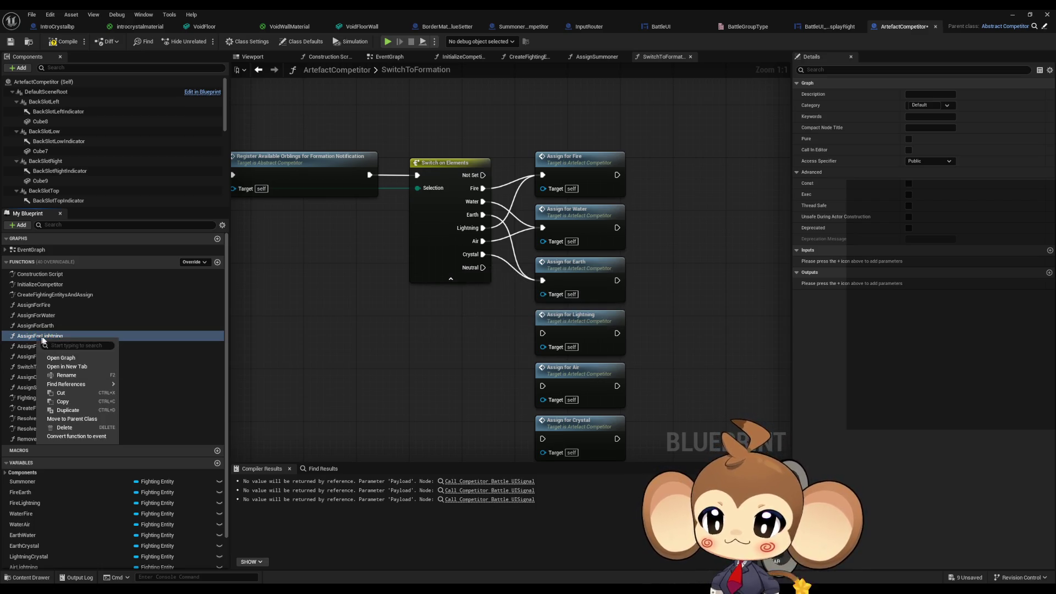
mouse_move(83, 384)
left_click(157, 407)
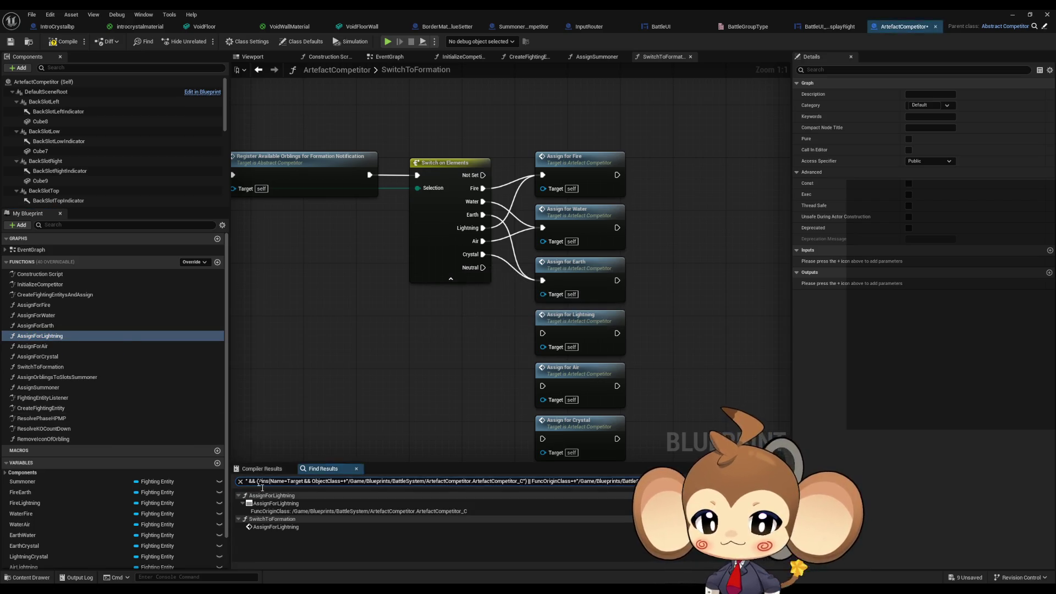
left_click(271, 529)
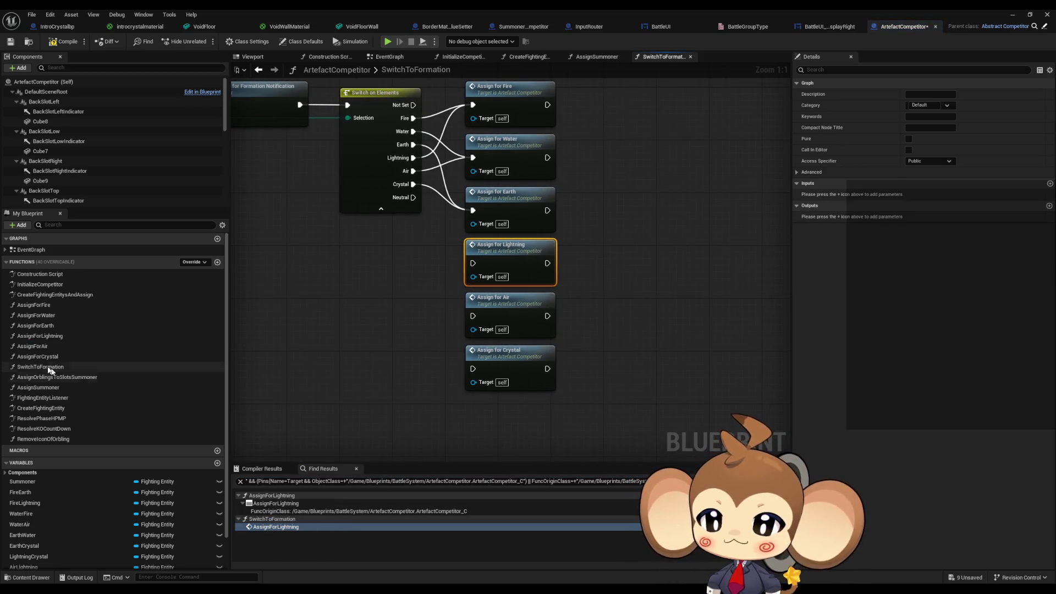
right_click(50, 337)
mouse_move(85, 382)
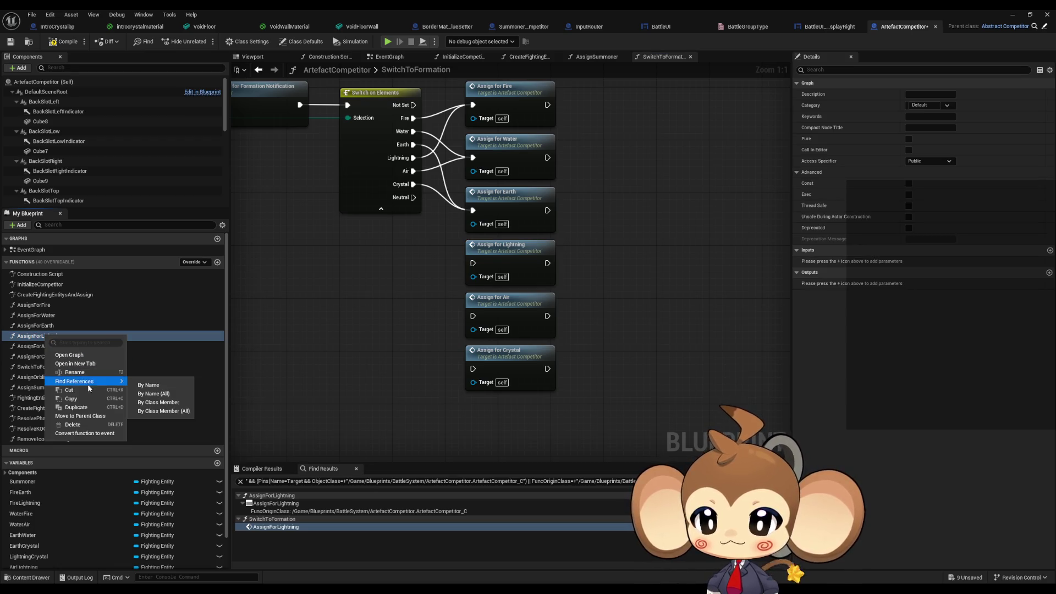
left_click(165, 403)
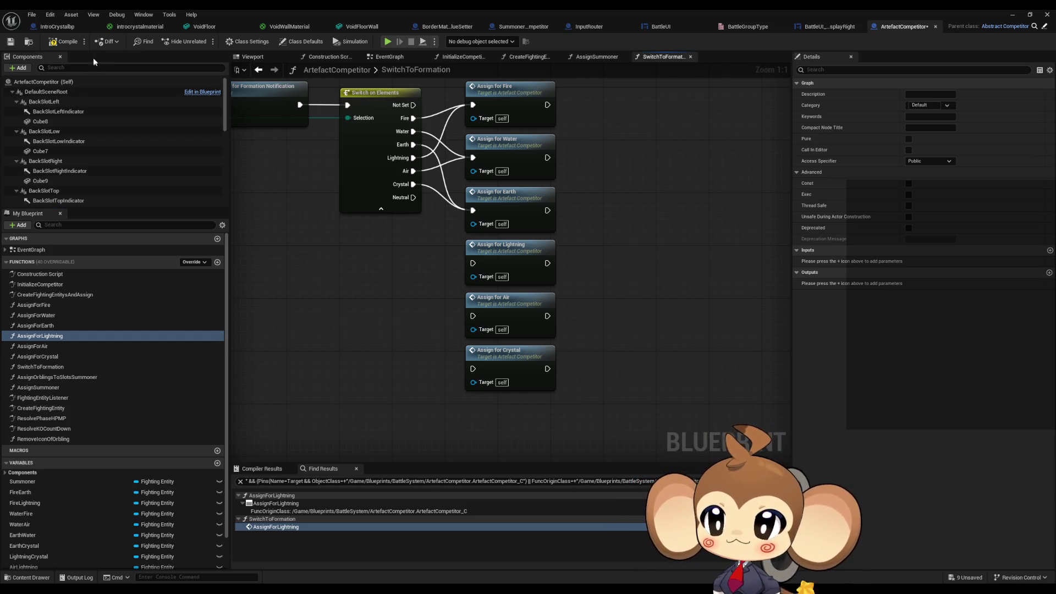
left_click(36, 18)
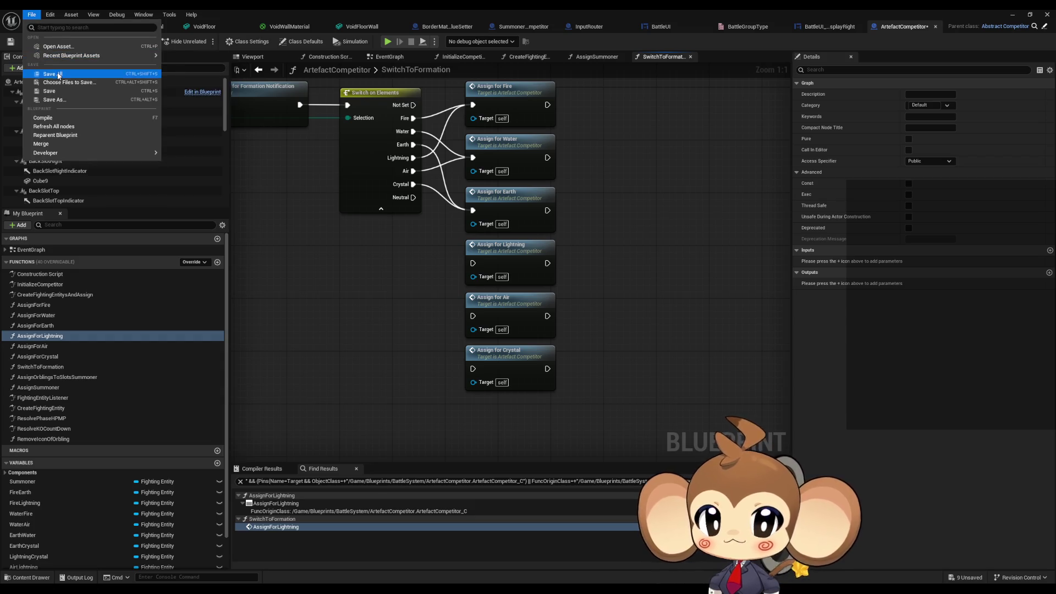
left_click(138, 71)
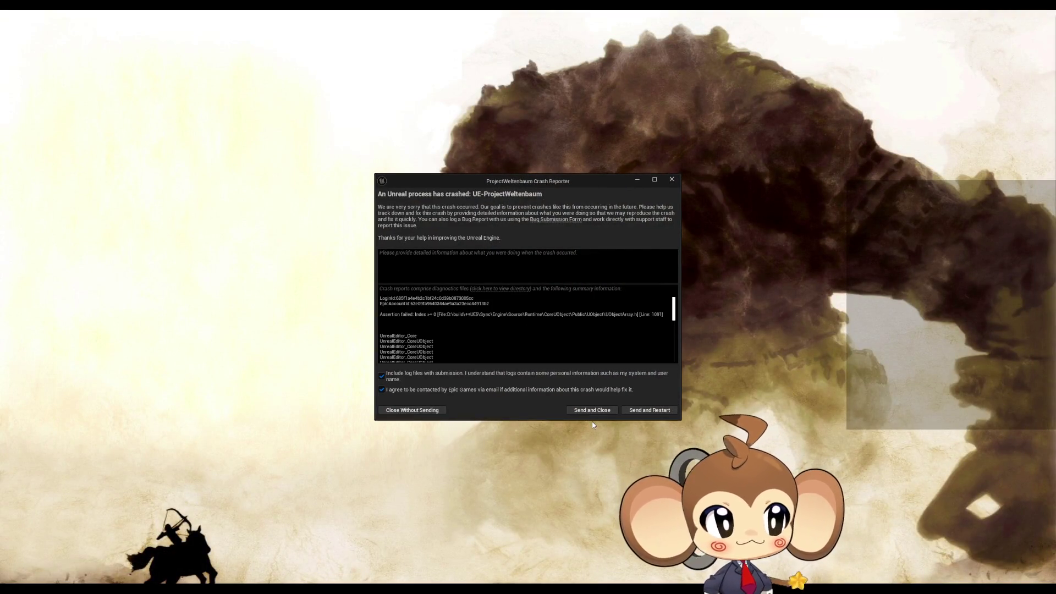
Step: Send the crash report and restart Unreal Editor
left_click(651, 412)
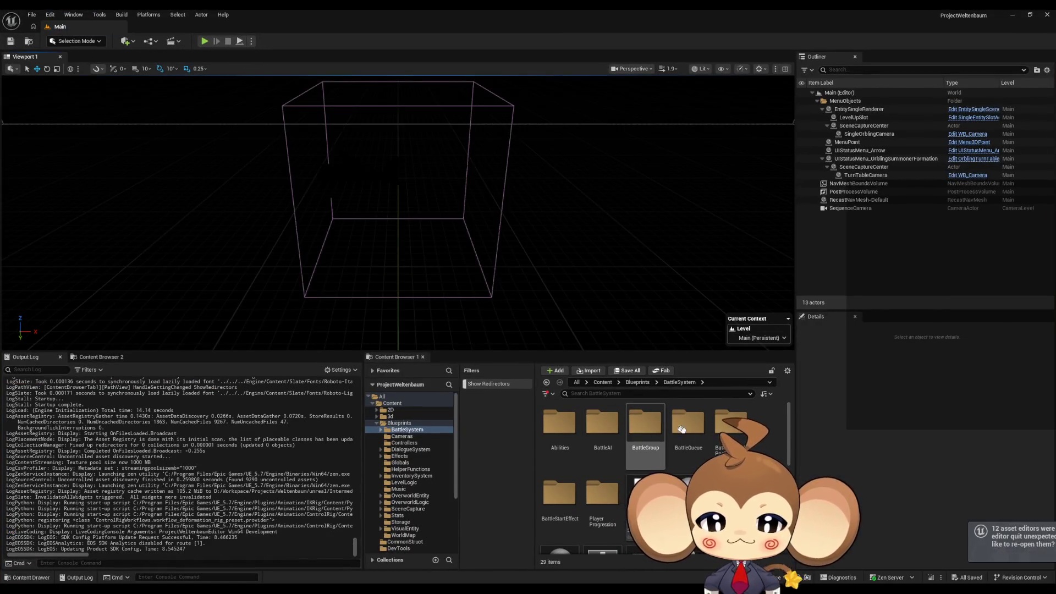
Step: Reopen ArtefactCompetitor from the Content Browser, re-maximize its editor, and show the EventGraph
scroll(612, 442, "down", 2)
double_click(562, 508)
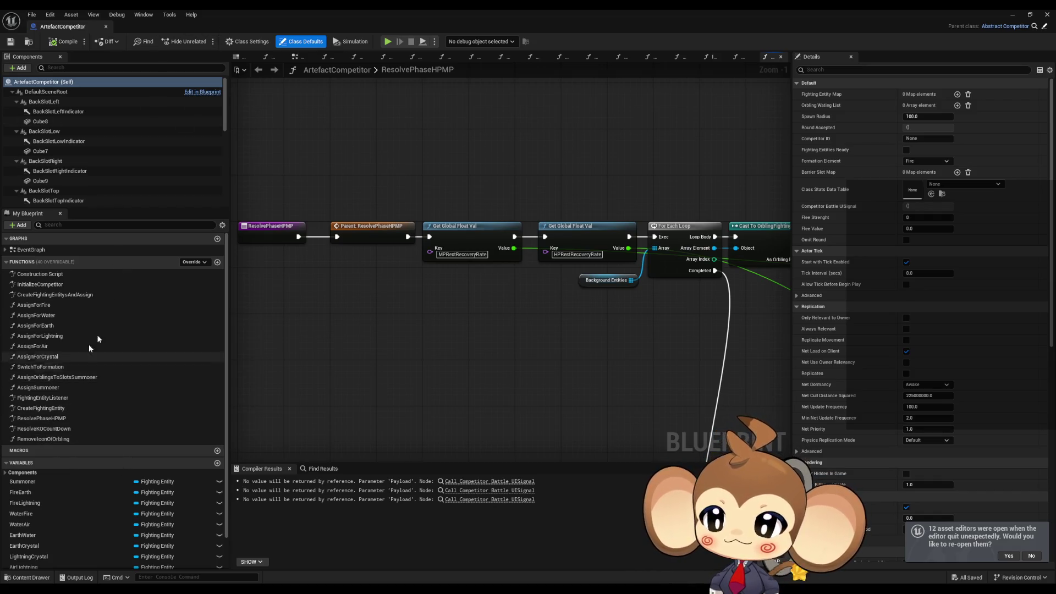
double_click(316, 9)
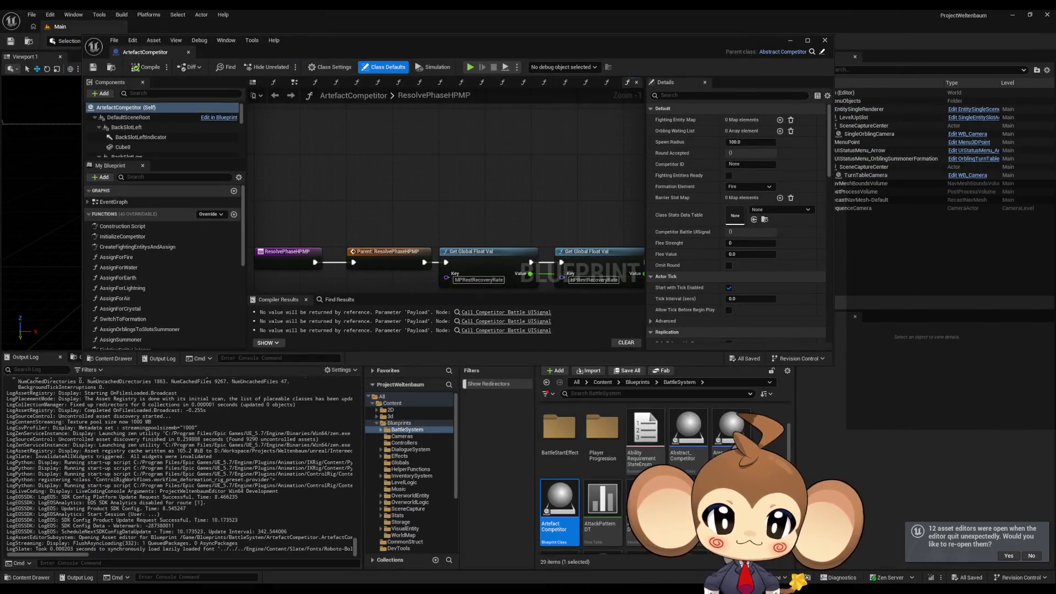
double_click(374, 44)
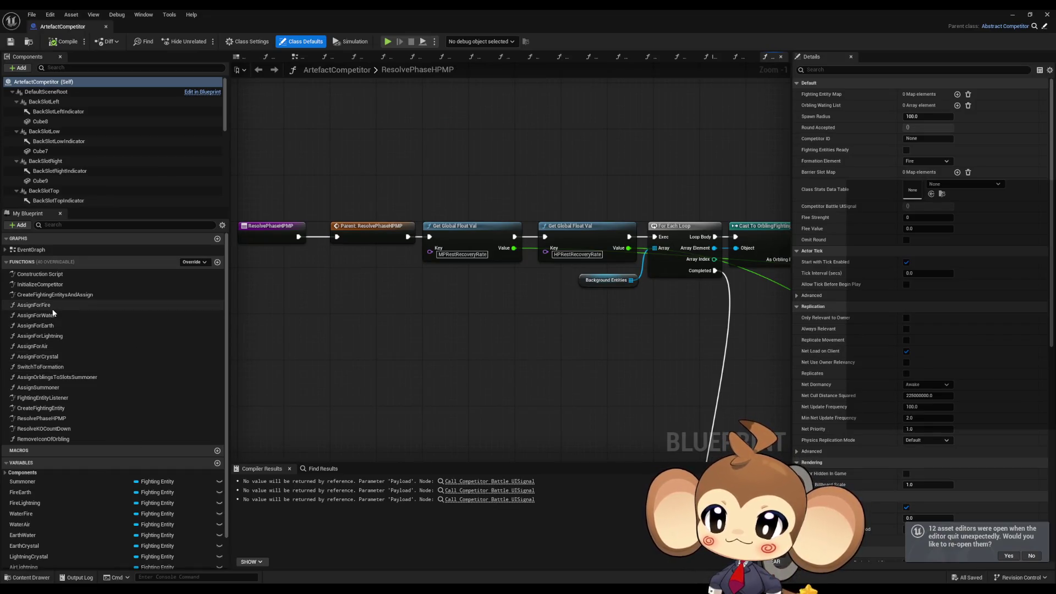
double_click(53, 248)
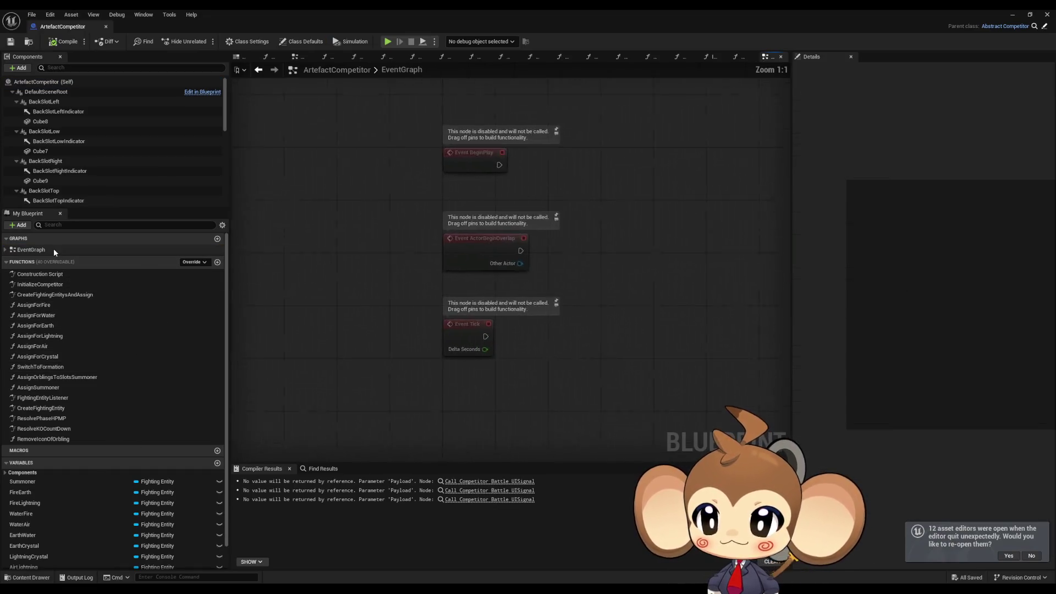
Step: In SwitchToFormation, route Lightning, Air and Crystal to Fire, Water and Earth and delete their old nodes
left_click(45, 285)
double_click(45, 284)
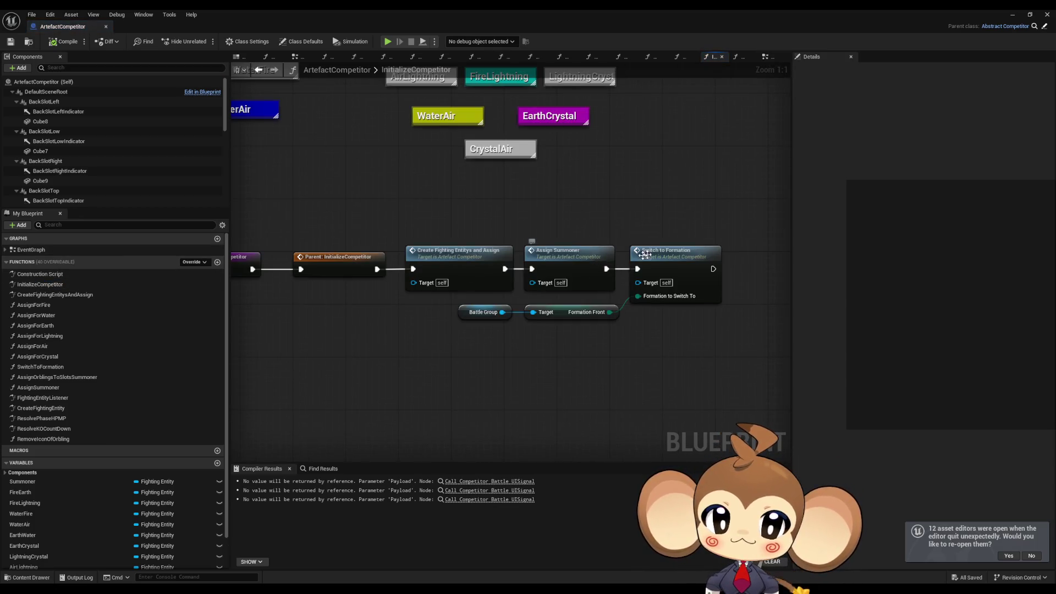
double_click(640, 256)
left_click_drag(487, 263, 546, 209)
mouse_move(484, 276)
left_mouse_down()
mouse_move(547, 262)
mouse_move(529, 302)
mouse_move(549, 314)
left_mouse_up()
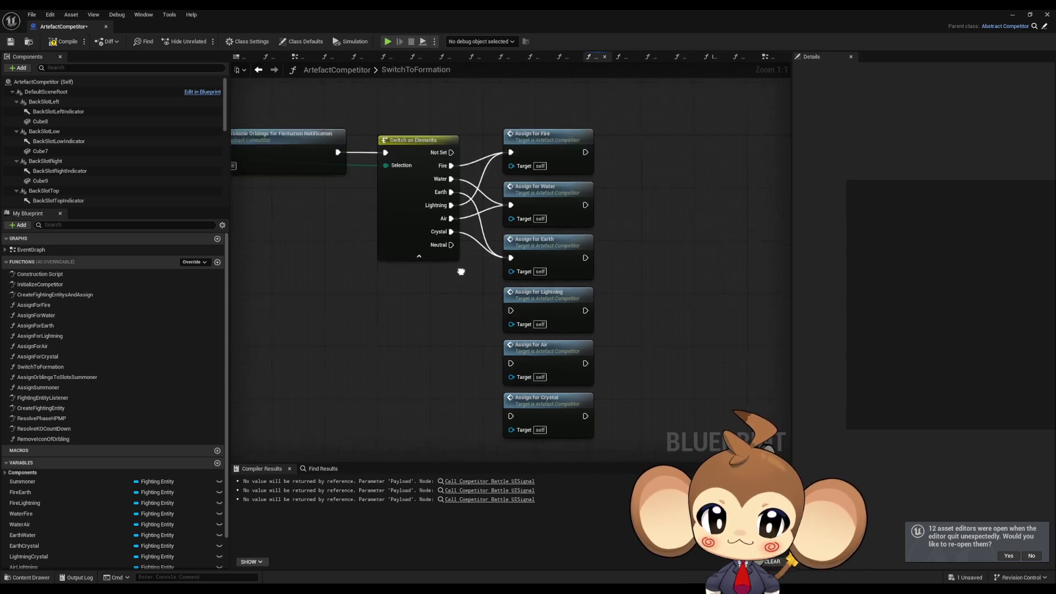
left_click_drag(414, 244, 589, 403)
key("Delete")
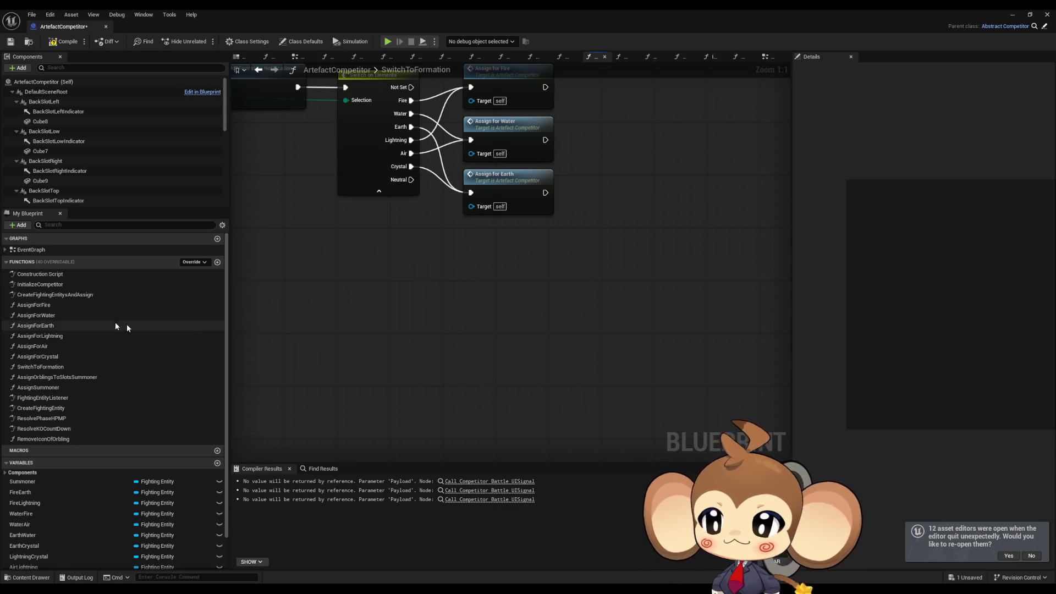
Step: Delete the AssignForLightning, AssignForAir and AssignForCrystal functions, then select the Assign for Fire node
left_click(55, 336)
key("Delete")
left_click(55, 338)
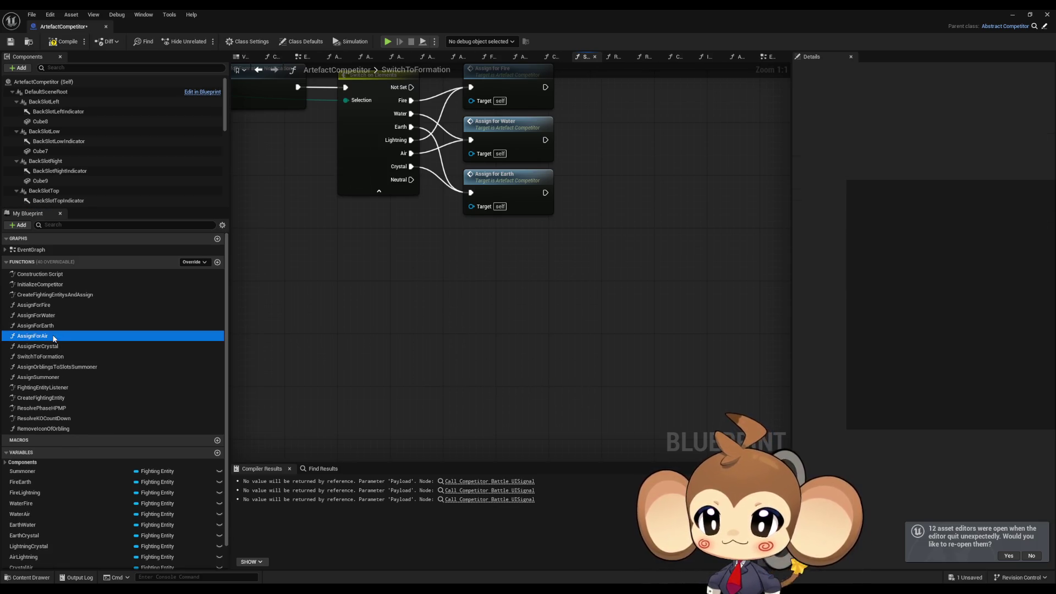
key("Delete")
left_click(58, 337)
key("Delete")
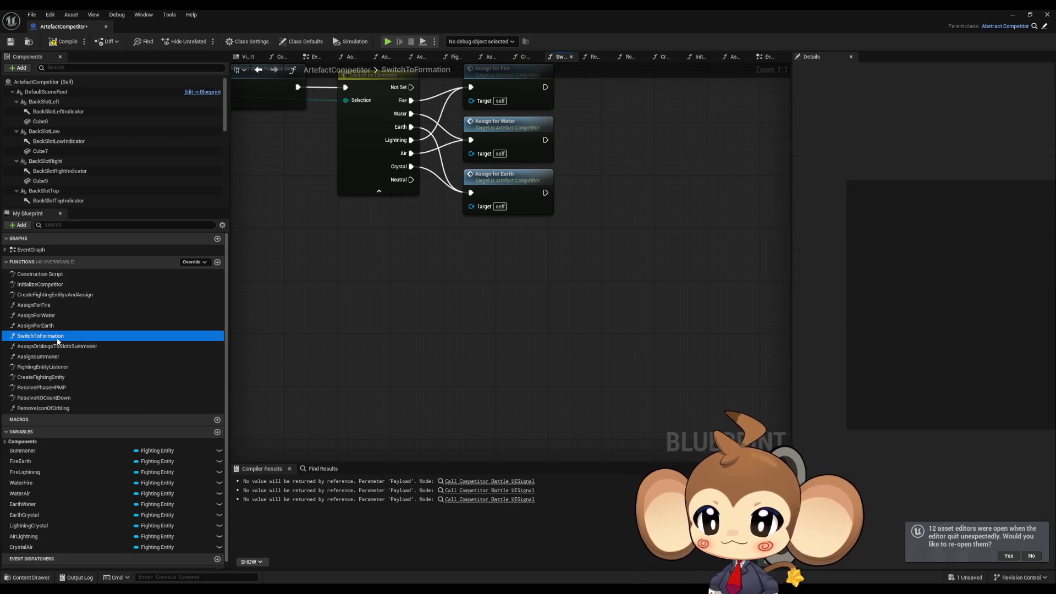
left_click_drag(547, 181, 574, 292)
left_click(546, 183)
Step: Inspect AssignForFire's Assign Orblings call and its FireEarth, FireLightning and WaterAir variables
double_click(542, 190)
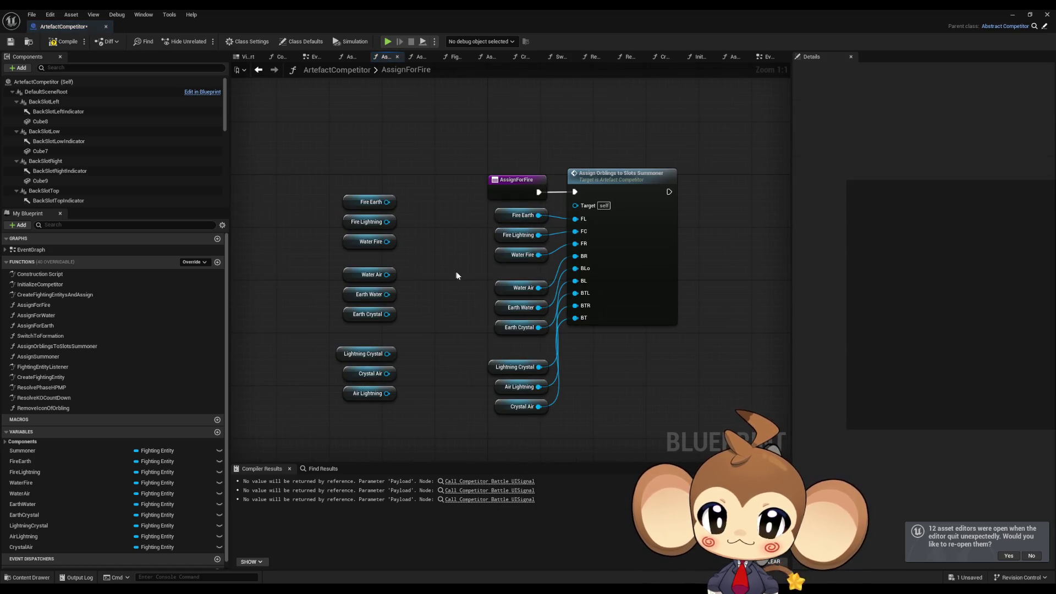
left_click(637, 222)
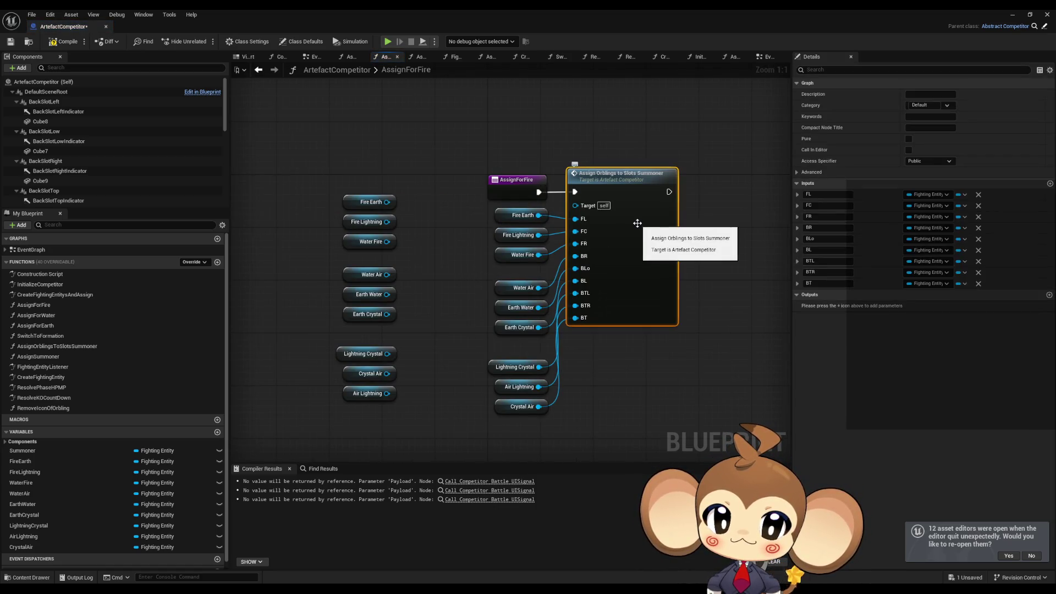
left_click(519, 215)
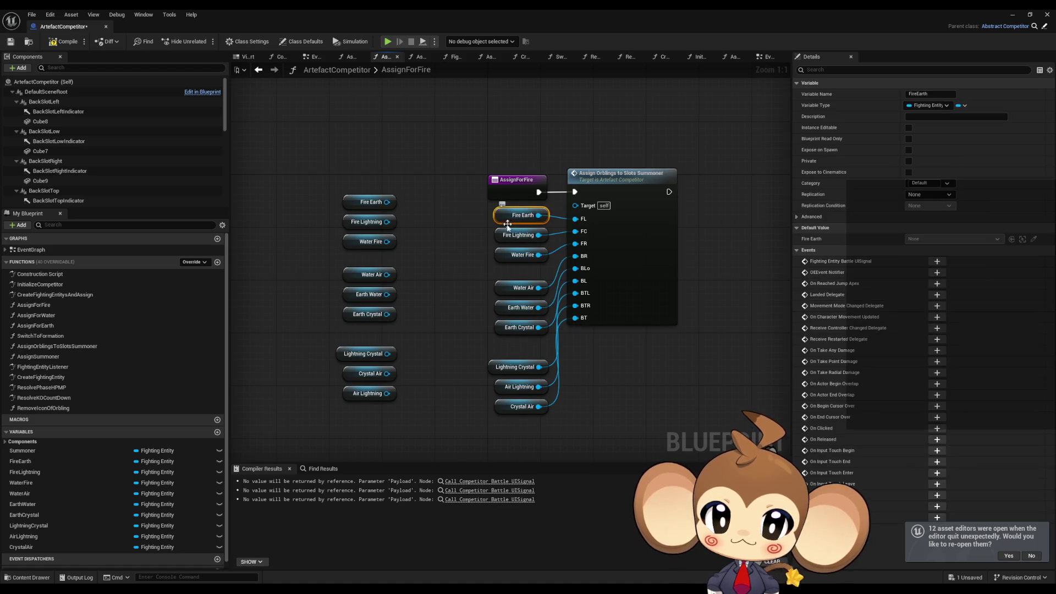
left_click(502, 238)
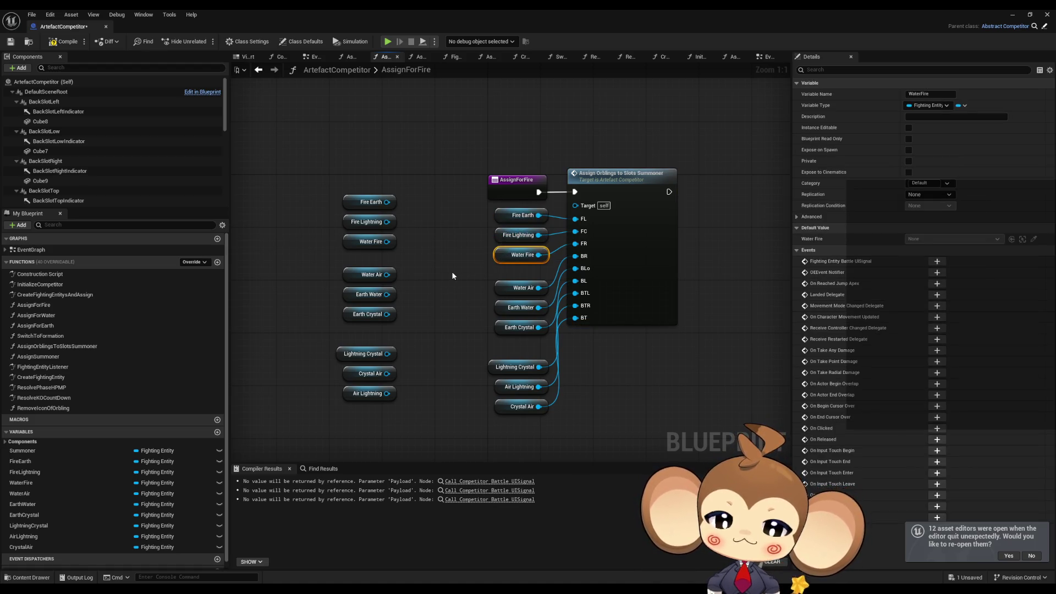
left_click(505, 290)
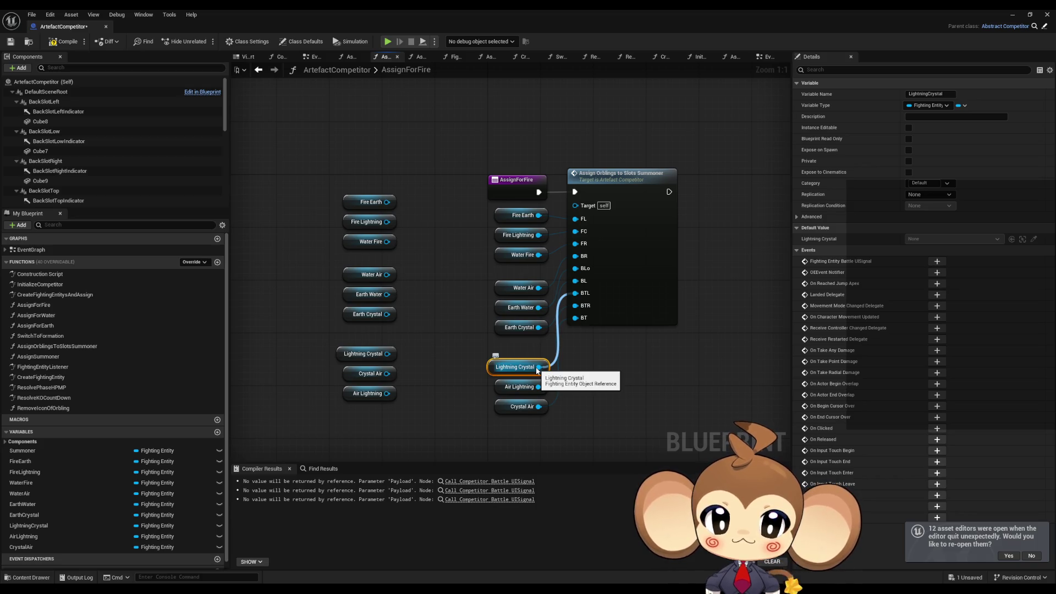
Step: Review the AssignForWater and AssignForEarth graphs, then open AssignOrblingsToSlotsSummoner
left_click(48, 308)
double_click(45, 313)
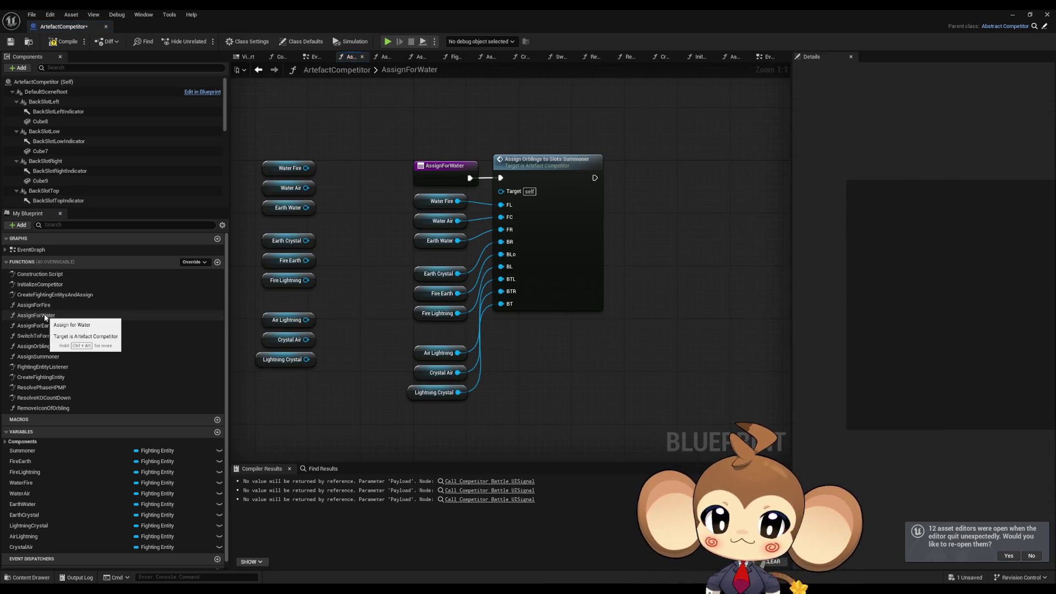
double_click(46, 308)
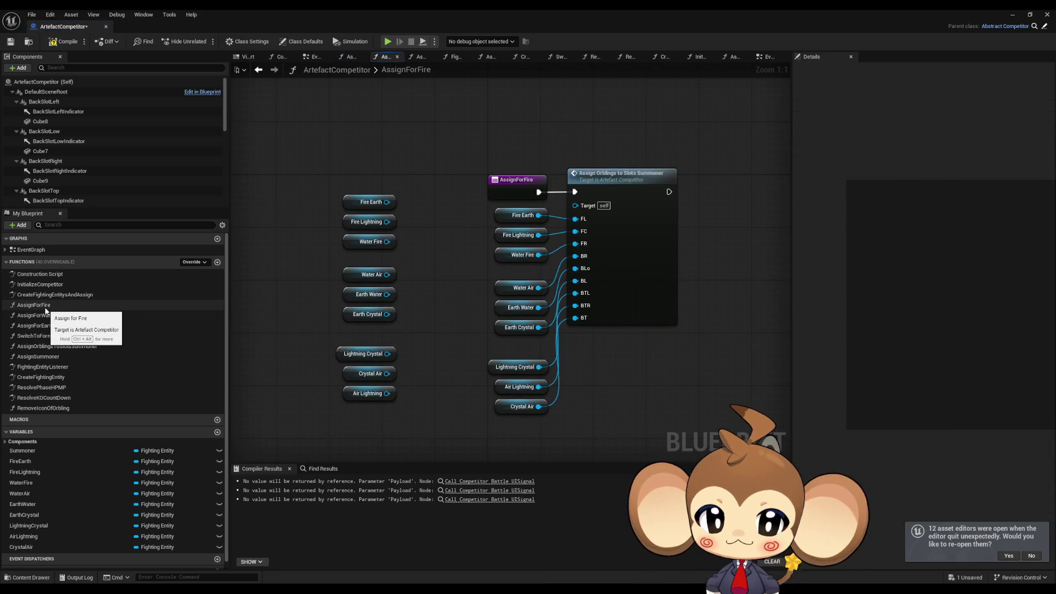
double_click(45, 315)
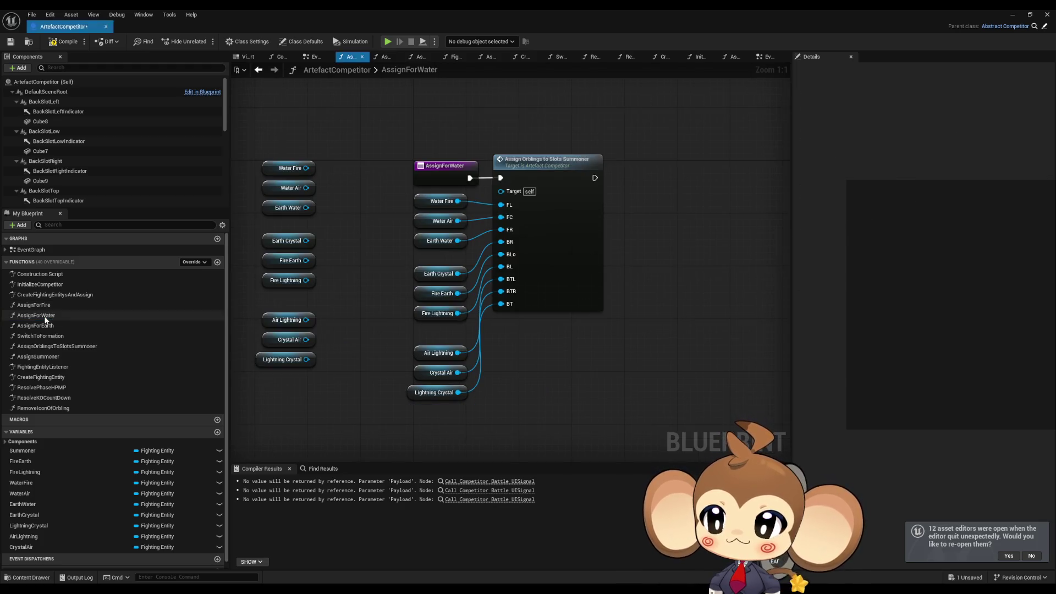
double_click(32, 326)
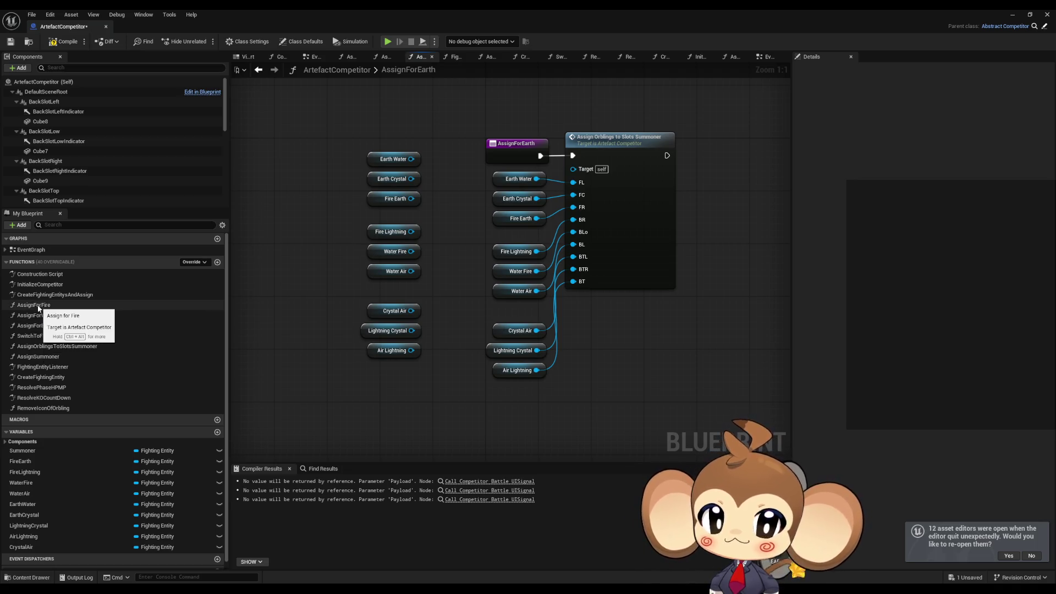
left_click(653, 209)
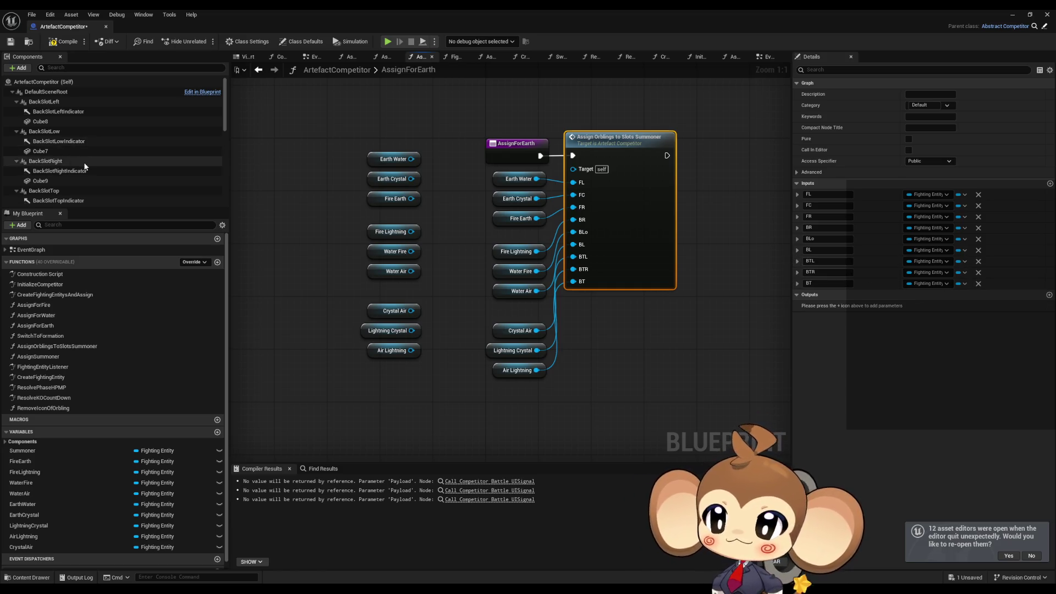
double_click(638, 245)
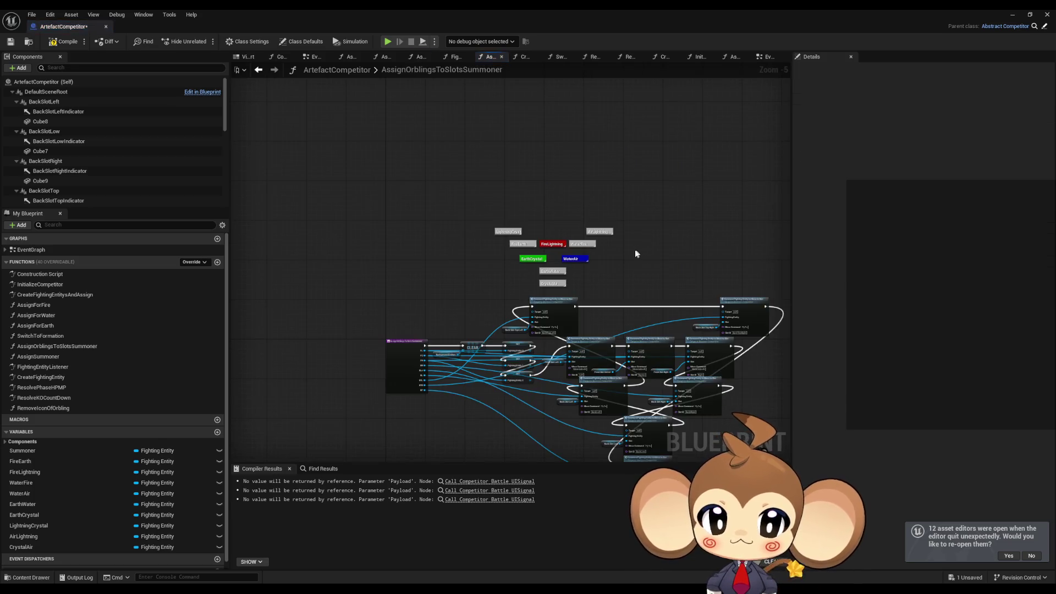
Step: Delete the BackSlotTopLeft component along with its Cube5 and indicator children
scroll(456, 290, "up", 3)
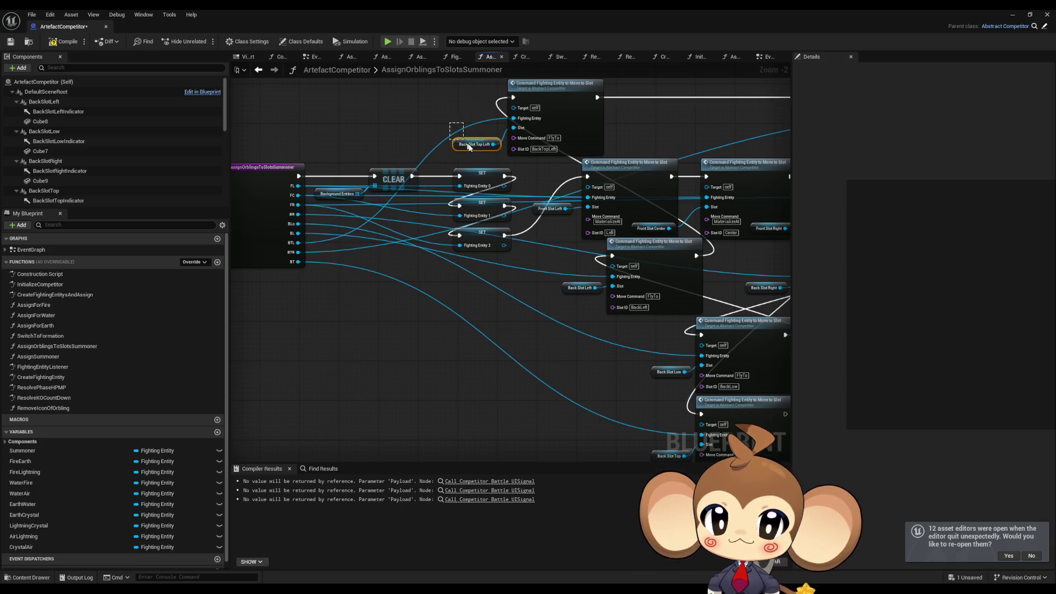
left_click(464, 144)
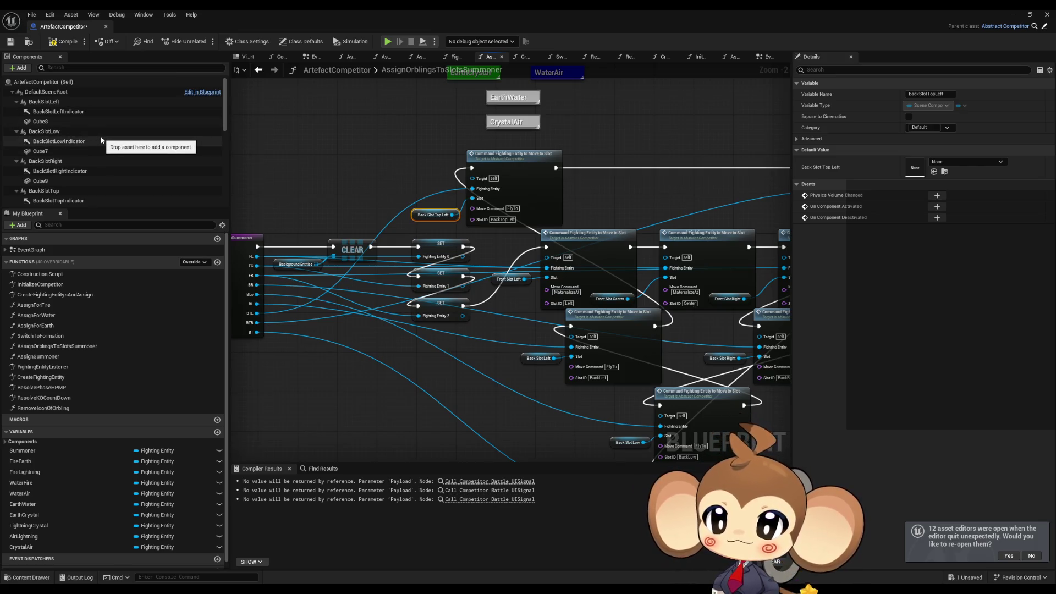
scroll(125, 157, "down", 5)
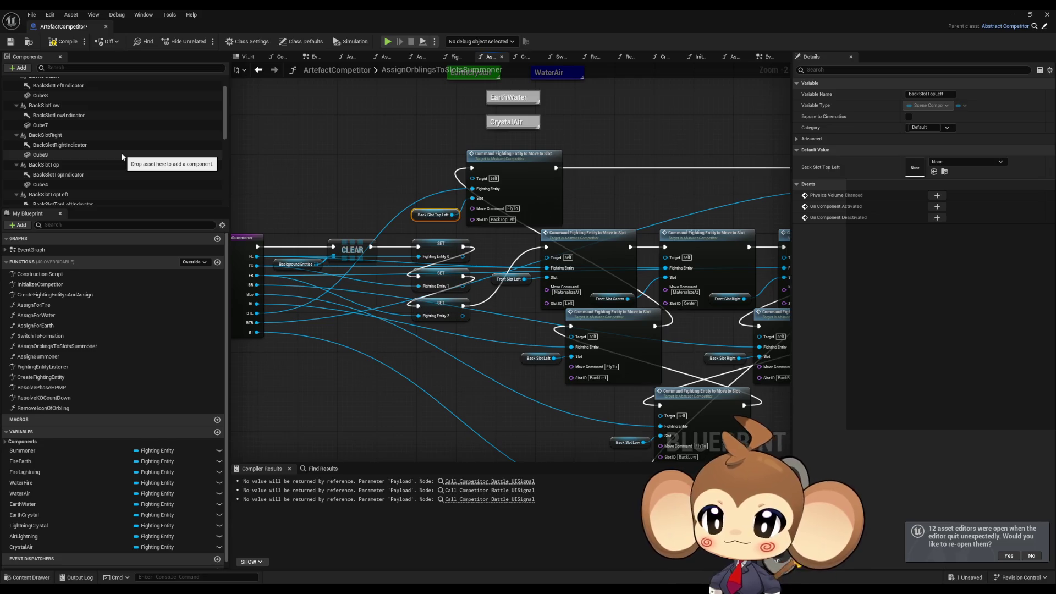
scroll(127, 158, "down", 3)
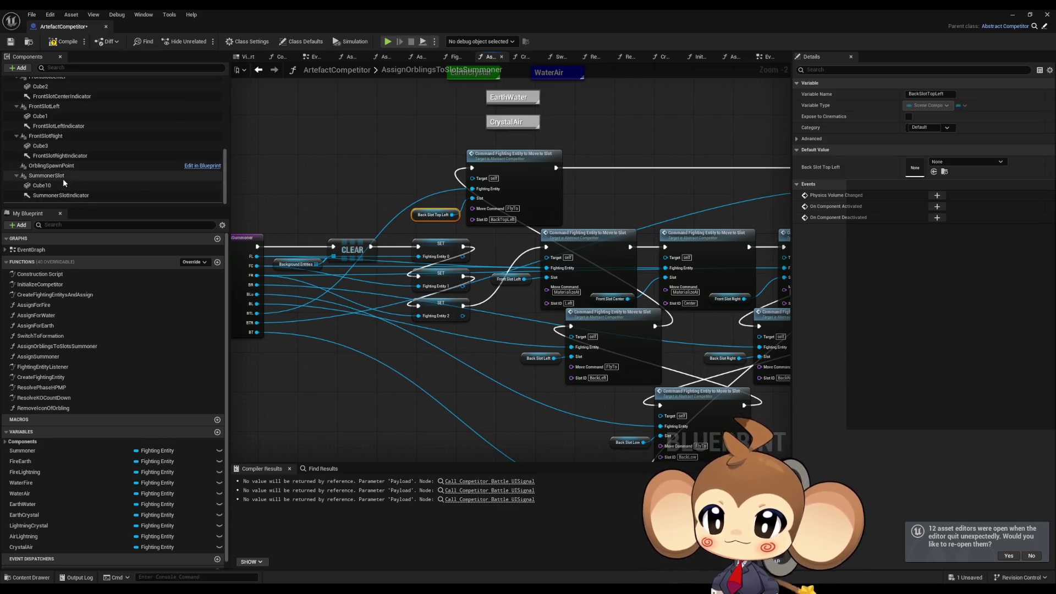
scroll(55, 168, "up", 3)
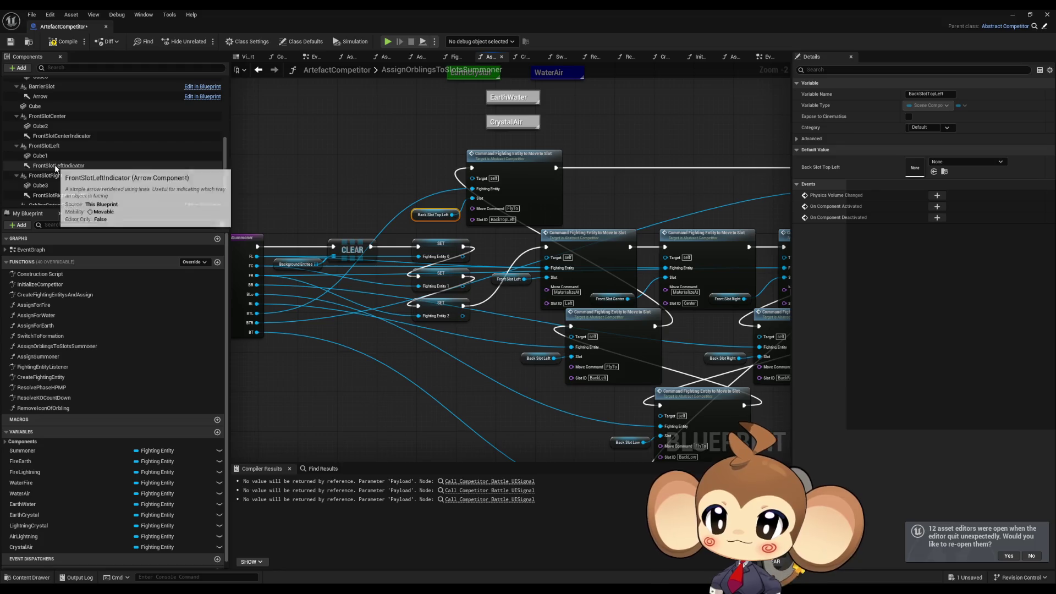
scroll(55, 166, "up", 3)
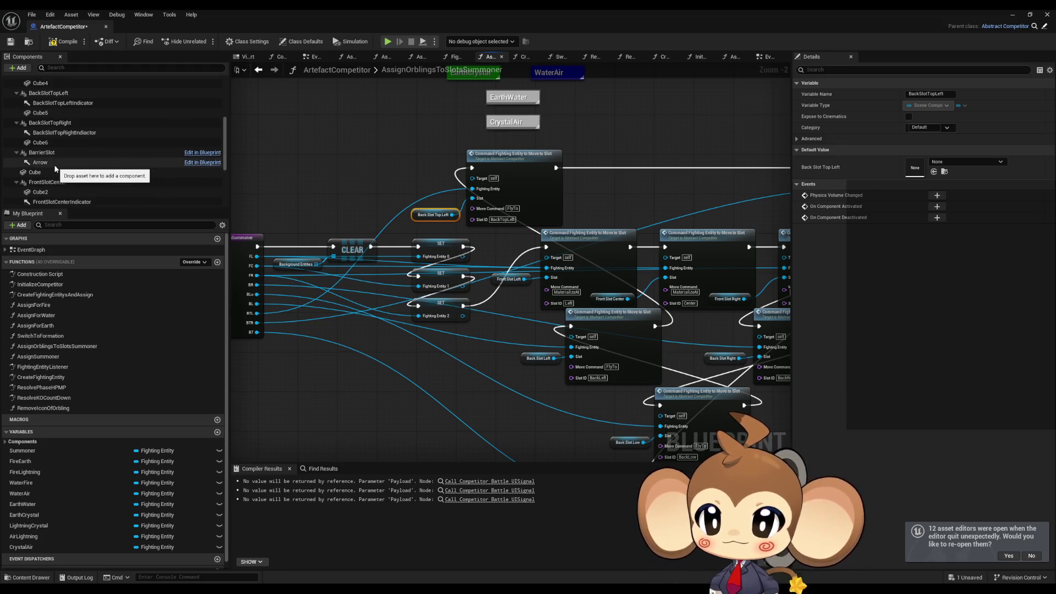
scroll(54, 169, "up", 1)
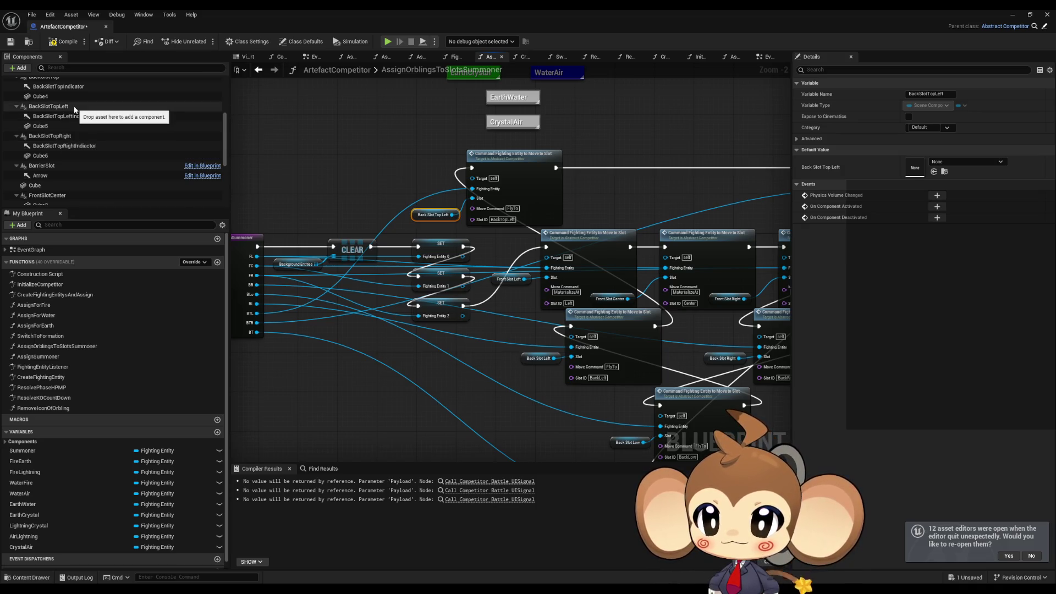
left_click(53, 126)
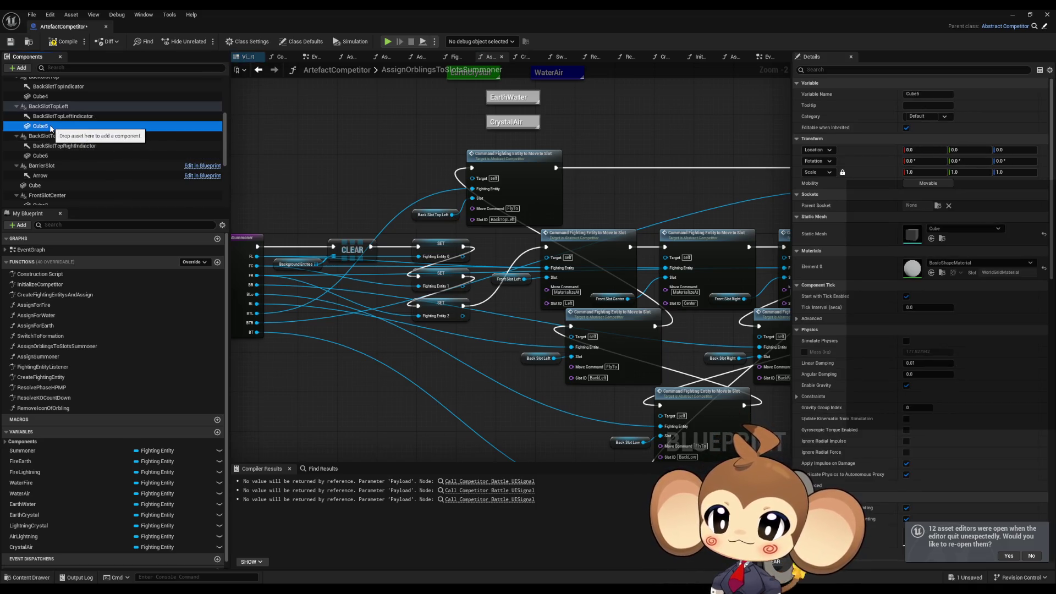
key("Delete")
left_click(49, 117)
left_click(49, 106, "ctrl")
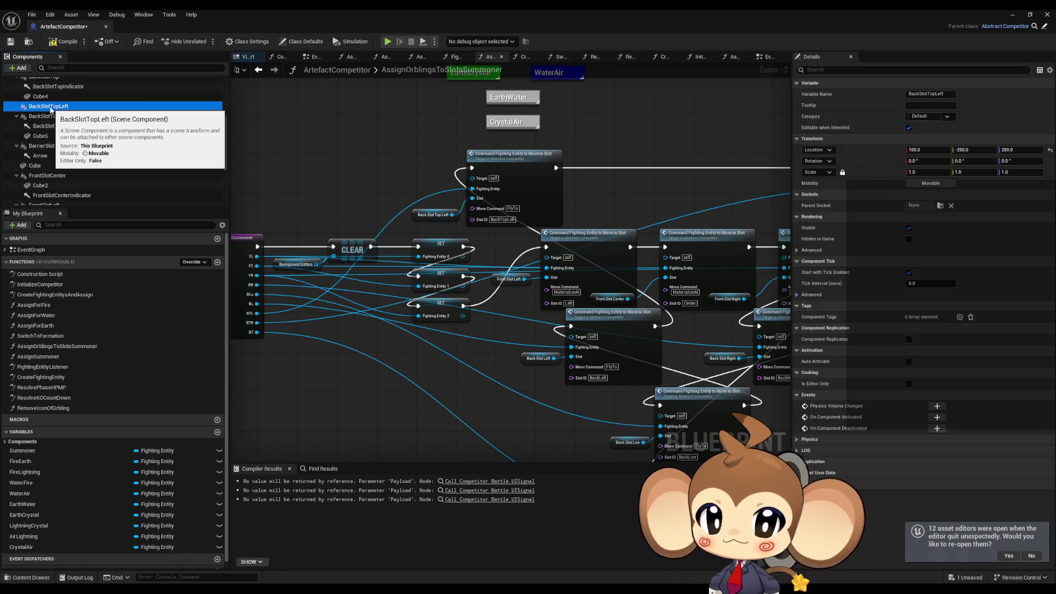
key("Delete")
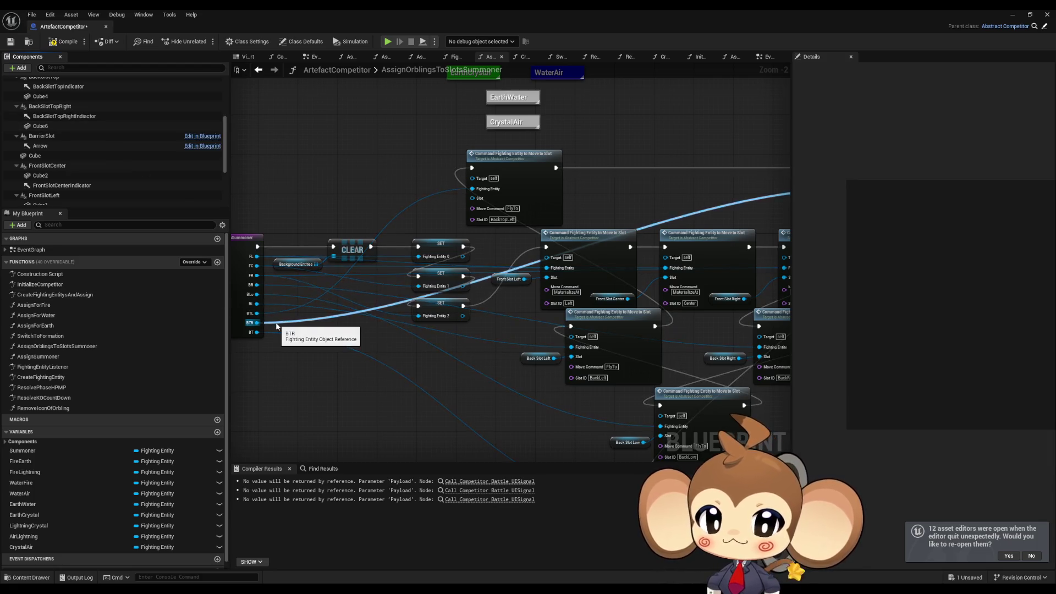
Step: Delete the BackSlotTopRight component
scroll(476, 247, "up", 2)
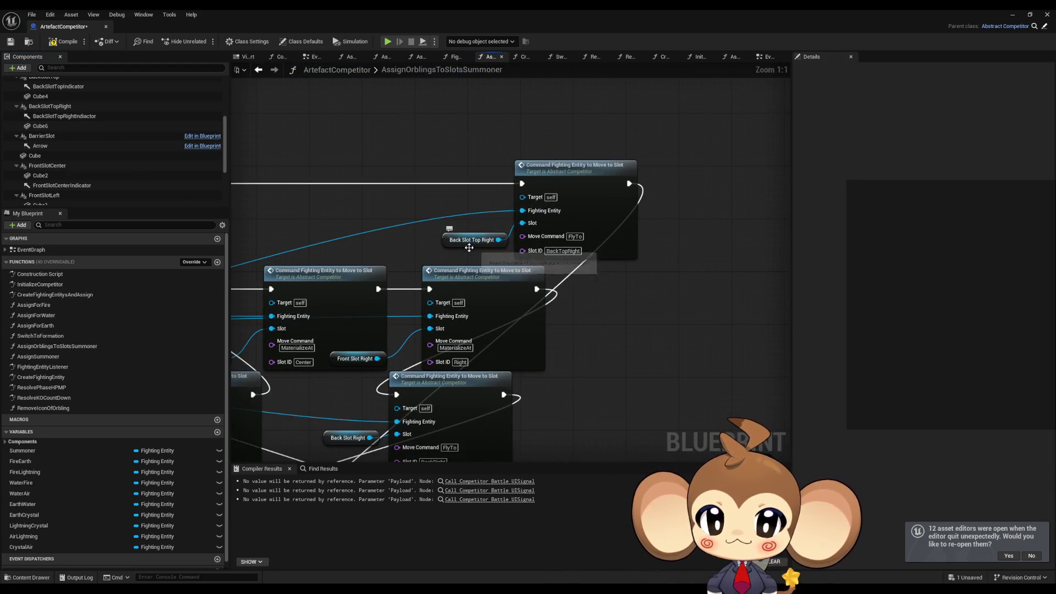
scroll(70, 168, "up", 1)
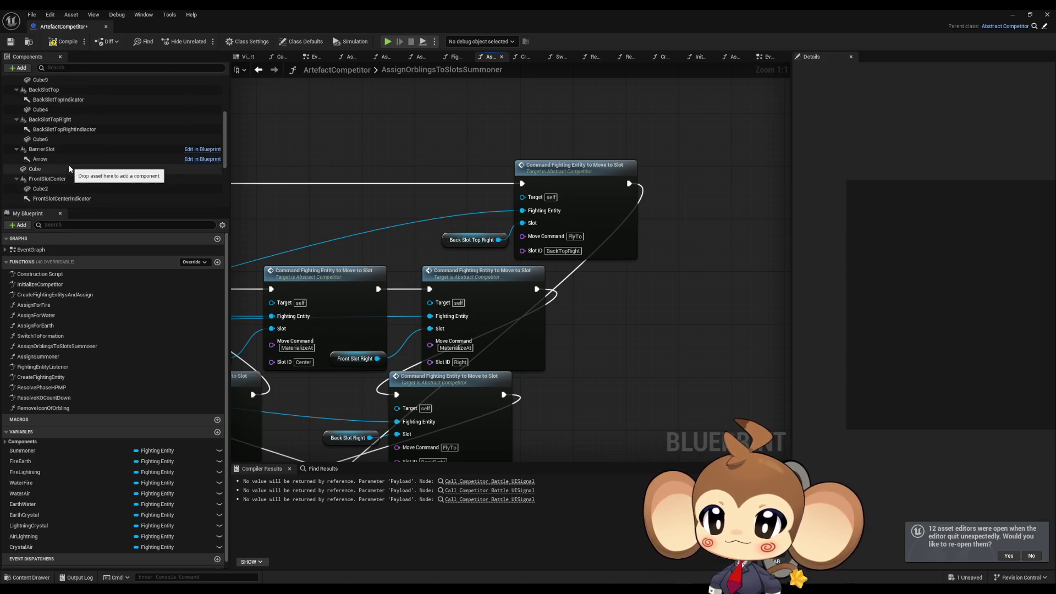
double_click(55, 120)
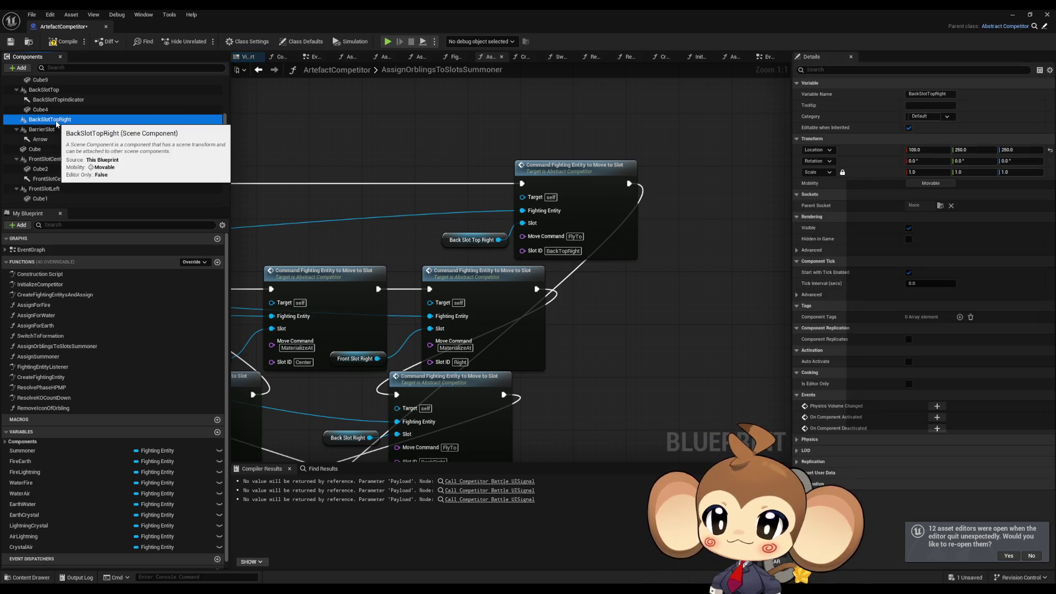
key("Delete")
Step: Locate the BackSlotTop component, then select the AssignOrblingsToSlotsSummoner function entry node
scroll(315, 296, "down", 5)
scroll(495, 330, "up", 5)
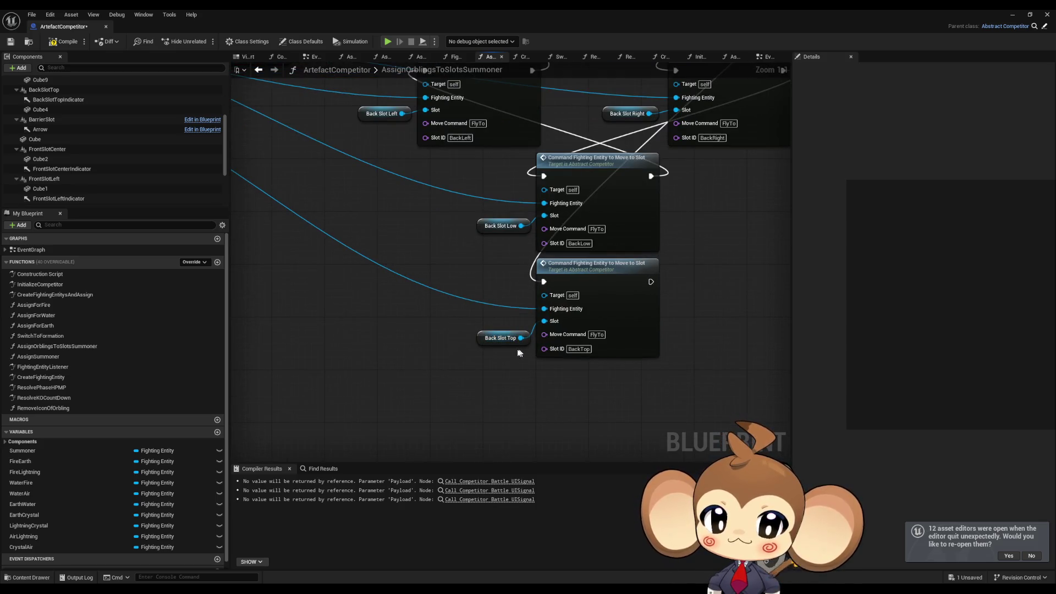
scroll(60, 132, "up", 1)
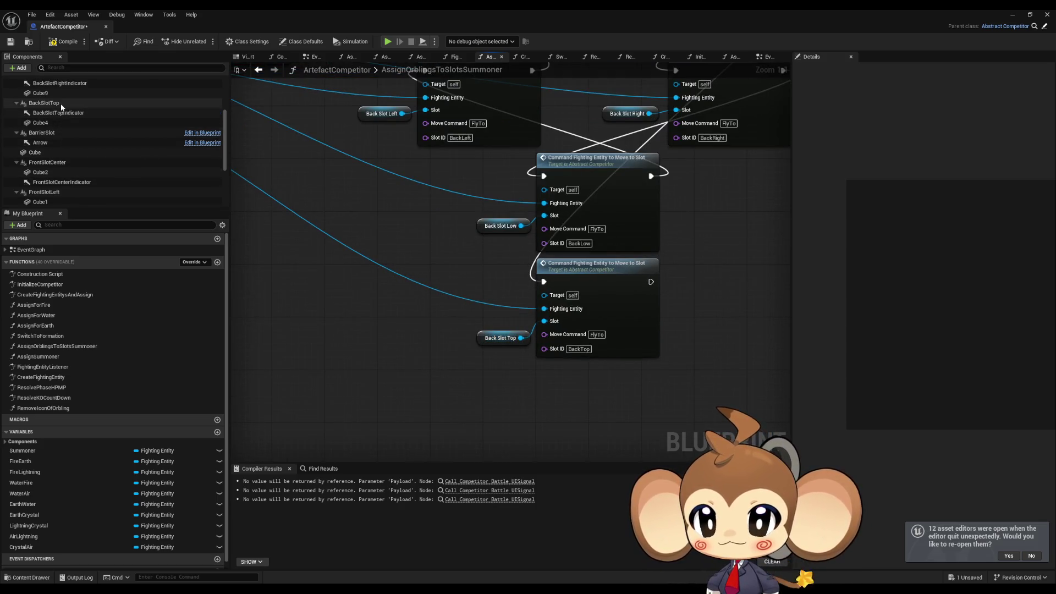
double_click(53, 105)
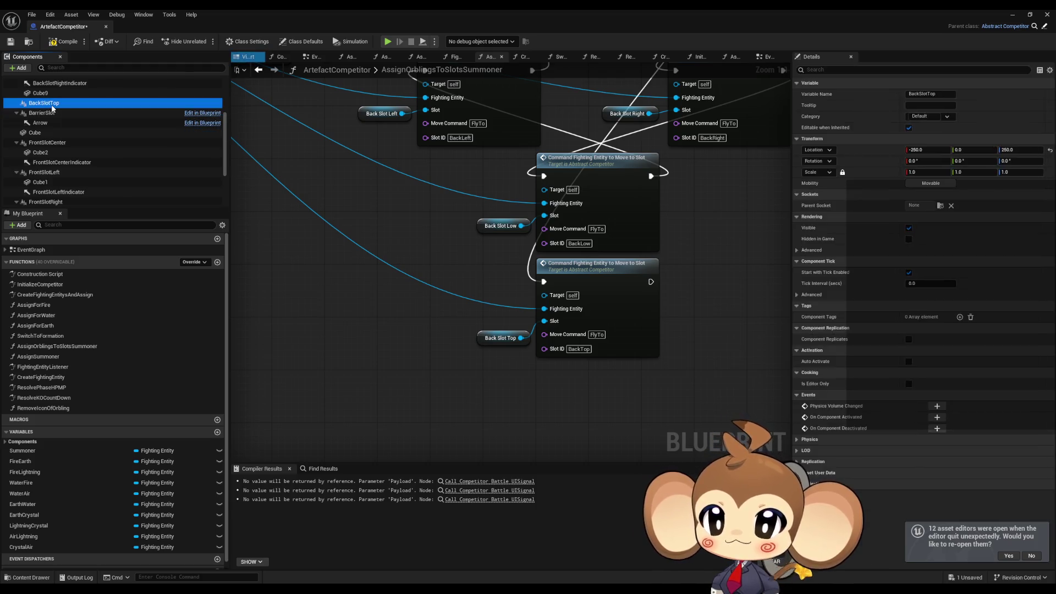
left_click(477, 322)
scroll(480, 321, "down", 3)
left_click_drag(588, 368, 626, 378)
left_click(300, 224)
Step: Remove the BT, BTR and BTL inputs from the function entry node
left_click(979, 306)
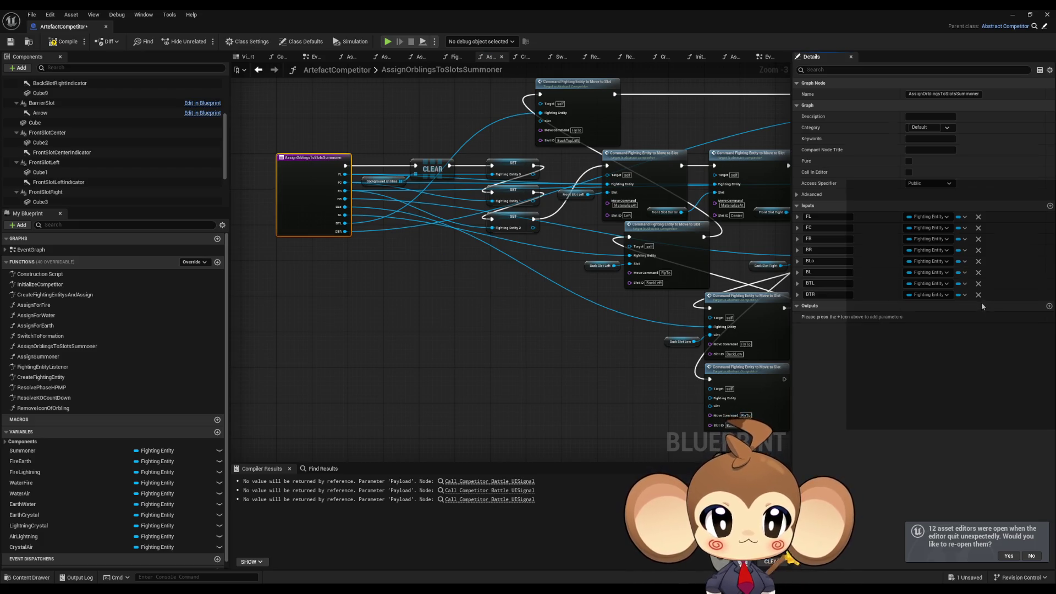
left_click(979, 295)
left_click(979, 284)
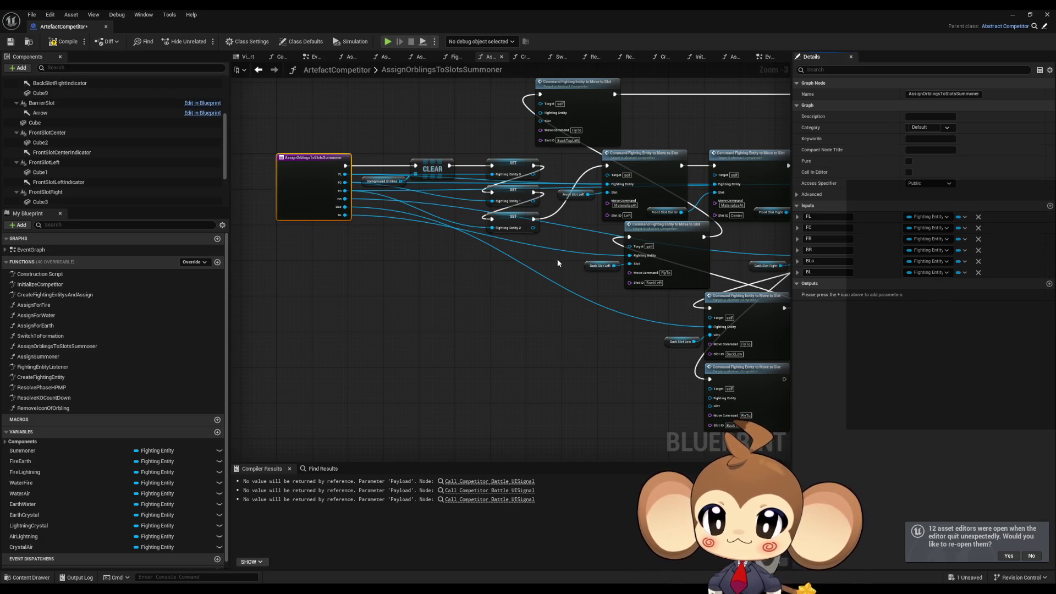
Step: Gather the three back-top move-command nodes and delete them
left_click_drag(575, 295, 383, 253)
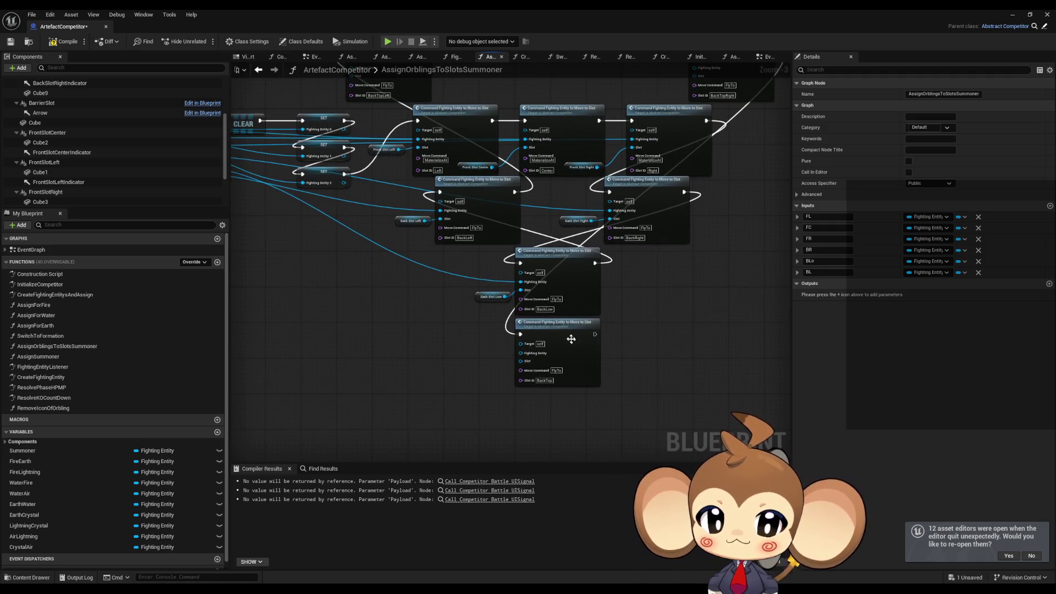
mouse_move(562, 328)
left_mouse_down()
mouse_move(715, 348)
mouse_move(726, 153)
mouse_move(593, 68)
left_mouse_up()
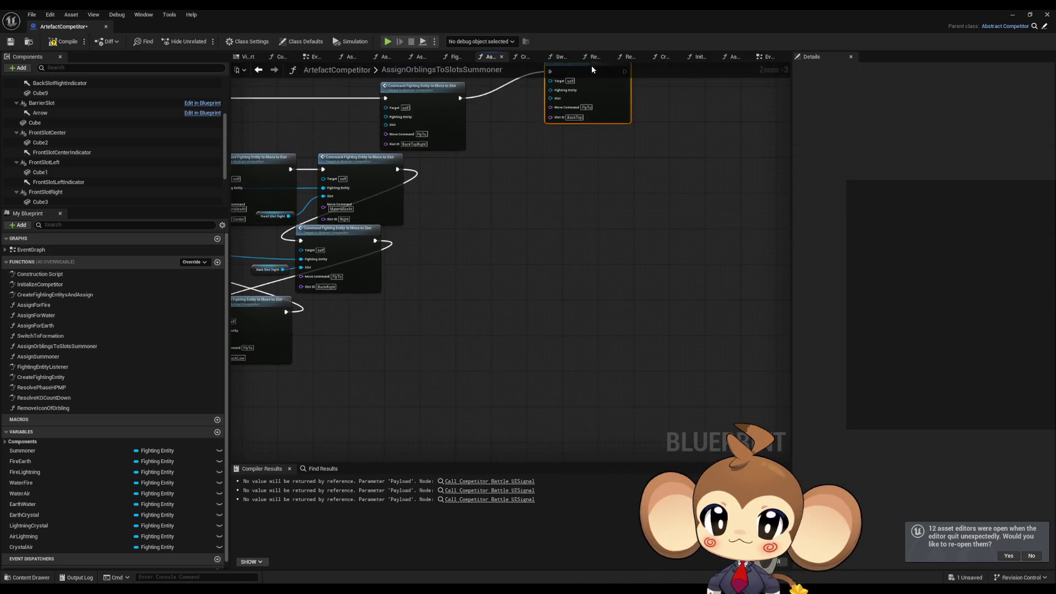
left_click_drag(587, 160, 737, 278)
left_click_drag(578, 236, 668, 237)
mouse_move(341, 228)
left_mouse_down()
mouse_move(571, 194)
mouse_move(596, 179)
left_mouse_up()
left_click_drag(597, 180, 481, 187)
mouse_move(437, 288)
left_mouse_down()
mouse_move(693, 137)
mouse_move(730, 133)
left_mouse_up()
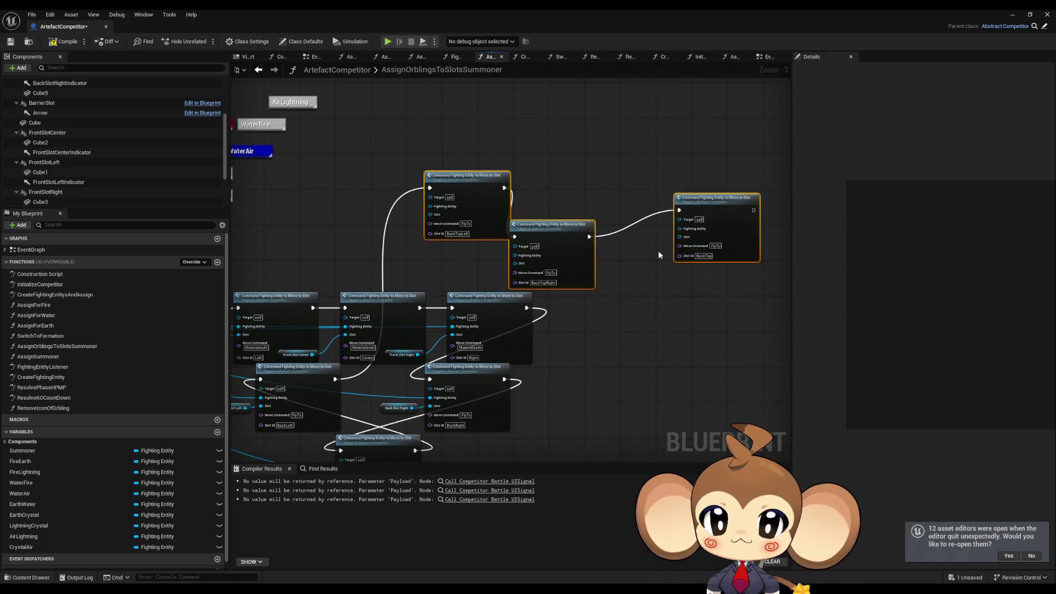
key("Delete")
Step: Open the AssignForFire function graph
scroll(518, 325, "up", 3)
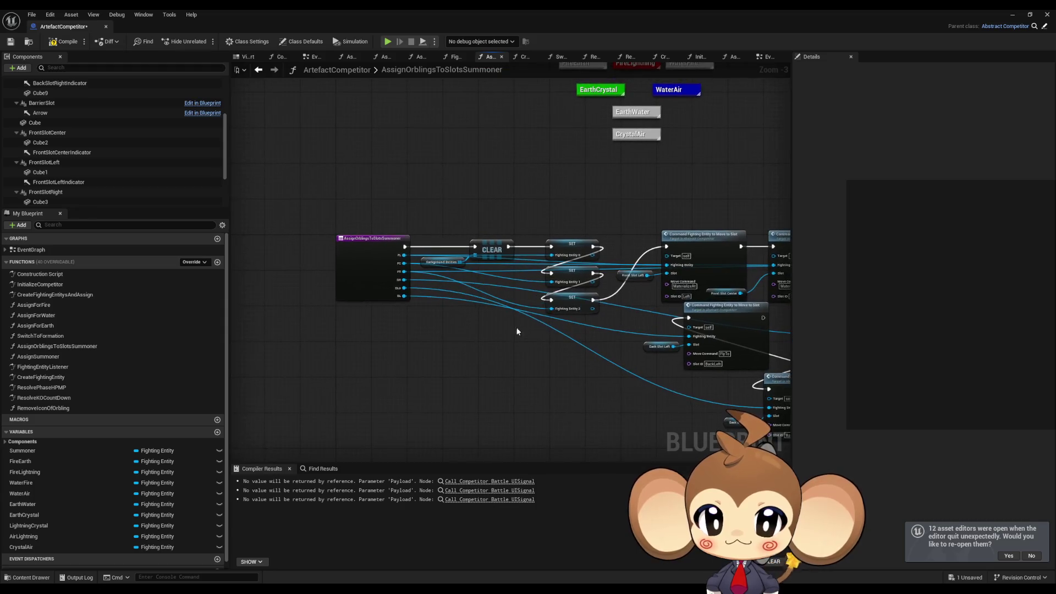
scroll(555, 338, "down", 1)
mouse_move(556, 337)
left_mouse_down()
mouse_move(329, 315)
mouse_move(567, 328)
mouse_move(364, 309)
left_mouse_up()
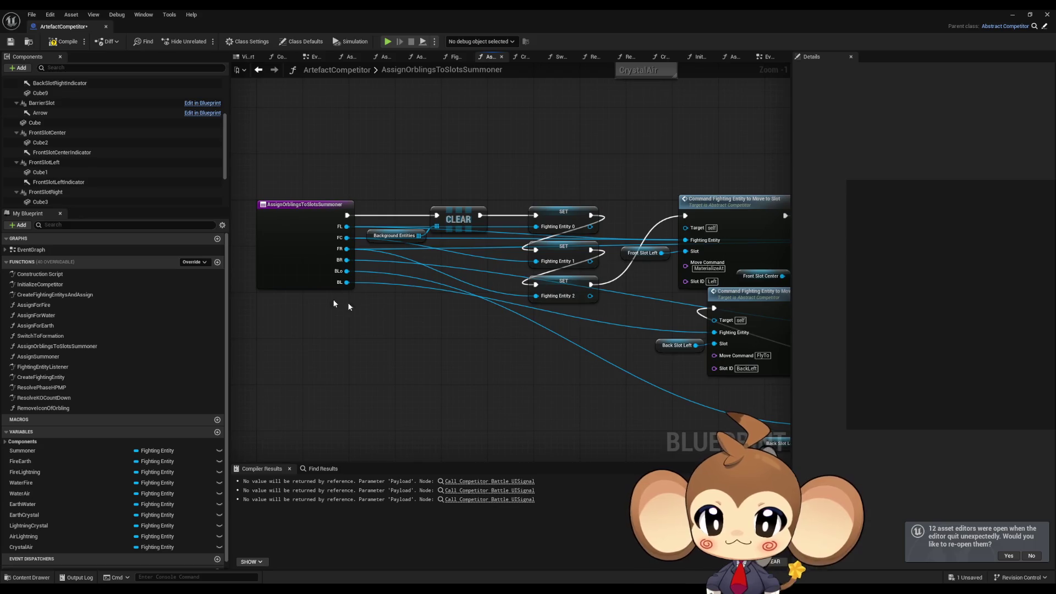
double_click(47, 306)
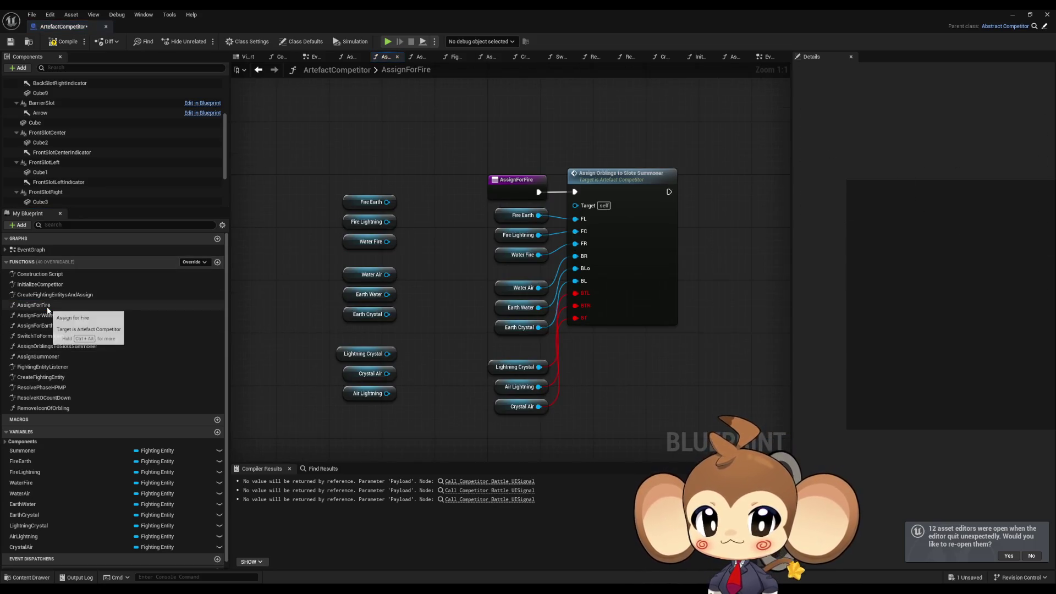
Step: In AssignForFire, delete the unconnected lightning/crystal nodes and the spare variable column
key("Delete")
left_click_drag(321, 162, 398, 412)
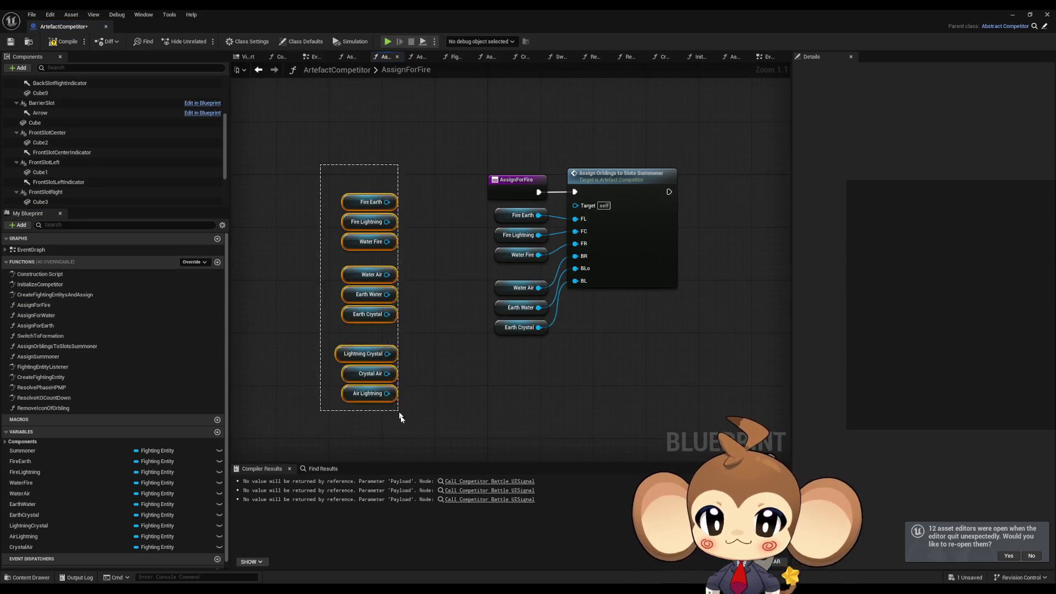
key("Delete")
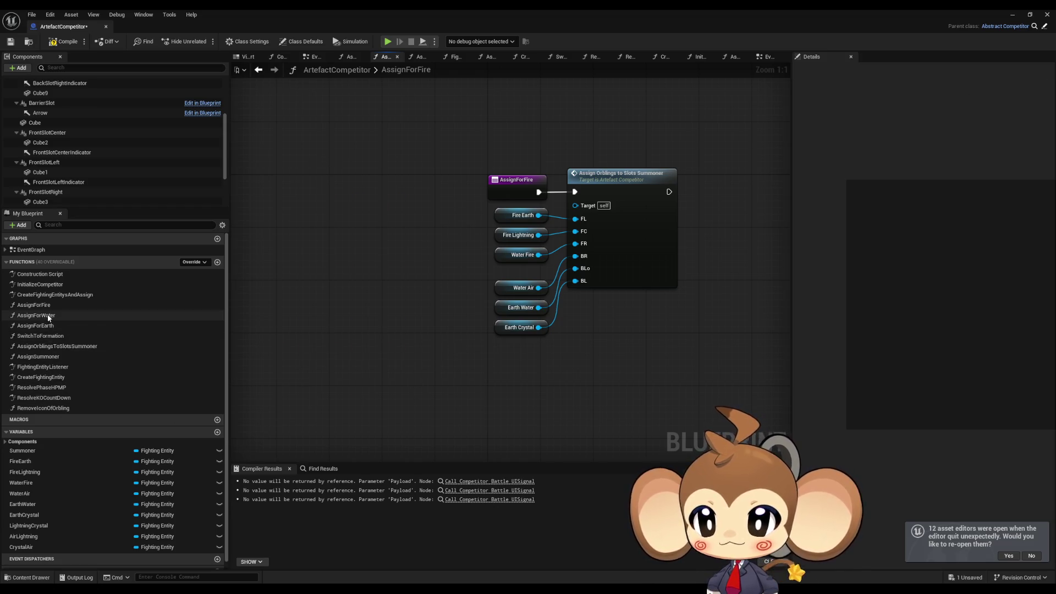
Step: In AssignForWater, delete the unconnected lightning/crystal nodes and the spare variable column
double_click(48, 315)
left_click_drag(473, 407, 354, 341)
key("Delete")
key("Home")
left_click_drag(338, 126, 429, 401)
key("Delete")
Step: In AssignForEarth, delete the unconnected lightning/crystal nodes and the spare variable column
double_click(69, 329)
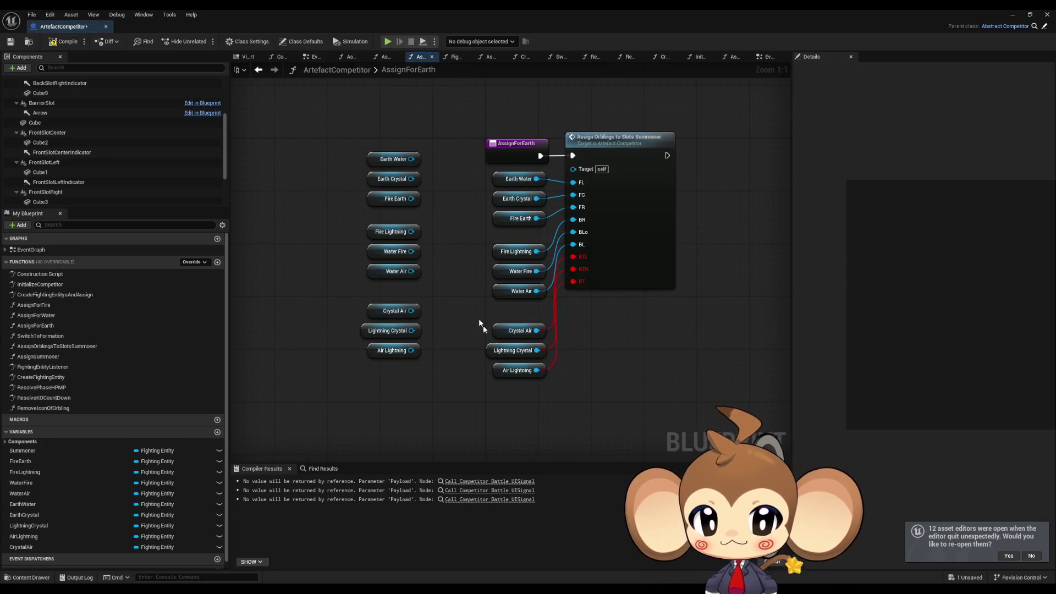
left_click_drag(479, 318, 556, 374)
key("Delete")
left_click_drag(344, 143, 397, 348)
key("Delete")
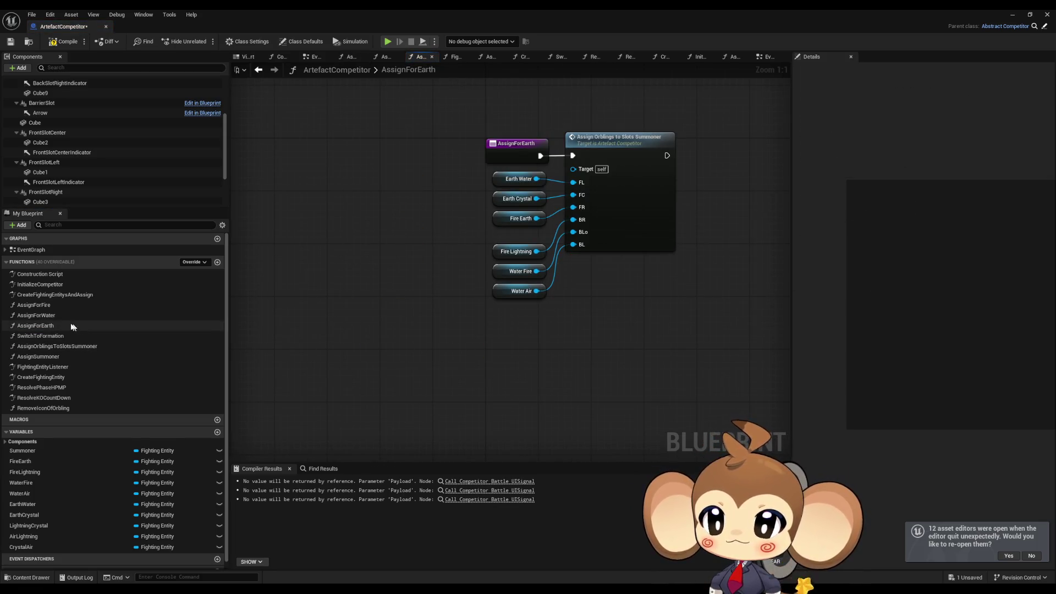
Step: Review the SwitchToFormation, AssignOrblingsToSlotsSummoner, AssignSummoner, FightingEntityListener and CreateFightingEntity graphs
double_click(55, 336)
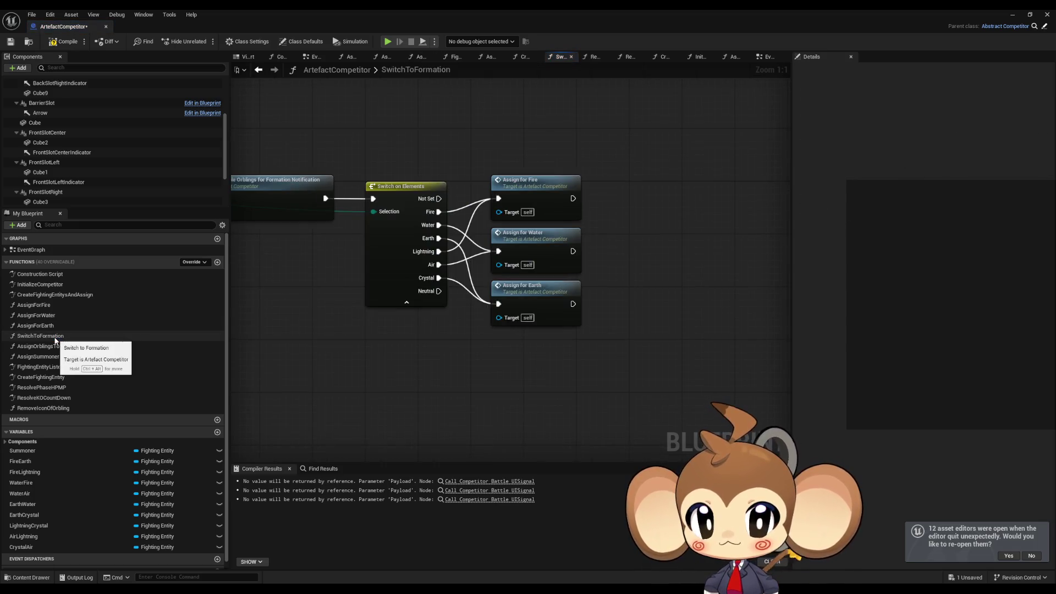
double_click(55, 346)
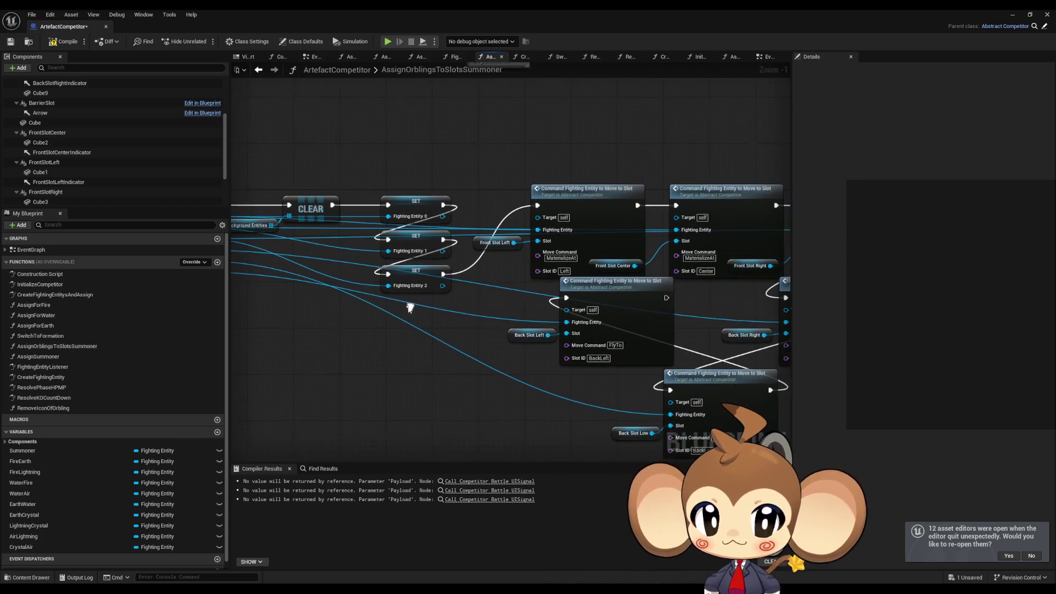
double_click(38, 357)
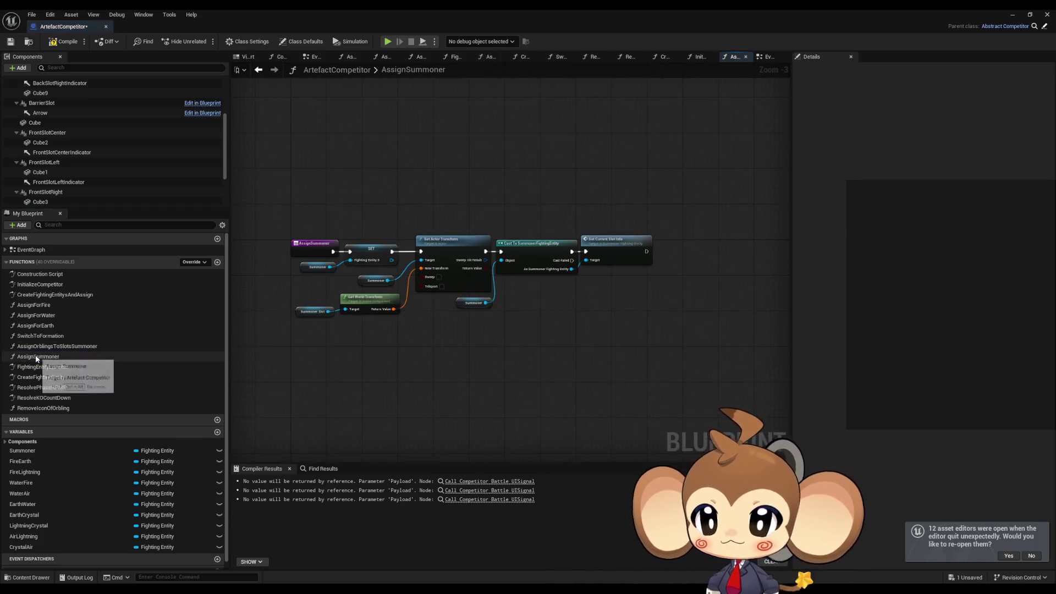
double_click(35, 367)
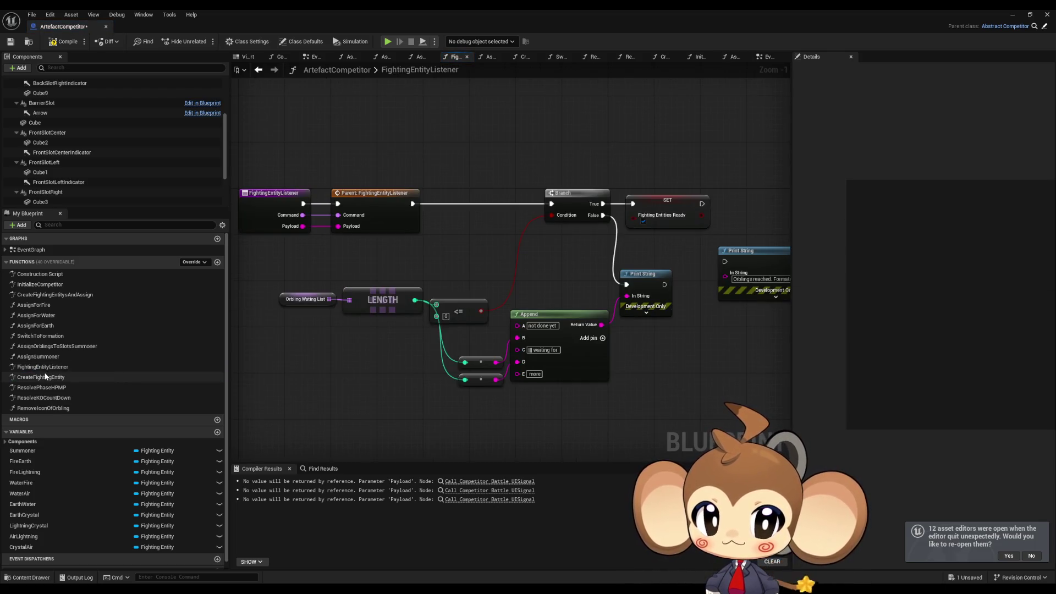
double_click(44, 376)
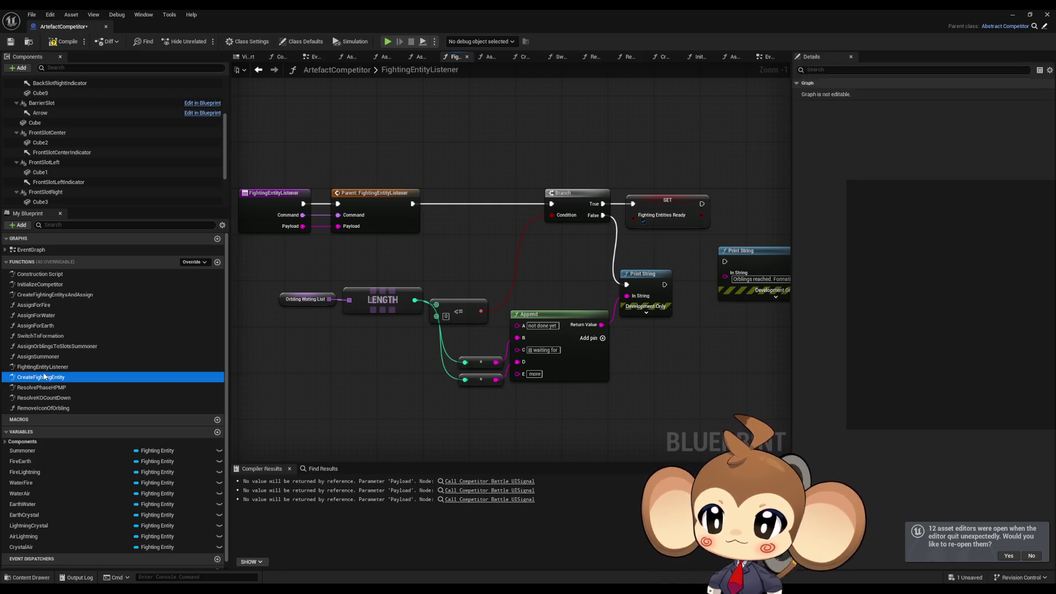
Step: Find references to the CrystalAir variable after cancelling an attempt to delete it
left_click_drag(444, 271, 525, 353)
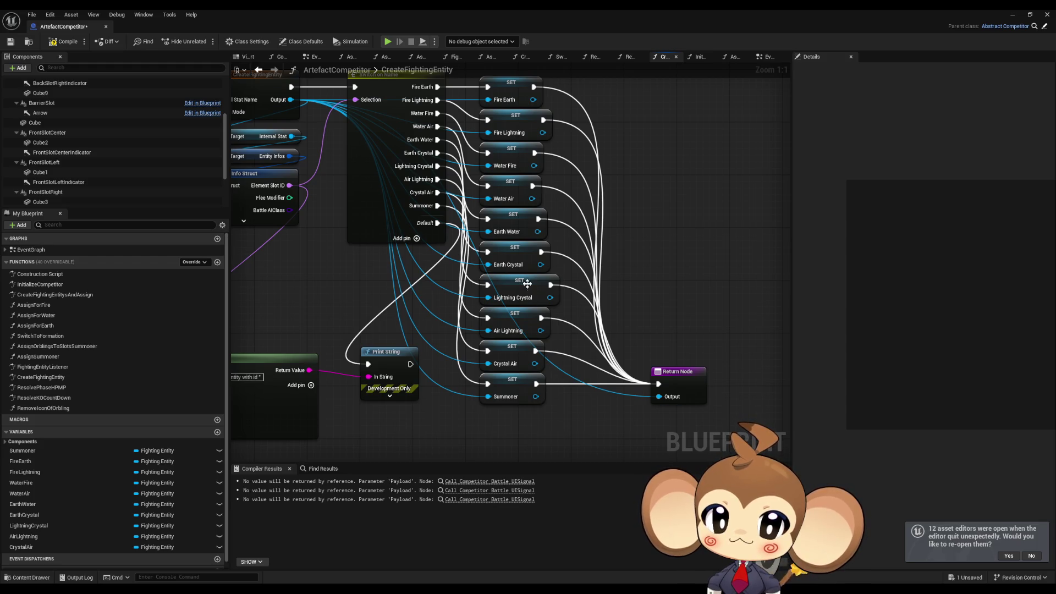
scroll(528, 285, "down", 1)
mouse_move(528, 285)
left_mouse_down()
mouse_move(638, 347)
mouse_move(565, 282)
left_mouse_up()
scroll(38, 546, "down", 1)
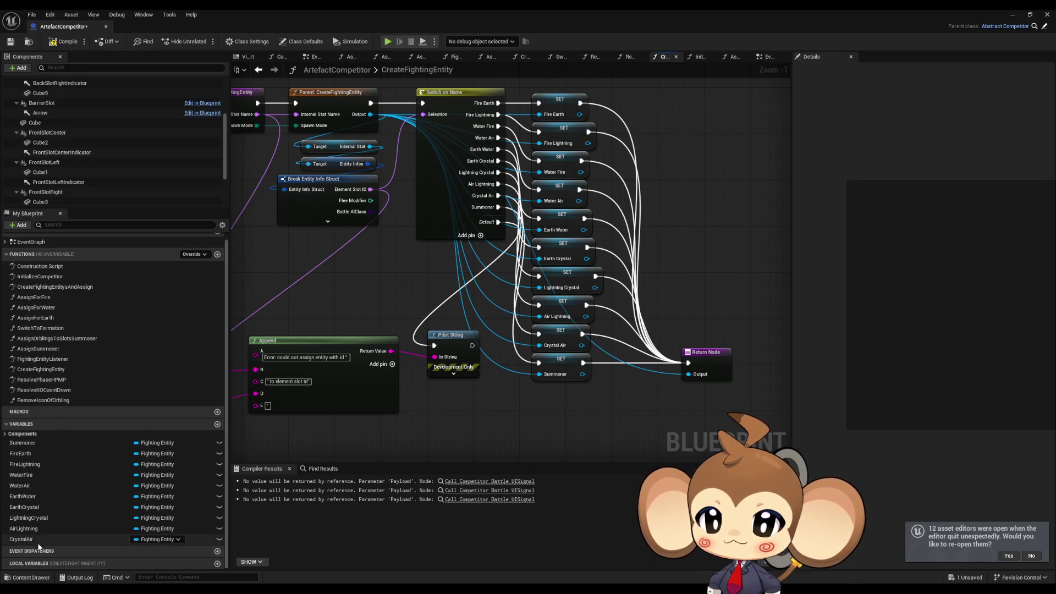
left_click(40, 540)
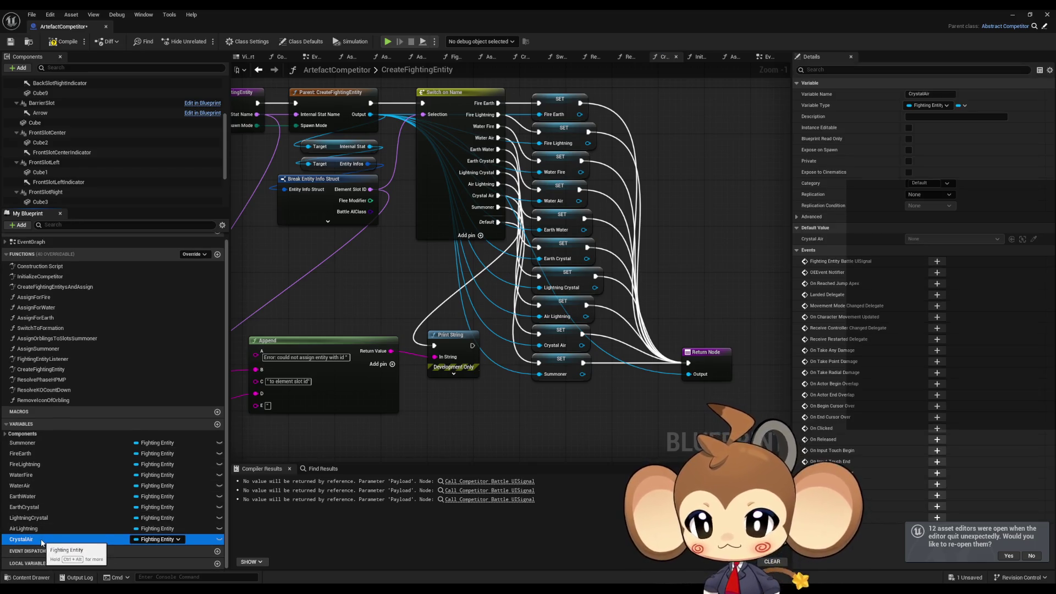
key("Delete")
left_click(605, 271)
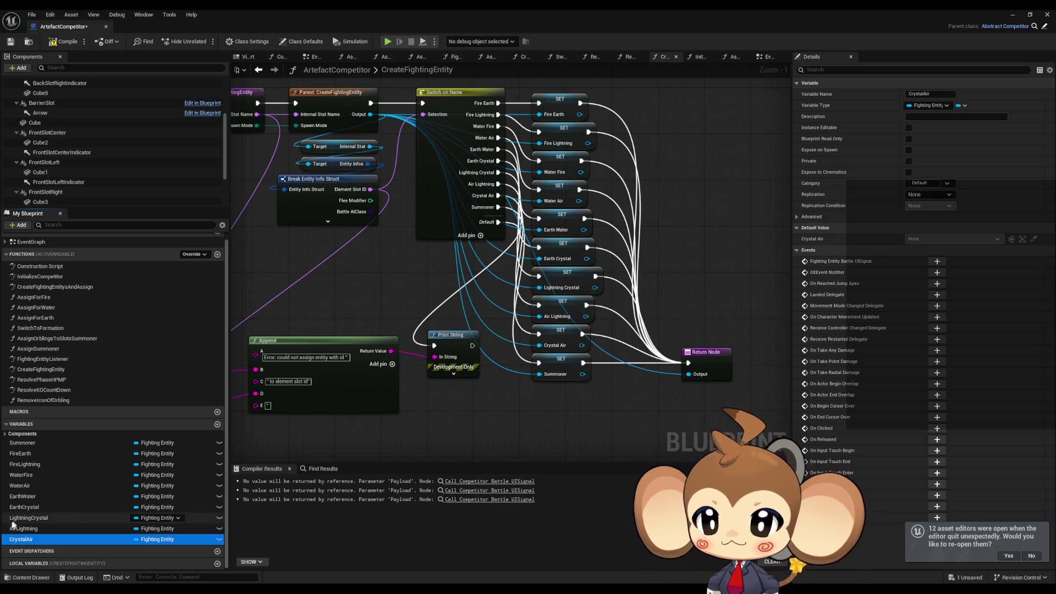
right_click(12, 540)
left_click(109, 486)
Step: Delete the Crystal Air, Air Lightning and Lightning Crystal SET nodes
left_click(269, 505)
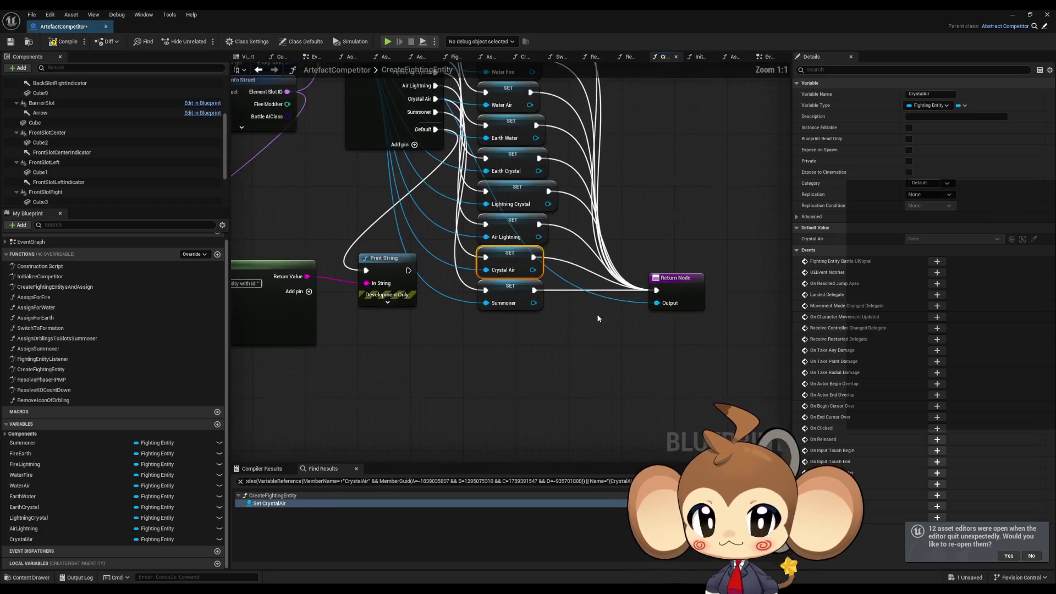
key("Delete")
left_click(520, 226)
key("Delete")
left_click(486, 284)
key("Delete")
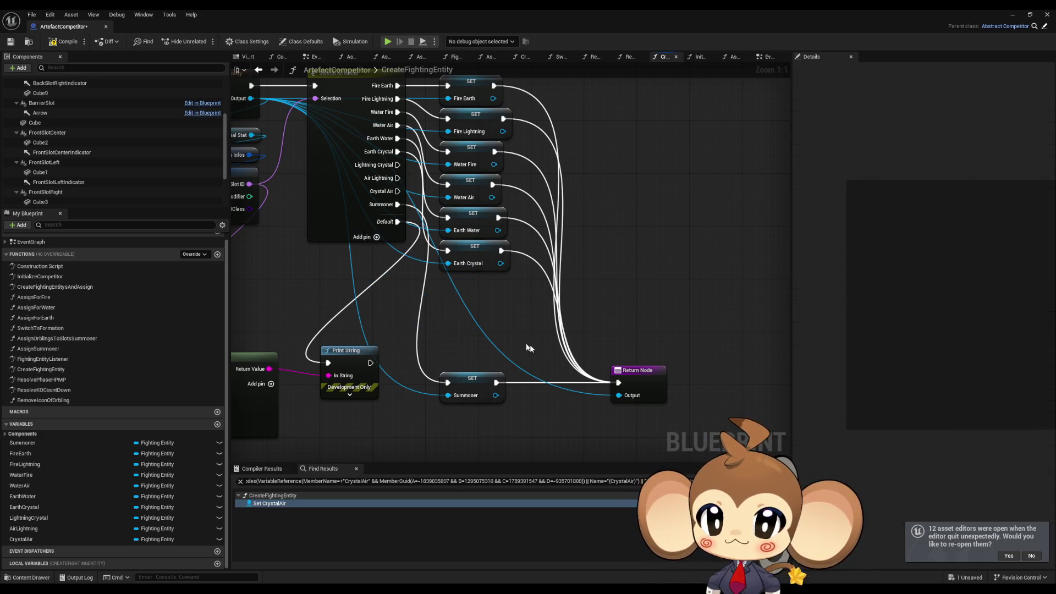
mouse_move(334, 195)
left_mouse_down()
mouse_move(476, 242)
mouse_move(660, 243)
mouse_move(488, 257)
left_mouse_up()
Step: Remove the CrystalAir, AirLightning and LightningCrystal pins from the Switch on Name node
left_click(950, 202)
left_click(960, 223)
left_click(950, 202)
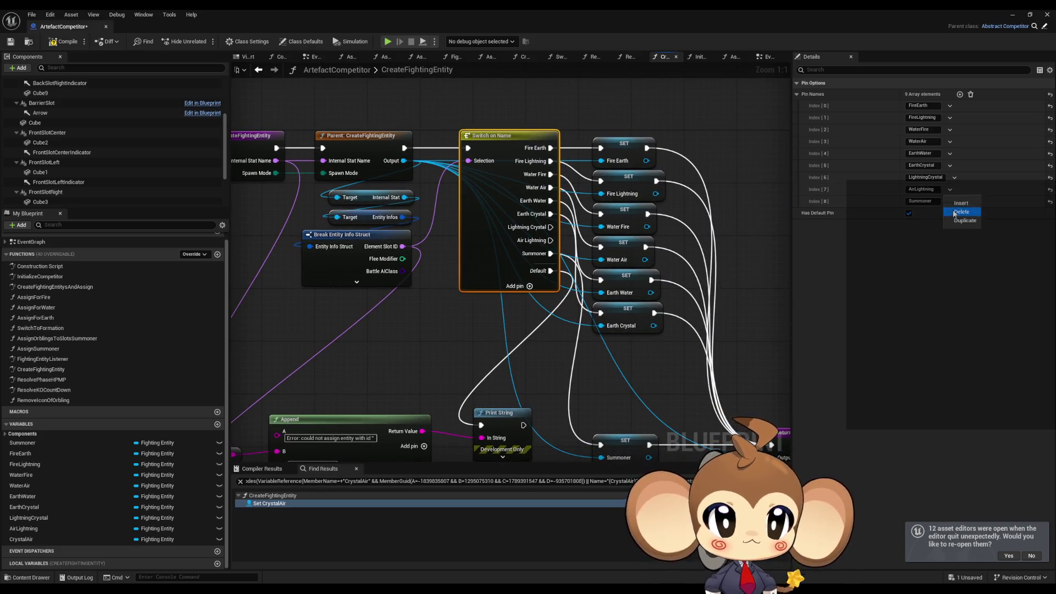
left_click(966, 217)
left_click(954, 178)
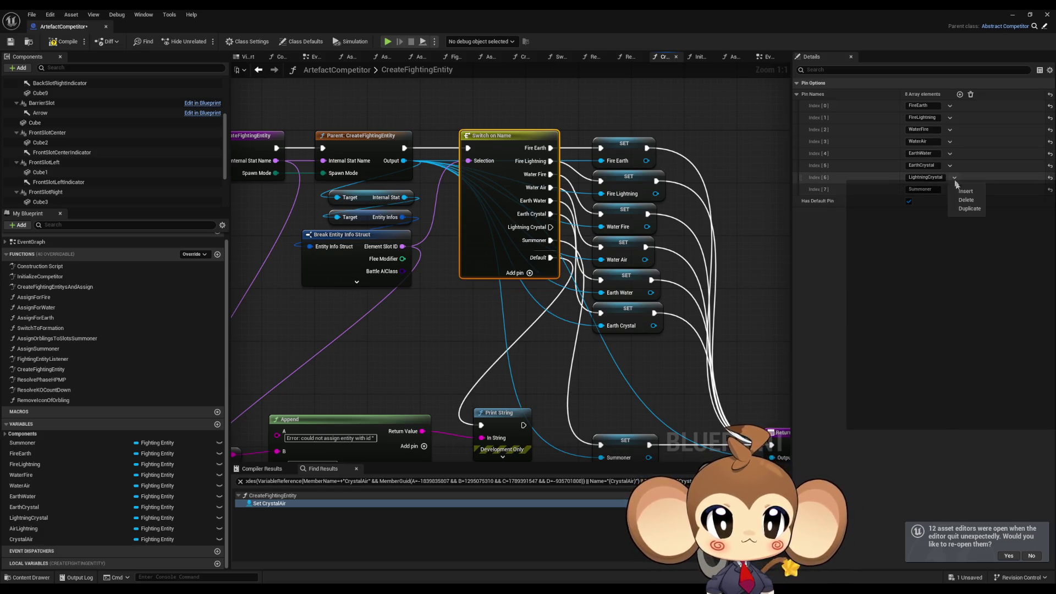
left_click(966, 200)
scroll(589, 353, "down", 2)
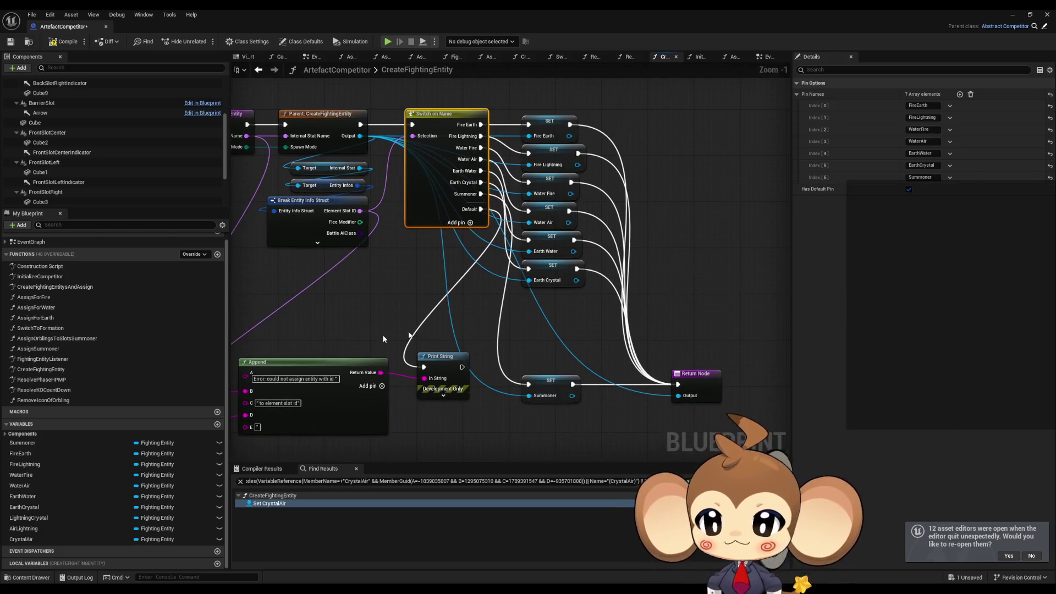
left_click_drag(468, 360, 593, 361)
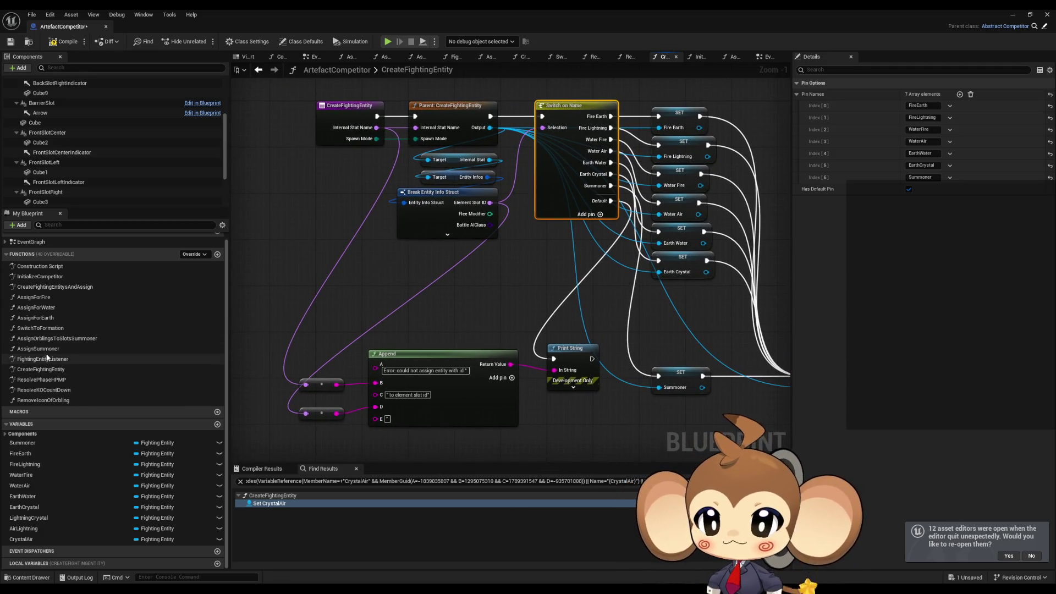
Step: Delete the AirLightning, LightningCrystal and CrystalAir variables, then compile and save the blueprint
left_click(34, 530)
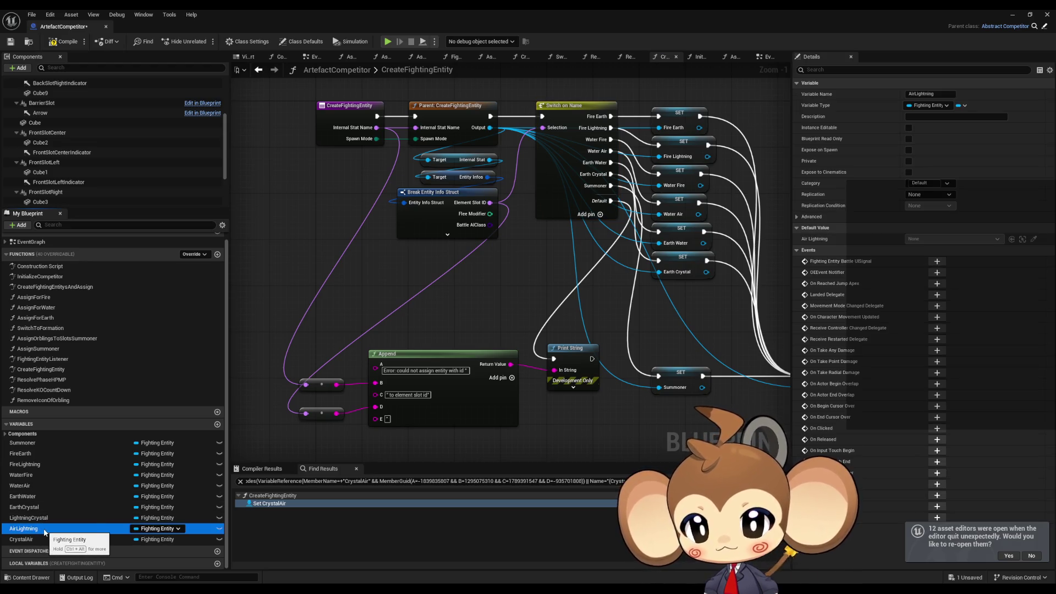
key("Delete")
left_click(28, 522)
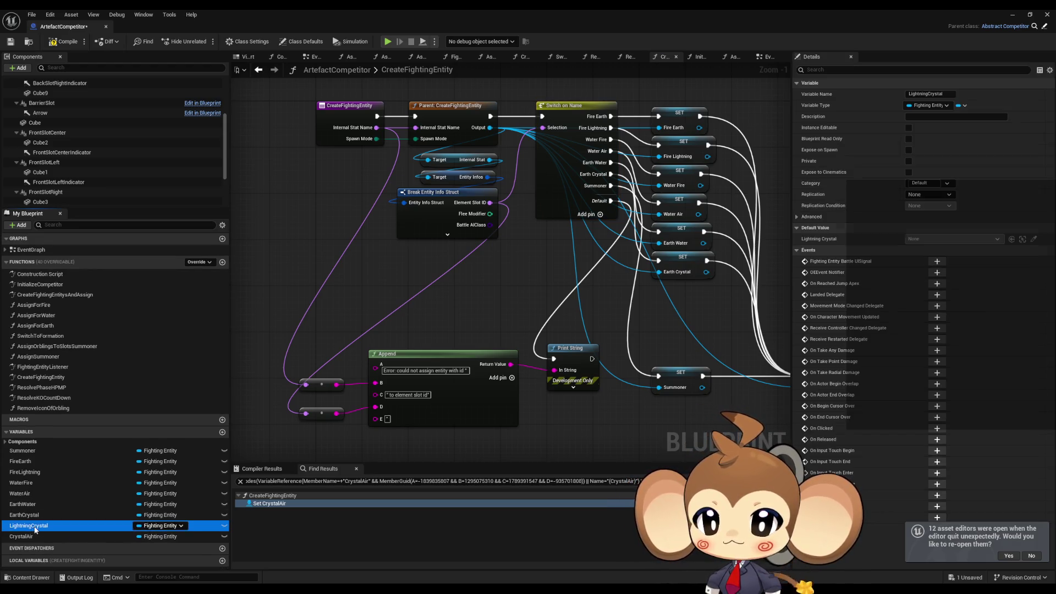
key("Delete")
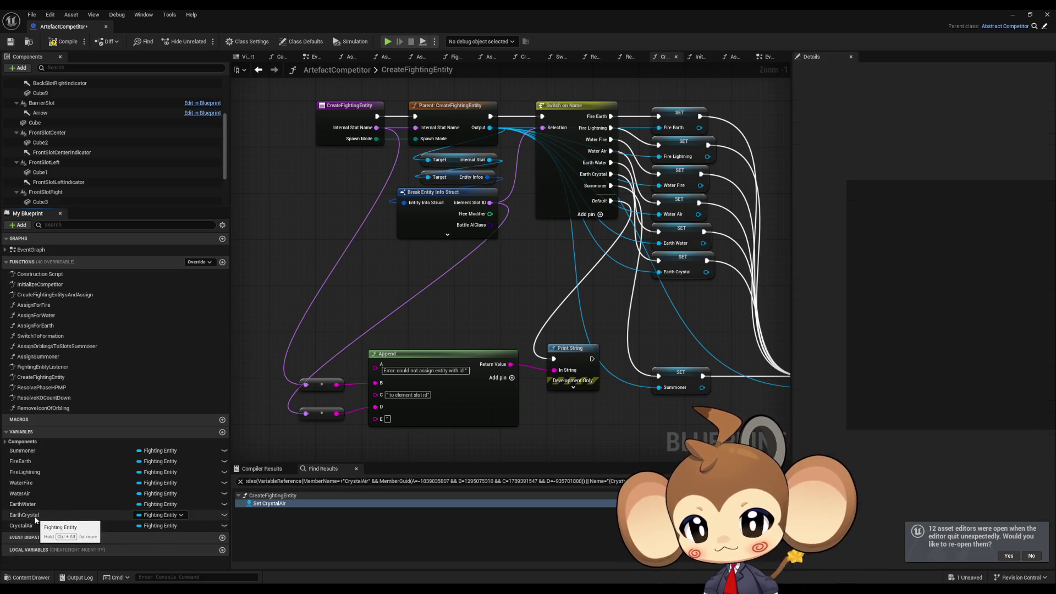
left_click(39, 526)
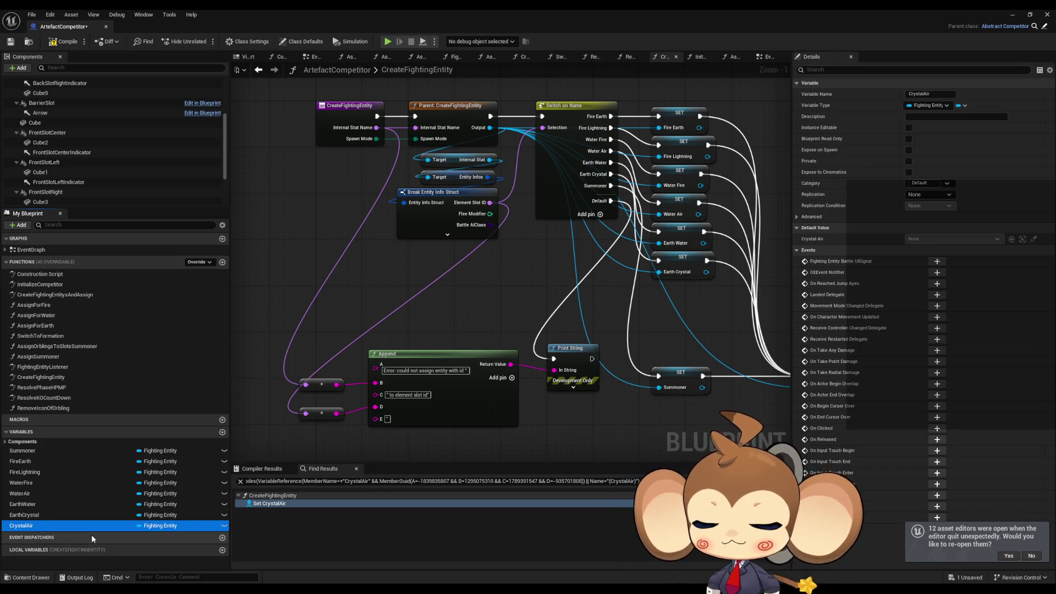
key("ctrl+z")
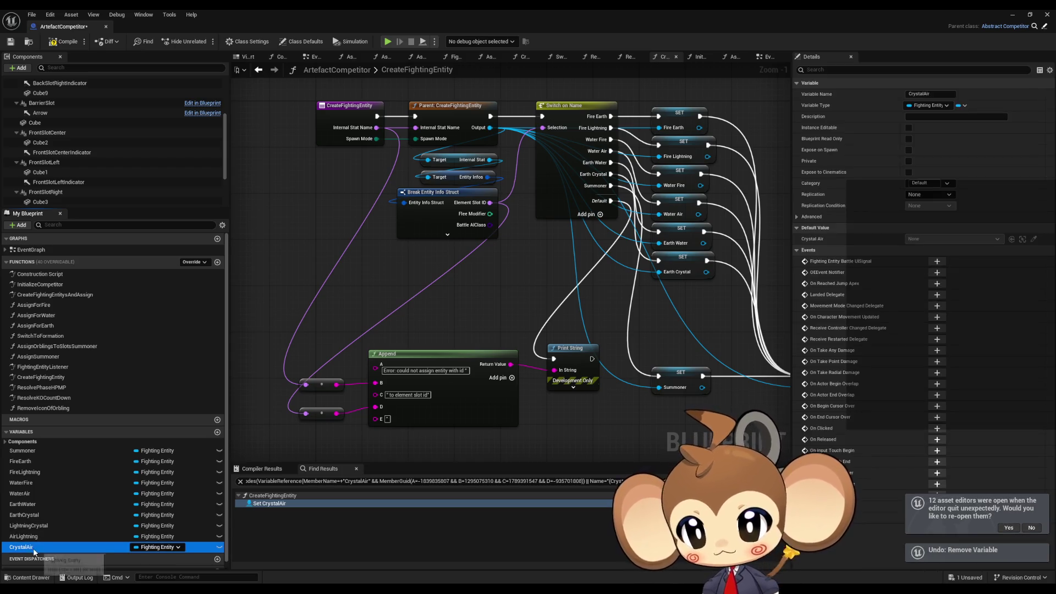
left_click(30, 537)
key("Delete")
left_click(30, 526)
key("Delete")
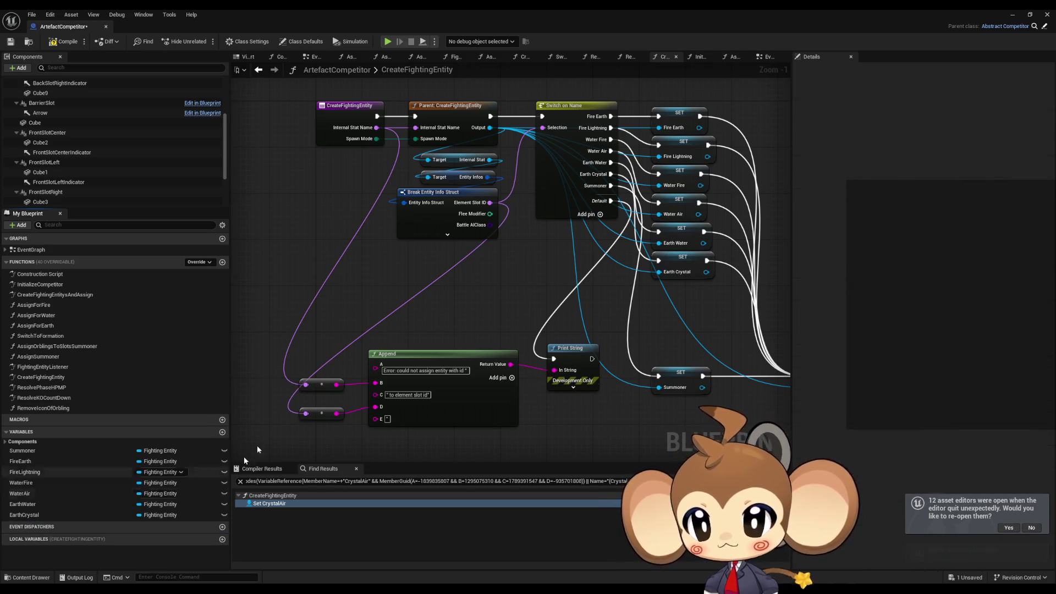
left_click(65, 42)
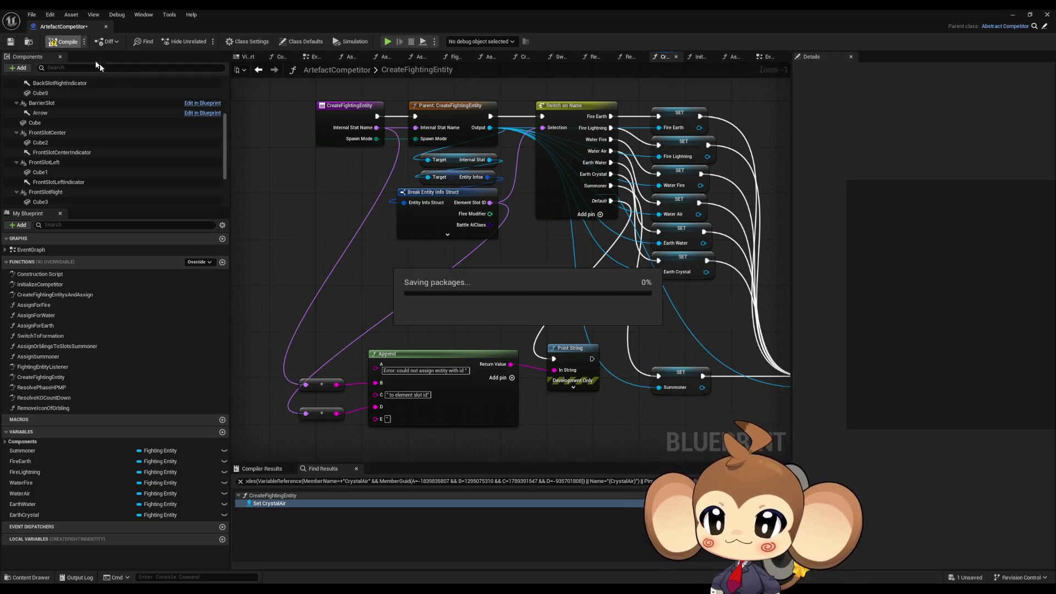
Step: Browse the CreateFightingEntity, ResolvePhaseHPMP, ResolveKOCountDown and RemoveIconOfOrbling graphs
left_click(34, 377)
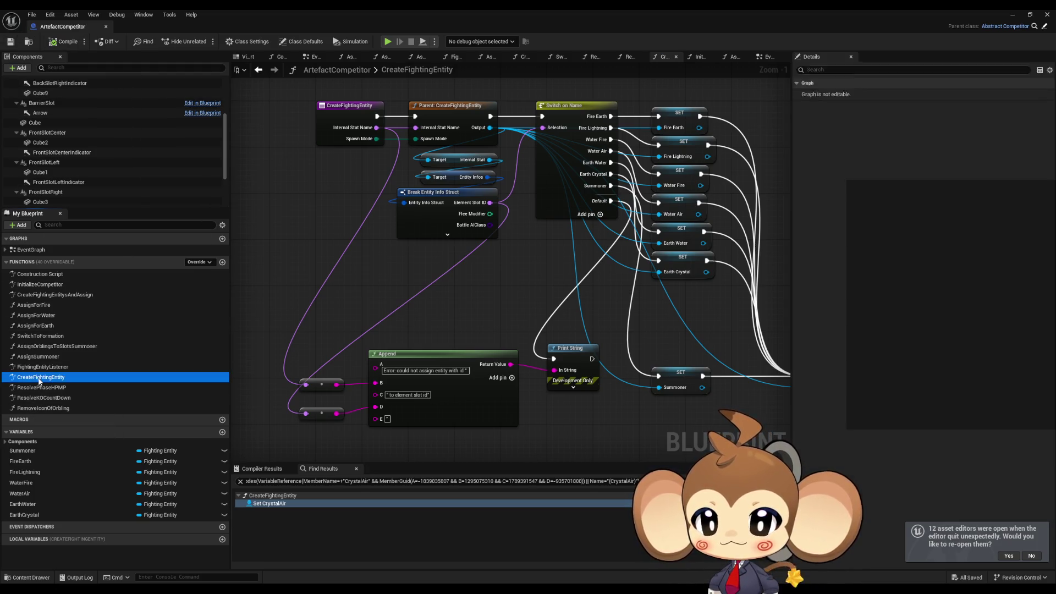
double_click(34, 387)
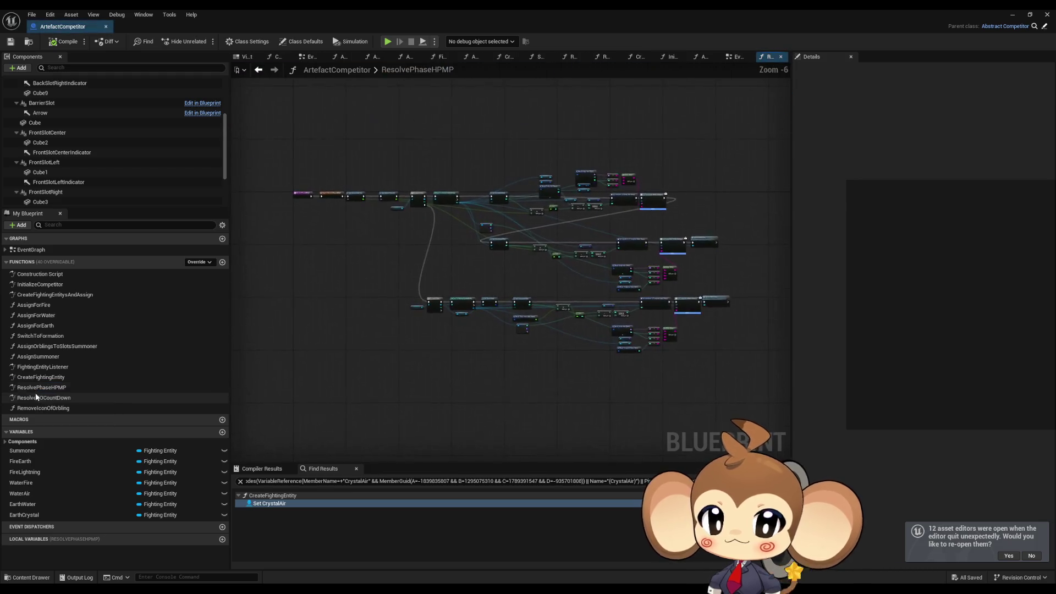
double_click(36, 398)
double_click(39, 408)
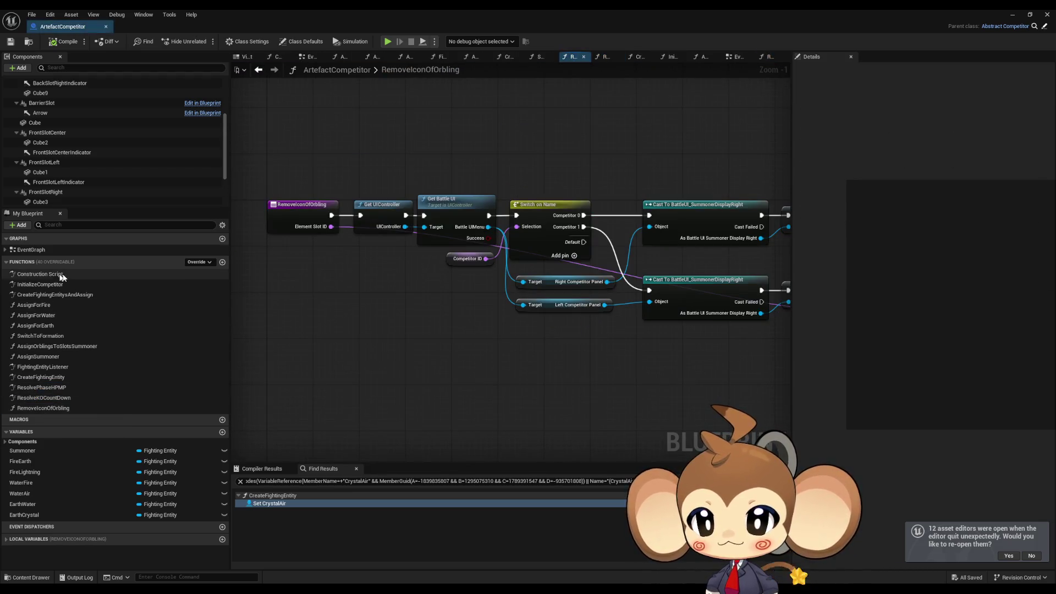
scroll(352, 283, "down", 2)
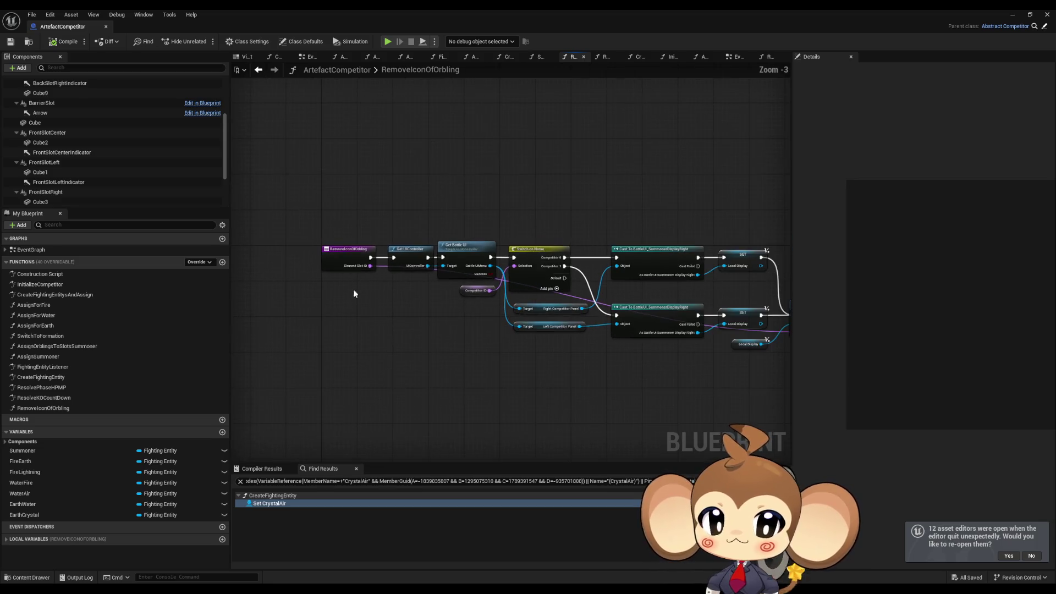
left_click_drag(336, 317, 298, 318)
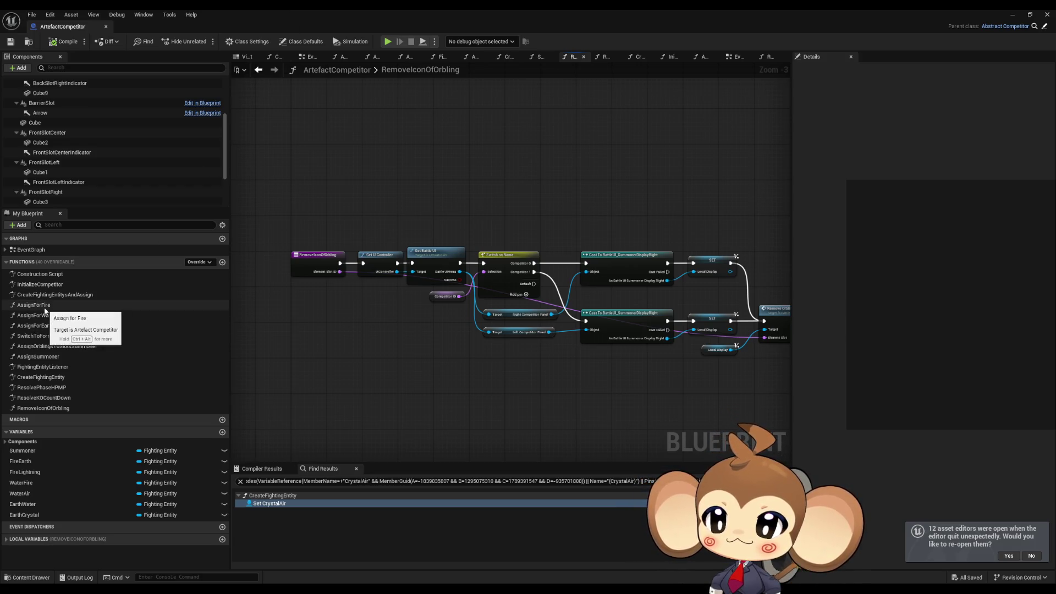
Step: Open AssignForFire and list all references to it
double_click(147, 305)
right_click(515, 187)
mouse_move(556, 273)
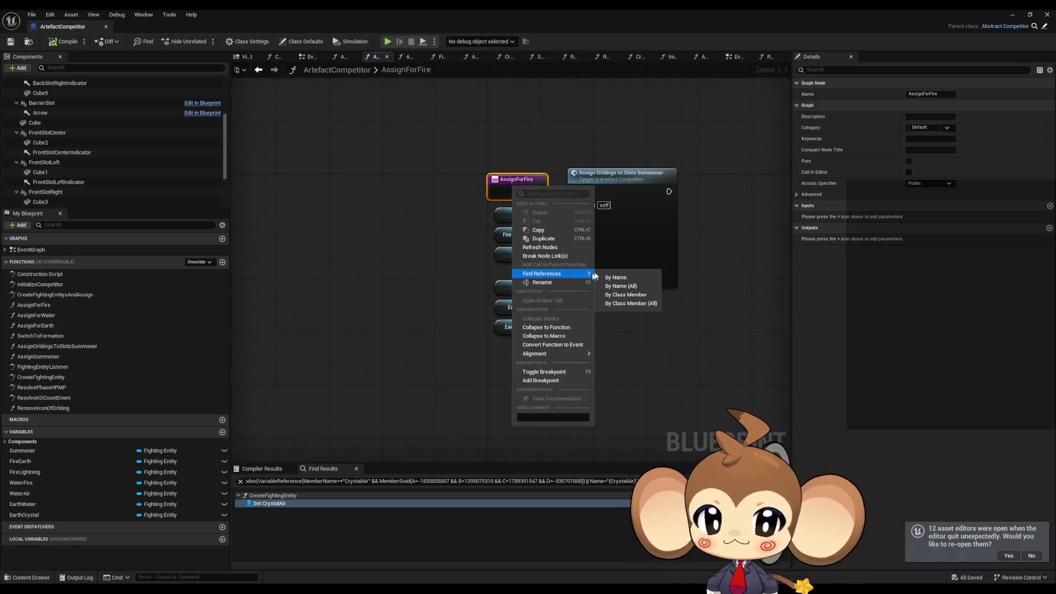
left_click(640, 304)
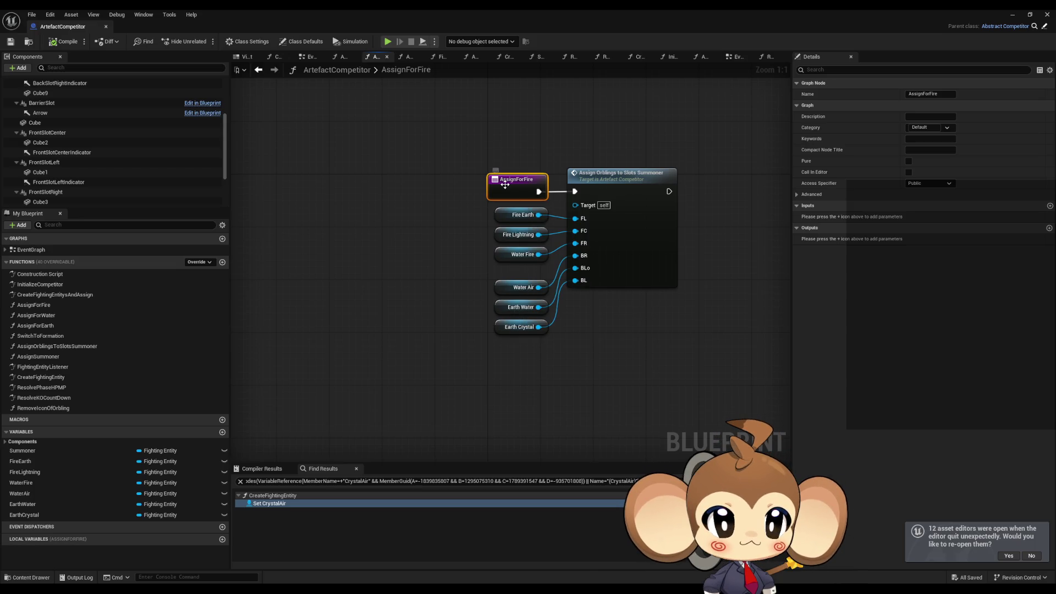
double_click(263, 11)
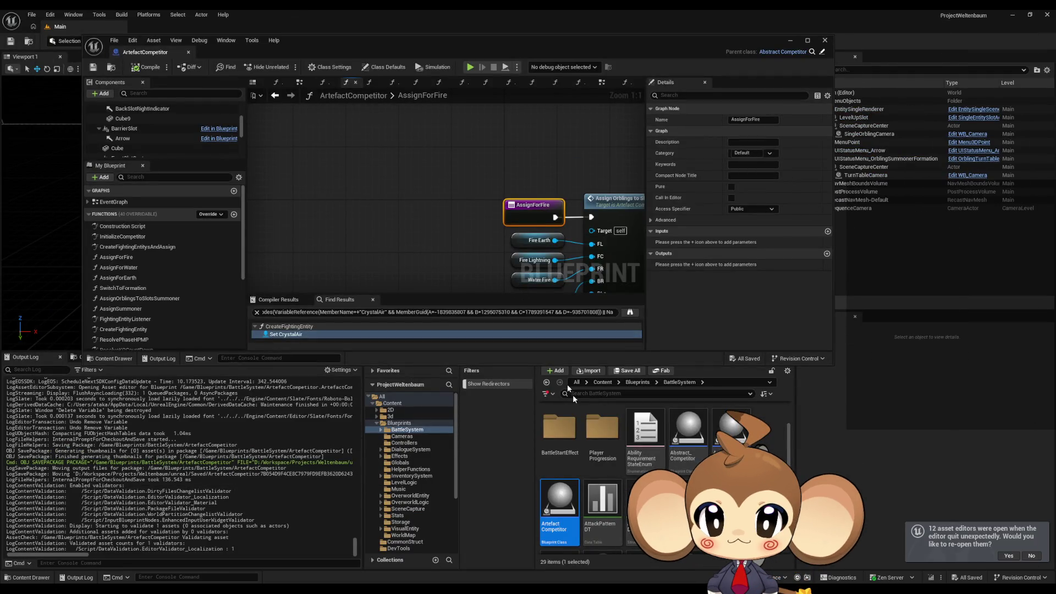
Step: Find references to SwitchToFormation from its calling graph, then return to InitializeCompetitor
key("alt+Left")
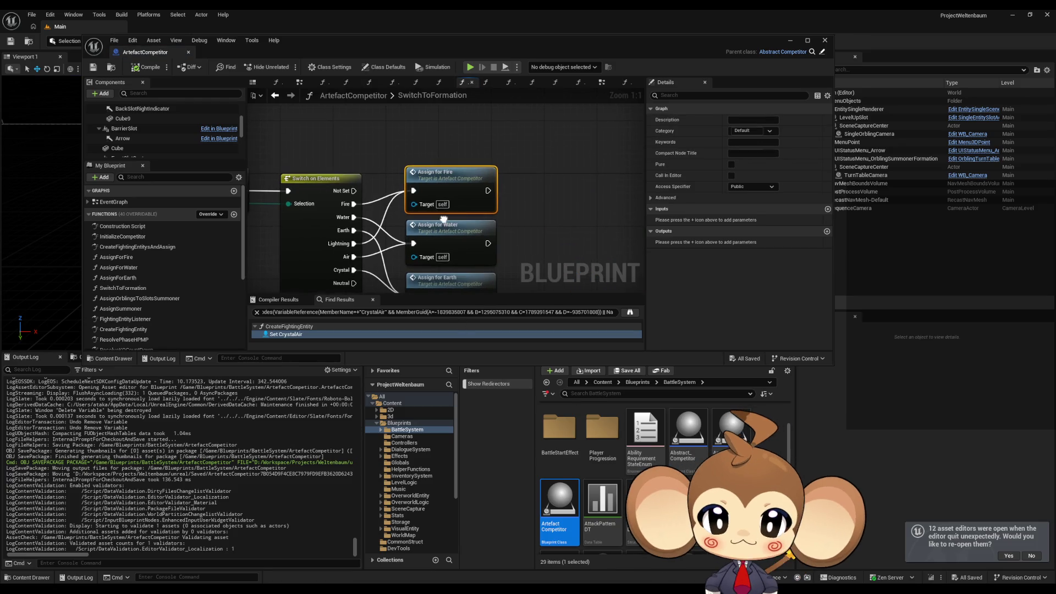
scroll(439, 226, "down", 1)
left_click_drag(438, 226, 735, 242)
mouse_move(335, 185)
left_mouse_down()
mouse_move(263, 183)
mouse_move(297, 165)
mouse_move(284, 182)
mouse_move(325, 192)
left_mouse_up()
right_click(325, 192)
mouse_move(358, 274)
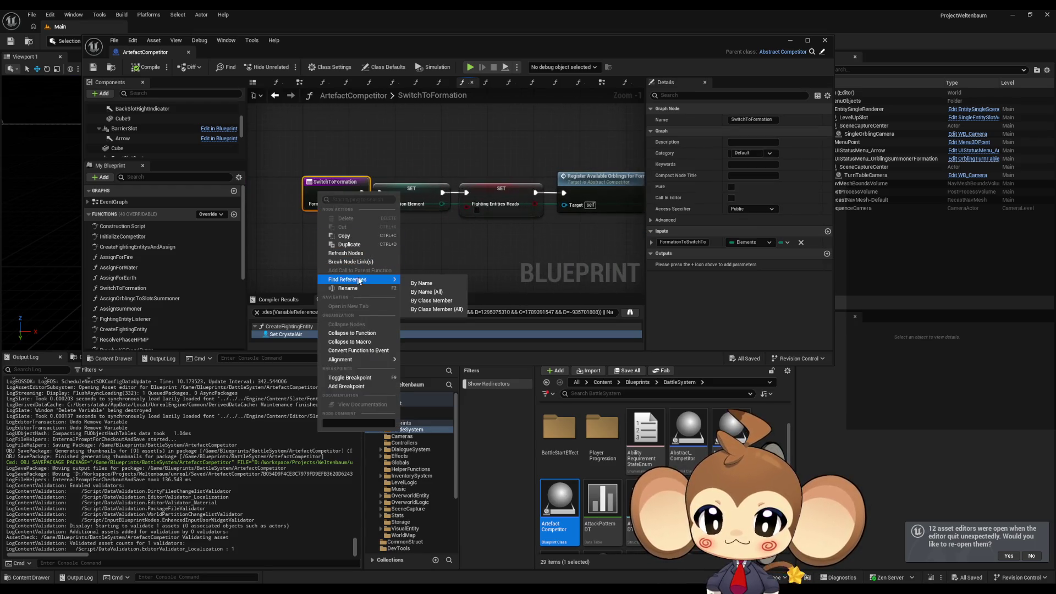
left_click(433, 309)
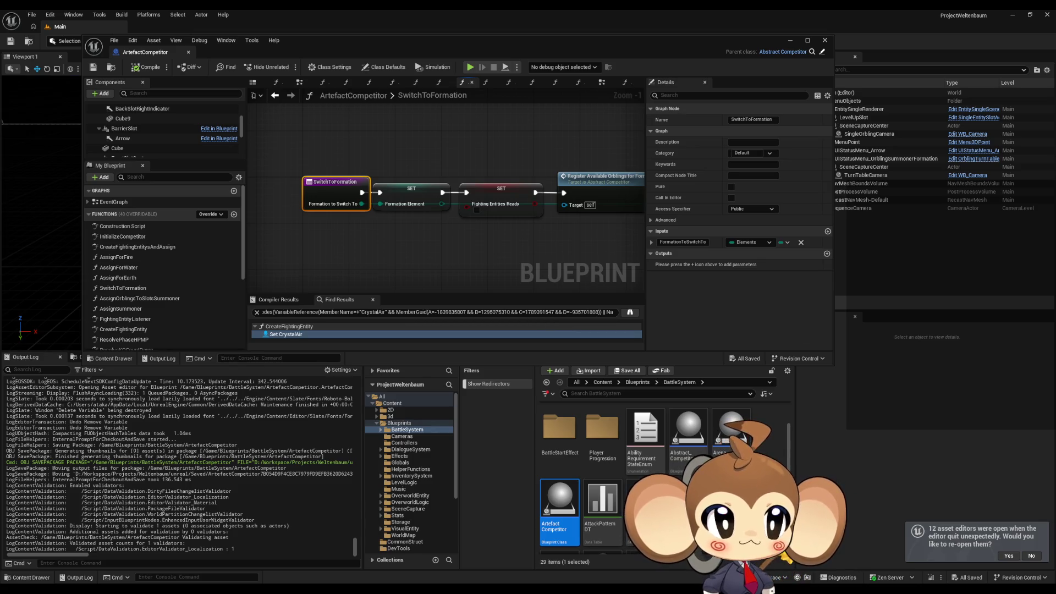
key("alt+Left")
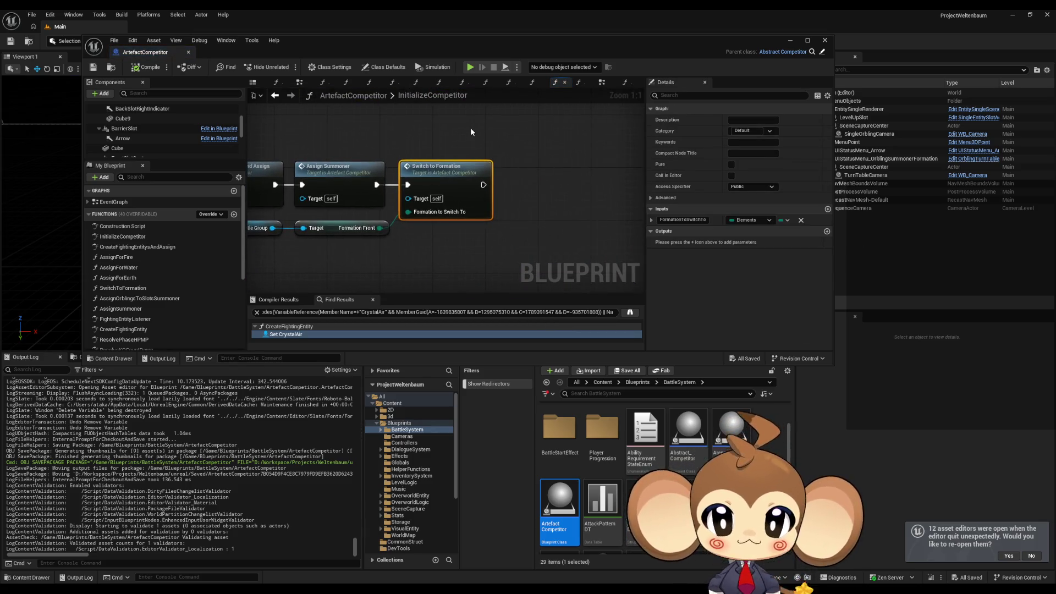
left_click_drag(370, 57, 418, 84)
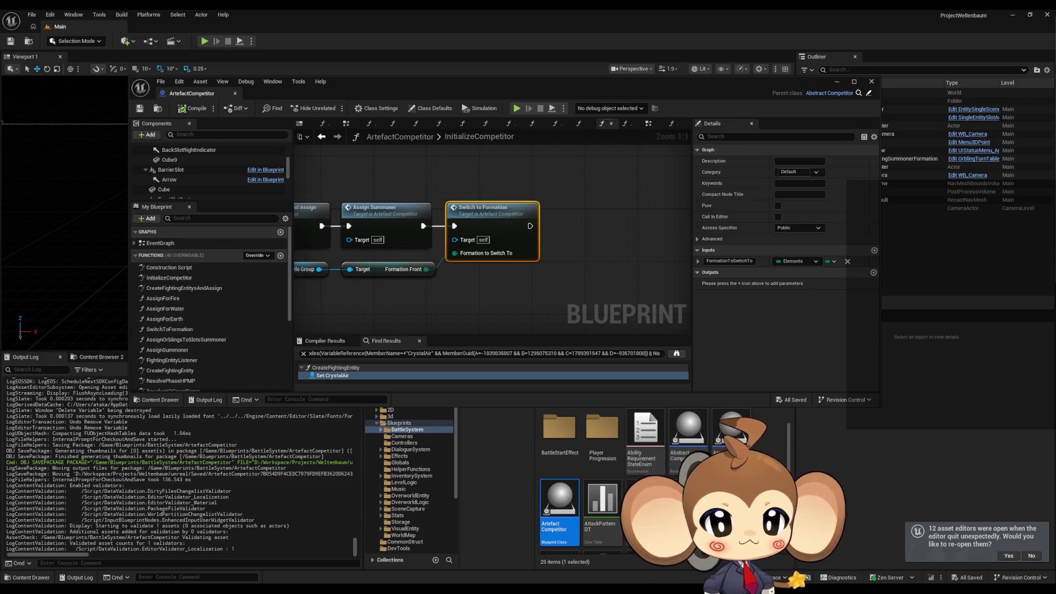
Step: Maximize the ArtefactCompetitor editor and review the InitializeCompetitor graph from its entry node
left_click(486, 296)
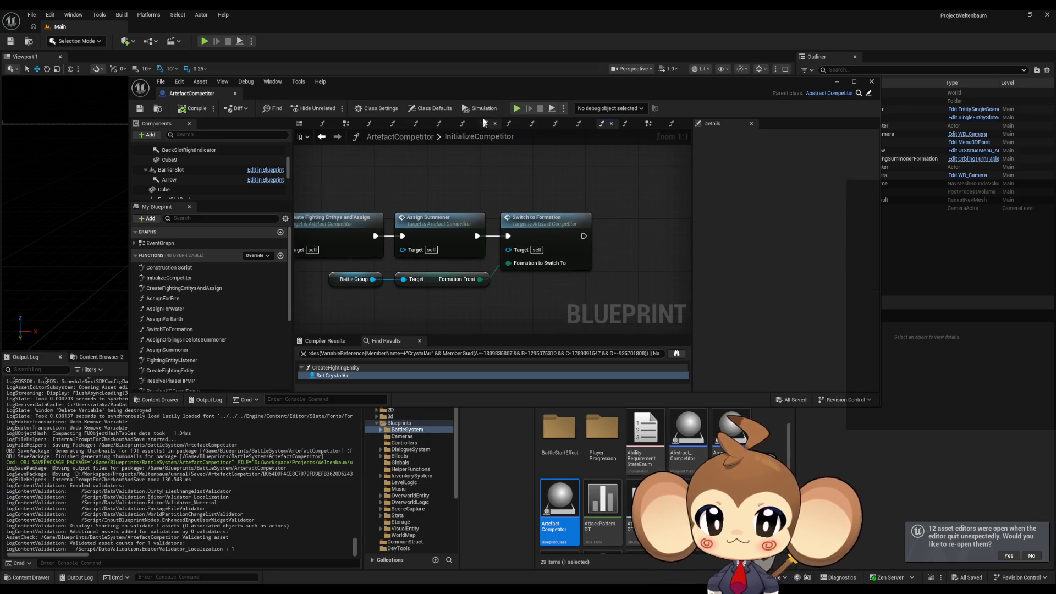
double_click(482, 89)
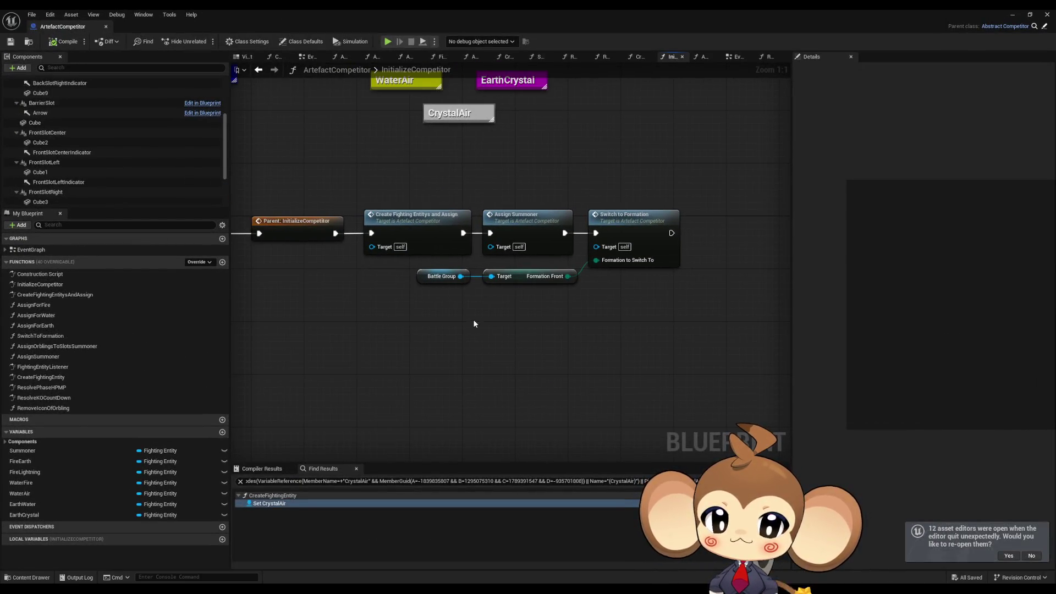
left_click_drag(467, 310, 632, 321)
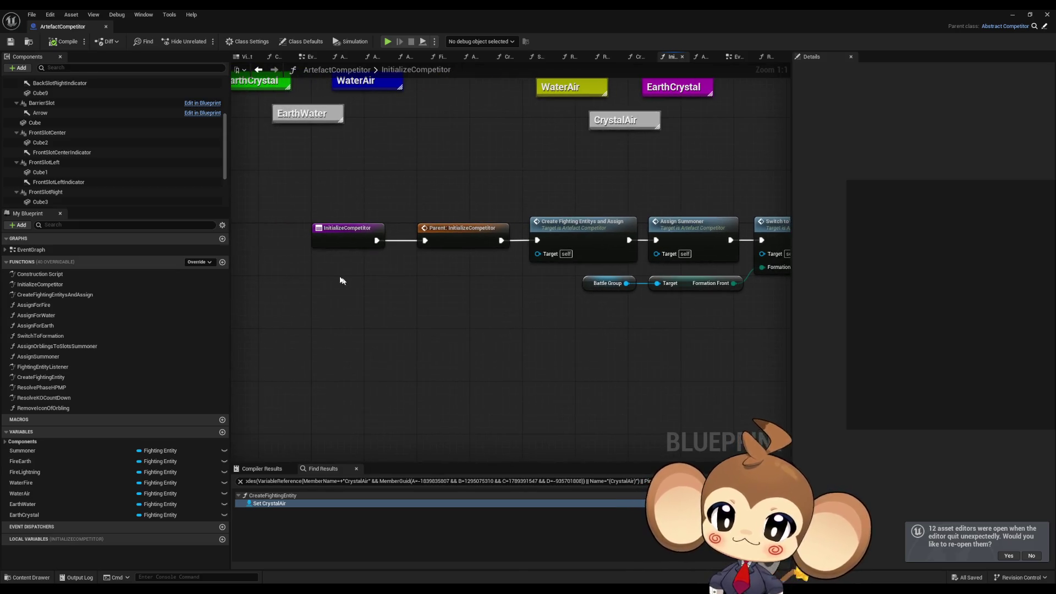
mouse_move(461, 278)
left_mouse_down()
mouse_move(370, 290)
mouse_move(428, 297)
left_mouse_up()
Step: Restore the editor window and open the InputRouter blueprint from the Blueprints folder
double_click(295, 9)
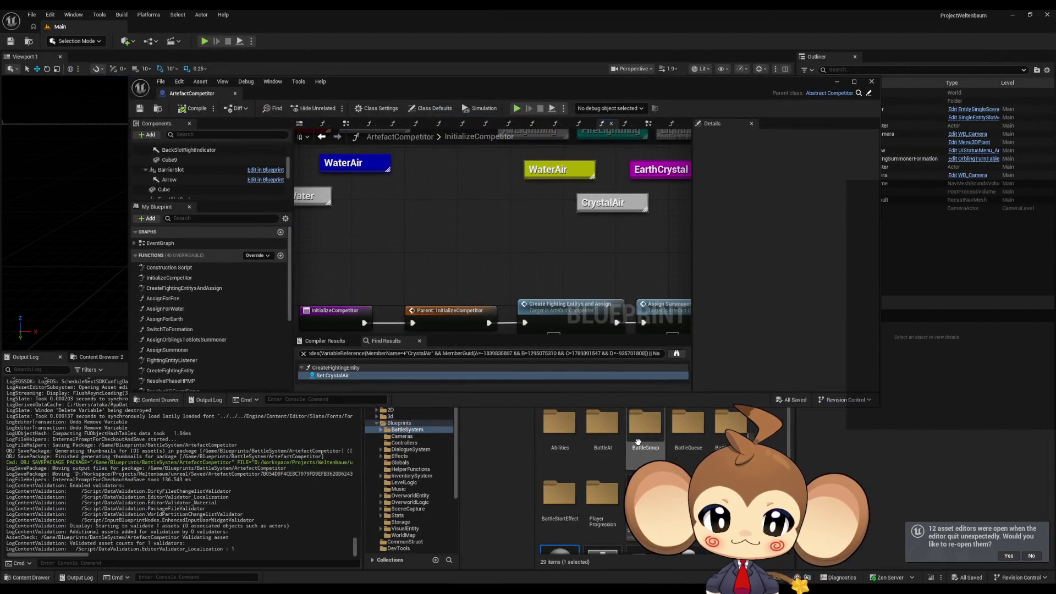
left_click_drag(602, 99, 590, 65)
left_click(637, 382)
scroll(660, 478, "down", 3)
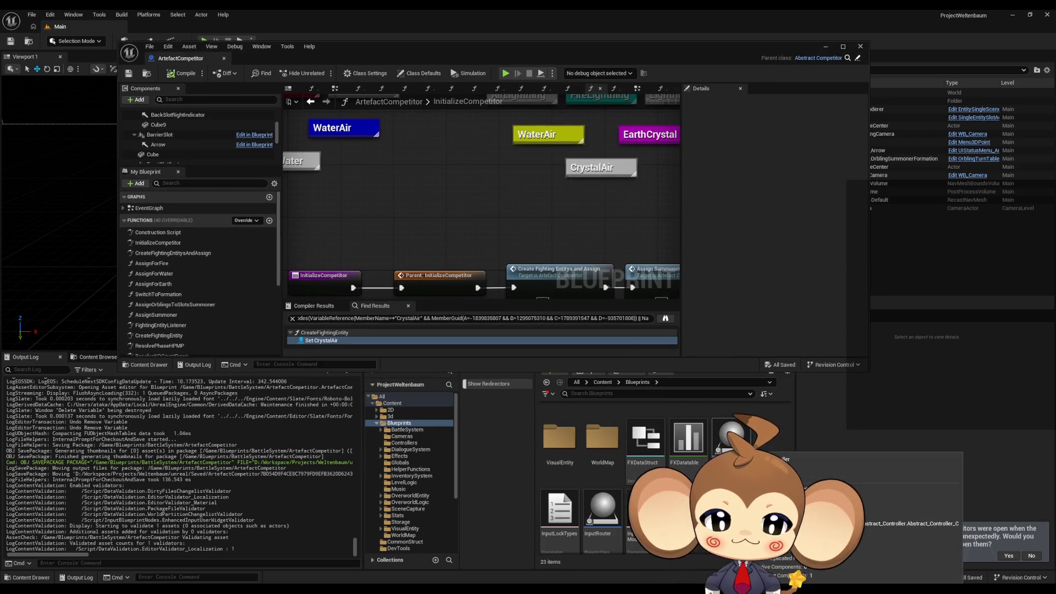
double_click(605, 509)
Step: Open InputRouter's KeyPressed and then BattleInputPressed function graphs
mouse_move(470, 60)
left_mouse_down()
mouse_move(487, 138)
mouse_move(495, 2)
left_mouse_up()
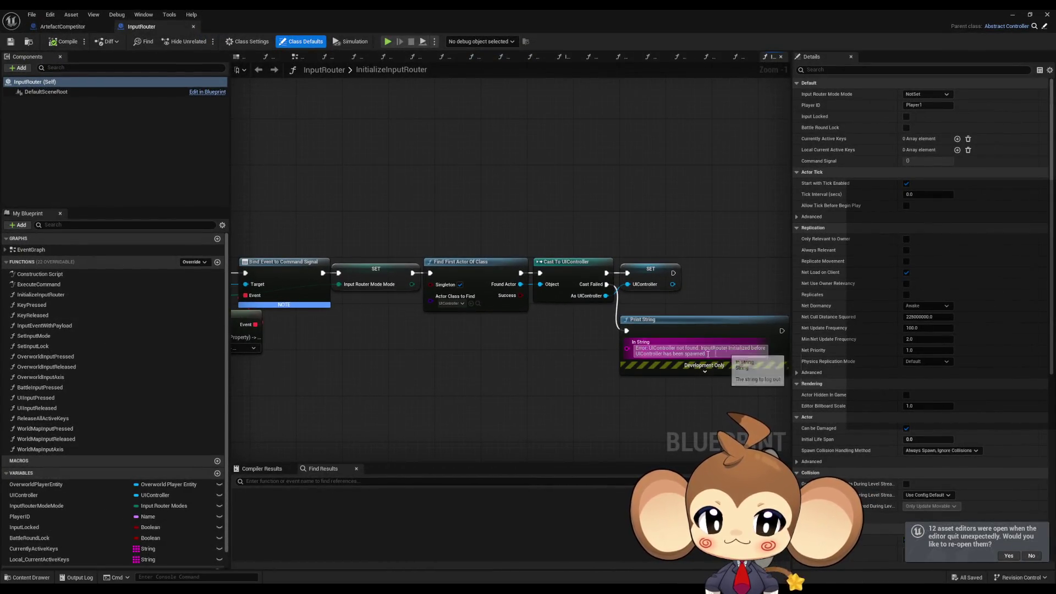
left_click_drag(606, 365, 788, 379)
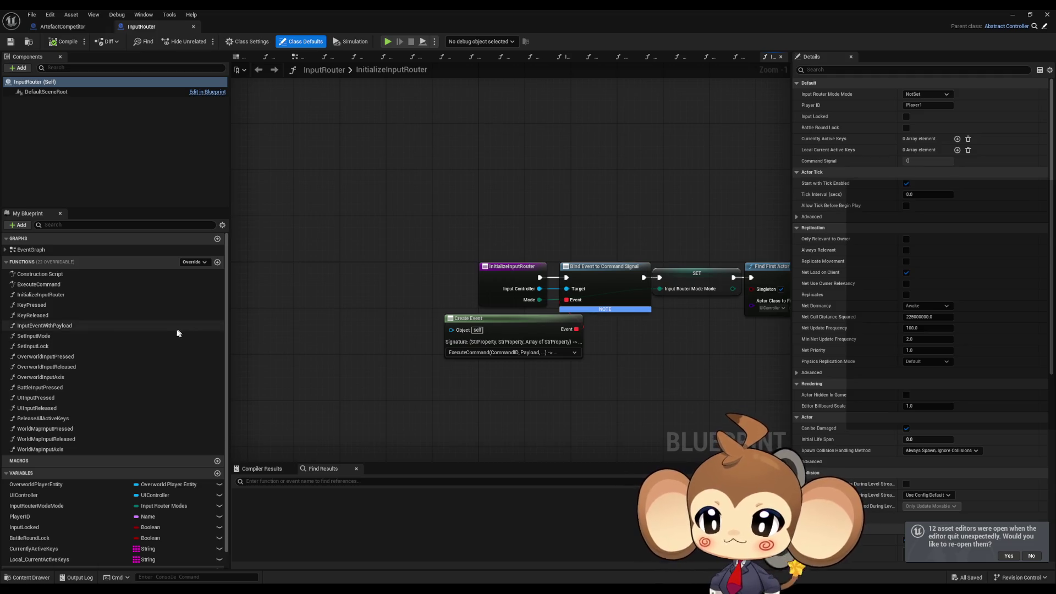
double_click(57, 307)
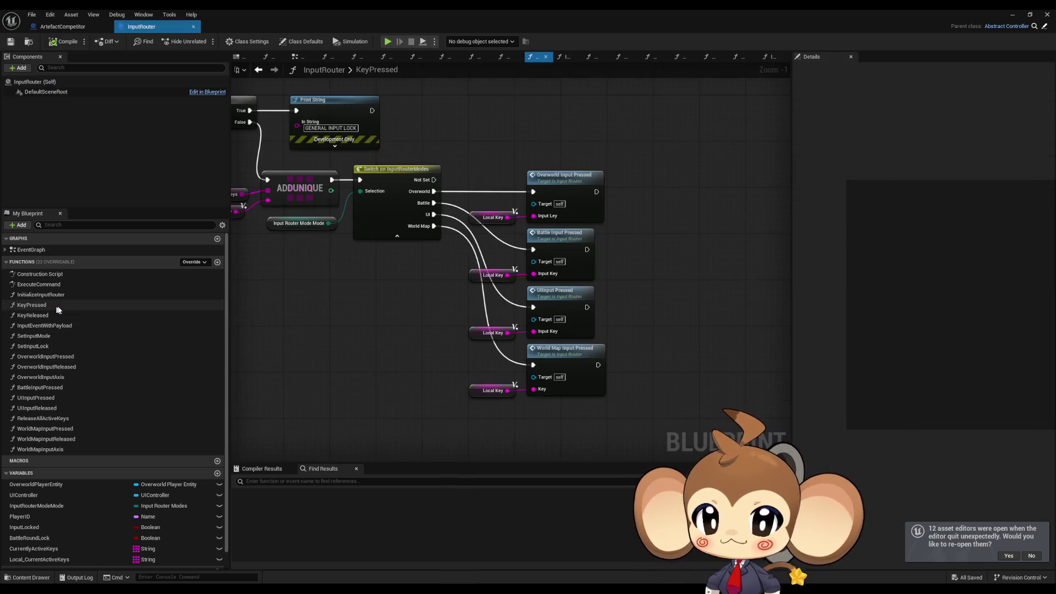
double_click(557, 240)
scroll(476, 291, "down", 5)
left_click_drag(476, 291, 389, 233)
scroll(497, 401, "up", 4)
Step: Inspect the Change Battle UI Mode function definition, then close the BattleUI editor
left_click(544, 322)
double_click(544, 320)
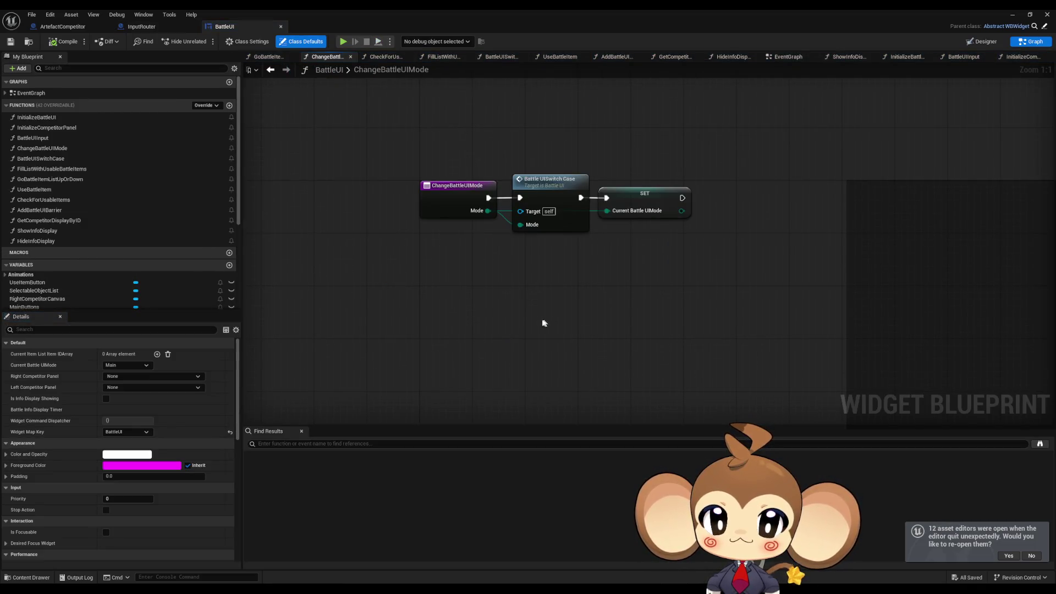
left_click(154, 28)
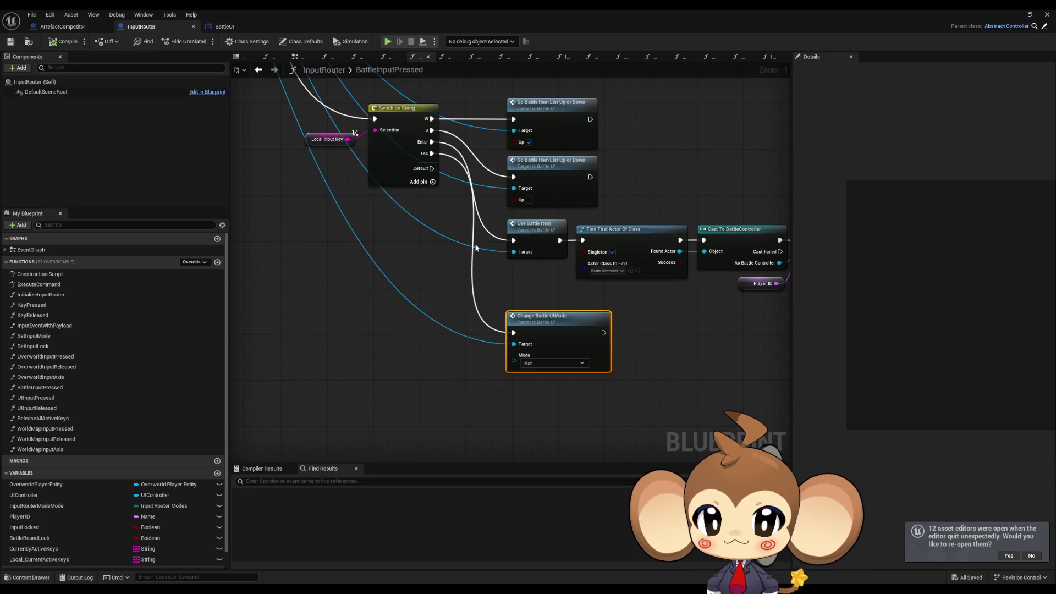
scroll(476, 248, "down", 2)
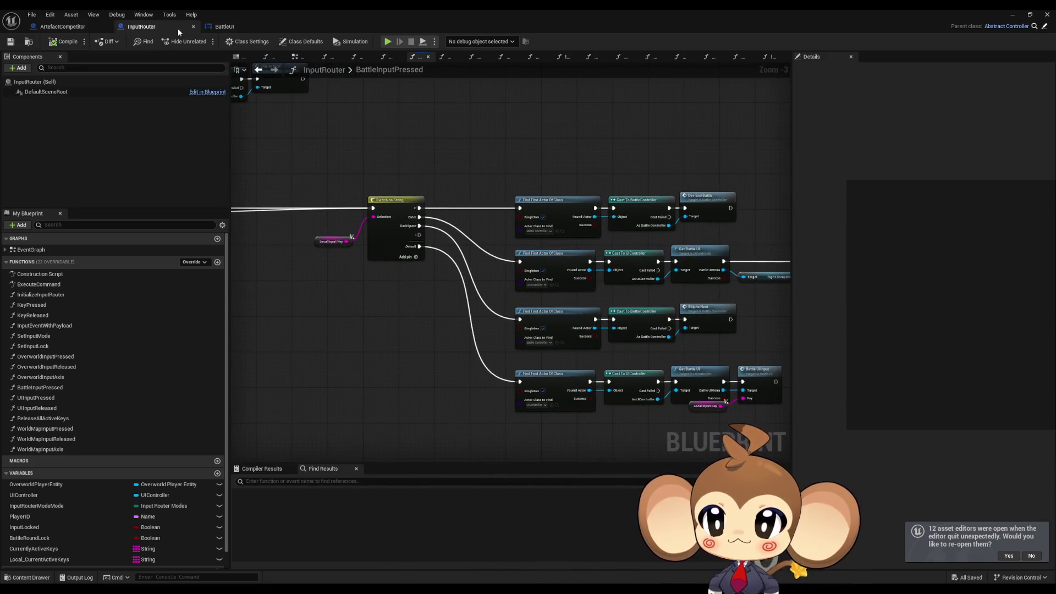
left_click(271, 26)
scroll(702, 373, "up", 2)
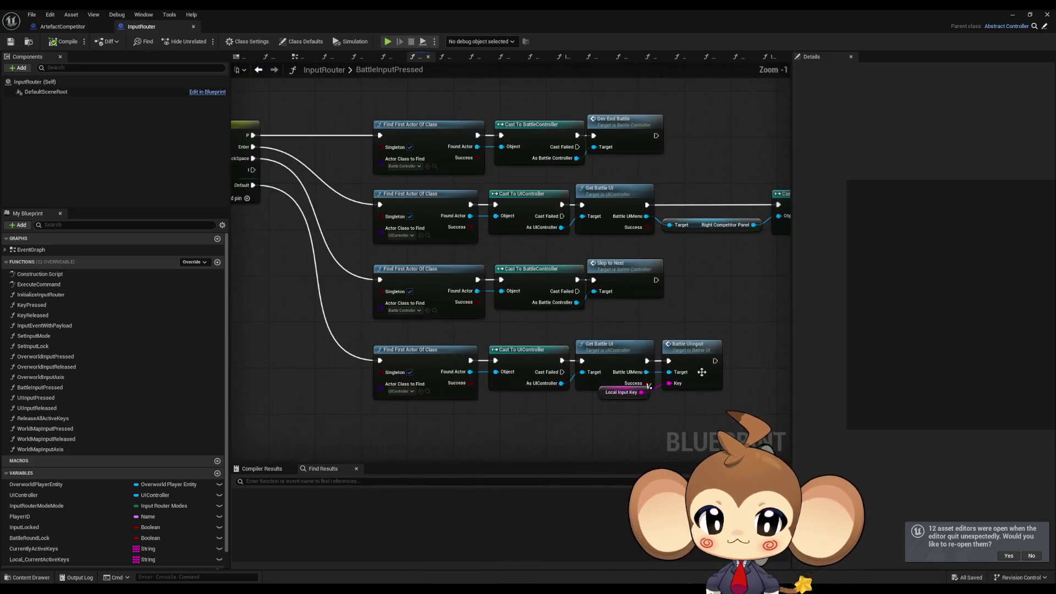
Step: Follow the Find First Actor chains through Switch on String to the Switch to Formation call
left_click_drag(381, 280, 438, 295)
left_click_drag(761, 377, 707, 354)
left_click(647, 388)
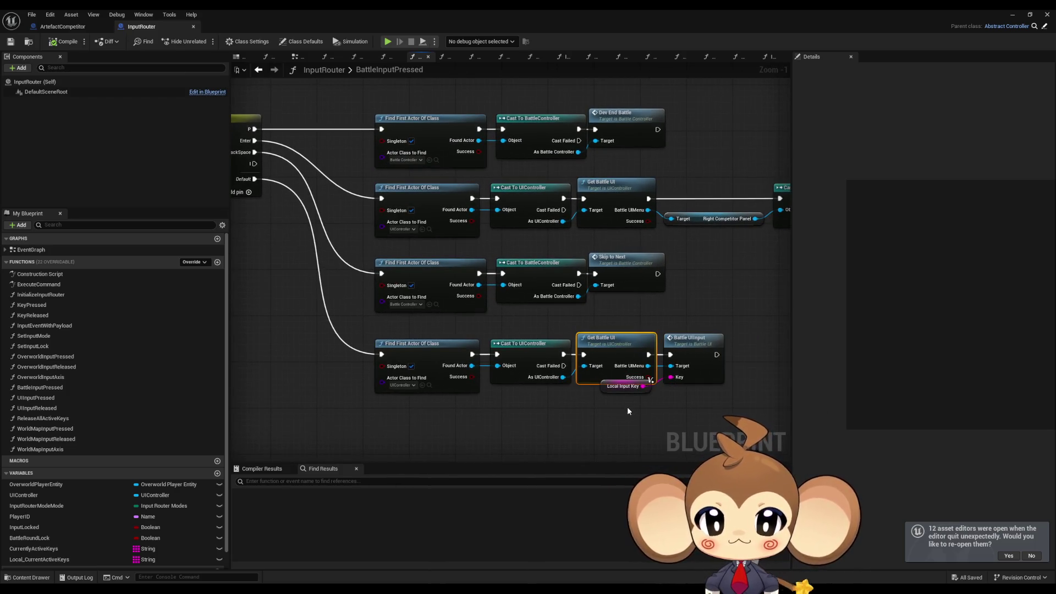
left_click_drag(556, 288, 606, 333)
left_click_drag(539, 242, 237, 229)
left_click(638, 231)
left_click(567, 226)
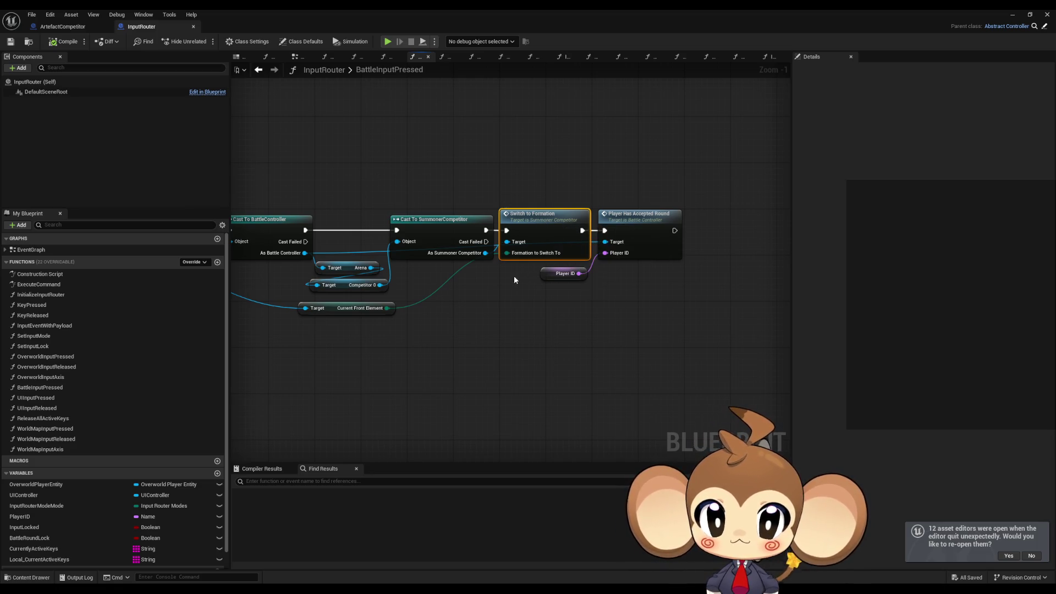
Step: Return to the BattleInputPressed entry and the Find Actor and Cast rows
left_click_drag(476, 273, 679, 306)
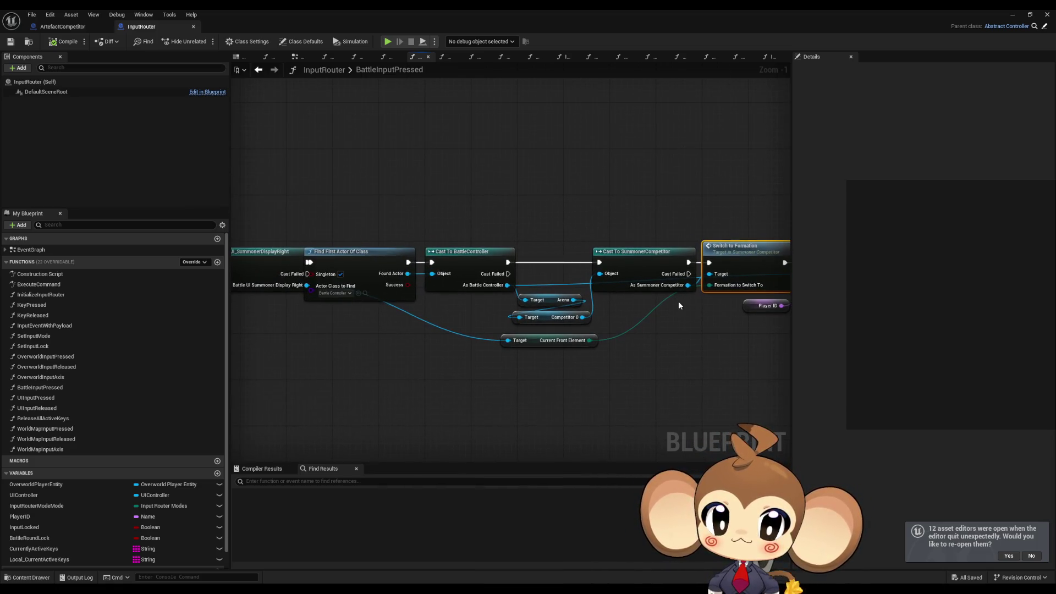
scroll(638, 304, "down", 4)
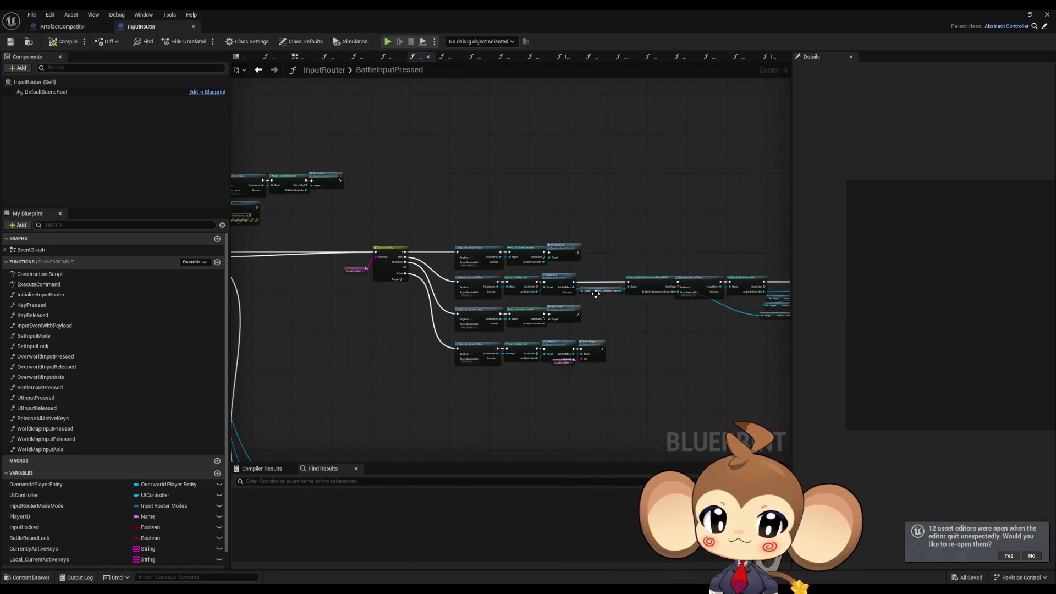
scroll(597, 295, "up", 2)
mouse_move(422, 294)
left_mouse_down()
mouse_move(495, 275)
mouse_move(770, 292)
left_mouse_up()
left_click_drag(632, 283, 491, 252)
scroll(596, 239, "up", 3)
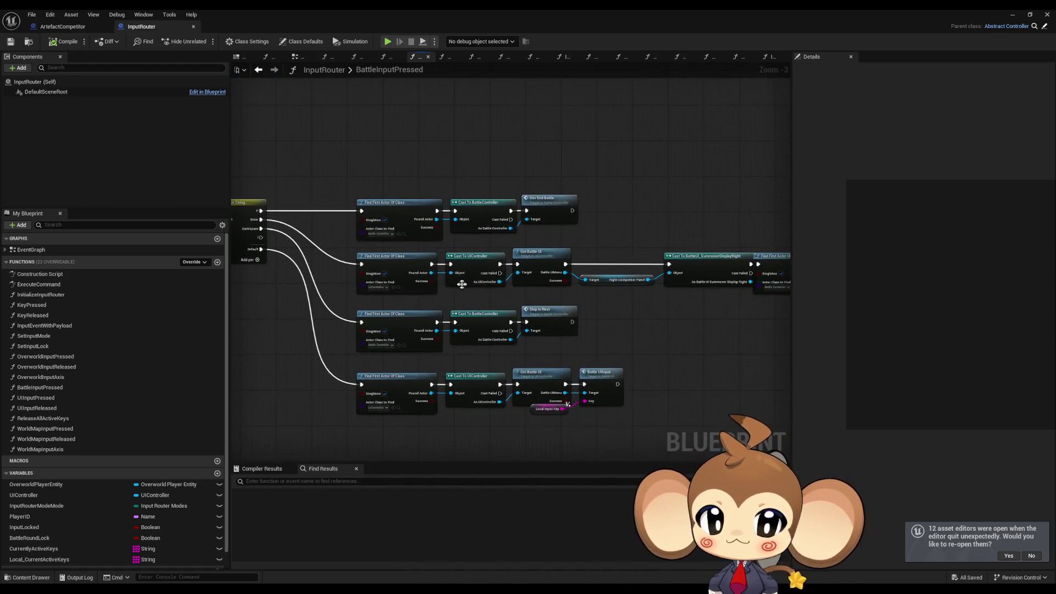
Step: Nudge the summoner branch's Find First Actor and Cast nodes slightly right, then return to ArtefactCompetitor
left_click(633, 235)
left_click_drag(632, 235, 259, 237)
scroll(408, 193, "down", 4)
left_click_drag(408, 193, 556, 284)
scroll(385, 229, "up", 4)
left_click_drag(396, 223, 405, 223)
left_click(389, 323)
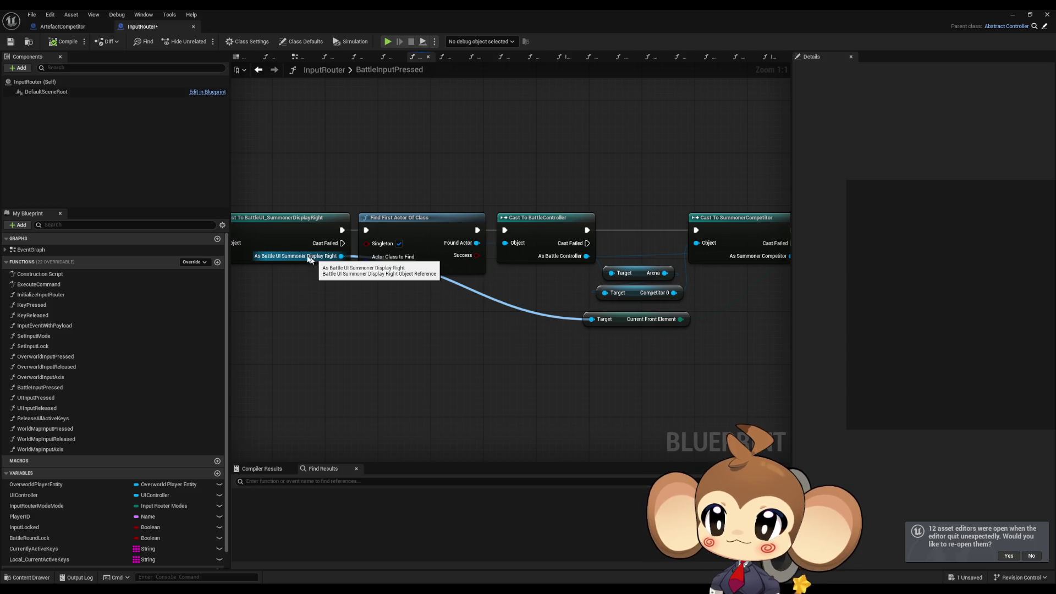
left_click(76, 28)
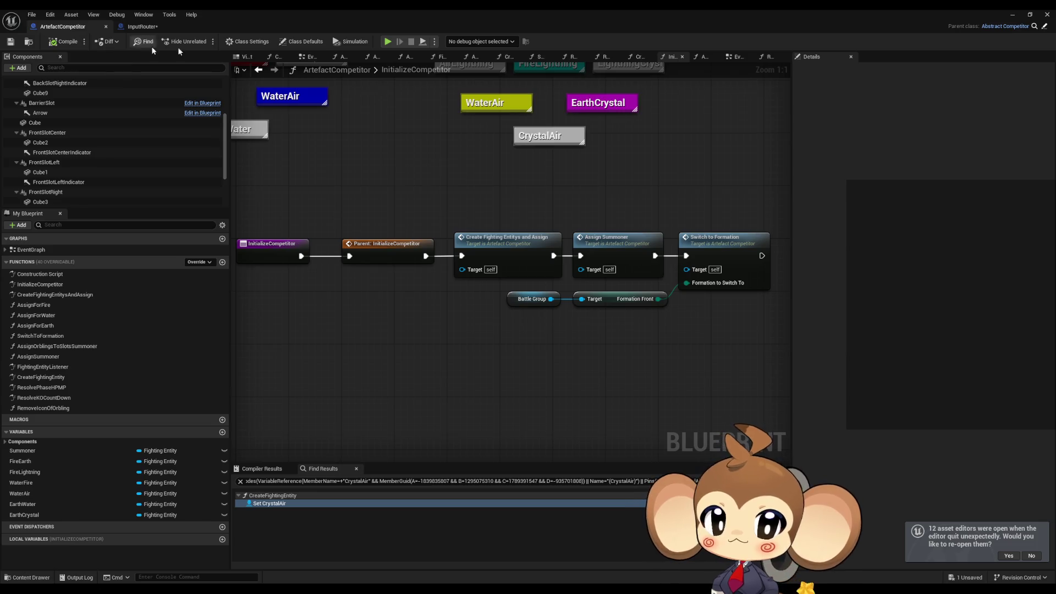
Step: Glance at the ArtefactCompetitor viewport, then bring InputRouter's BattleInputPressed graph back into view
left_click(249, 56)
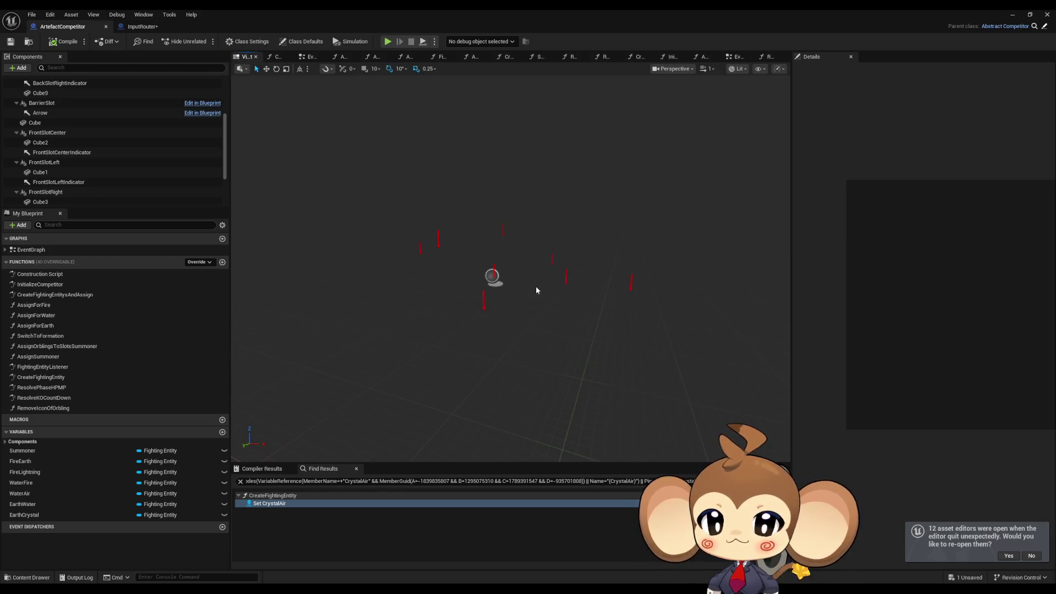
left_click(142, 28)
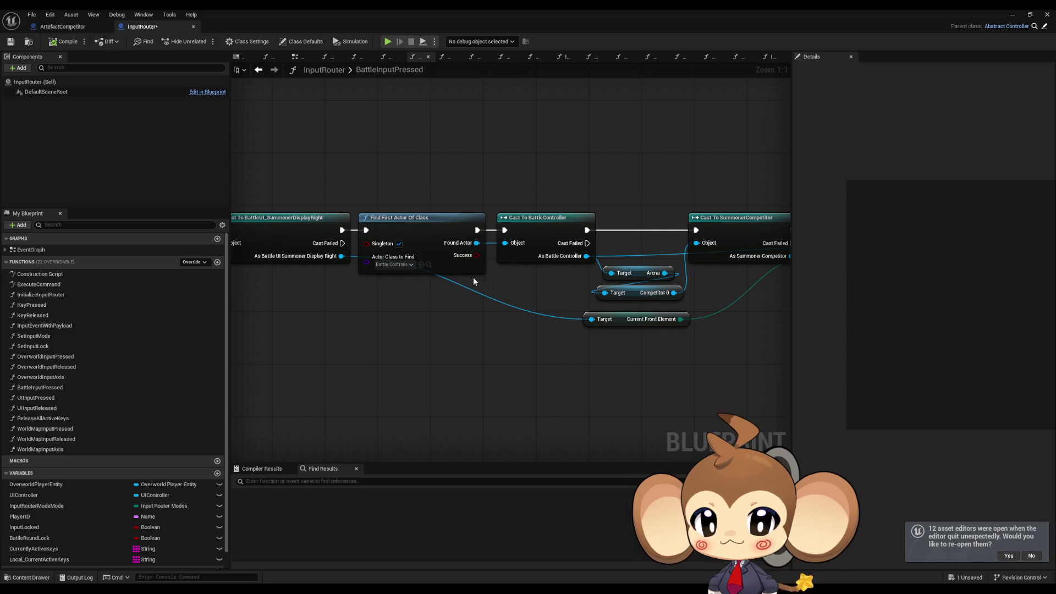
left_click_drag(548, 298, 658, 286)
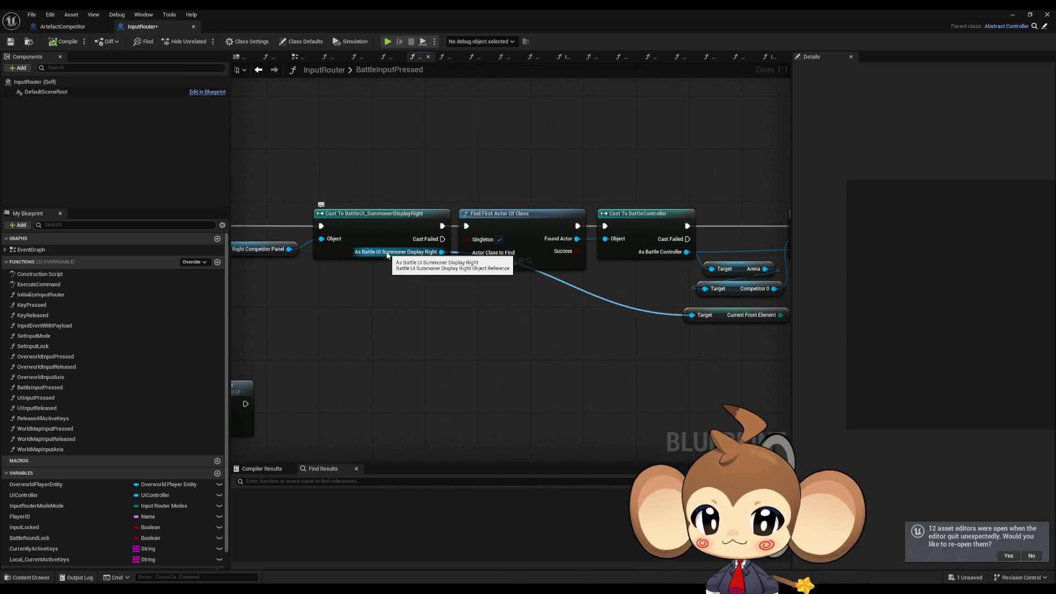
mouse_move(632, 297)
left_mouse_down()
mouse_move(471, 288)
mouse_move(606, 305)
left_mouse_up()
scroll(460, 284, "down", 1)
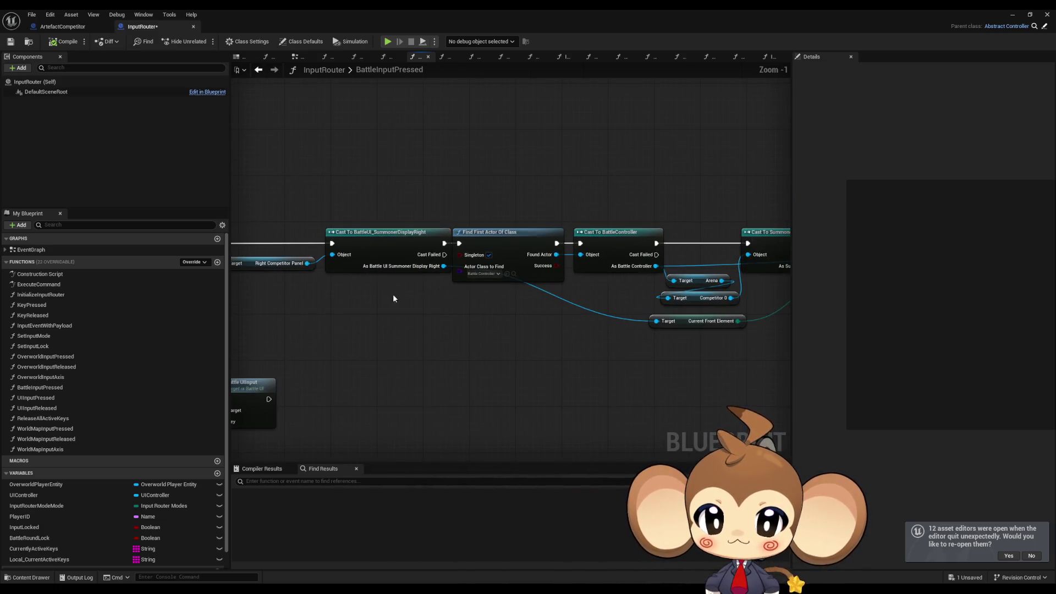
left_click_drag(396, 294, 581, 311)
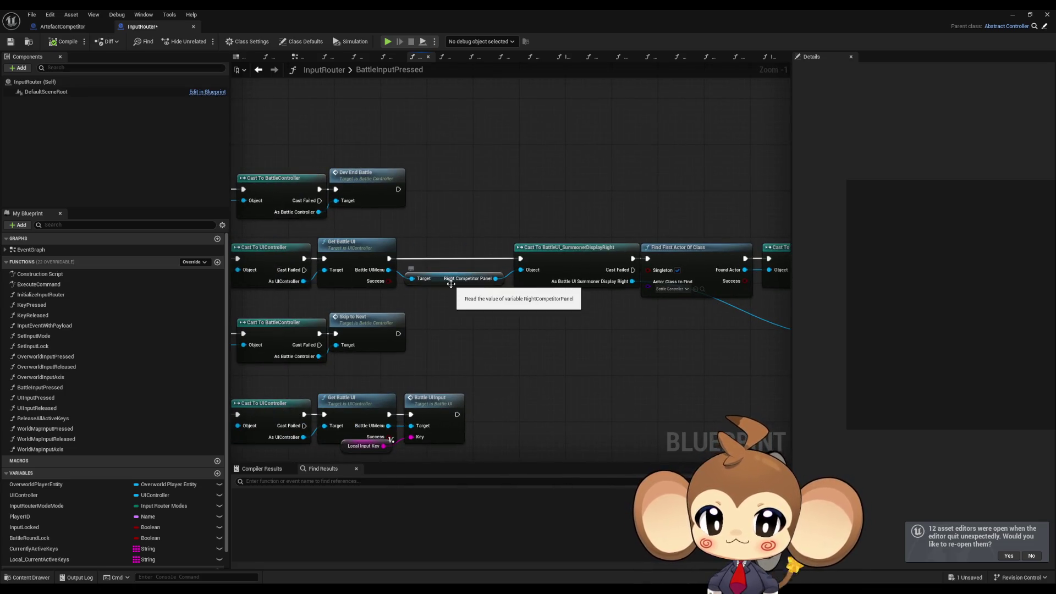
left_click_drag(451, 283, 531, 288)
left_click_drag(434, 264, 500, 265)
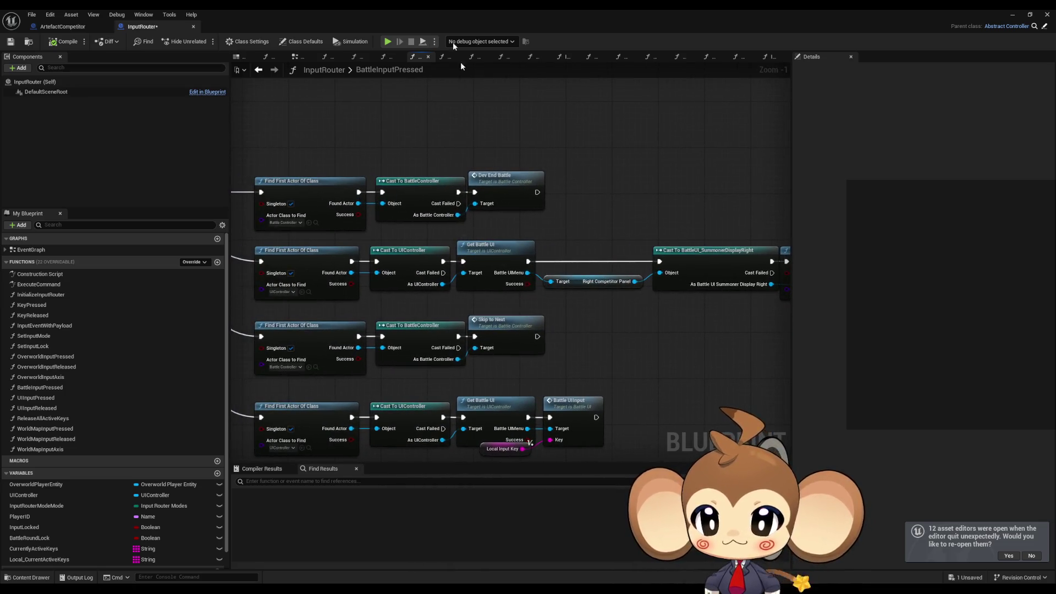
Step: Restore the editor to a floating window, reposition it, and open the UI content folder
double_click(457, 9)
left_click_drag(559, 132, 422, 38)
double_click(602, 446)
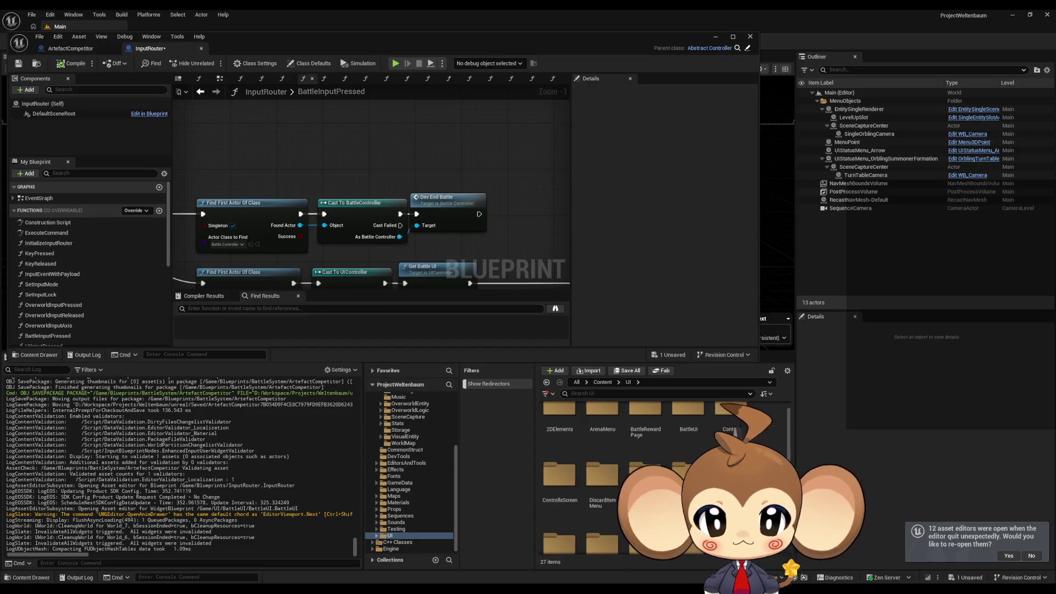
Step: Enter Content/UI/BattleUI and select BattleUI_SummonerDisplayRight, then BattleUI_SummonerDisplayLeft
scroll(660, 468, "up", 3)
double_click(687, 437)
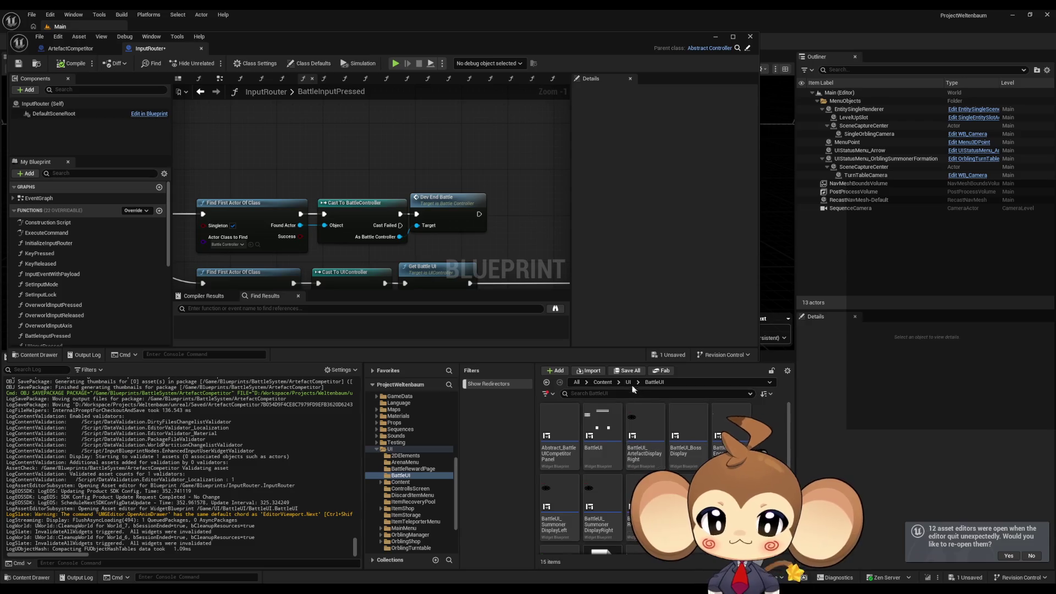
left_click(628, 382)
double_click(697, 425)
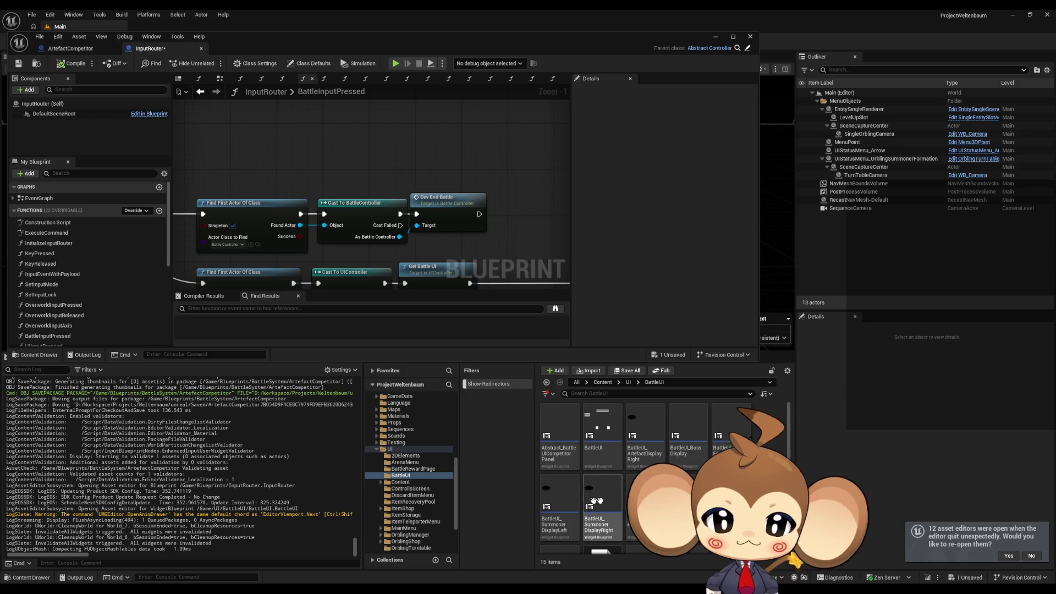
mouse_move(716, 436)
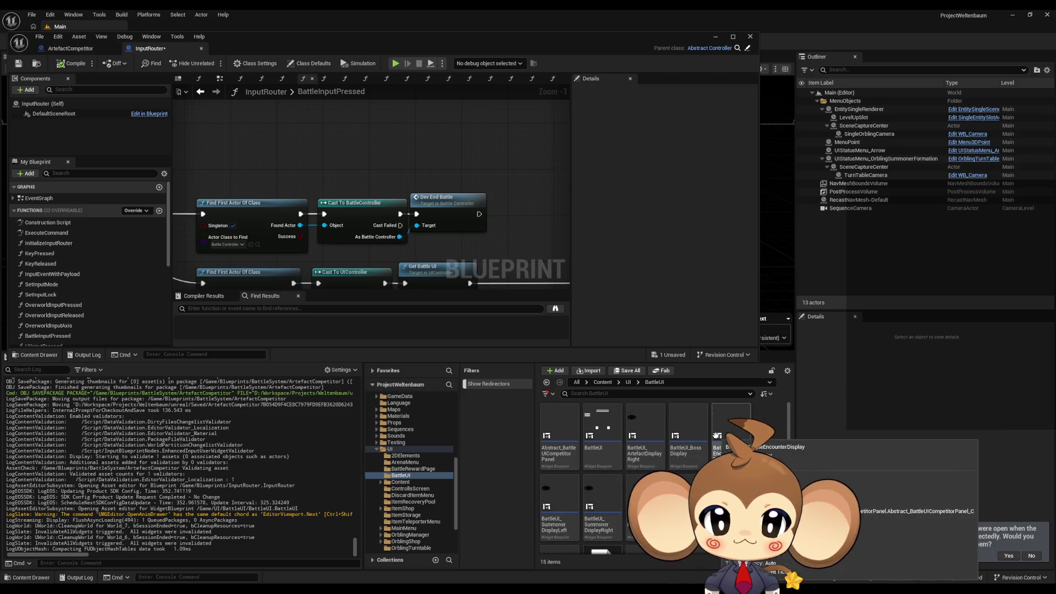
left_click(613, 500)
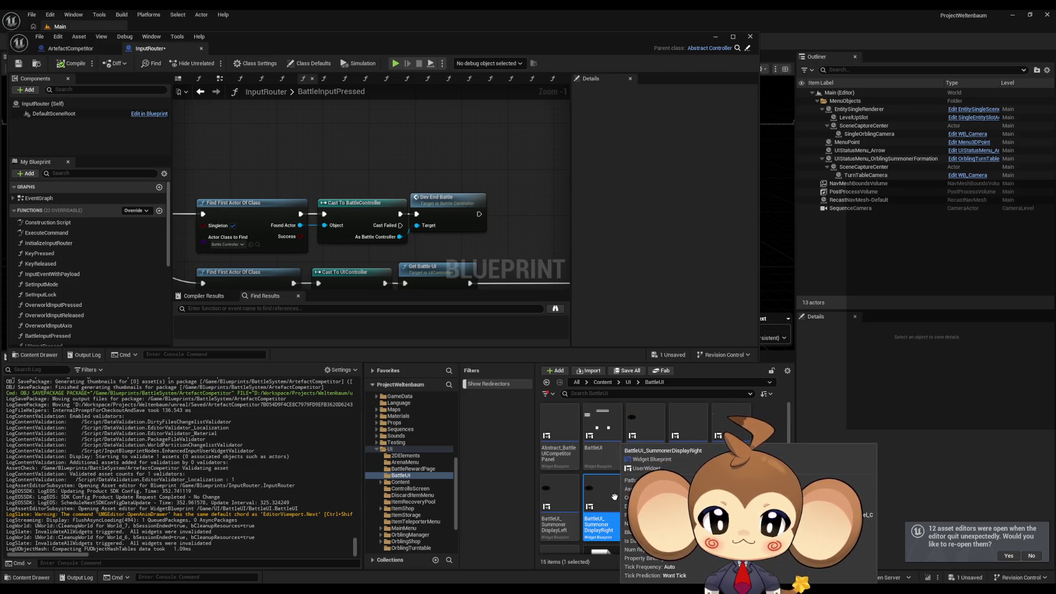
left_click(567, 498)
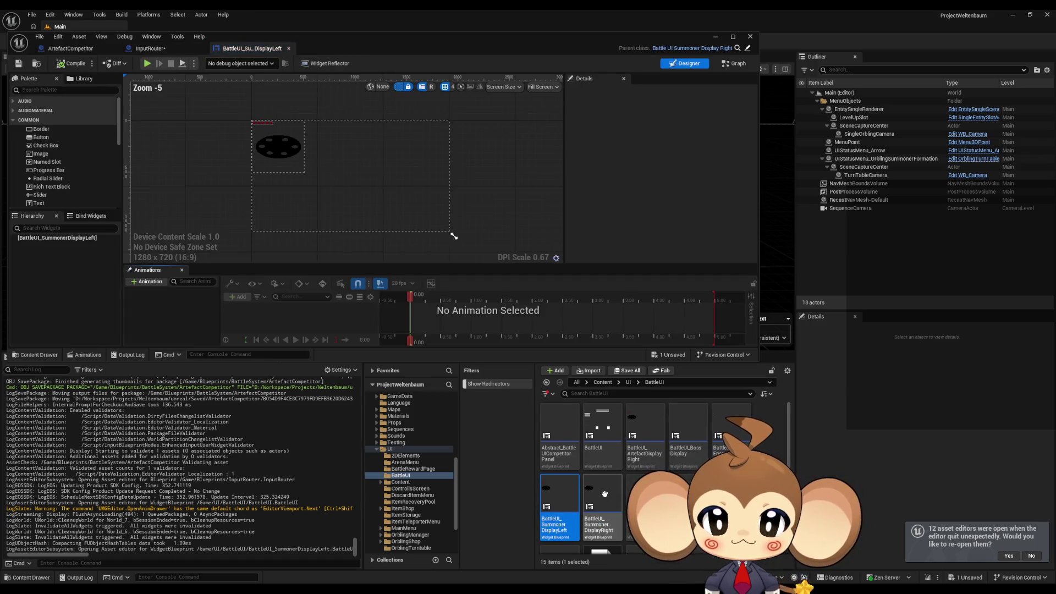
Step: Open the Summoner display widgets and compare the SummonerDisplayLeft and SummonerDisplayRight editors
double_click(604, 496)
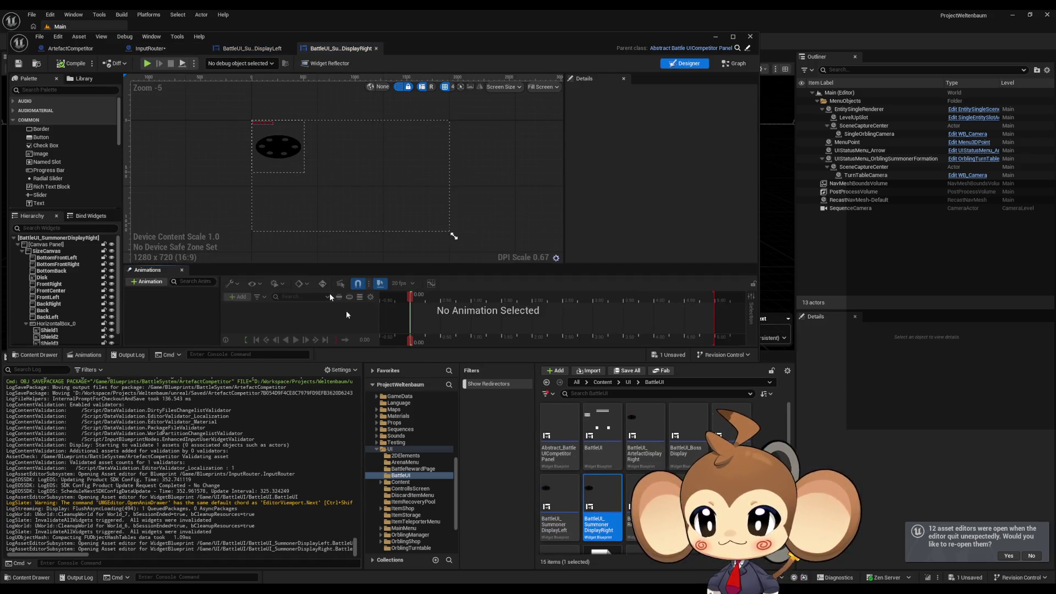
left_click(241, 48)
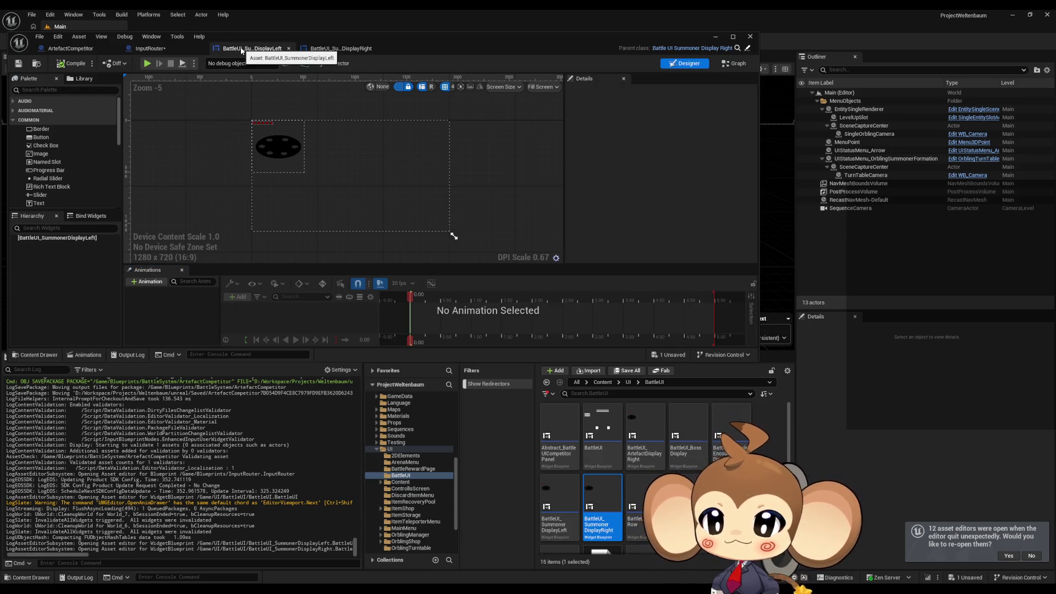
left_click(339, 49)
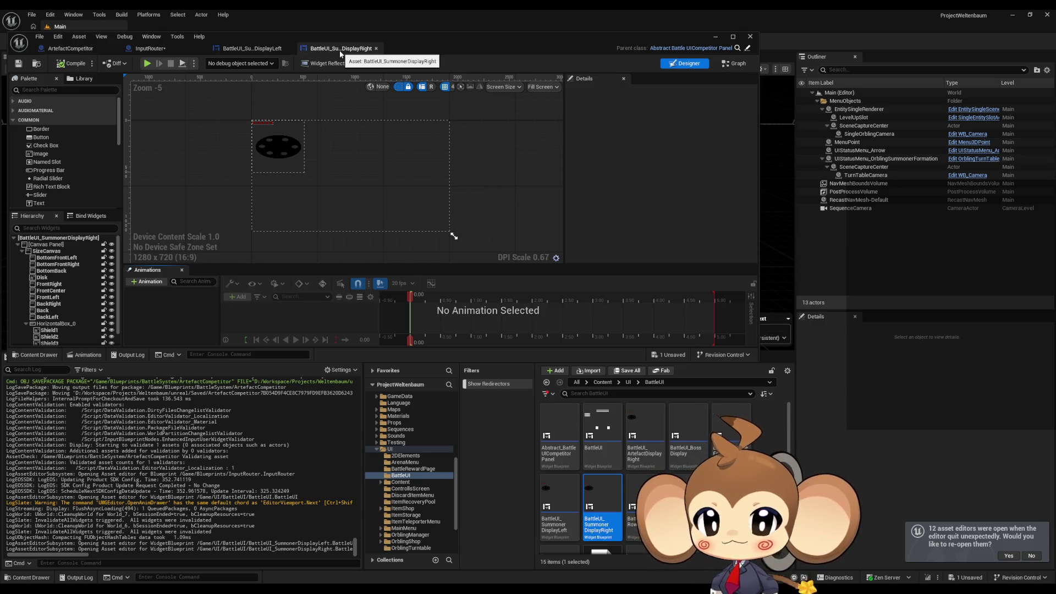
left_click(256, 50)
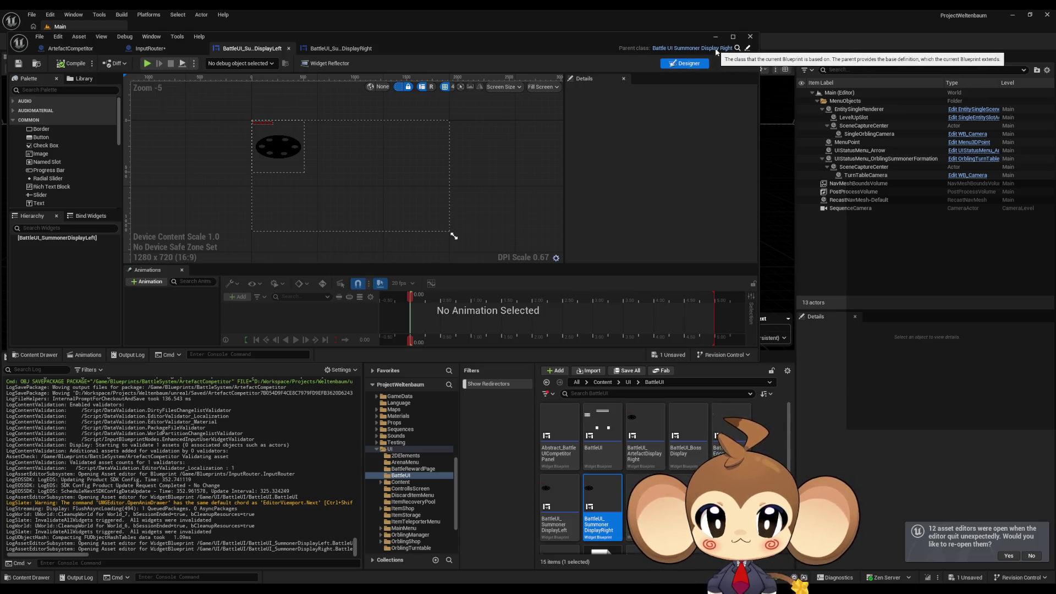
left_click(341, 50)
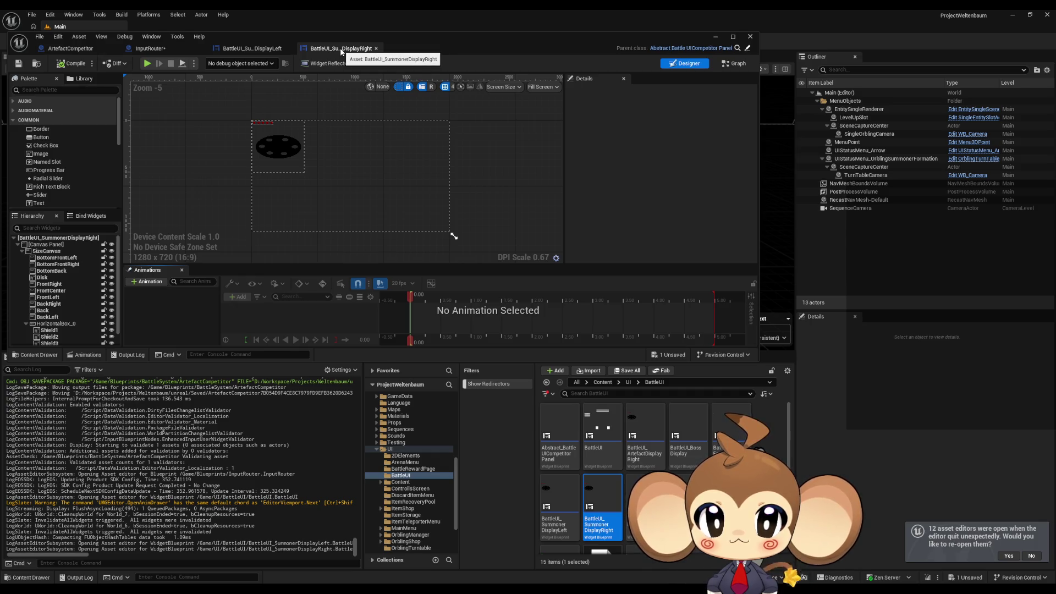
Step: Open BattleUI_ArtefactDisplayRight, close both Summoner display editors, and show its function graphs
double_click(643, 423)
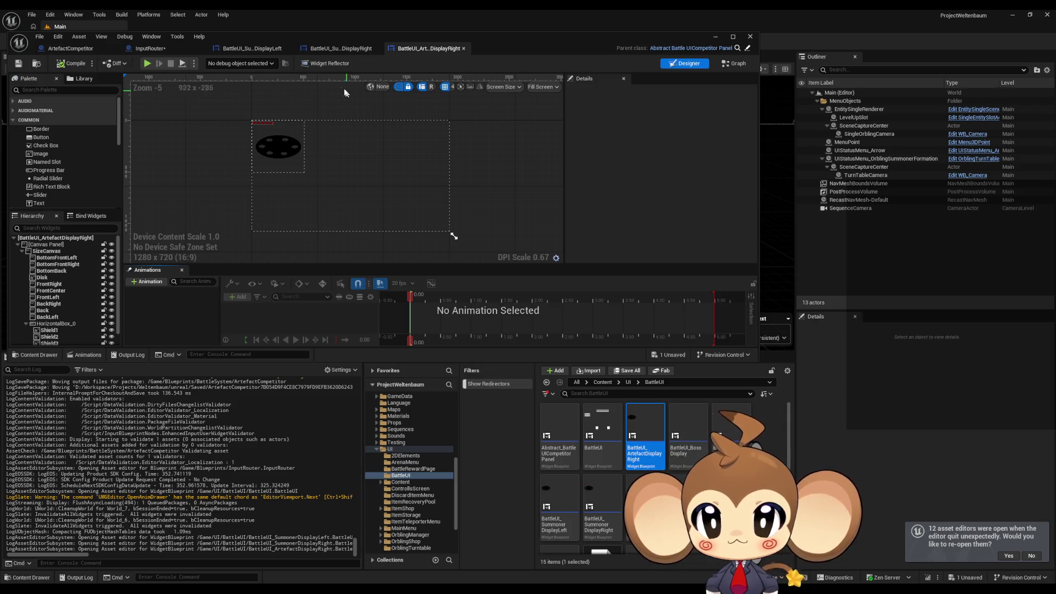
left_click(342, 51)
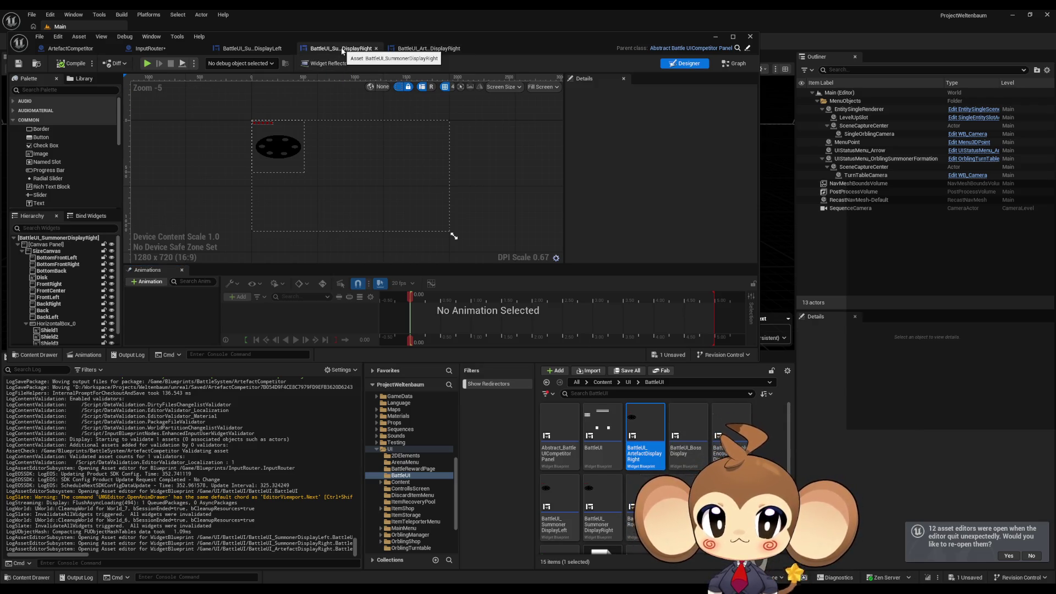
middle_click(272, 51)
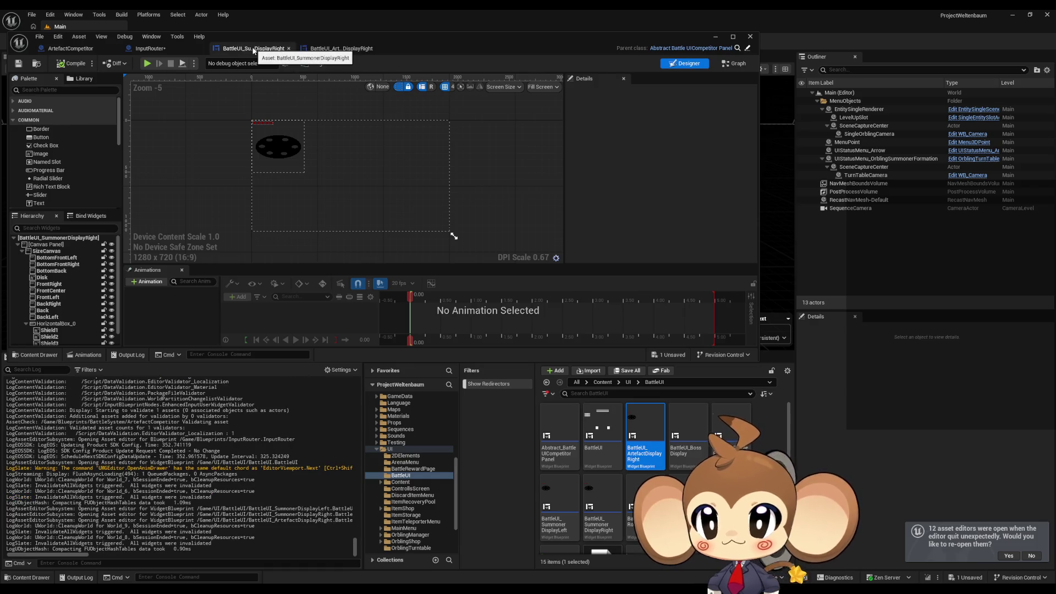
middle_click(255, 50)
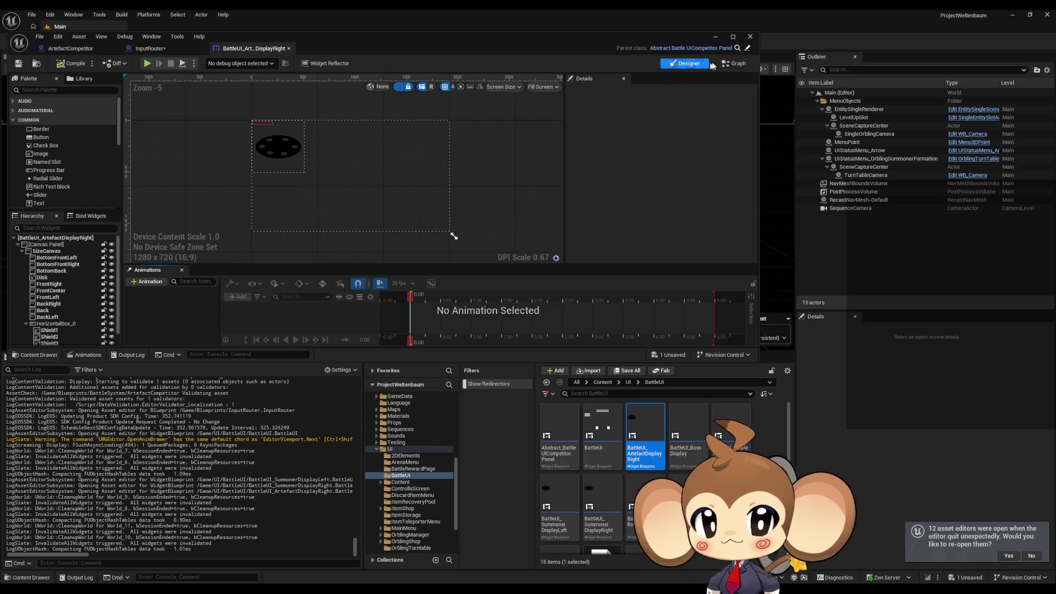
left_click(734, 64)
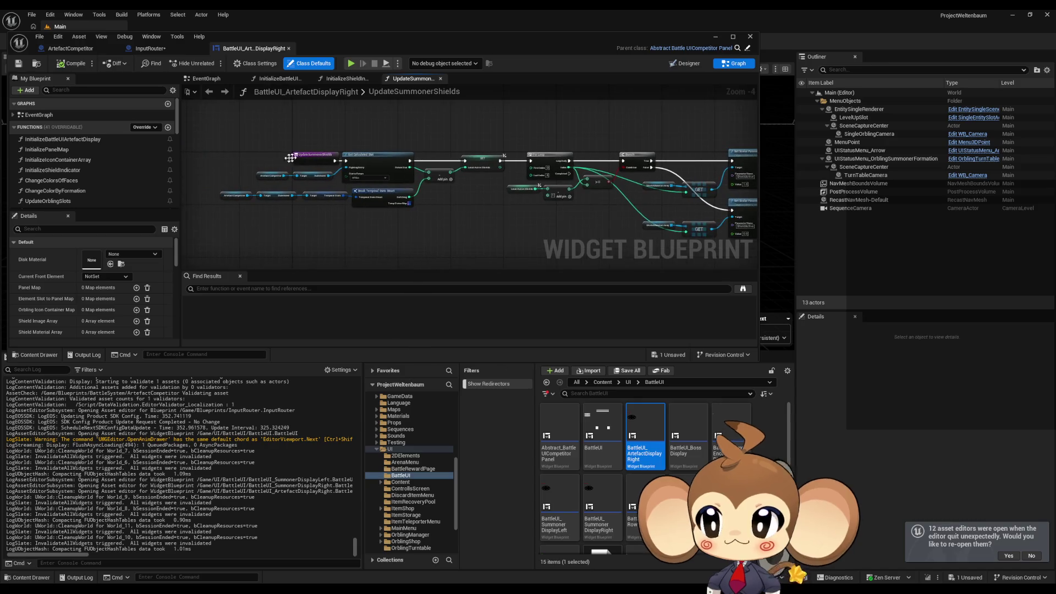
mouse_move(321, 42)
left_mouse_down()
mouse_move(456, 417)
mouse_move(410, 168)
left_mouse_up()
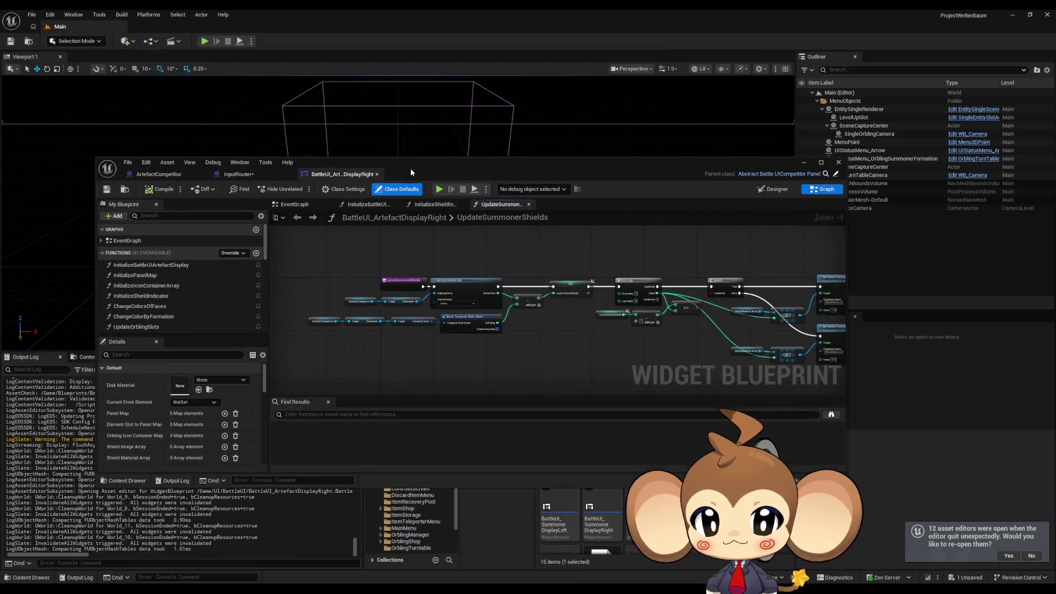
Step: Back in BattleInputPressed, try searching 'cast artefact d' from the Summoner cast's Cast Failed, then dismiss
double_click(410, 168)
left_click(175, 27)
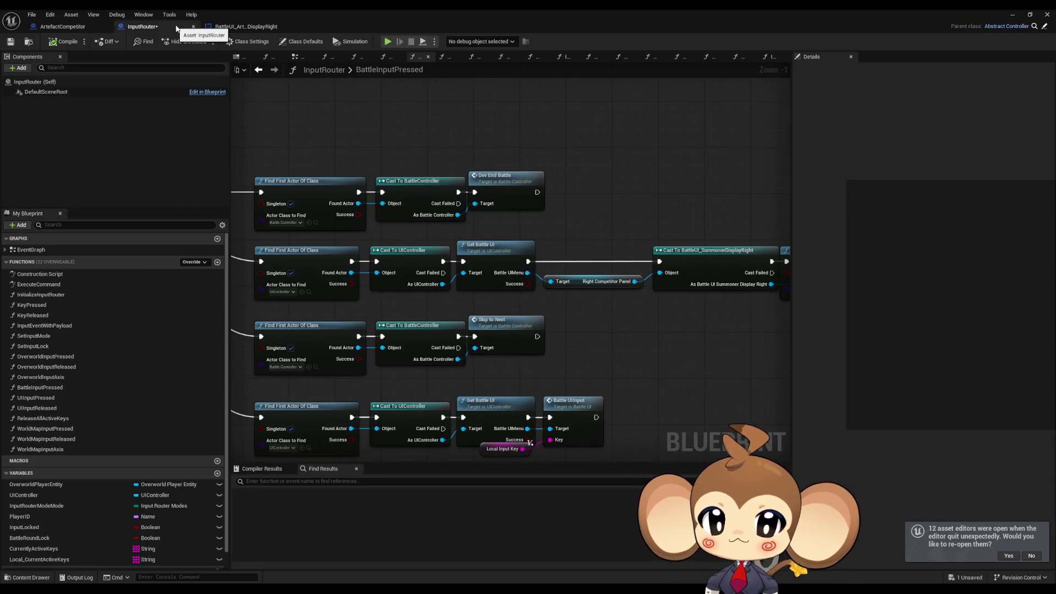
left_click_drag(591, 312, 560, 303)
mouse_move(555, 237)
left_mouse_down()
mouse_move(618, 298)
mouse_move(353, 289)
mouse_move(640, 297)
left_mouse_up()
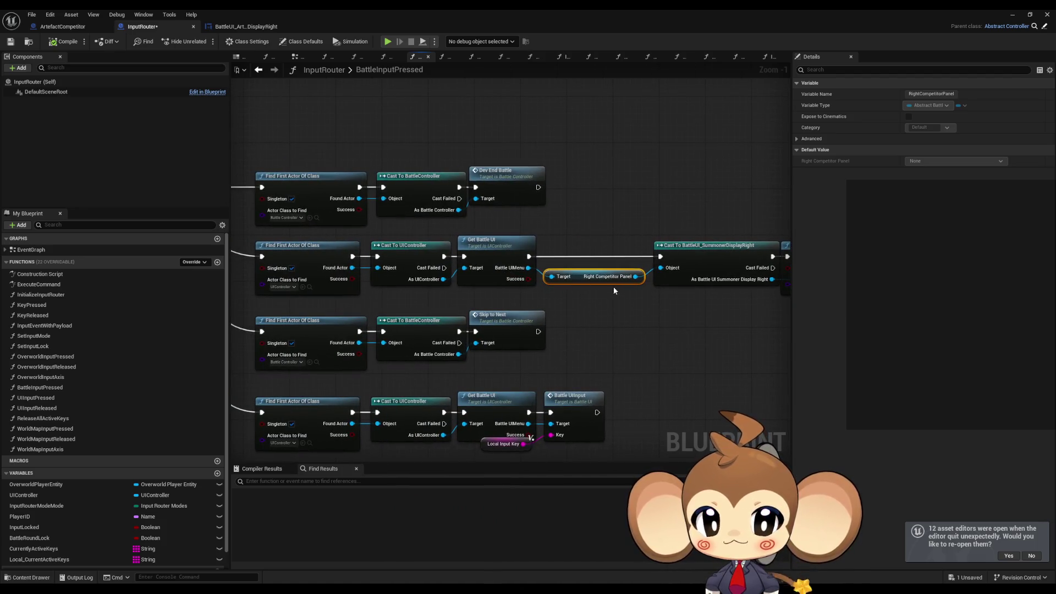
left_click_drag(624, 307, 549, 275)
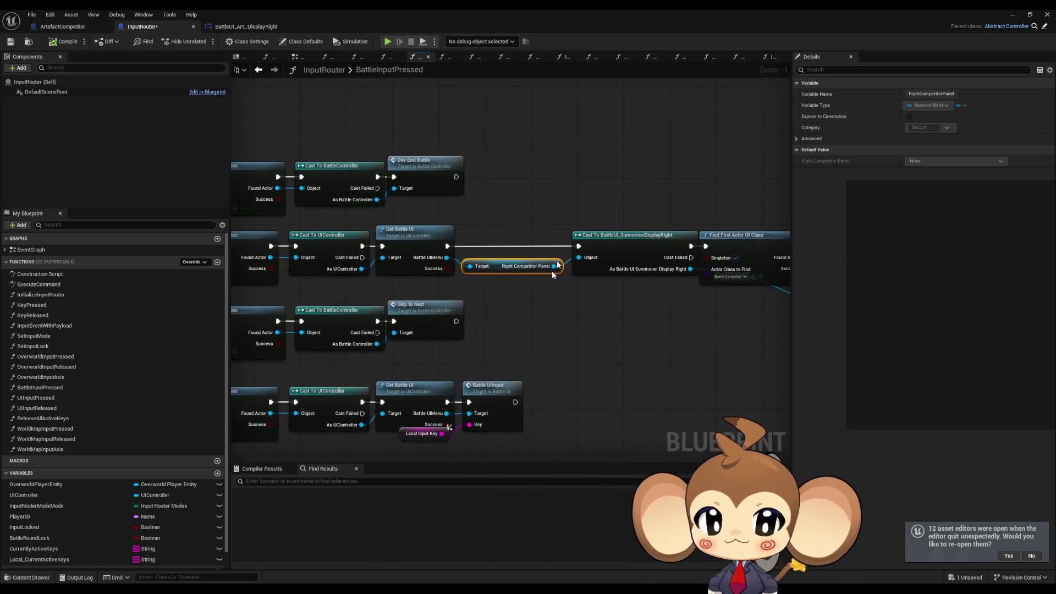
left_click(632, 261)
mouse_move(648, 288)
left_mouse_down()
mouse_move(508, 258)
mouse_move(571, 352)
left_mouse_up()
type("cast")
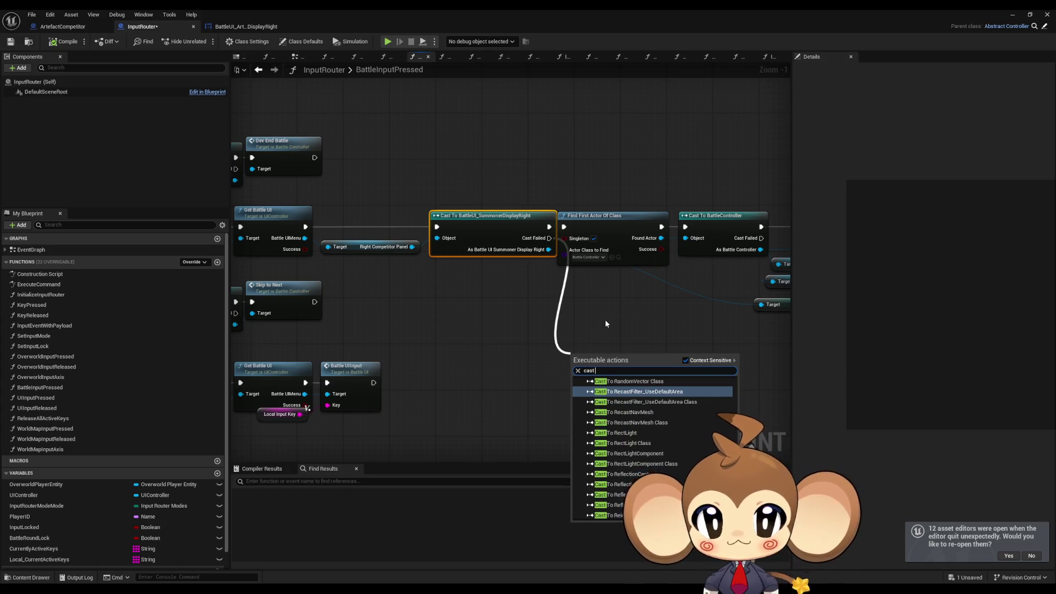
type(" arte")
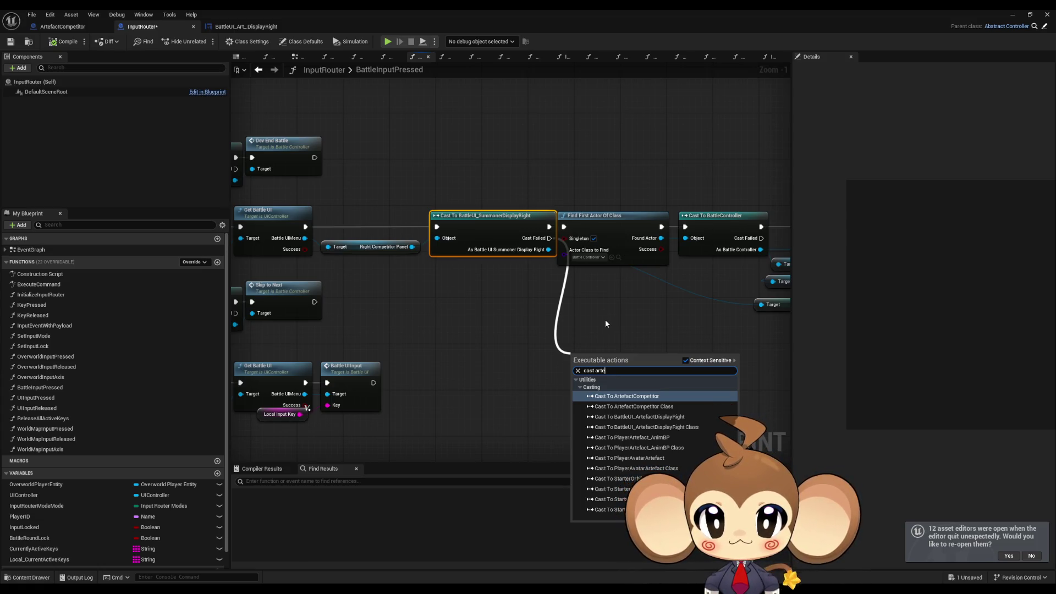
type("fact d")
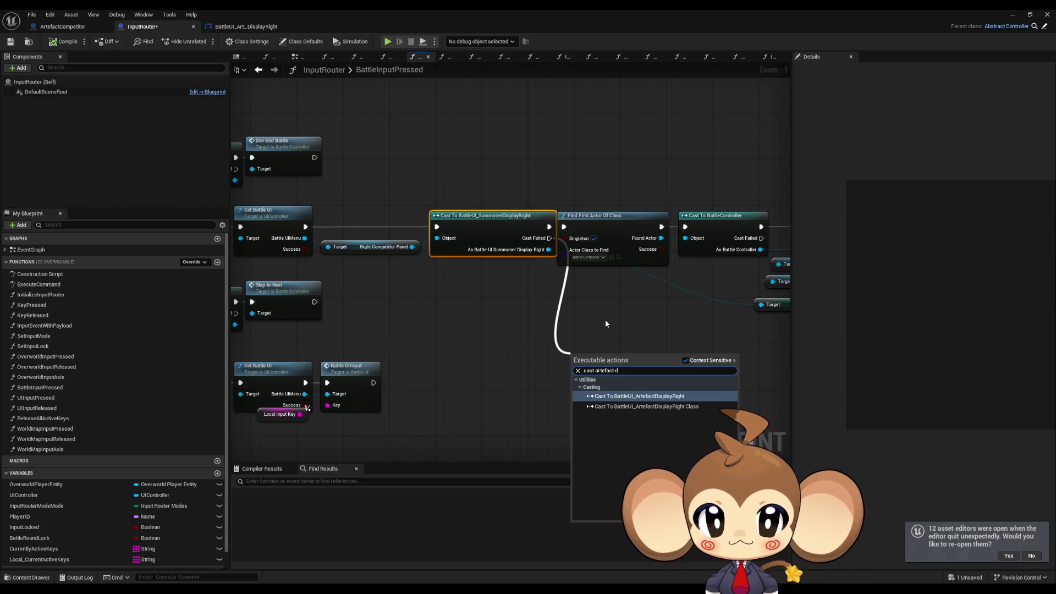
key("ctrl+a")
type("u")
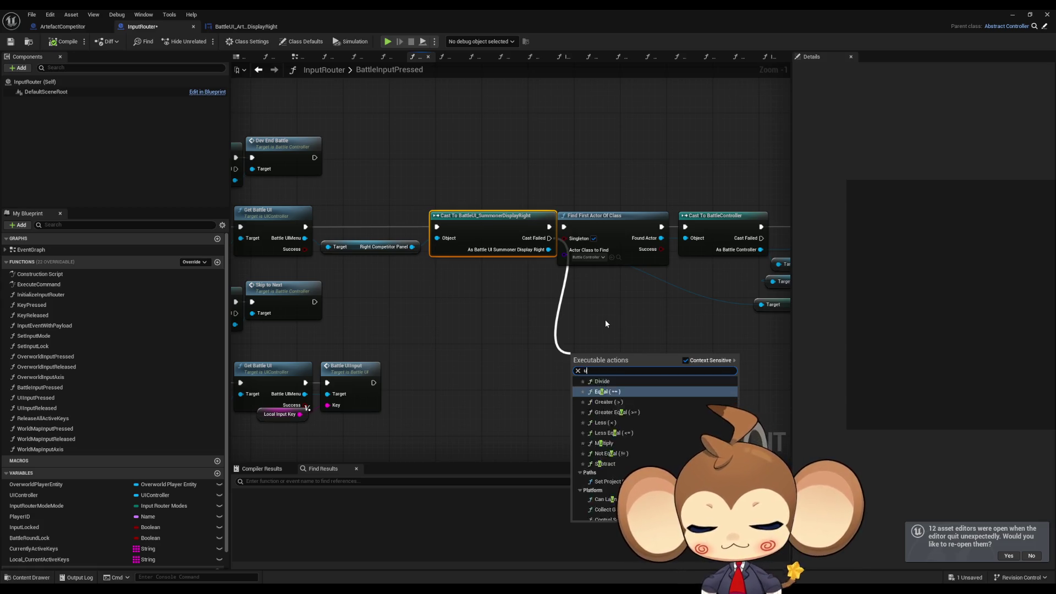
type("i summ")
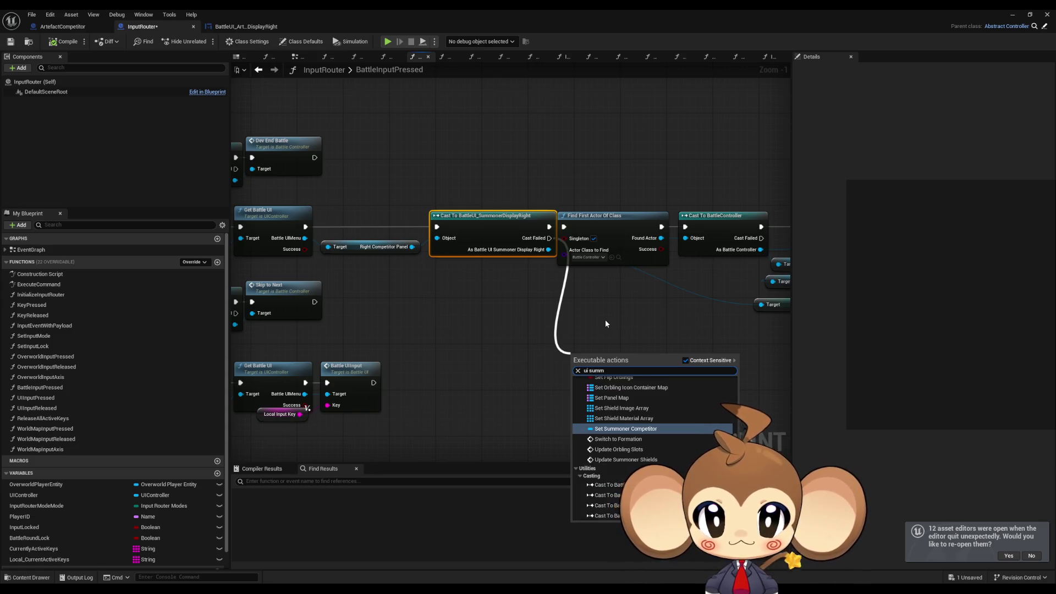
type("oner display")
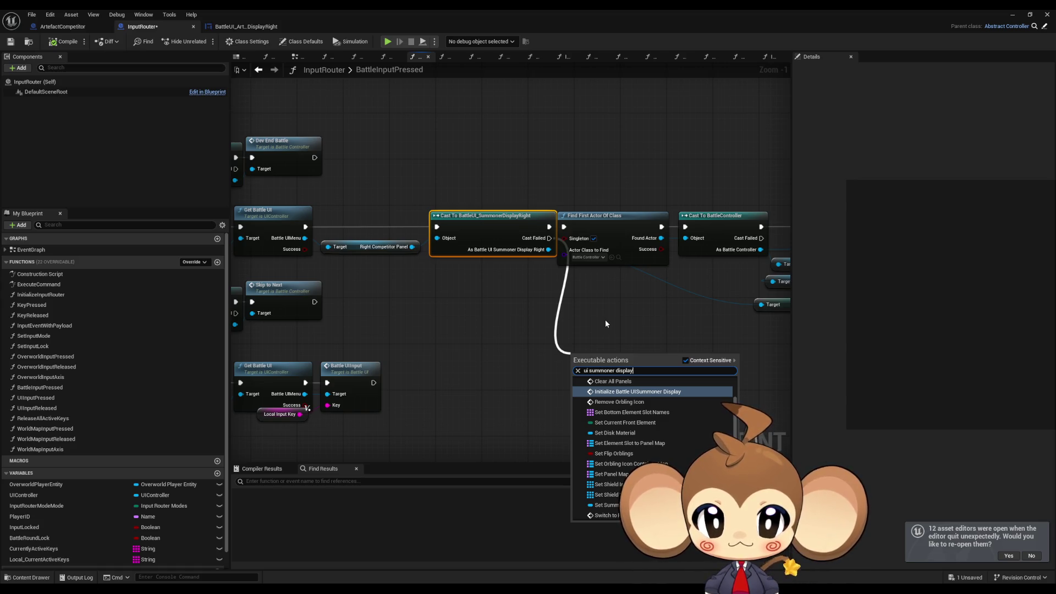
scroll(687, 418, "up", 1)
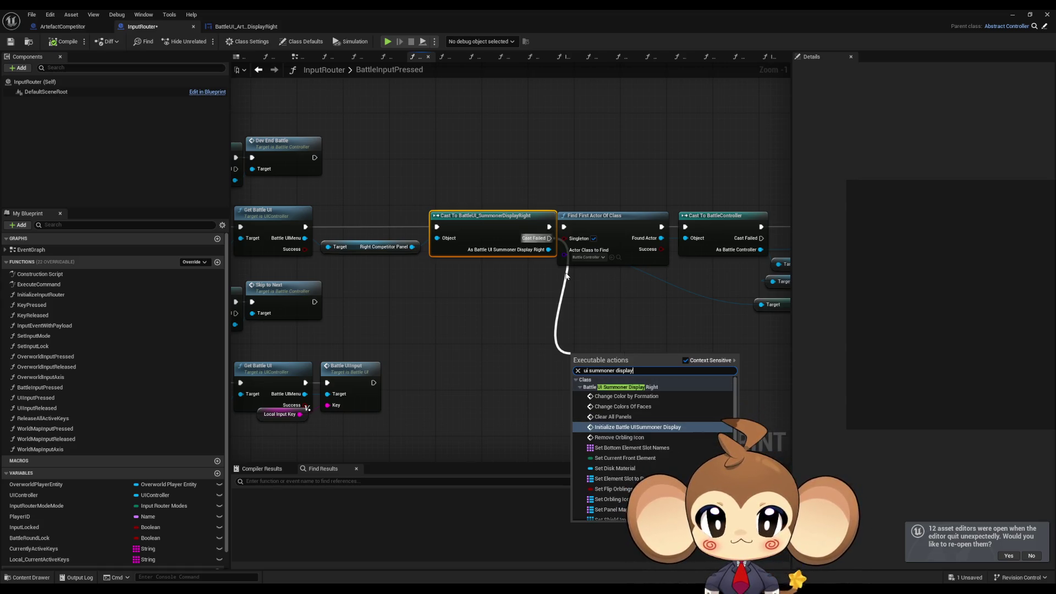
left_click(616, 341)
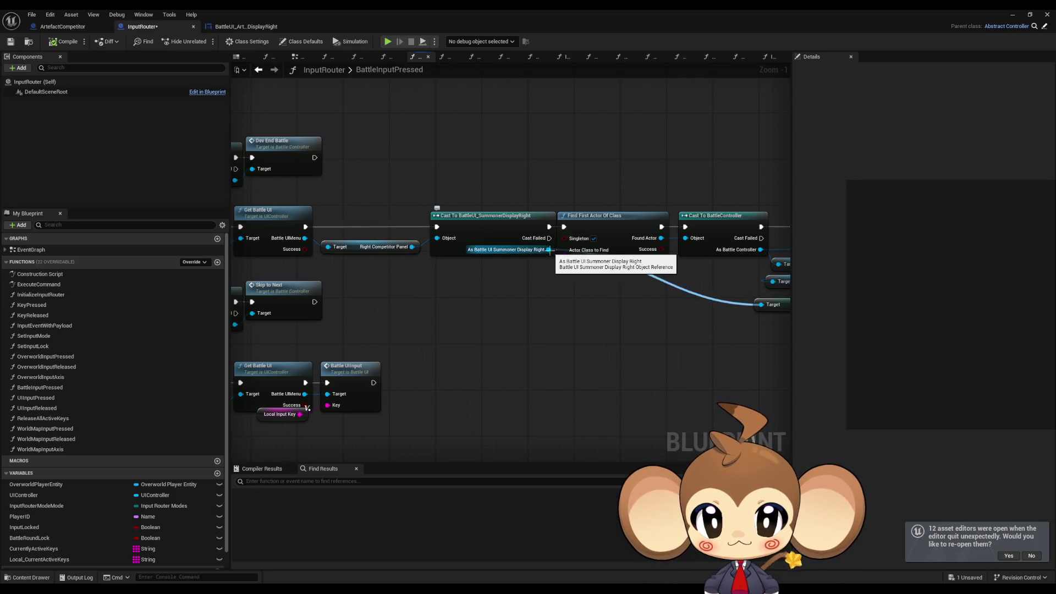
Step: Add Cast To BattleUI_ArtefactDisplayRight from Right Competitor Panel, triggered by the Summoner cast's Cast Failed
left_click_drag(412, 246, 471, 327)
type("summoner")
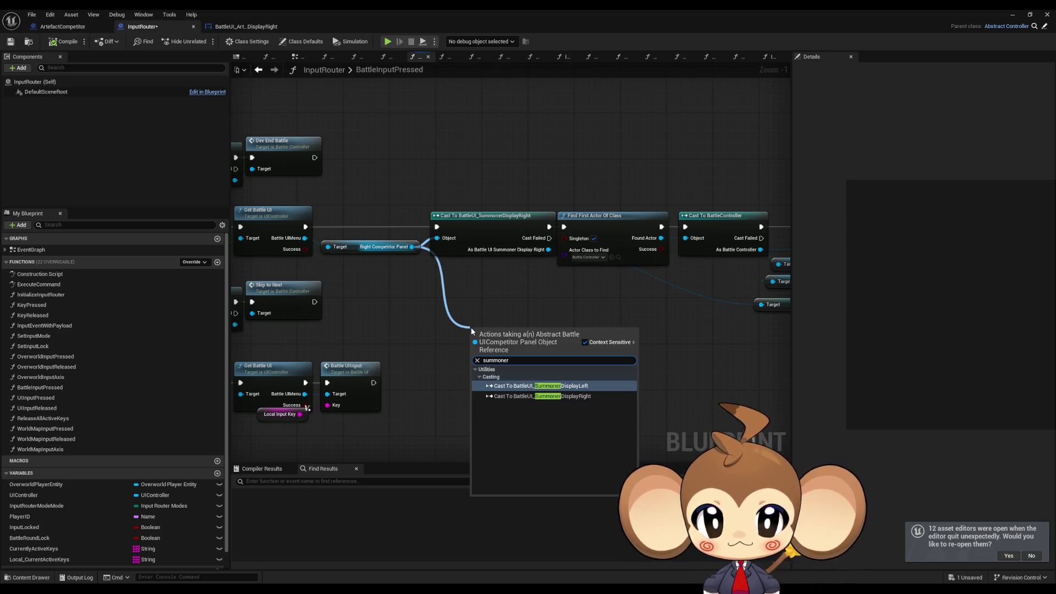
key("ctrl+a")
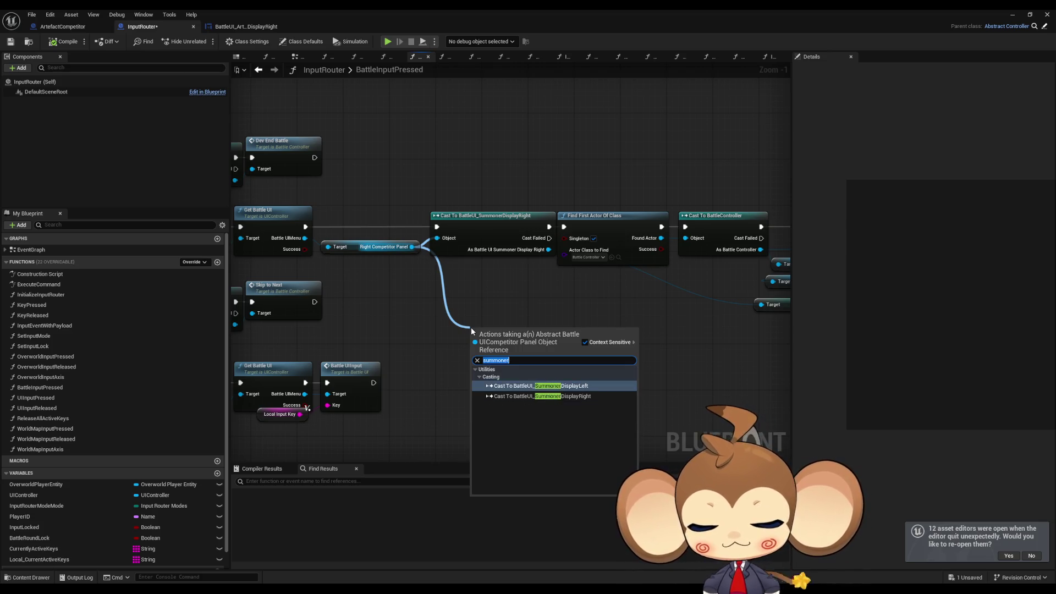
type("artefact")
key("Return")
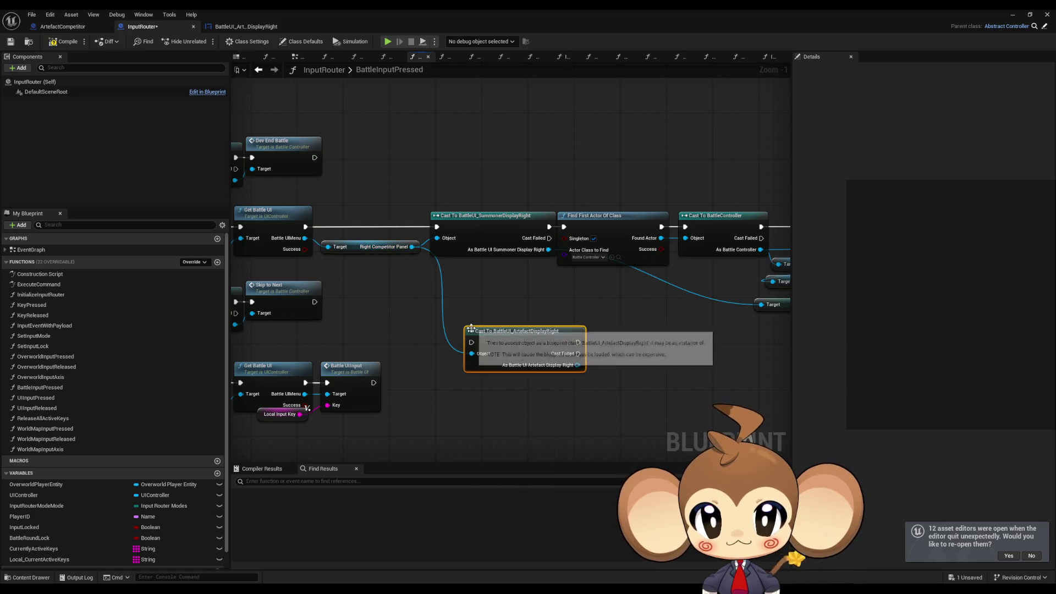
mouse_move(548, 238)
left_mouse_down()
mouse_move(473, 338)
mouse_move(524, 373)
left_mouse_up()
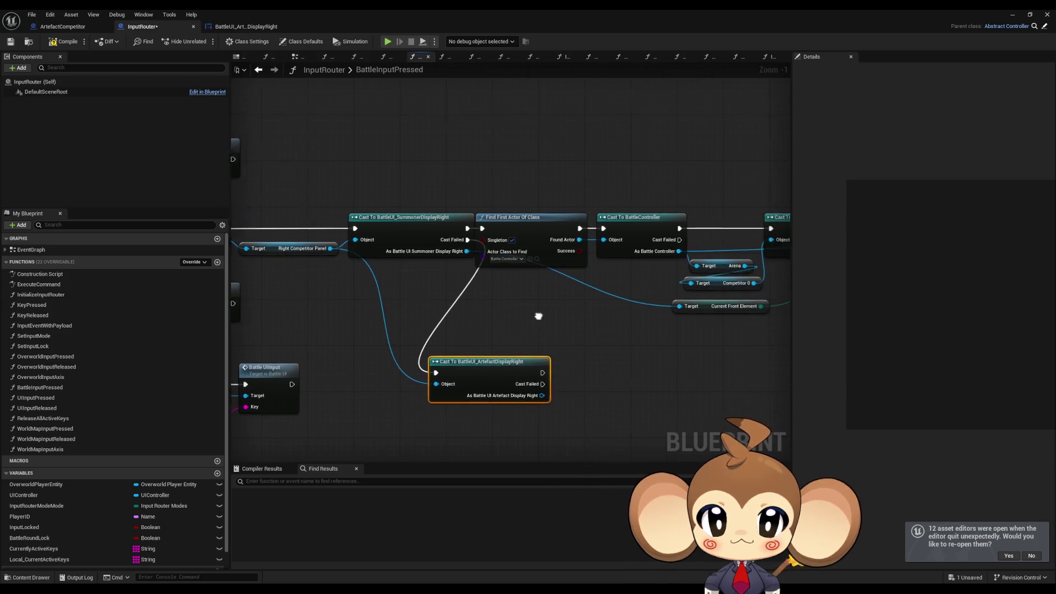
Step: Move the SummonerDisplayRight cast aside and wire Battle UI straight into Find First Actor Of Class
left_click(514, 217)
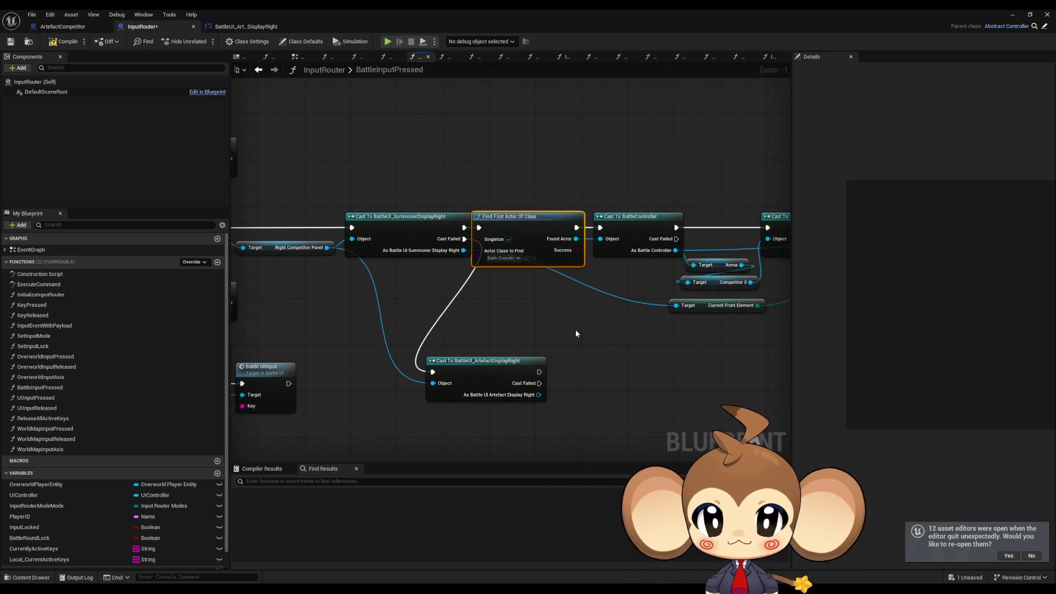
left_click_drag(575, 333, 447, 335)
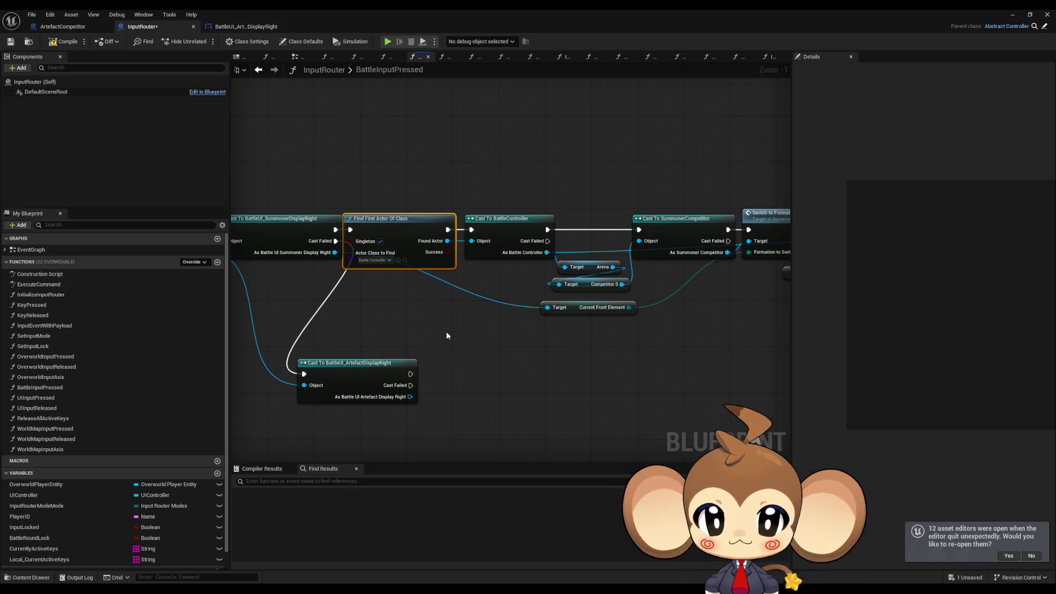
mouse_move(302, 230)
left_mouse_down()
mouse_move(319, 298)
mouse_move(439, 301)
left_mouse_up()
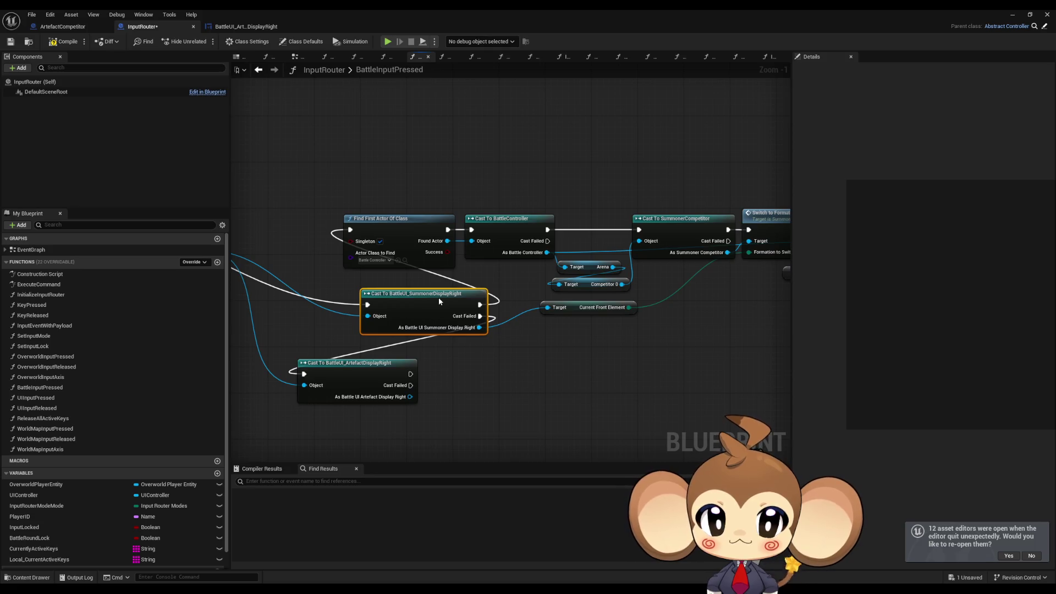
left_click_drag(664, 195, 687, 242)
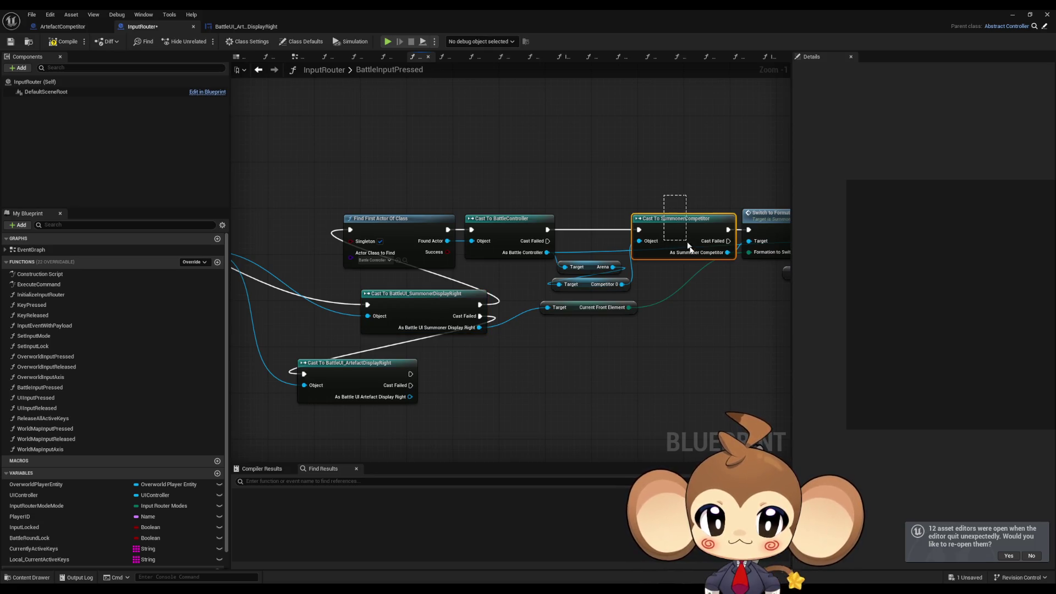
mouse_move(431, 308)
left_mouse_down()
mouse_move(484, 311)
mouse_move(385, 316)
mouse_move(309, 297)
mouse_move(718, 304)
left_mouse_up()
mouse_move(552, 300)
left_mouse_down()
mouse_move(597, 301)
mouse_move(446, 247)
mouse_move(447, 224)
left_mouse_up()
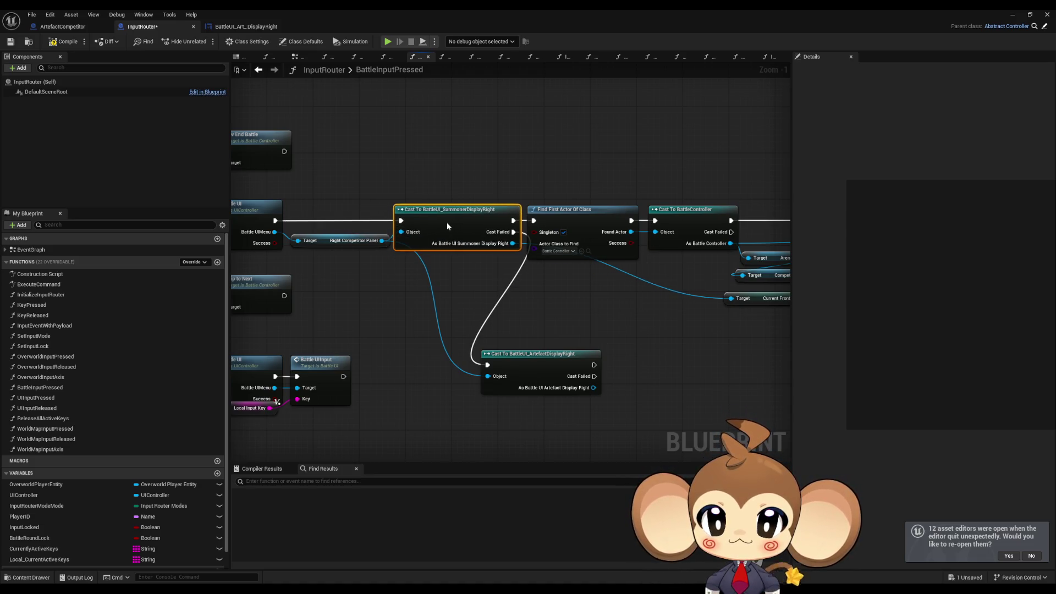
mouse_move(447, 222)
left_mouse_down()
mouse_move(481, 297)
mouse_move(554, 305)
mouse_move(513, 288)
left_mouse_up()
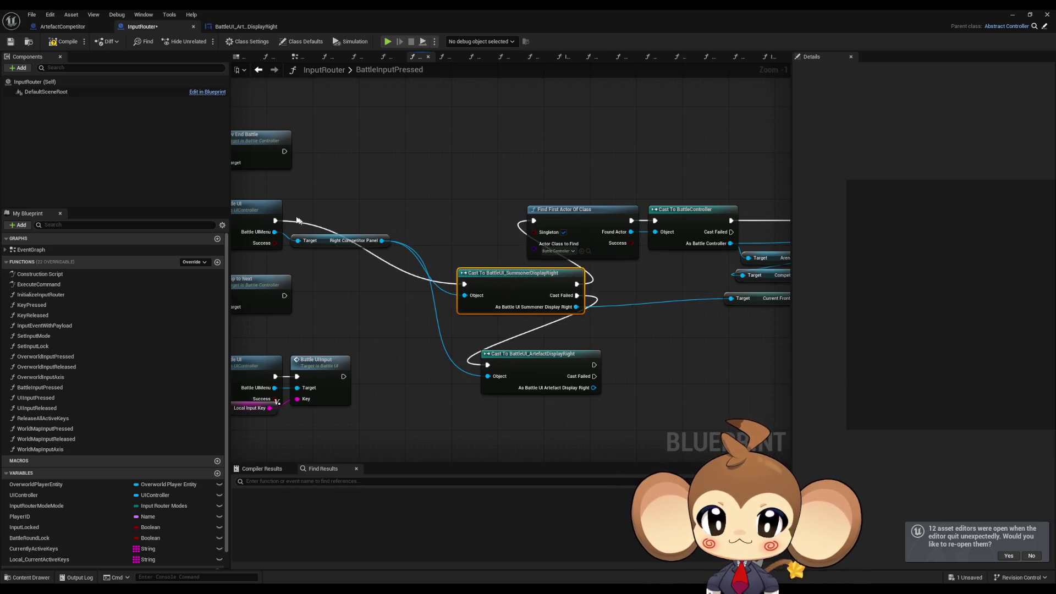
left_click_drag(274, 221, 533, 221)
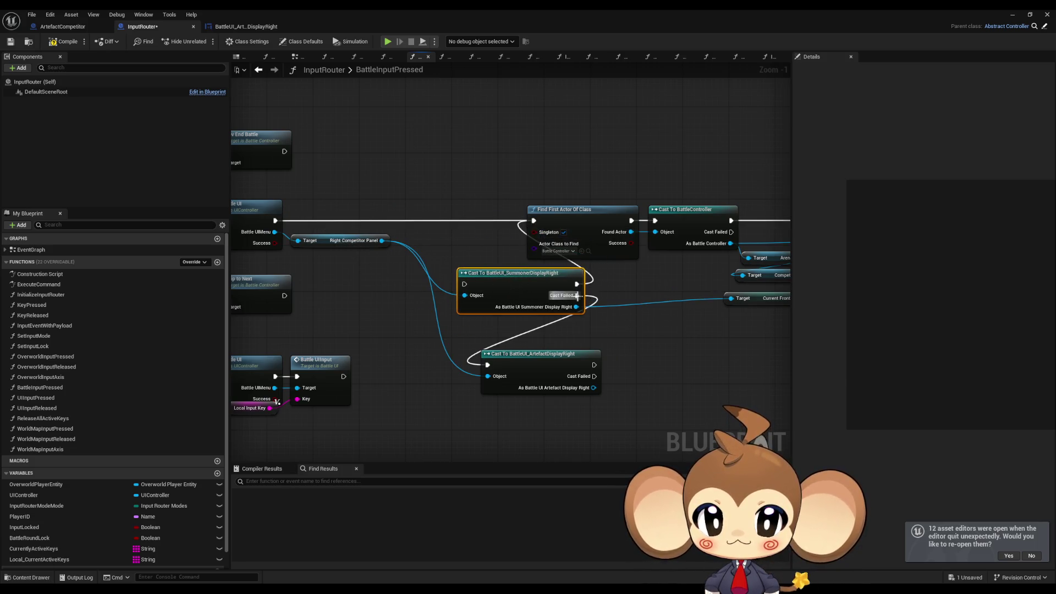
Step: Route execution through the SummonerDisplayRight cast into Switch to Formation, shifting that group down-right
left_click_drag(669, 312, 569, 305)
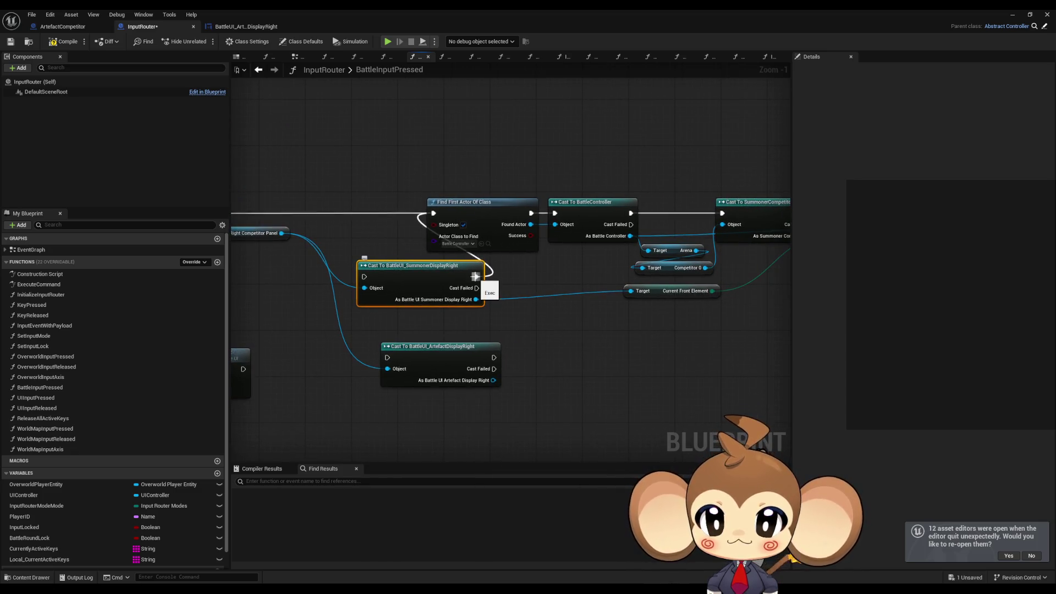
mouse_move(429, 266)
left_mouse_down()
mouse_move(641, 316)
mouse_move(455, 327)
left_mouse_up()
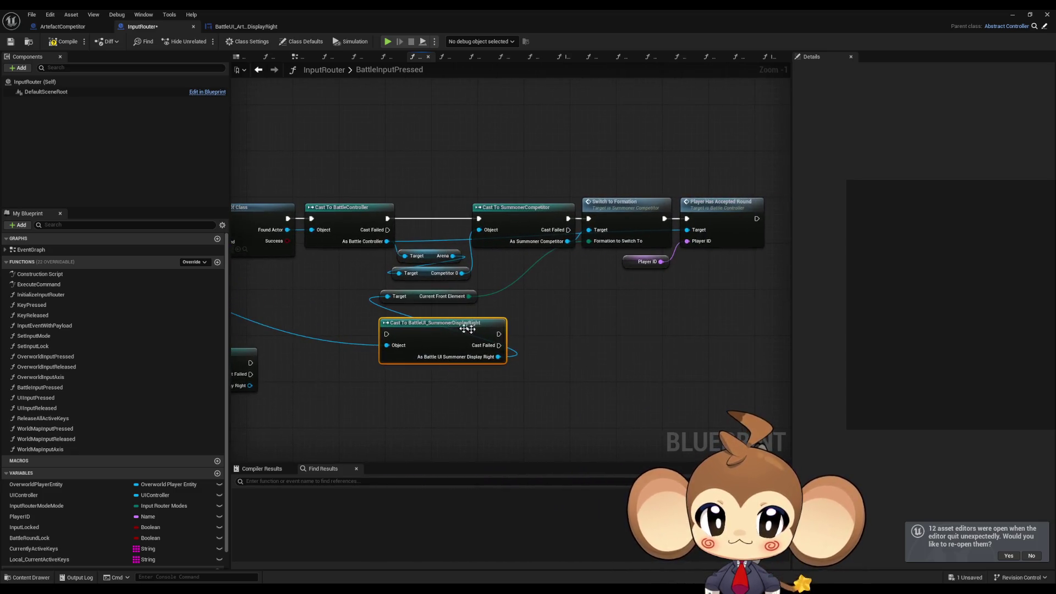
left_click_drag(415, 296, 571, 342)
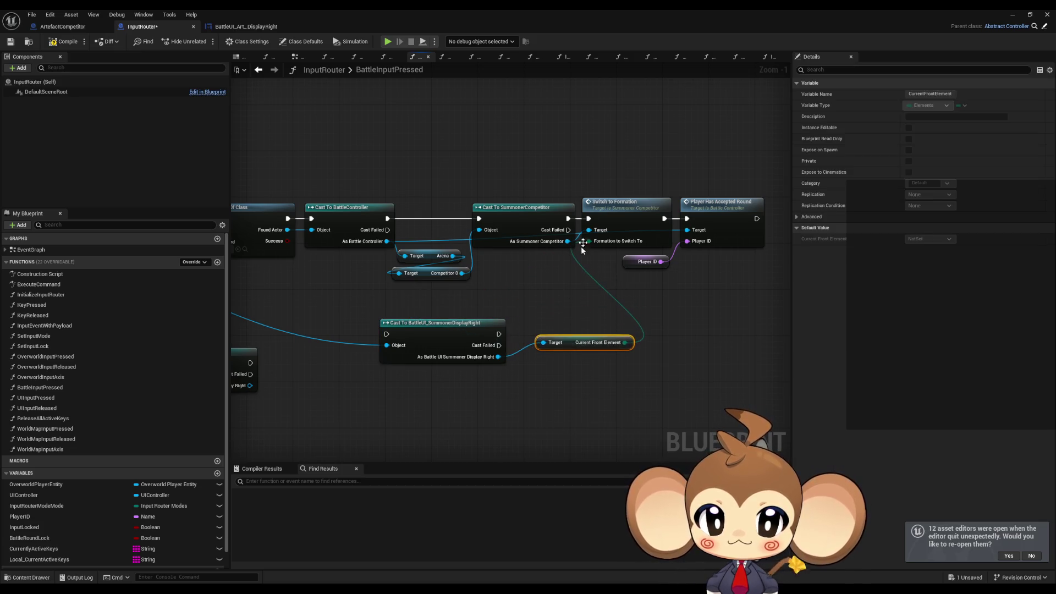
mouse_move(589, 218)
left_mouse_down()
mouse_move(505, 338)
mouse_move(387, 334)
left_mouse_up()
left_click_drag(499, 334, 590, 218)
left_click_drag(625, 182, 767, 272)
mouse_move(623, 216)
left_mouse_down()
mouse_move(670, 274)
mouse_move(689, 325)
left_mouse_up()
Step: Place the SummonerDisplayRight cast after the SummonerCompetitor cast and tuck Current Front Element below
left_click(426, 328)
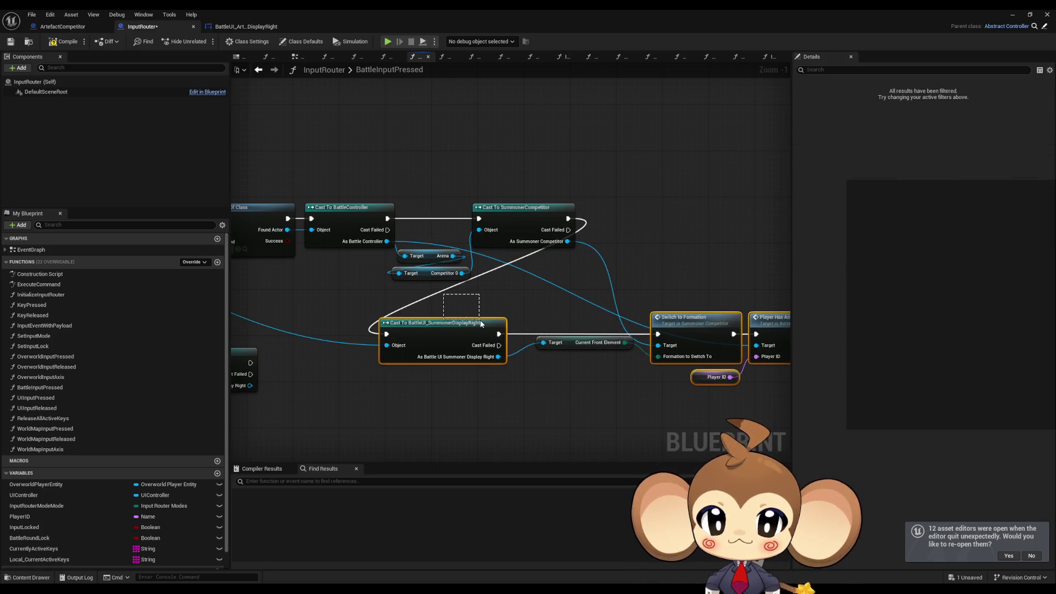
mouse_move(425, 328)
left_mouse_down()
mouse_move(654, 215)
mouse_move(638, 211)
left_mouse_up()
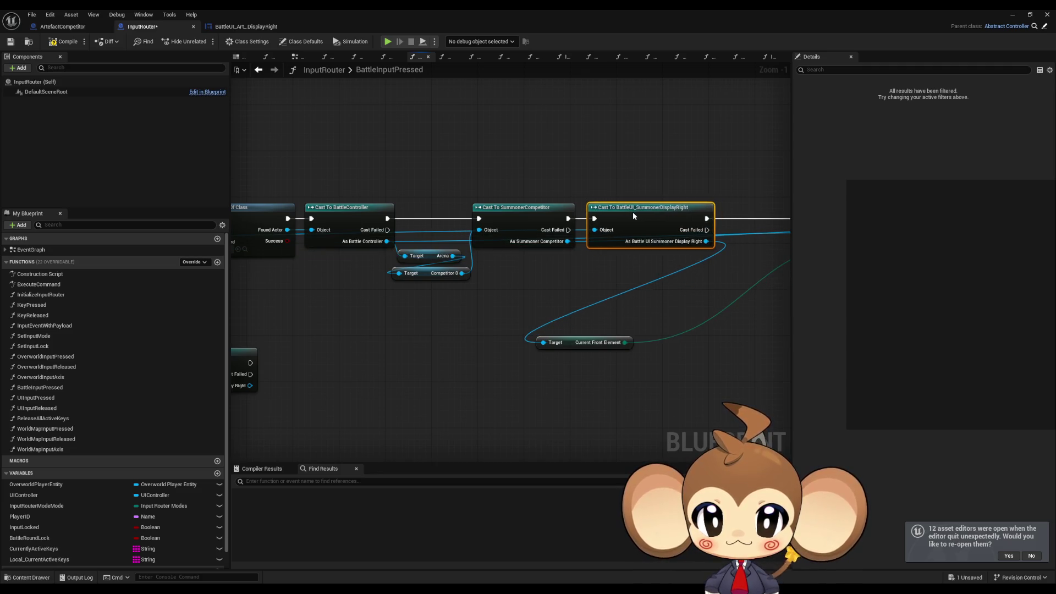
left_click(495, 326)
mouse_move(542, 326)
left_mouse_down()
mouse_move(337, 341)
mouse_move(536, 285)
left_mouse_up()
left_click(373, 348)
mouse_move(372, 349)
left_mouse_down()
mouse_move(782, 319)
mouse_move(463, 367)
mouse_move(768, 375)
mouse_move(561, 352)
mouse_move(618, 352)
left_mouse_up()
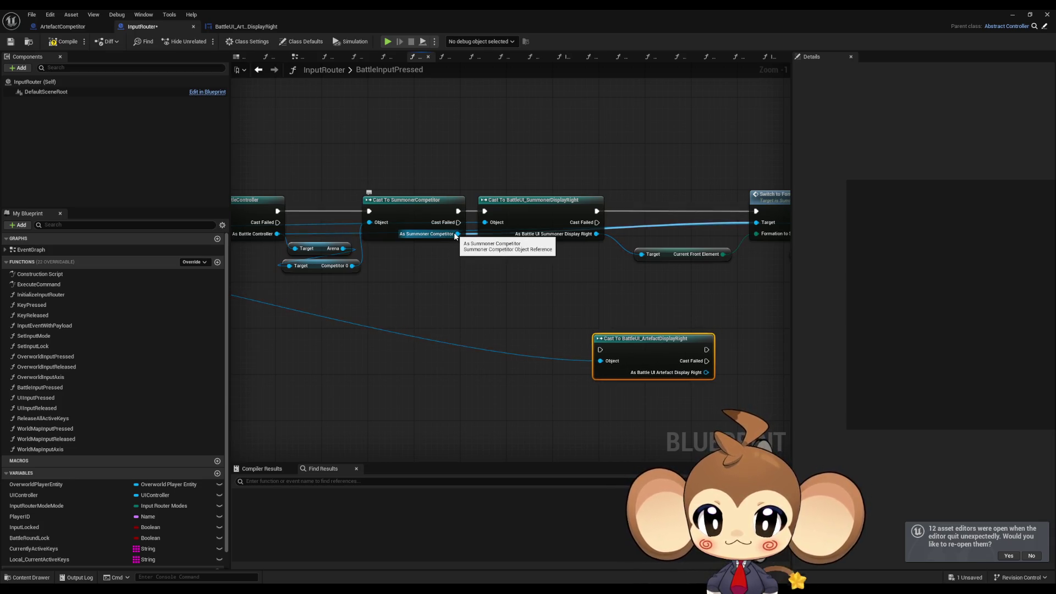
Step: Add a Cast To ArtefactCompetitor from Competitor 0, fed by the SummonerCompetitor cast's Cast Failed
left_click_drag(352, 266, 374, 324)
type("artefact")
key("Return")
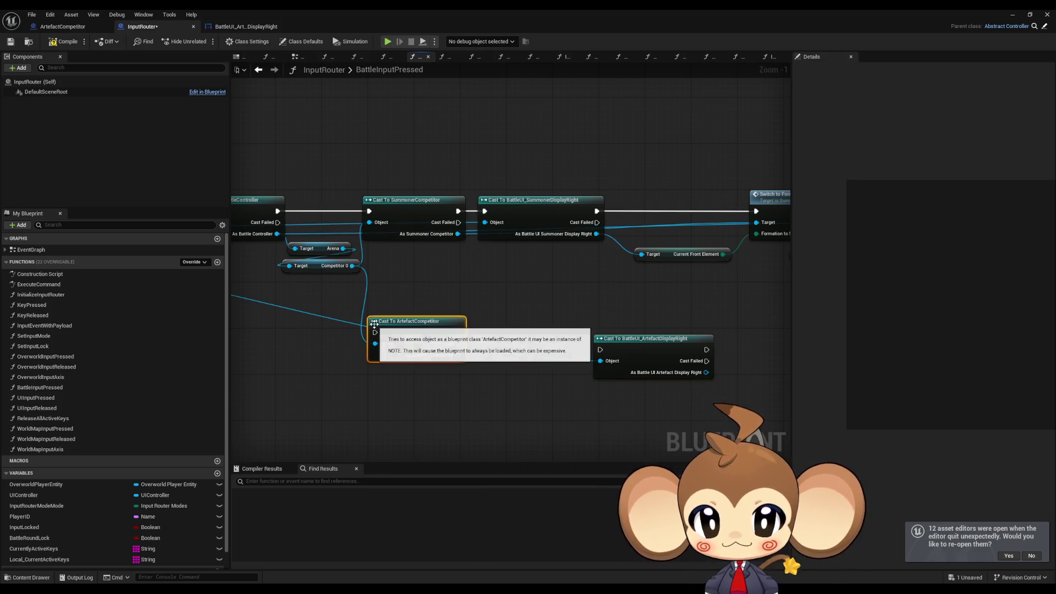
mouse_move(458, 222)
left_mouse_down()
mouse_move(370, 323)
mouse_move(379, 336)
left_mouse_up()
left_click_drag(413, 321, 415, 335)
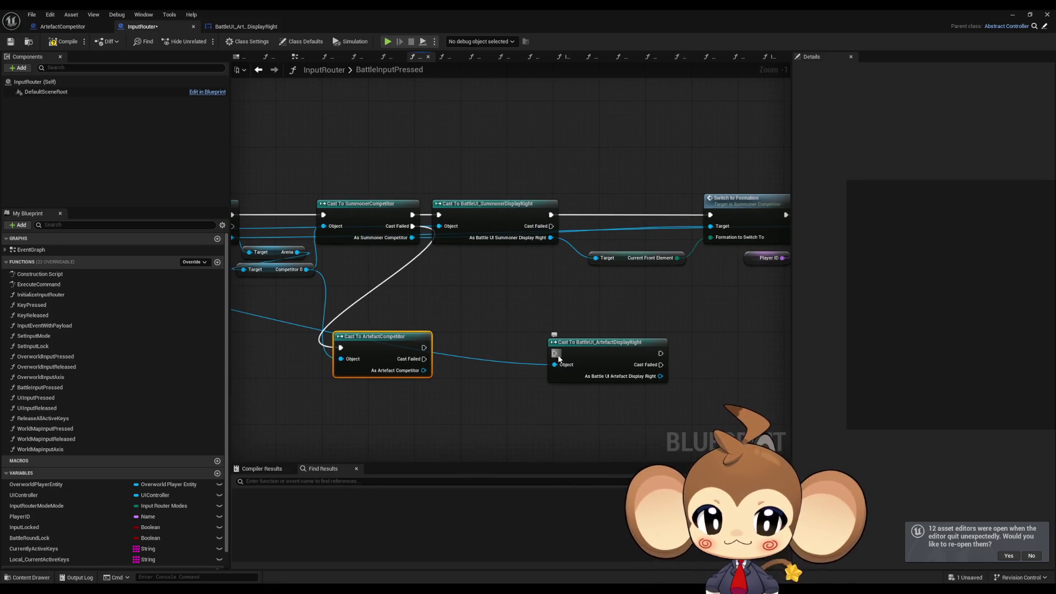
Step: Chain a Cast To ArtefactDisplayRight after the ArtefactCompetitor cast and place it beside it
left_click_drag(555, 353, 424, 348)
mouse_move(585, 351)
left_mouse_down()
mouse_move(478, 341)
mouse_move(490, 341)
left_mouse_up()
mouse_move(511, 283)
left_mouse_down()
mouse_move(427, 275)
mouse_move(486, 240)
left_mouse_up()
Step: Duplicate the Switch to Formation node group and feed the ArtefactDisplayRight cast into the copy
left_click_drag(451, 182, 674, 291)
key("ctrl+c")
key("ctrl+v")
left_click_drag(522, 364, 379, 363)
left_click_drag(406, 323, 507, 302)
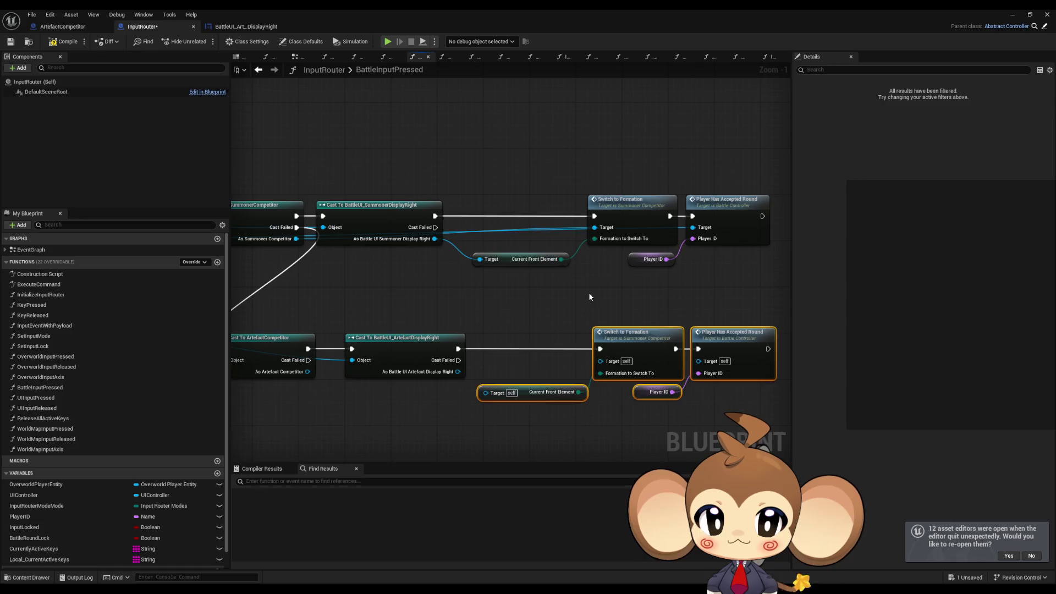
left_click_drag(589, 297, 637, 282)
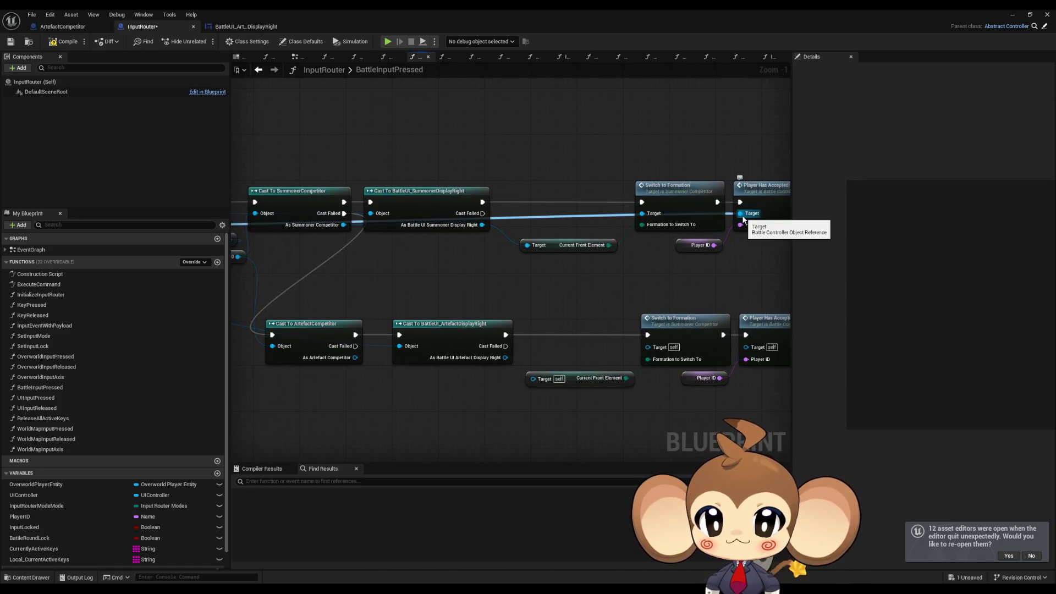
Step: Connect Battle Controller to the lower Player Has Accepted Round, then delete the duplicate Player Has Accepted Round and Player ID getter
scroll(743, 219, "down", 2)
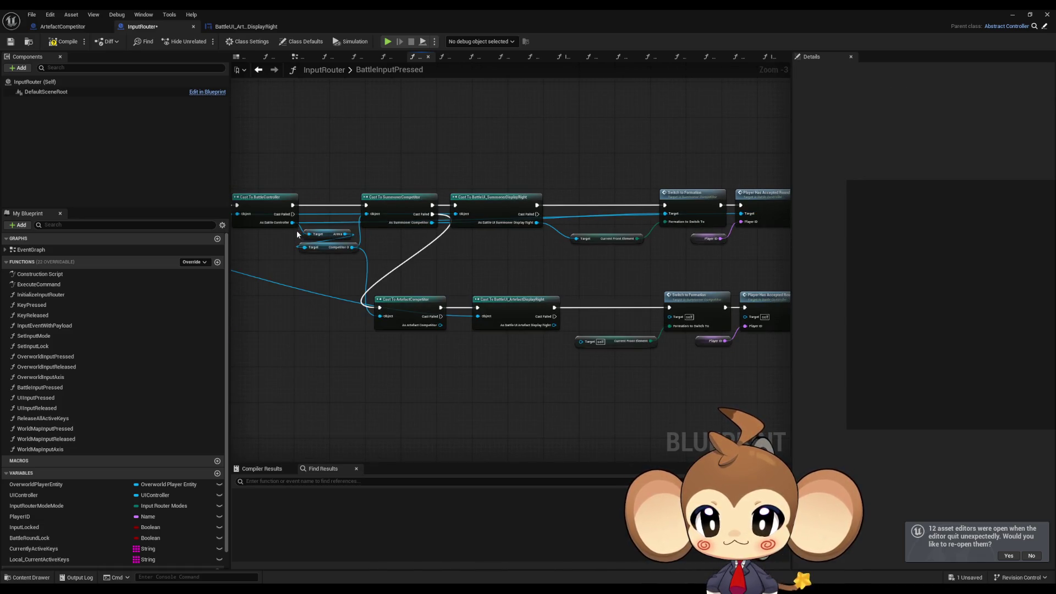
mouse_move(482, 276)
left_mouse_down()
mouse_move(706, 329)
mouse_move(748, 323)
mouse_move(688, 322)
mouse_move(654, 299)
left_mouse_up()
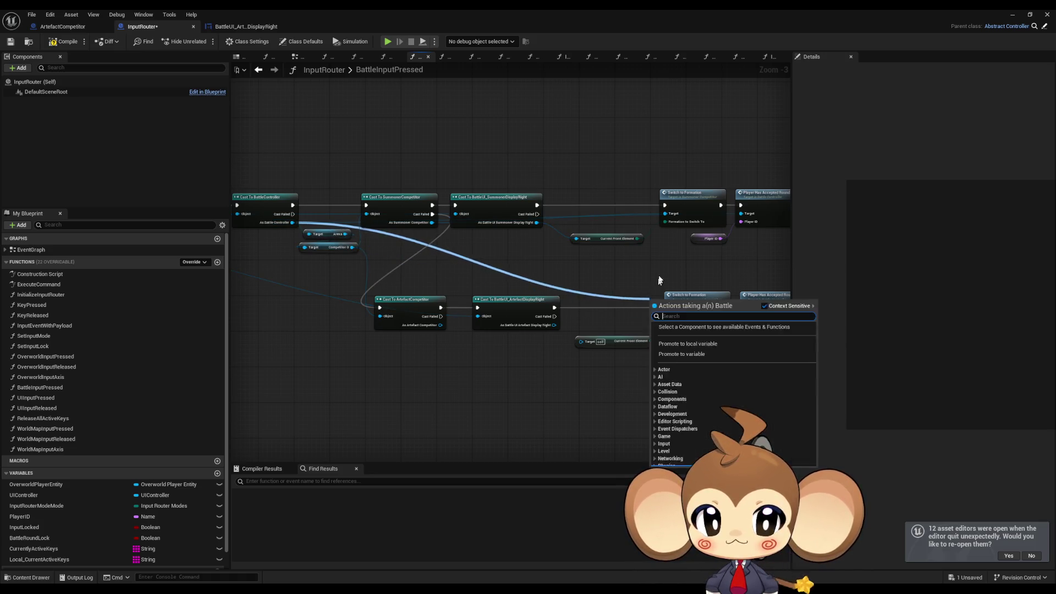
left_click(751, 338)
key("Delete")
left_click(699, 341)
key("Delete")
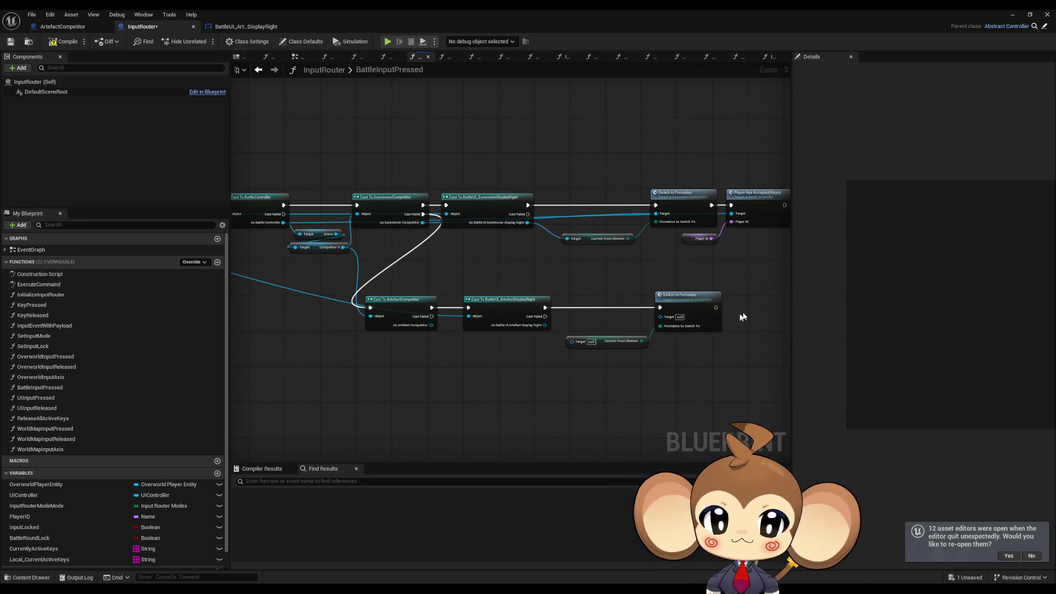
scroll(656, 213, "up", 1)
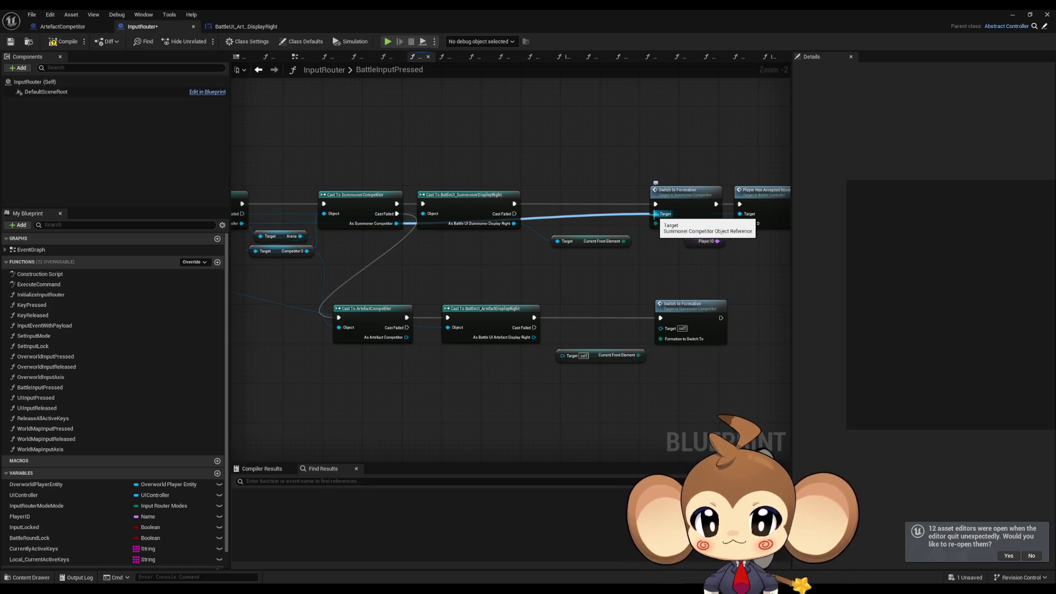
Step: Add an ArtefactCompetitor Switch to Formation node from As Artefact Competitor, placed below the other
left_click_drag(406, 337, 663, 332)
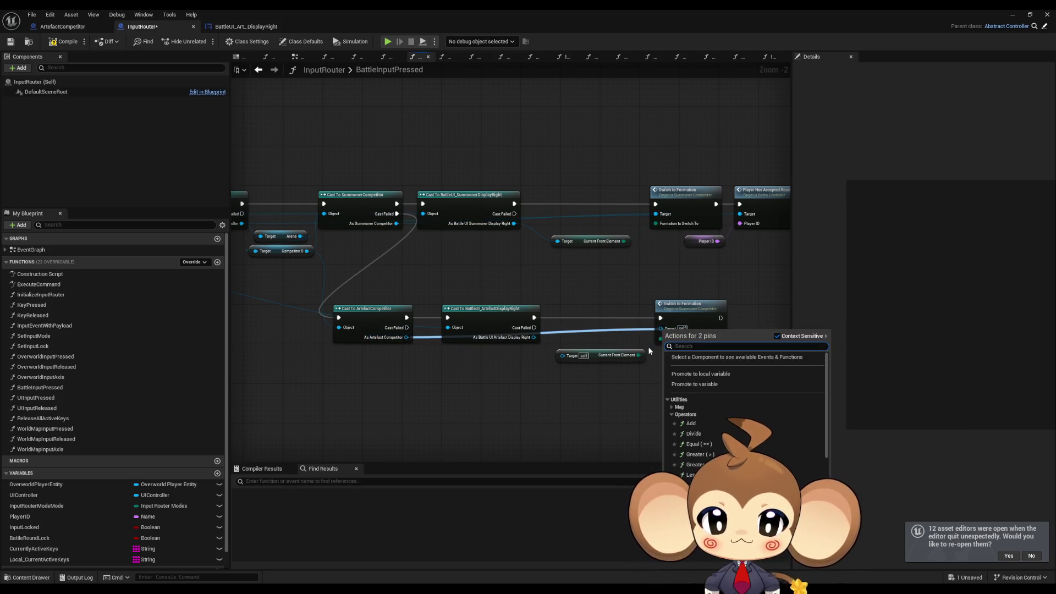
key("Escape")
left_click_drag(406, 337, 445, 377)
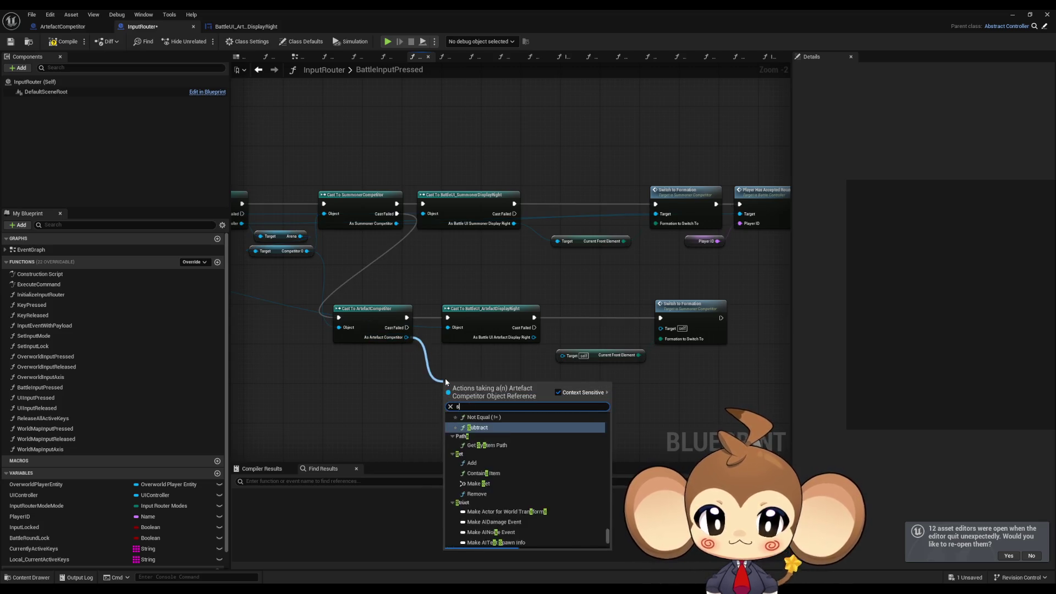
type("swi form")
key("Return")
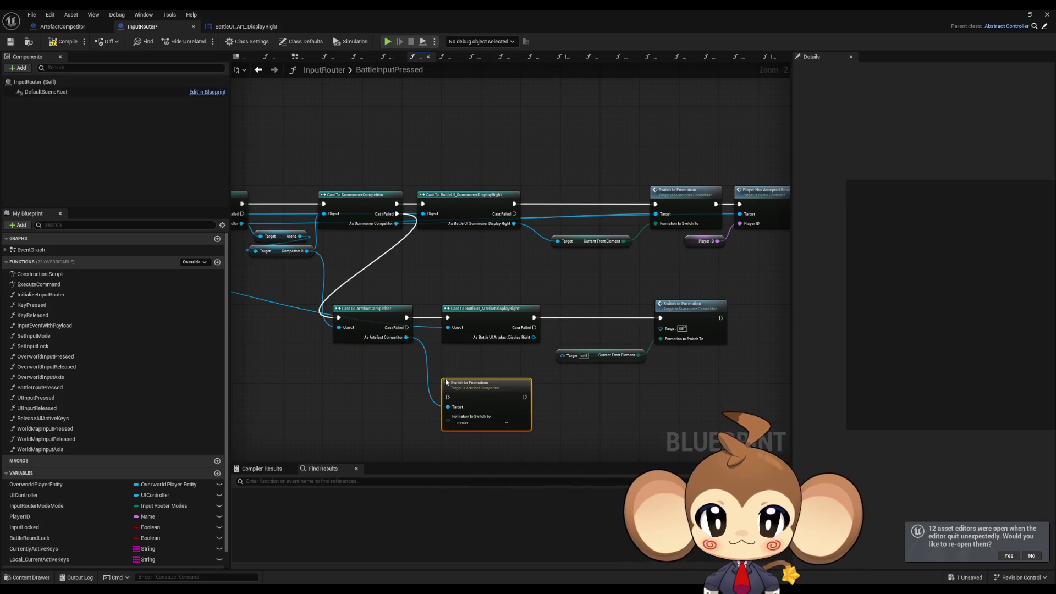
left_click_drag(509, 392, 718, 377)
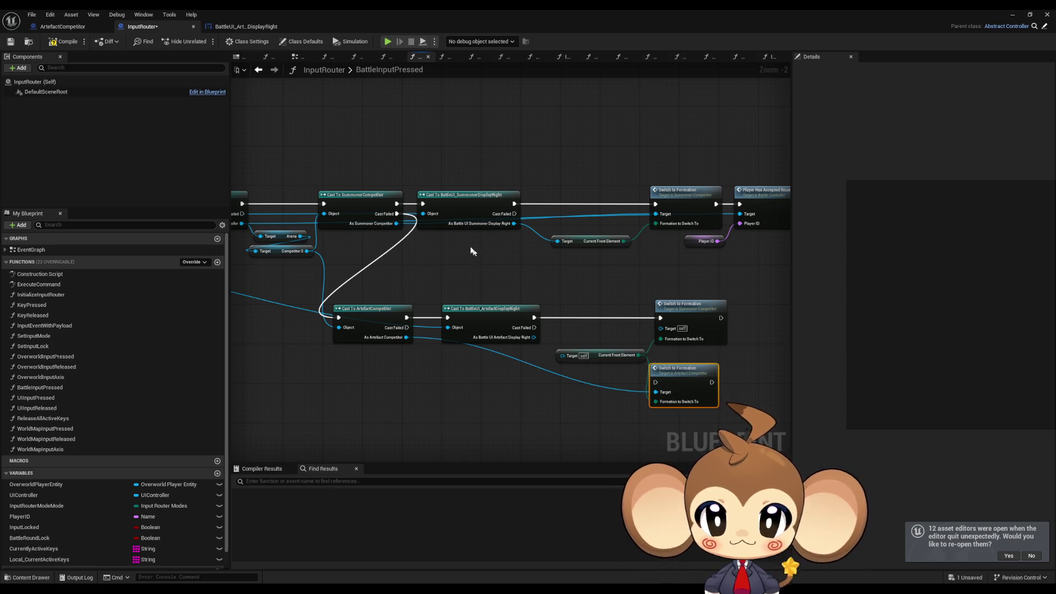
Step: Feed Artefact Display Right's Get Current Front Element into the new Switch's formation input, deleting the old getter
mouse_move(535, 337)
left_mouse_down()
mouse_move(565, 355)
mouse_move(541, 376)
left_mouse_up()
key("Escape")
type("curr ele")
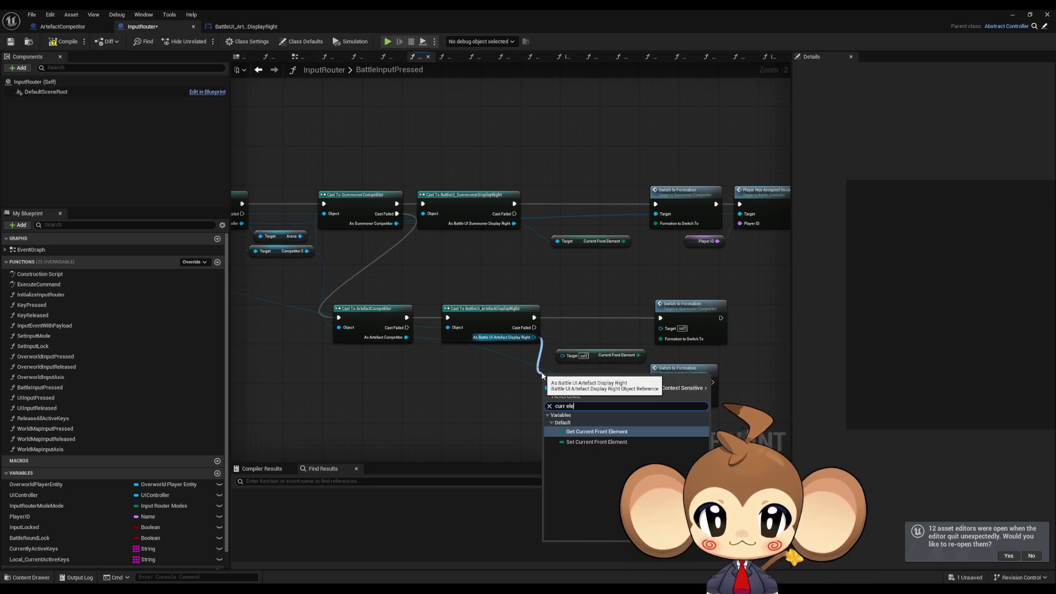
key("Return")
left_click_drag(613, 378, 656, 401)
left_click(600, 355)
key("Delete")
Step: Wire the ArtefactDisplayRight cast through the Artefact Switch to Formation into Player Has Accepted Round, removing the unused copy
left_click(709, 333)
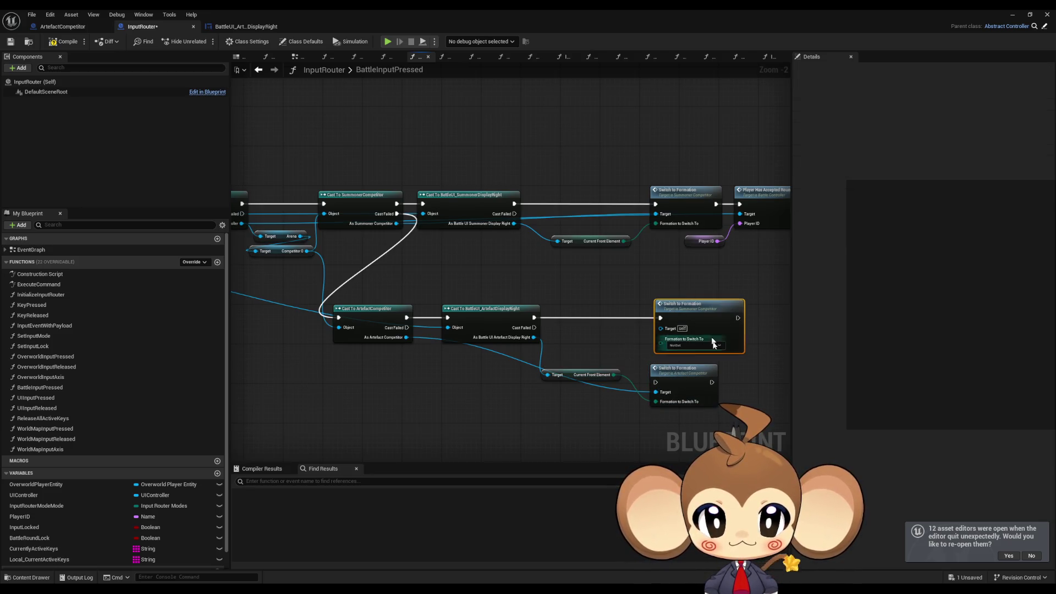
mouse_move(711, 382)
left_mouse_down()
mouse_move(717, 265)
mouse_move(739, 204)
left_mouse_up()
mouse_move(660, 385)
left_mouse_down()
mouse_move(539, 308)
mouse_move(534, 317)
left_mouse_up()
key("Delete")
left_click_drag(686, 381, 682, 321)
left_click(609, 283)
left_click_drag(570, 377, 589, 352)
left_click(599, 392)
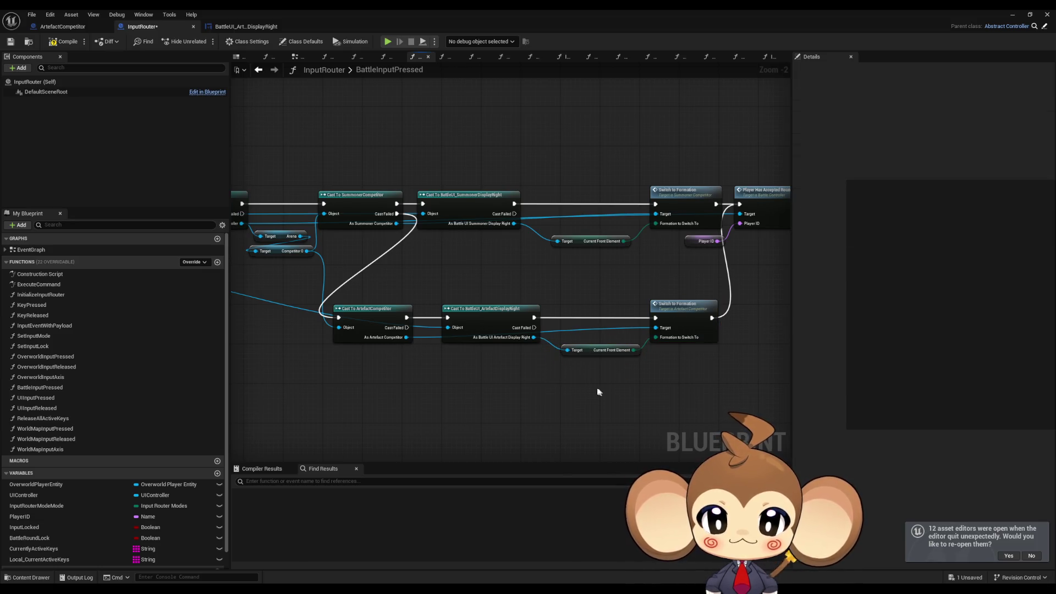
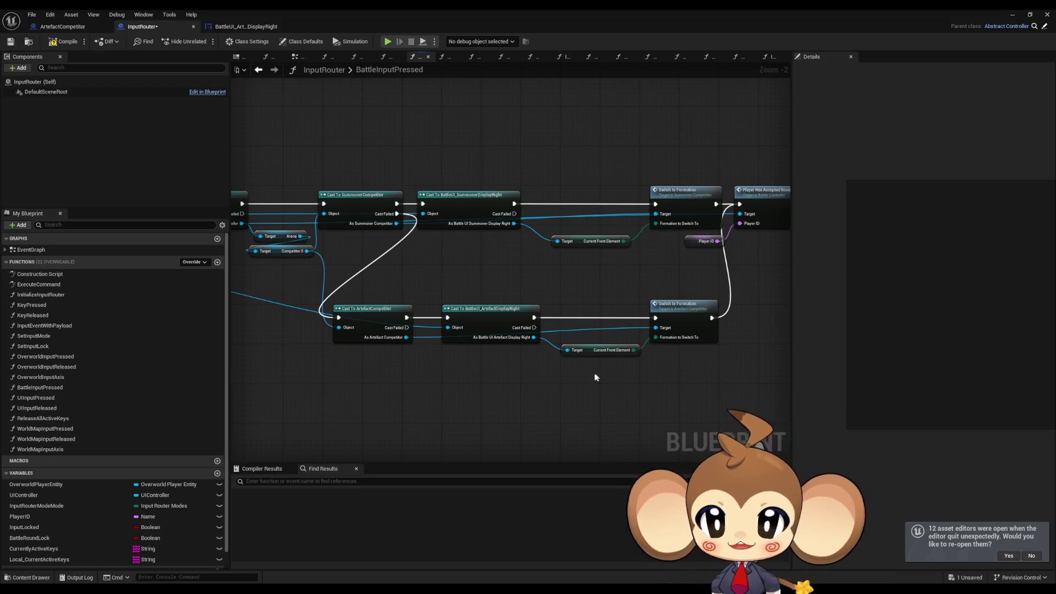
Step: In BattleInputPressed, inspect the Battle UI Input, Get Battle UI and Skip to Next / Dev End Battle branch nodes
scroll(553, 381, "down", 3)
scroll(554, 382, "left", 5)
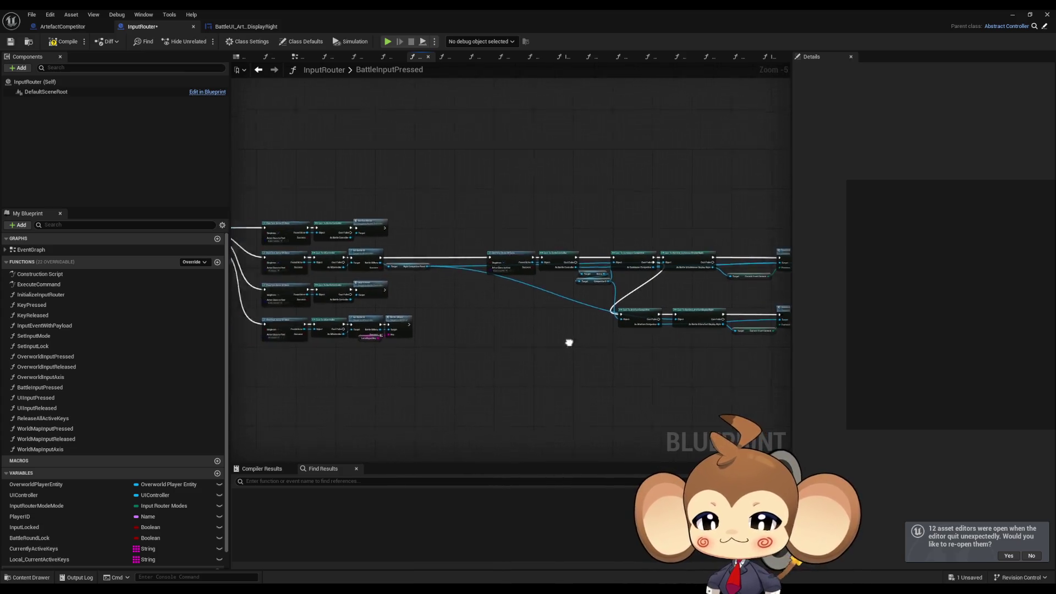
scroll(390, 292, "up", 3)
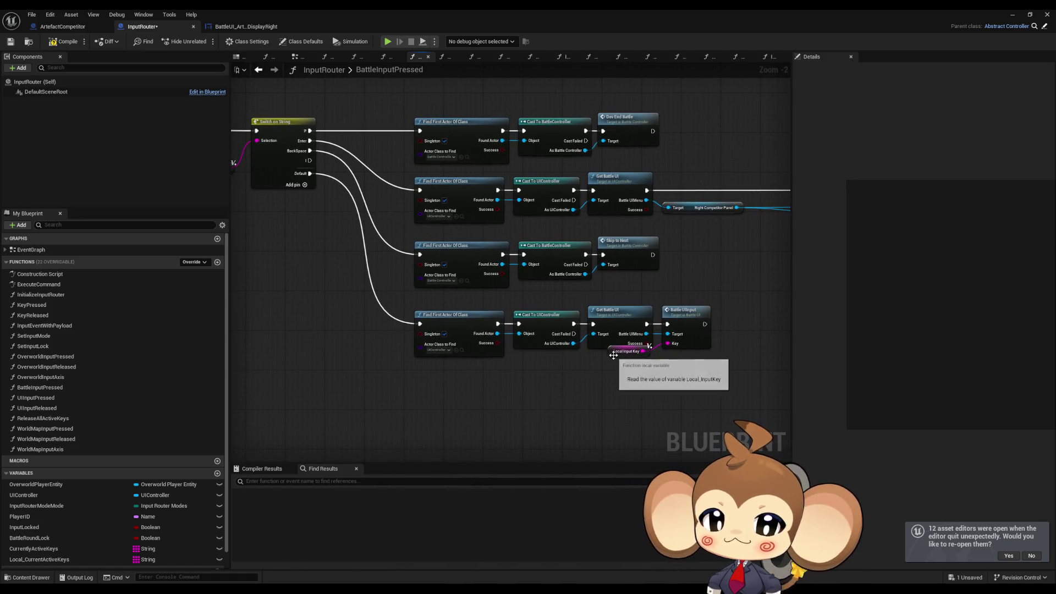
left_click_drag(614, 359, 613, 369)
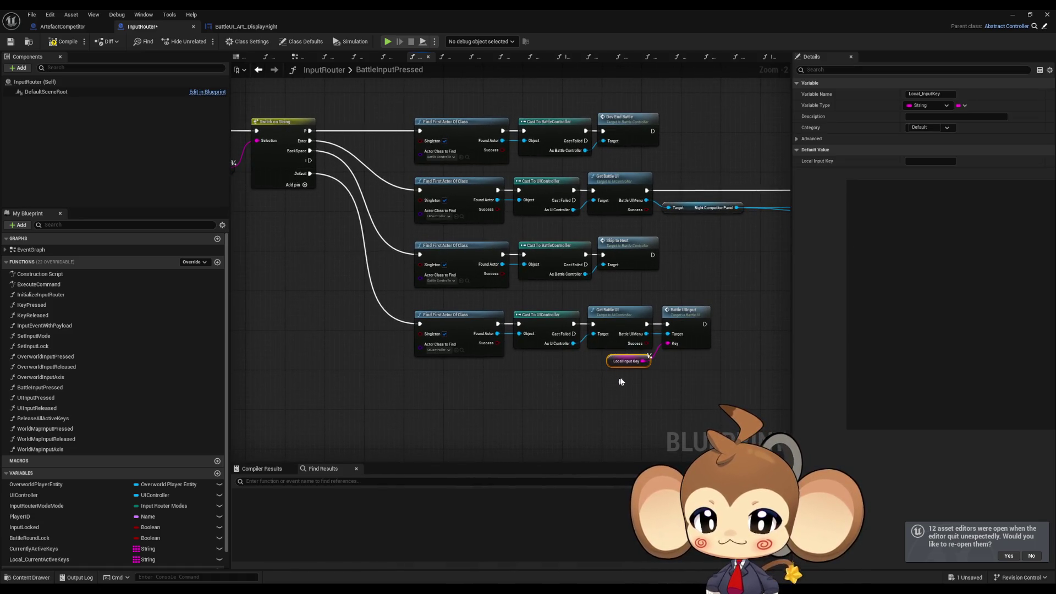
left_click(690, 330)
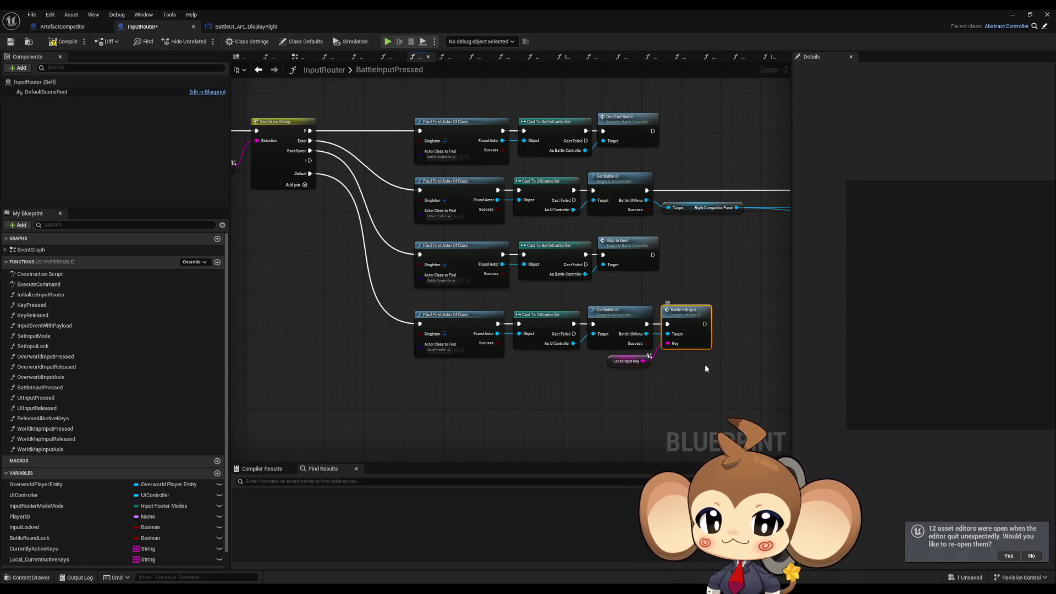
scroll(704, 365, "up", 2)
left_click(591, 294)
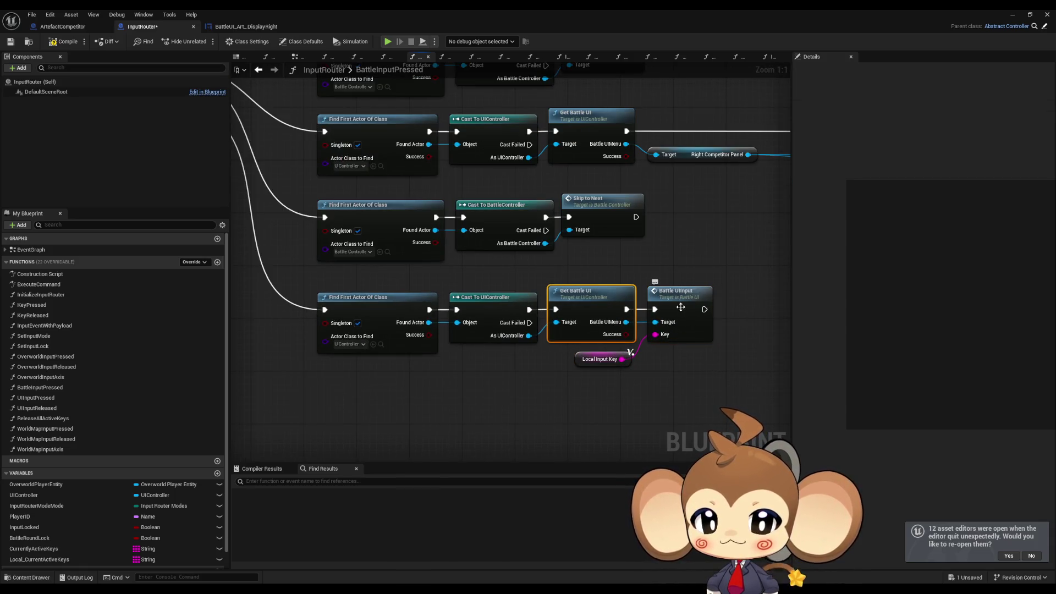
left_click(627, 358)
mouse_move(627, 358)
left_mouse_down()
mouse_move(616, 336)
mouse_move(396, 310)
left_mouse_up()
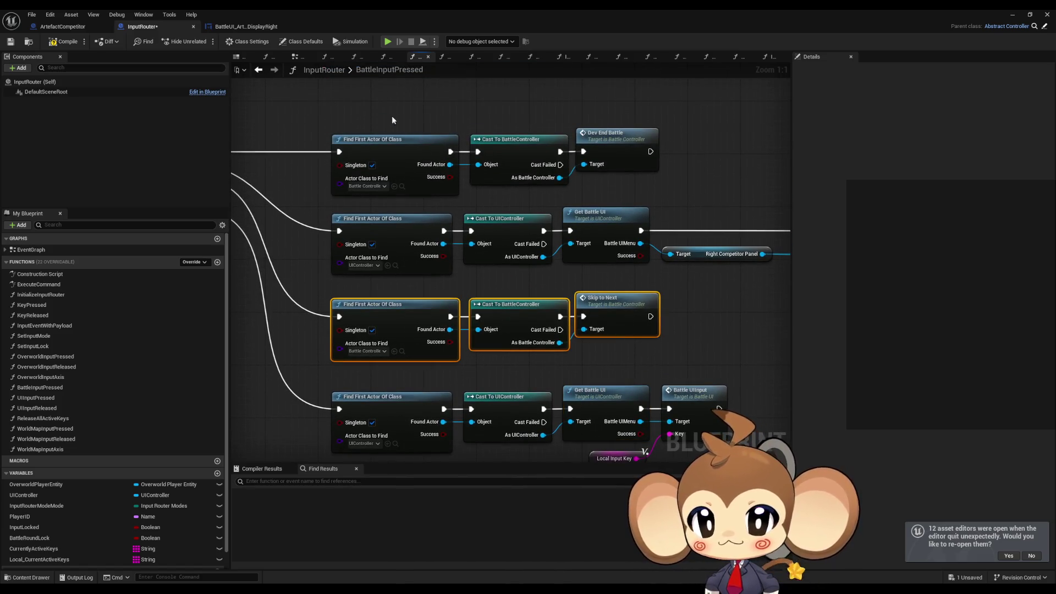
mouse_move(387, 108)
left_mouse_down()
mouse_move(550, 145)
mouse_move(611, 146)
left_mouse_up()
scroll(478, 223, "down", 4)
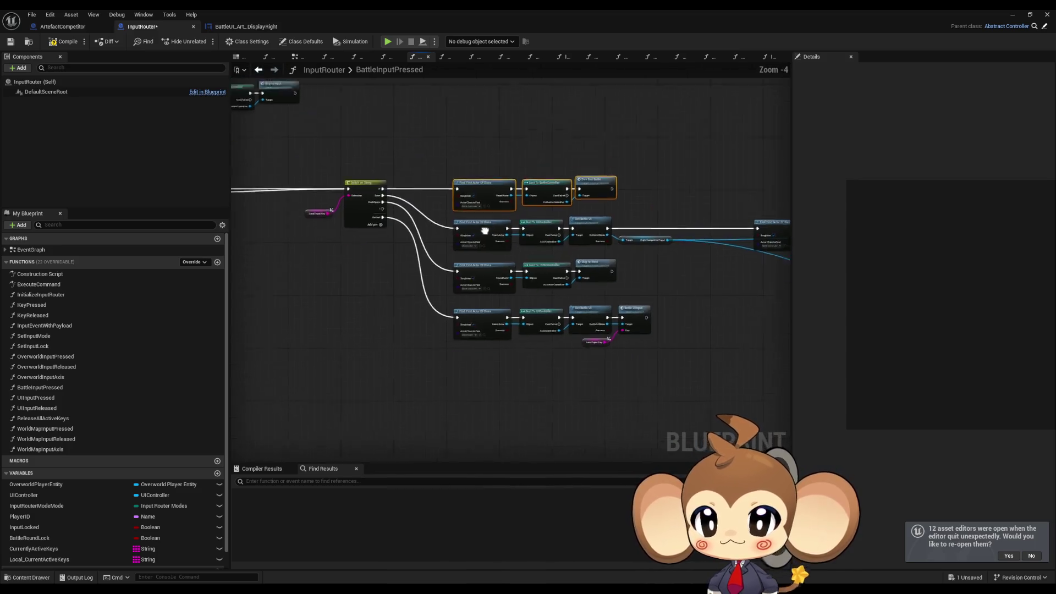
left_click_drag(479, 222, 786, 443)
scroll(553, 351, "up", 3)
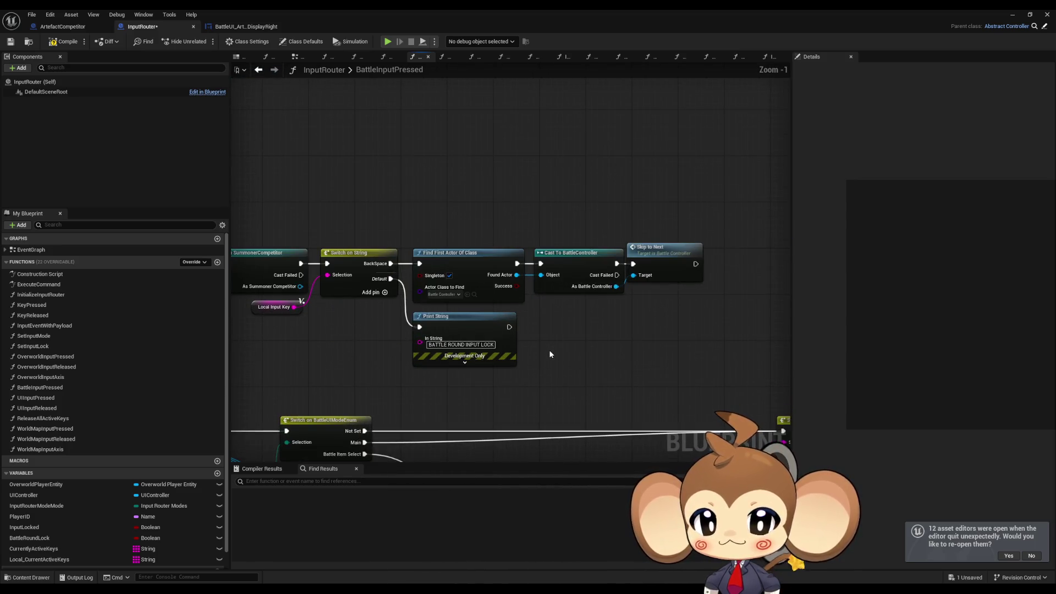
Step: Open BattleUI's BattleUIInput function definition from the Battle UIInput call node
left_click_drag(677, 372, 662, 338)
scroll(662, 342, "down", 3)
left_click_drag(662, 385, 657, 303)
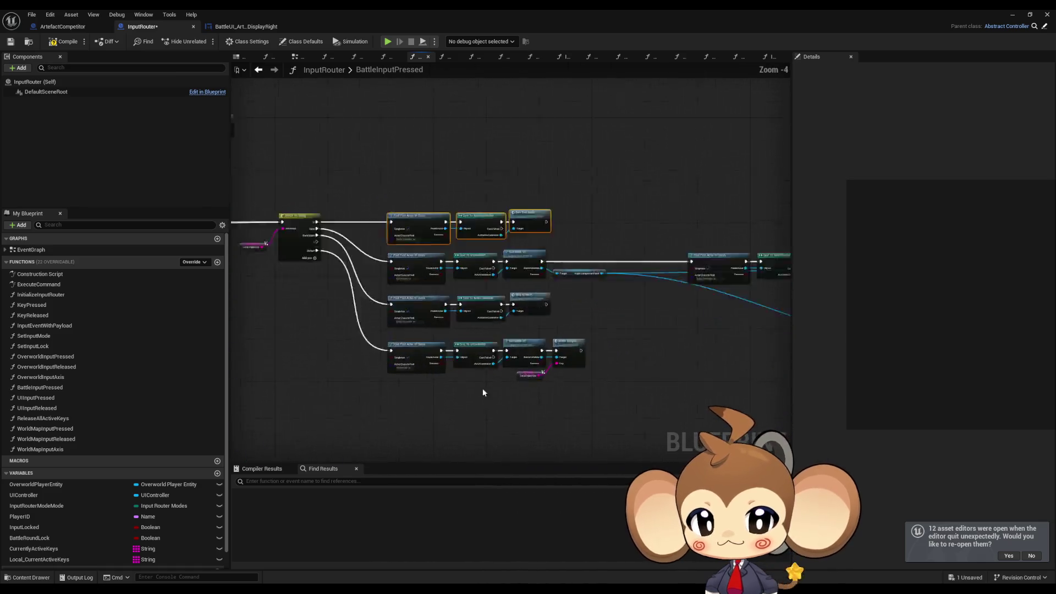
scroll(657, 303, "up", 4)
left_click(657, 303)
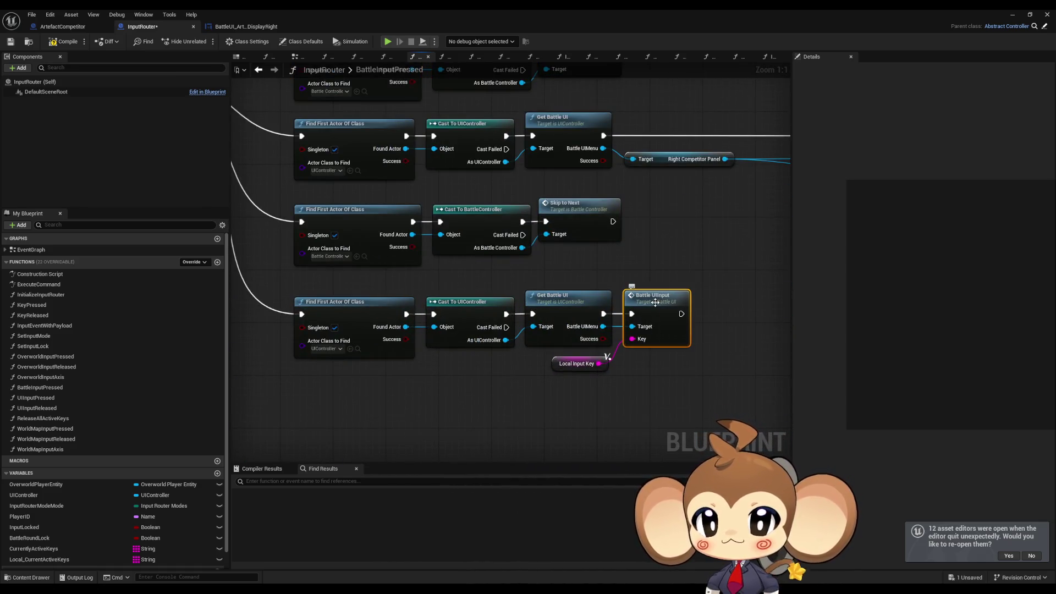
double_click(655, 303)
mouse_move(411, 334)
left_mouse_down()
mouse_move(415, 316)
mouse_move(299, 322)
left_mouse_up()
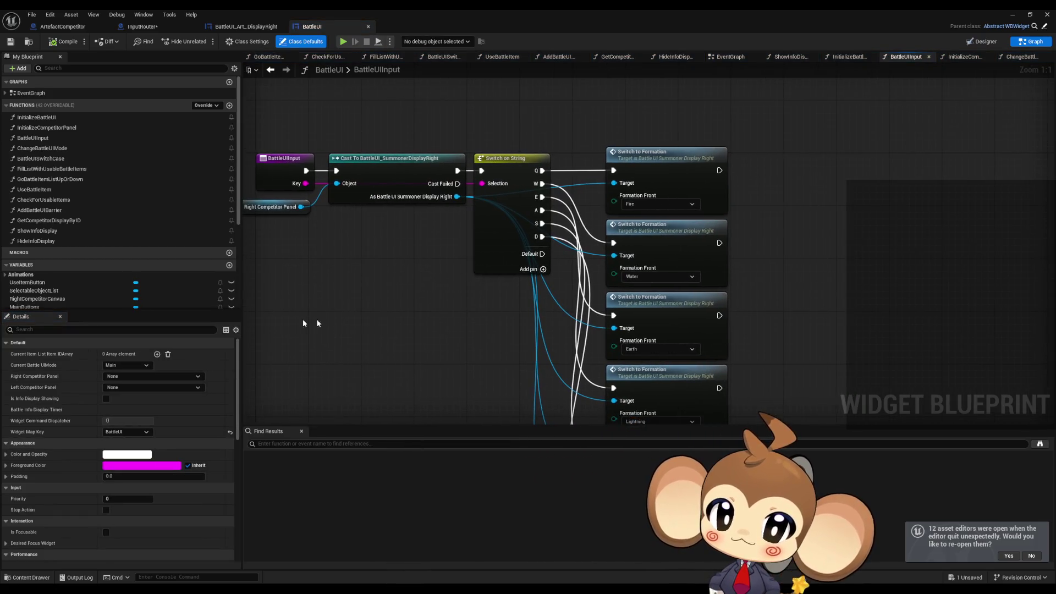
Step: Open the Summoner Display Right's SwitchToFormation function from a Switch to Formation call
left_click_drag(383, 330, 416, 288)
scroll(423, 264, "down", 3)
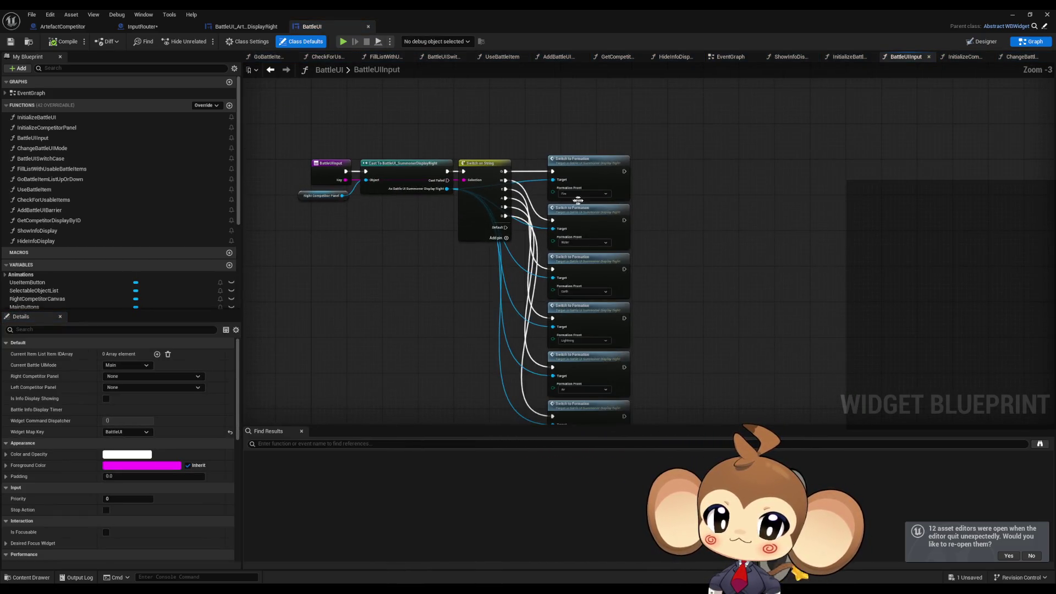
left_click_drag(581, 308, 564, 251)
double_click(565, 250)
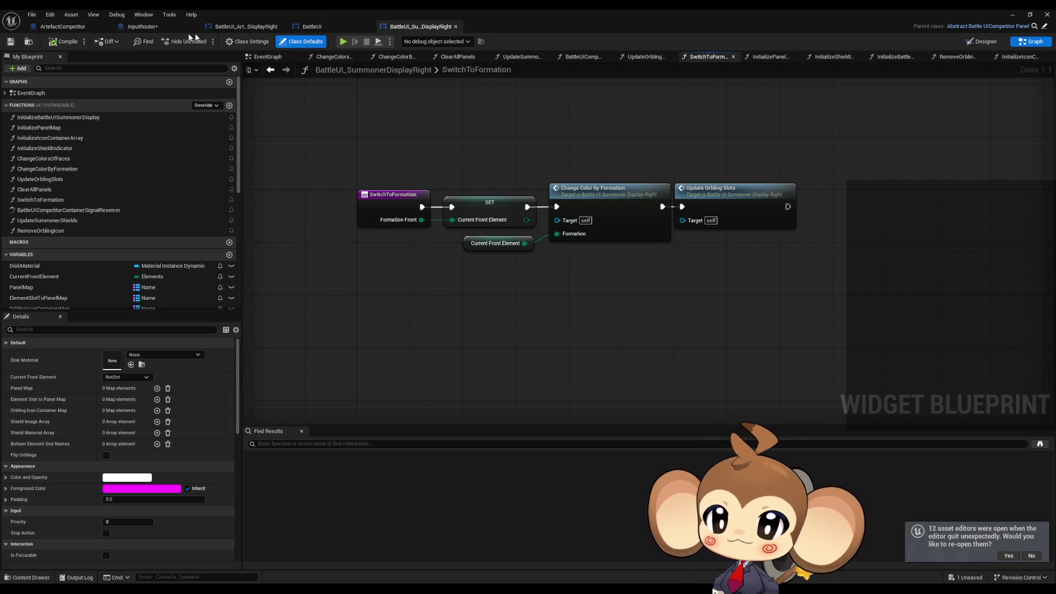
Step: Switch to the BattleUI_ArtefactDisplayRight blueprint tab after comparing it with Summoner Display Right
left_click(231, 31)
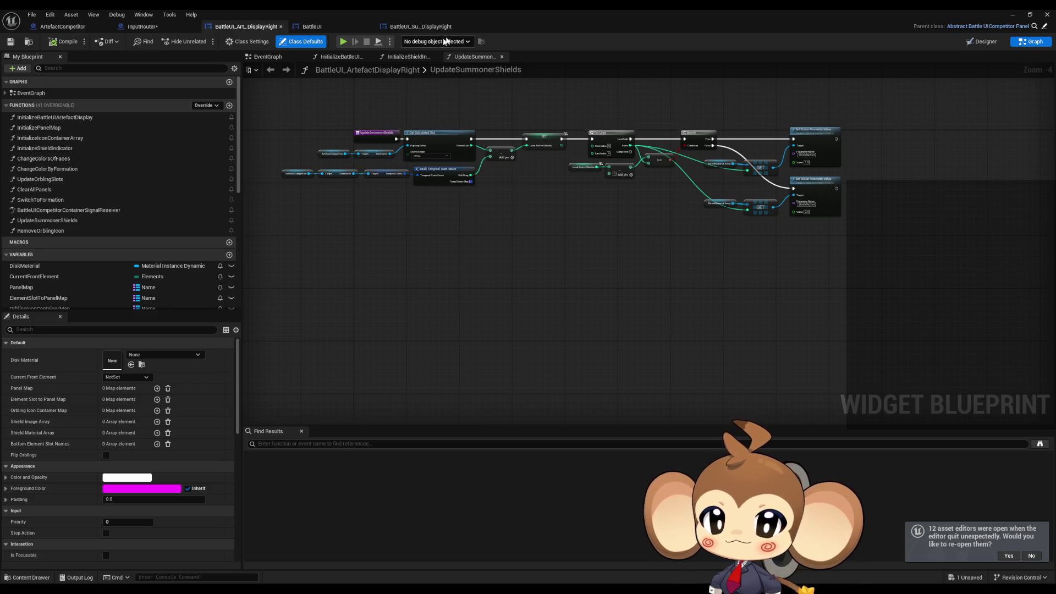
left_click(417, 27)
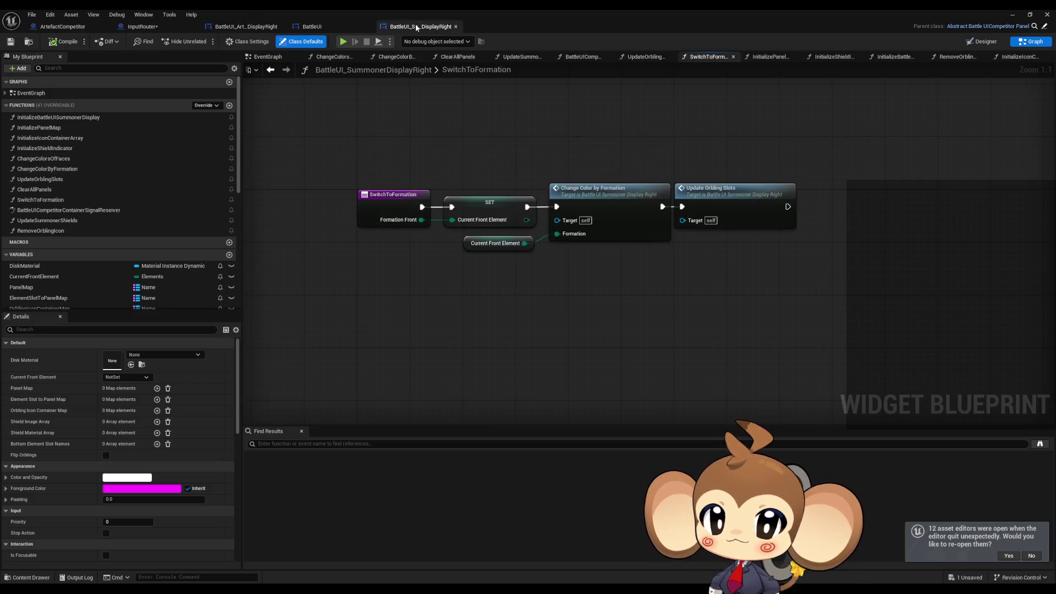
left_click(225, 27)
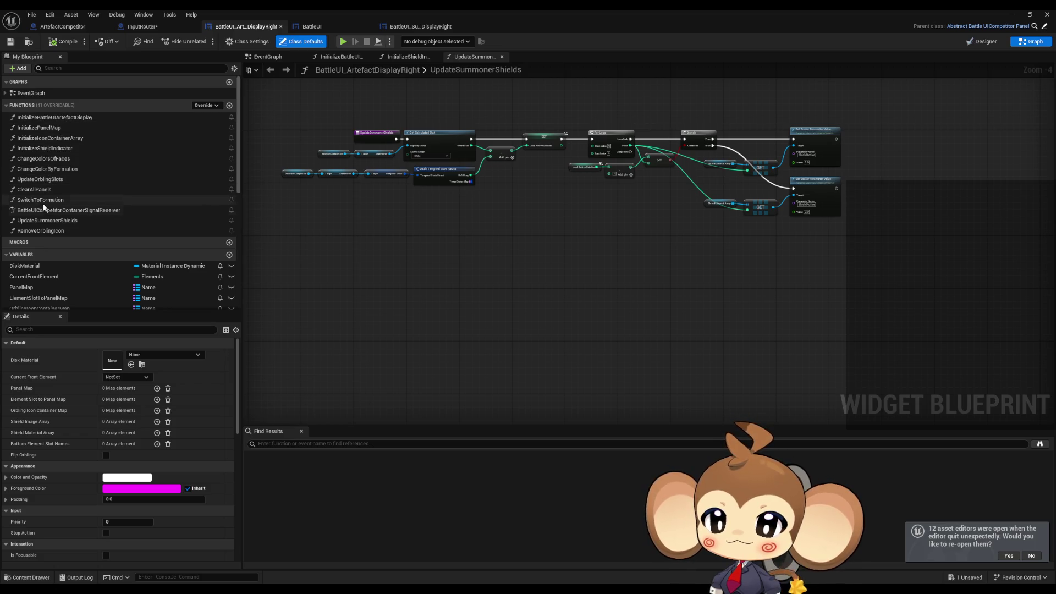
Step: Open the Artefact display's SwitchToFormation, compare it with the Summoner version, and inspect its nodes
double_click(43, 200)
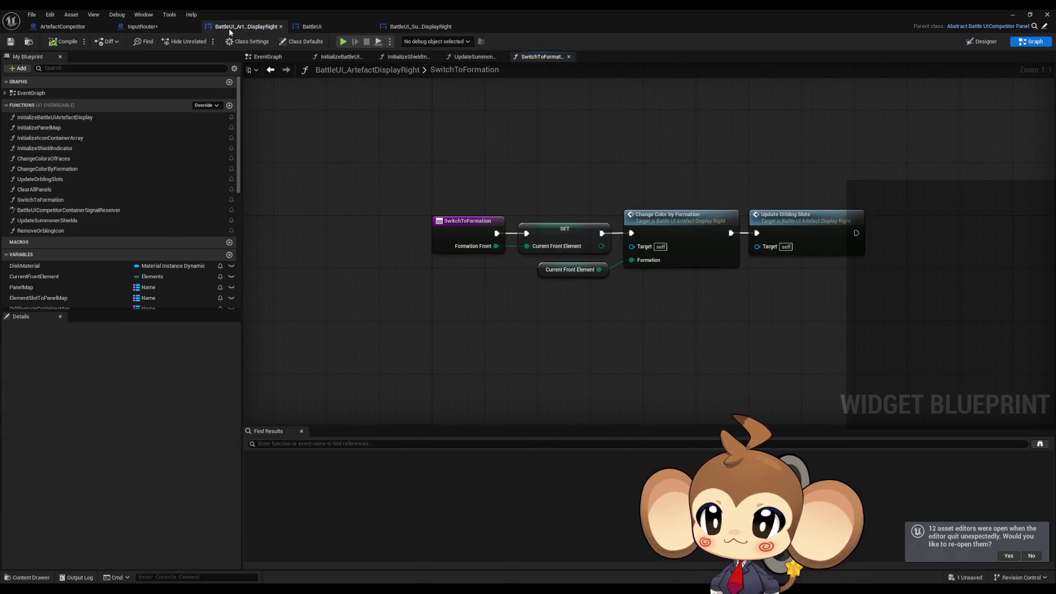
left_click(409, 26)
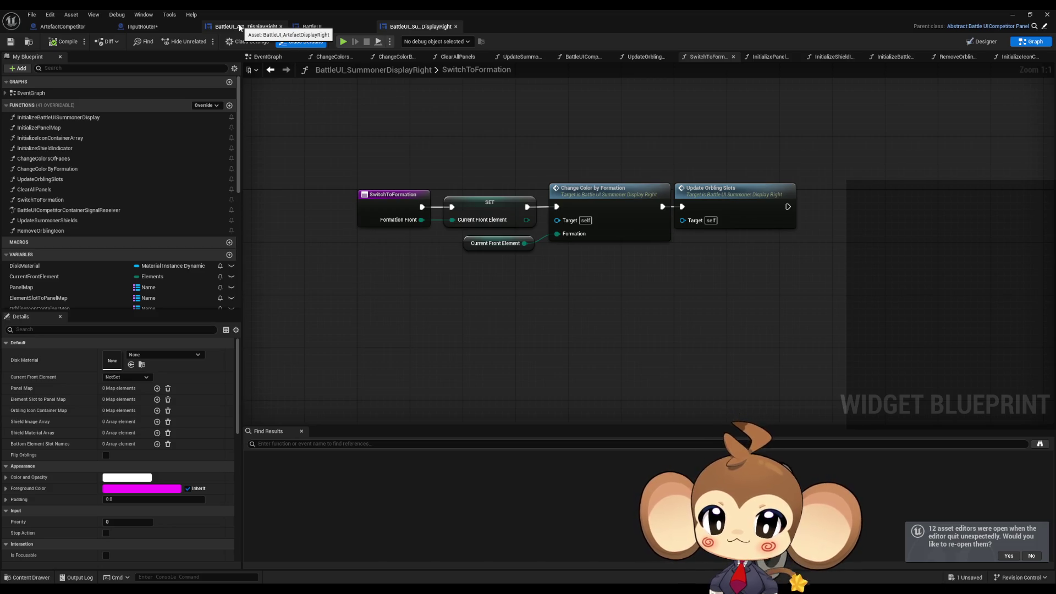
left_click(240, 26)
left_click(682, 224)
left_click(572, 269)
left_click(789, 230)
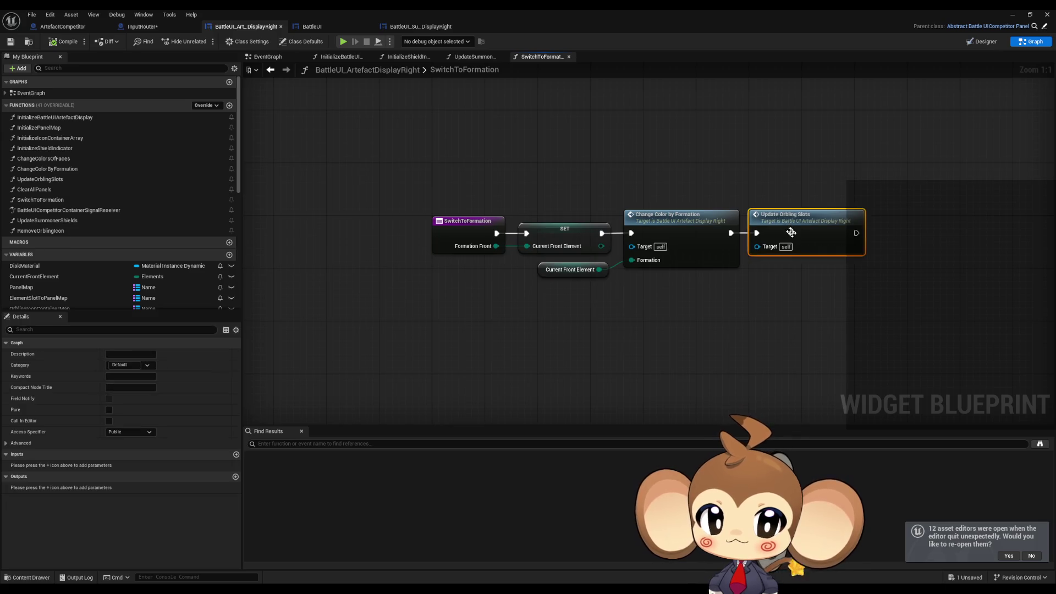
key("Home")
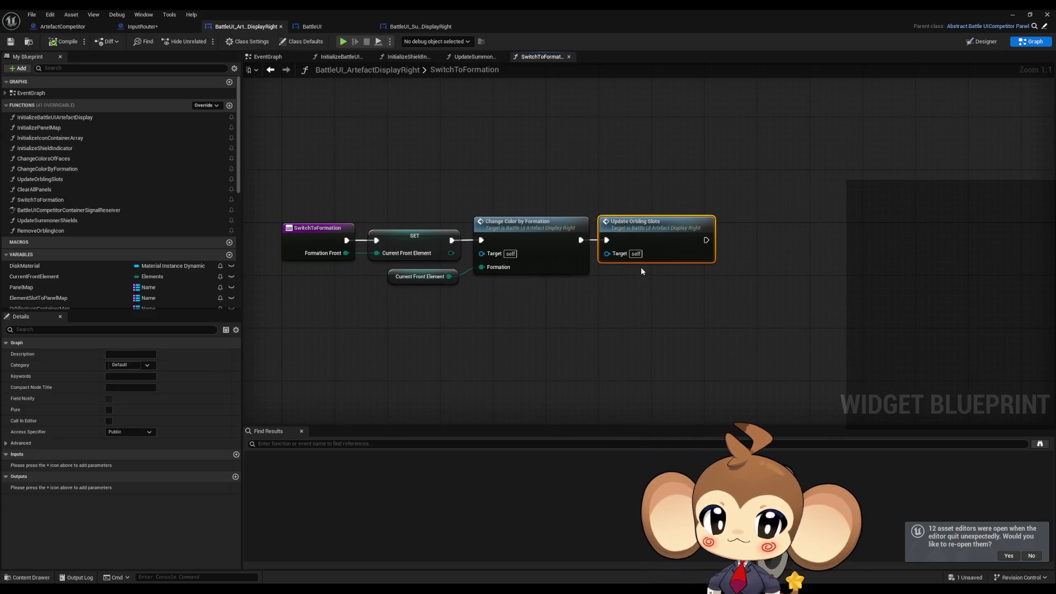
left_click(577, 270)
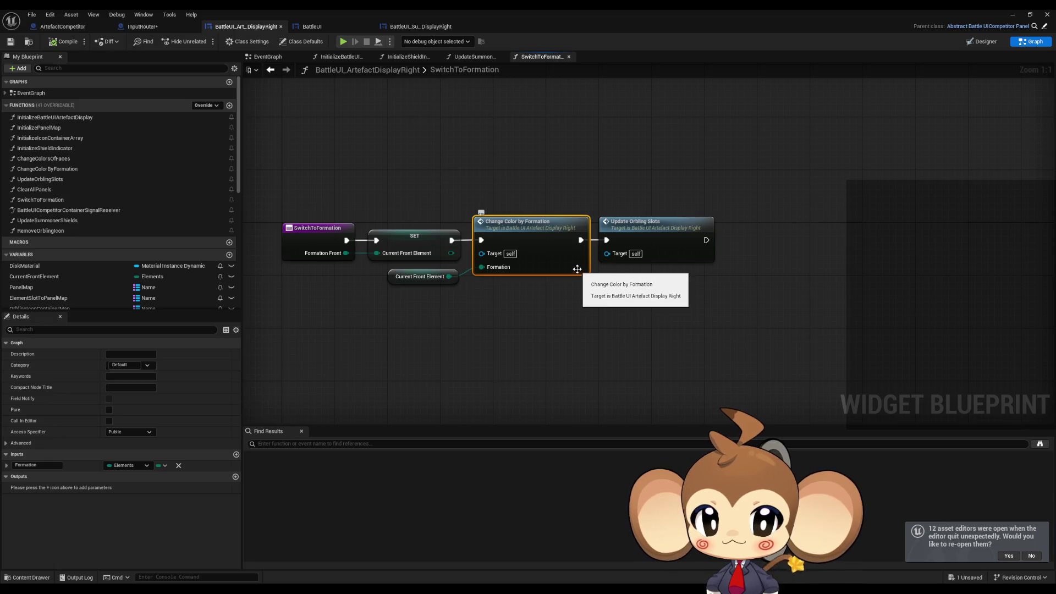
Step: In ChangeColorByFormation, wire Lightning, Air and Crystal to the Fire, Water and Earth Change Colors Of Faces calls
double_click(550, 242)
left_click_drag(605, 273, 510, 278)
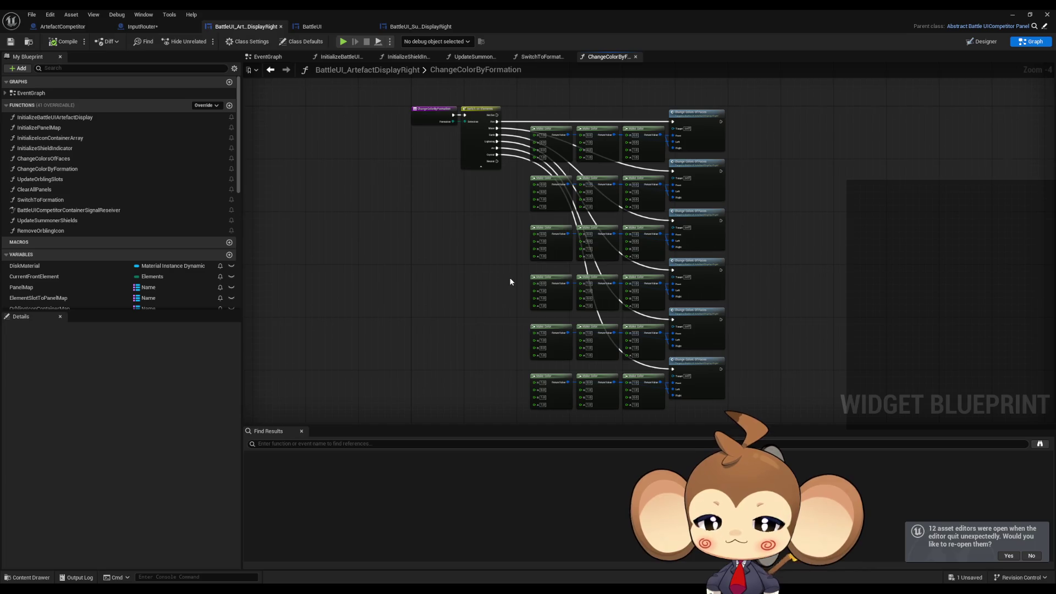
scroll(498, 145, "up", 4)
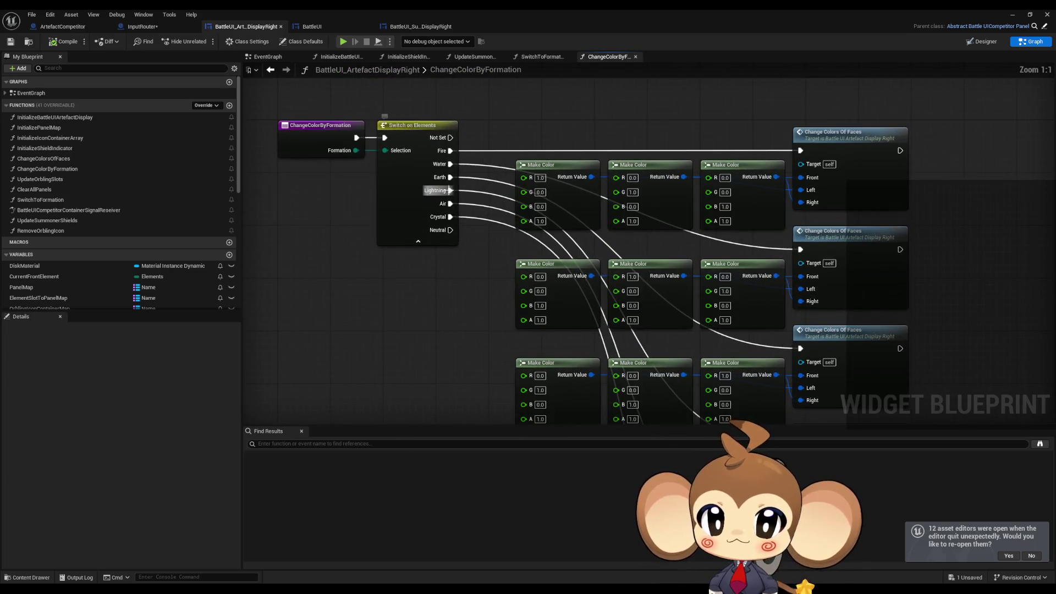
mouse_move(449, 192)
left_mouse_down()
mouse_move(799, 137)
mouse_move(803, 159)
mouse_move(801, 150)
left_mouse_up()
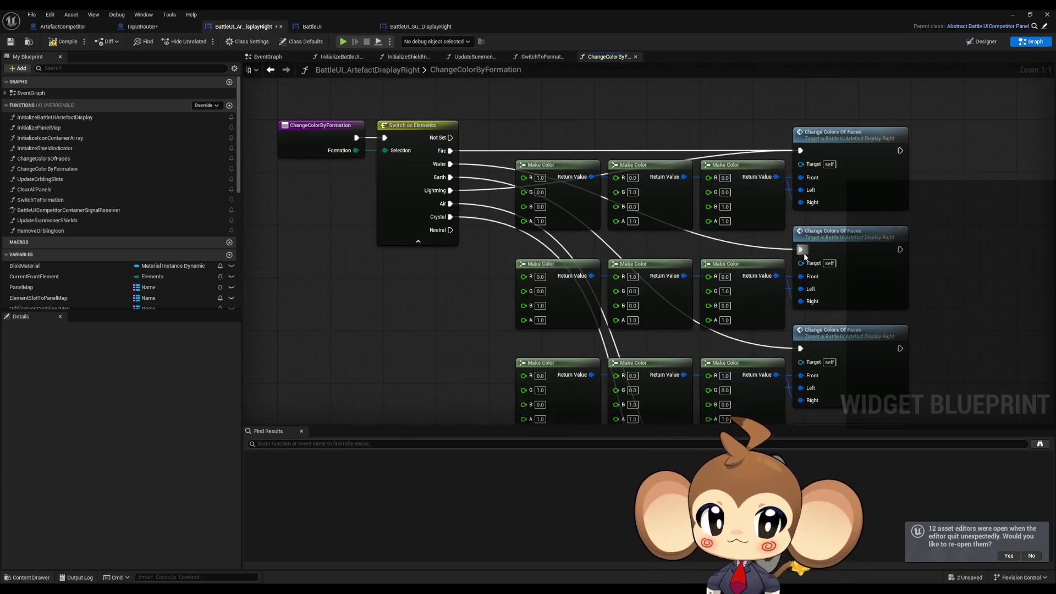
mouse_move(801, 249)
left_mouse_down()
mouse_move(493, 249)
mouse_move(450, 204)
left_mouse_up()
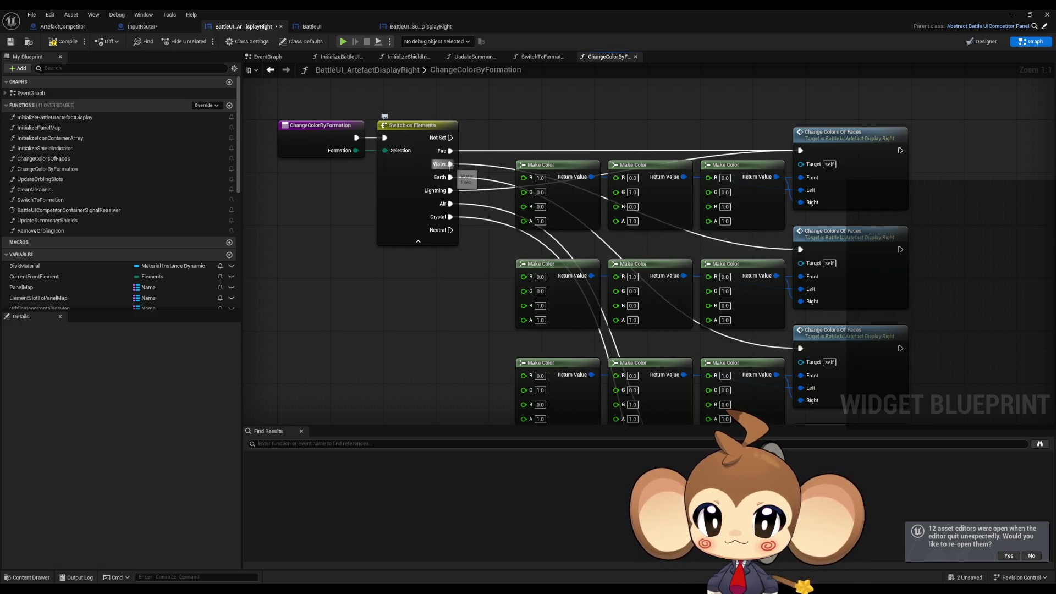
mouse_move(450, 204)
left_mouse_down()
mouse_move(814, 293)
mouse_move(800, 250)
left_mouse_up()
mouse_move(800, 348)
left_mouse_down()
mouse_move(493, 243)
mouse_move(450, 217)
mouse_move(567, 306)
mouse_move(660, 348)
left_mouse_up()
scroll(520, 283, "down", 5)
left_click(610, 308)
scroll(410, 143, "up", 6)
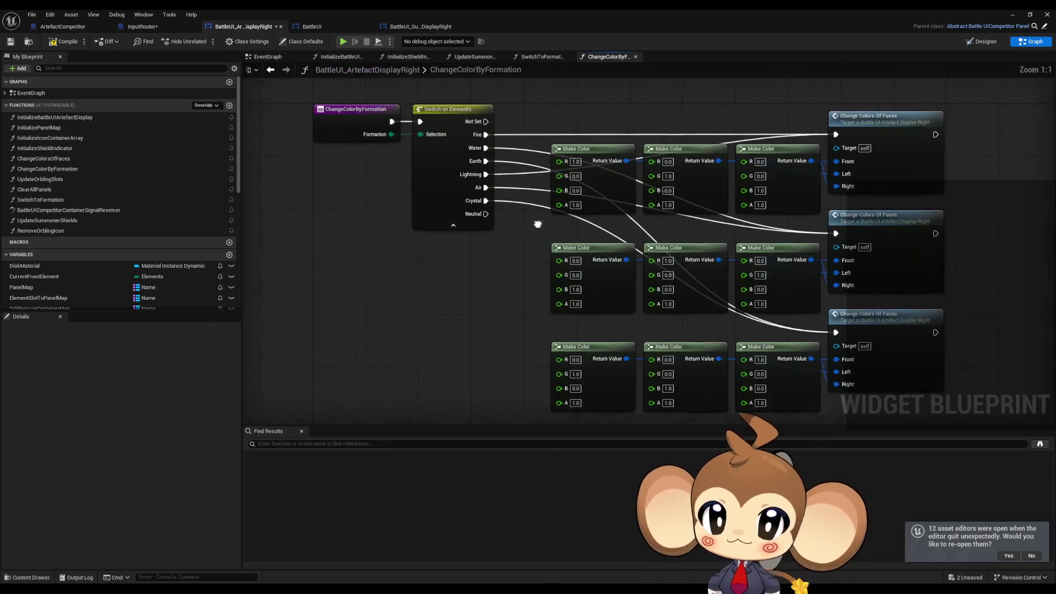
left_click(270, 73)
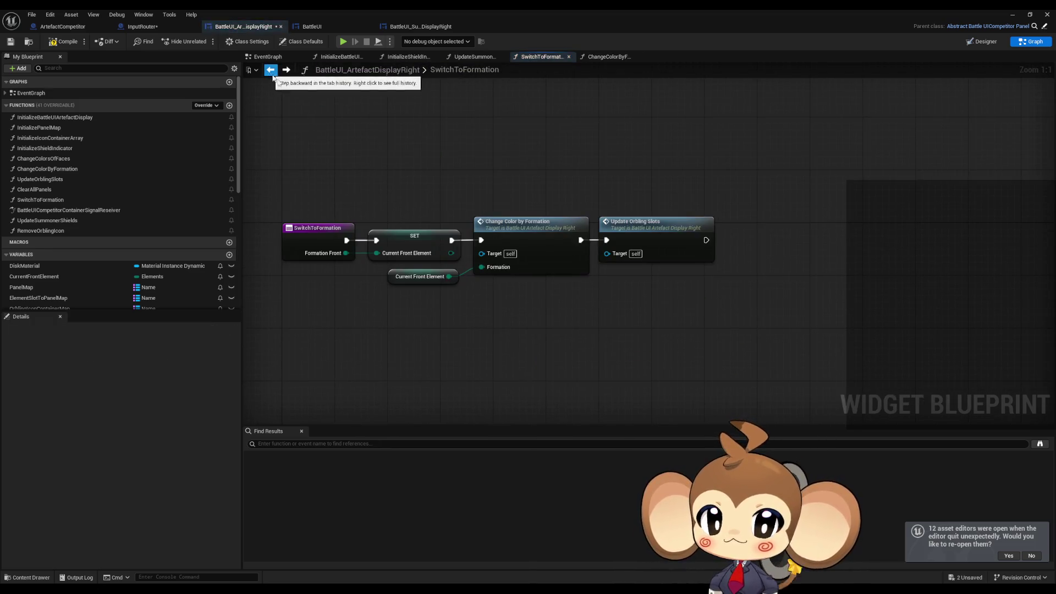
Step: Open the UpdateOrblingSlots function and look over its Switch on Elements and ADD node rows
double_click(644, 240)
scroll(609, 256, "down", 4)
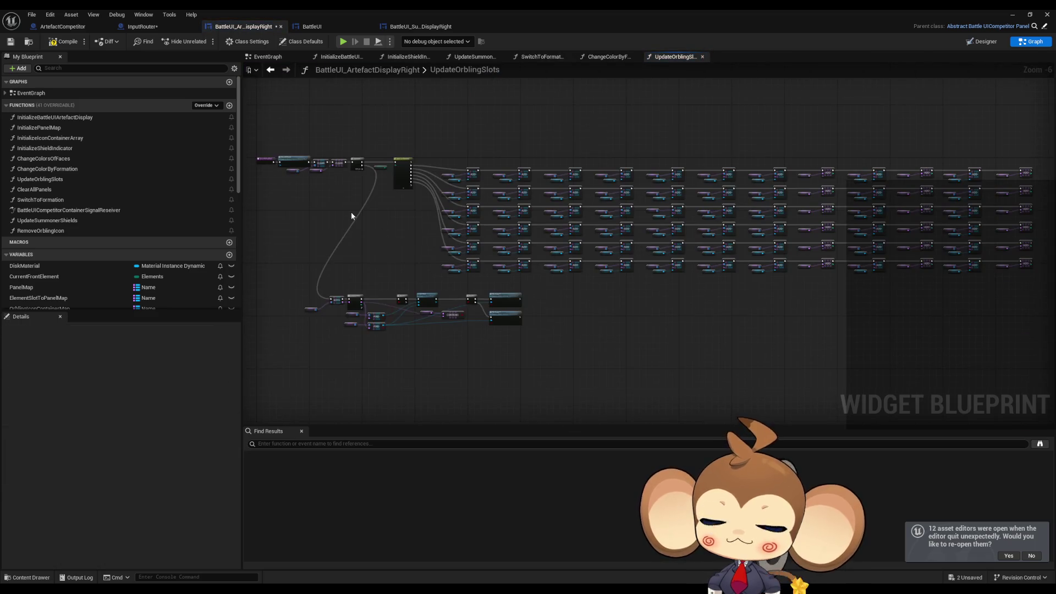
scroll(464, 176, "up", 4)
scroll(621, 268, "up", 2)
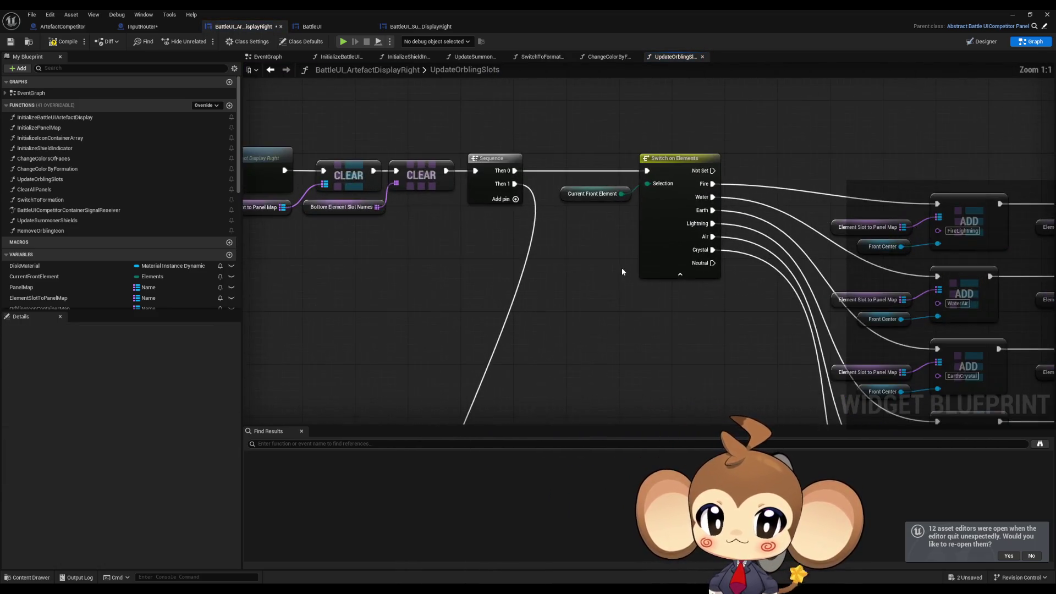
scroll(644, 269, "down", 2)
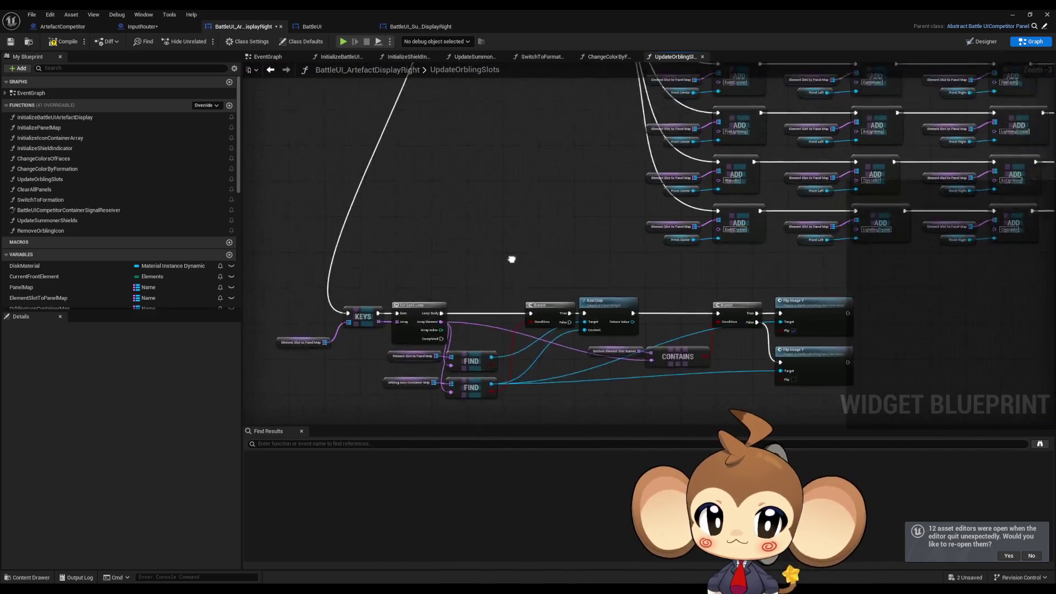
scroll(486, 226, "down", 1)
scroll(469, 194, "up", 3)
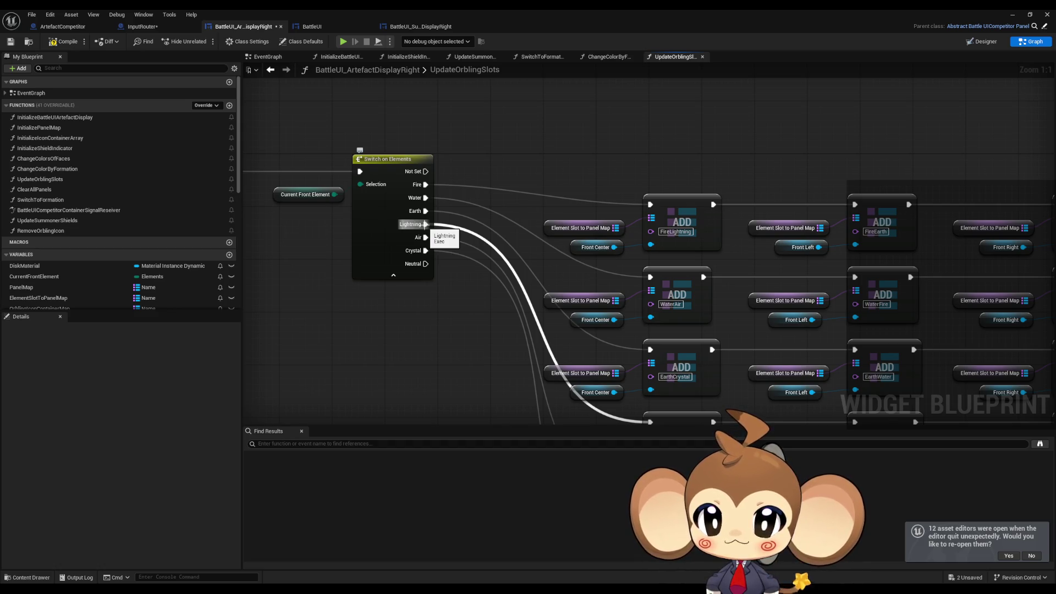
Step: Connect Lightning, Air and Crystal to the FireLightning, WaterAir and EarthCrystal ADD rows
mouse_move(425, 224)
left_mouse_down()
mouse_move(499, 204)
mouse_move(650, 204)
left_mouse_up()
left_click_drag(423, 240, 651, 276)
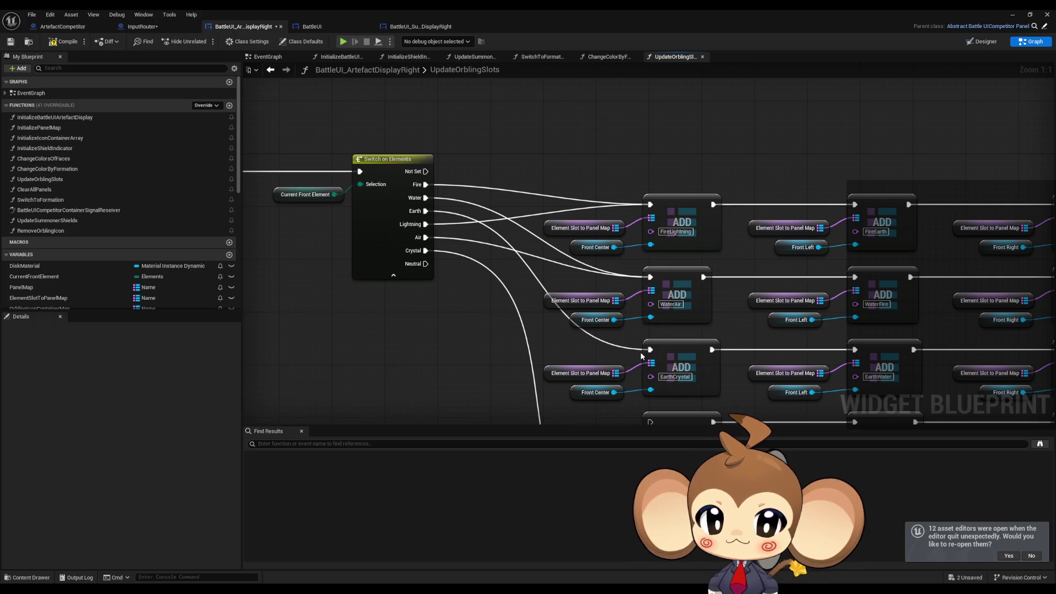
left_click_drag(651, 352, 650, 350)
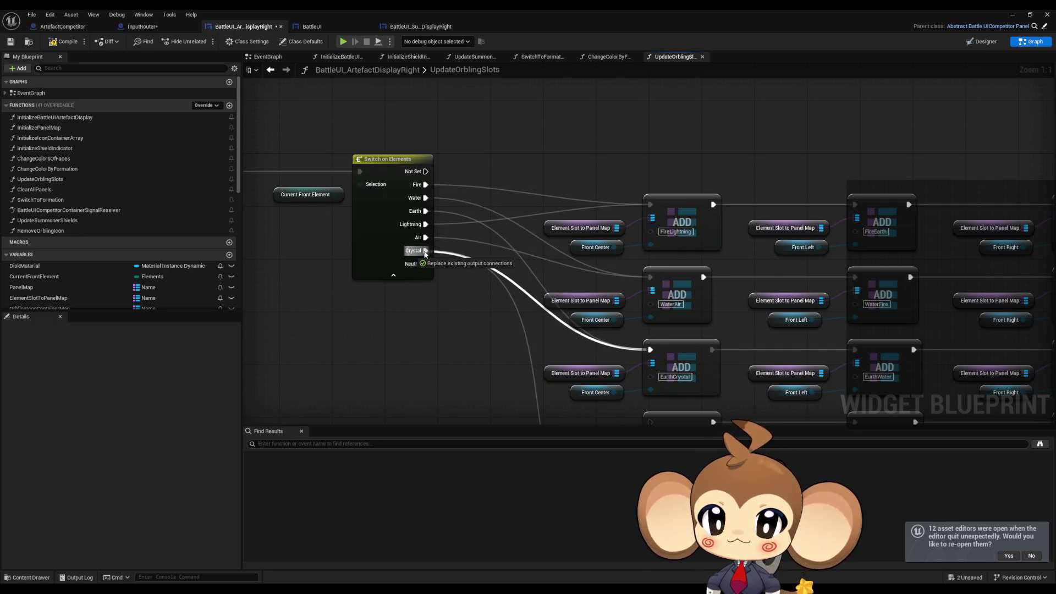
scroll(542, 335, "down", 3)
scroll(542, 335, "down", 3)
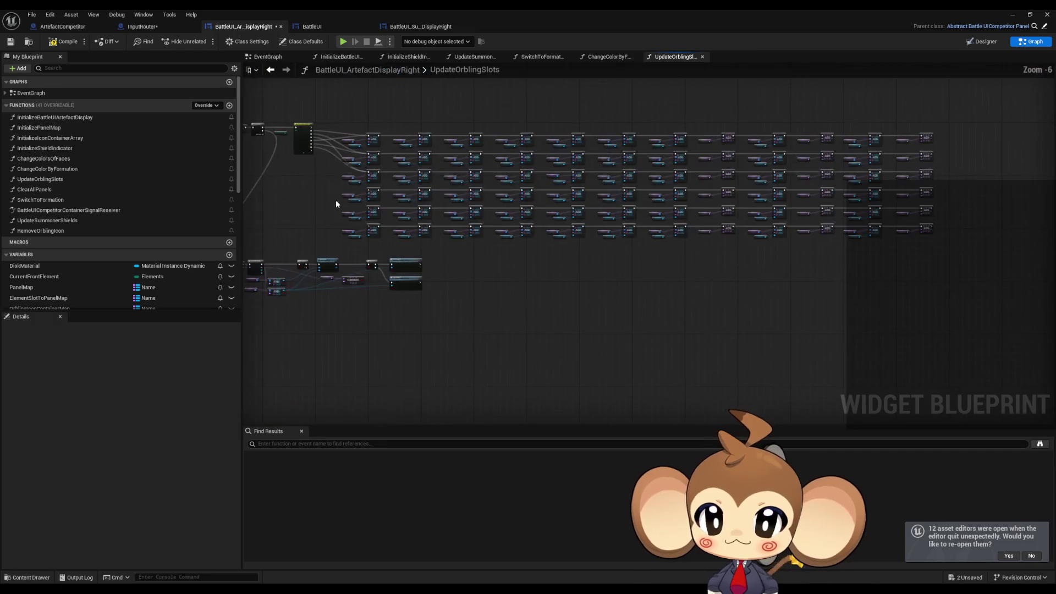
mouse_move(328, 191)
left_mouse_down()
mouse_move(572, 253)
mouse_move(943, 246)
left_mouse_up()
Step: Trace the ADD node rows, inspecting the Bottom Front Left and Bottom Front Right getter nodes
left_click(943, 246)
scroll(594, 233, "up", 5)
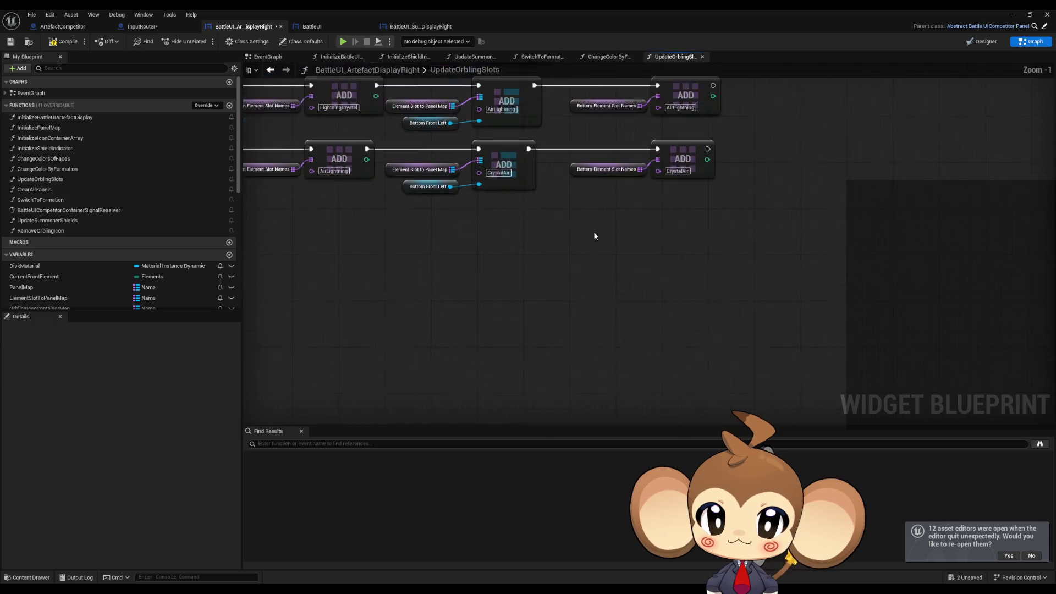
left_click_drag(601, 338, 604, 352)
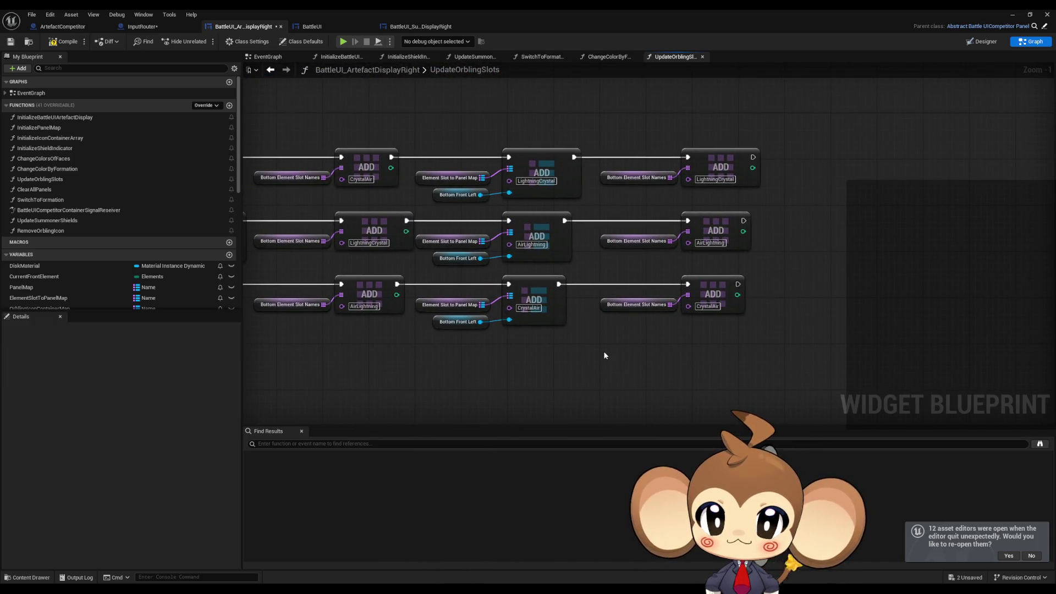
scroll(523, 330, "down", 5)
scroll(775, 312, "up", 7)
left_click(379, 318)
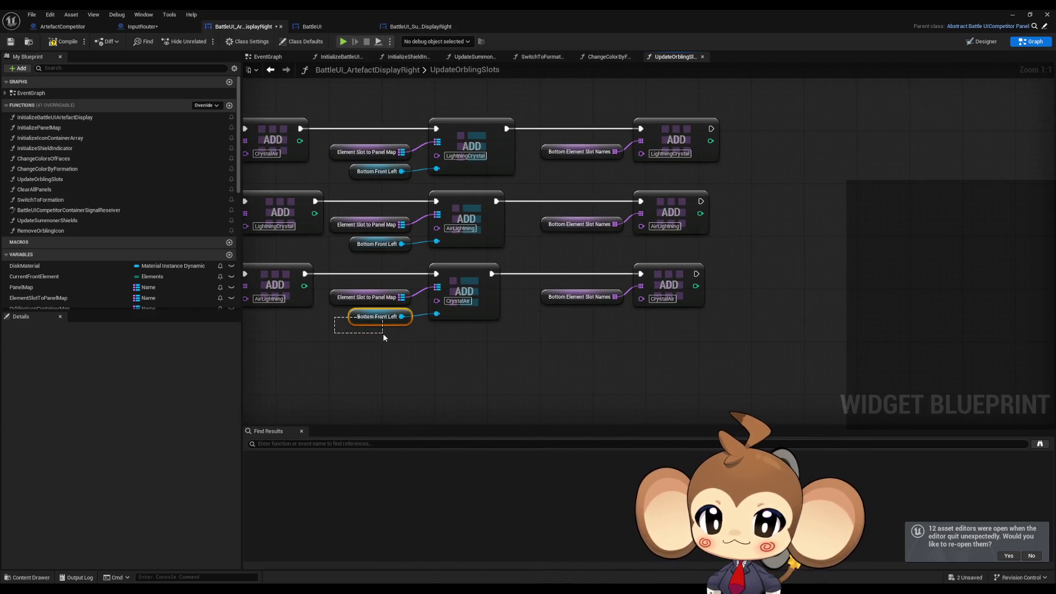
left_click_drag(368, 349, 461, 353)
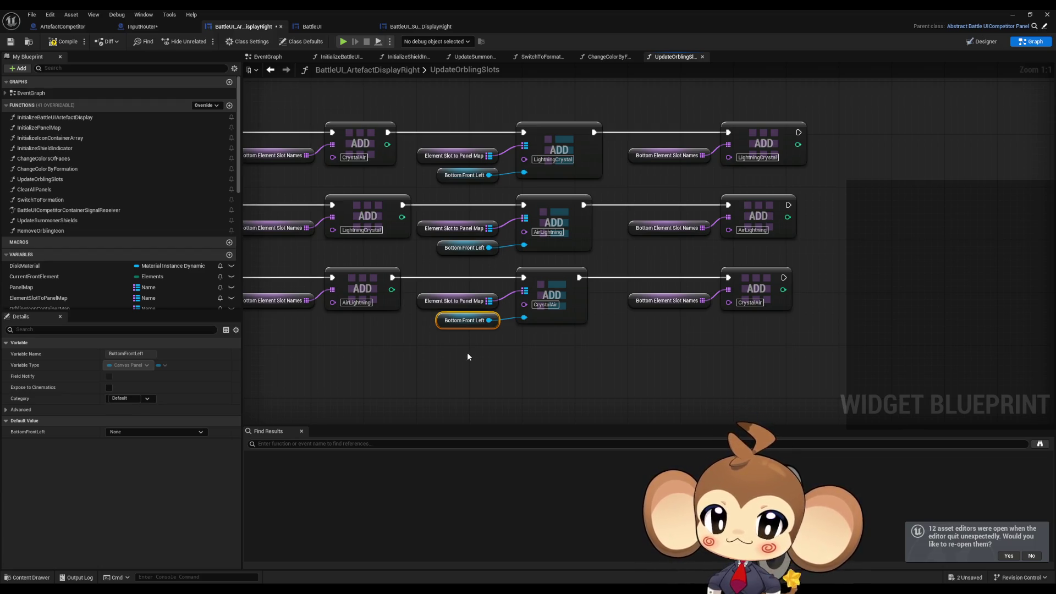
scroll(475, 355, "down", 6)
scroll(648, 344, "up", 6)
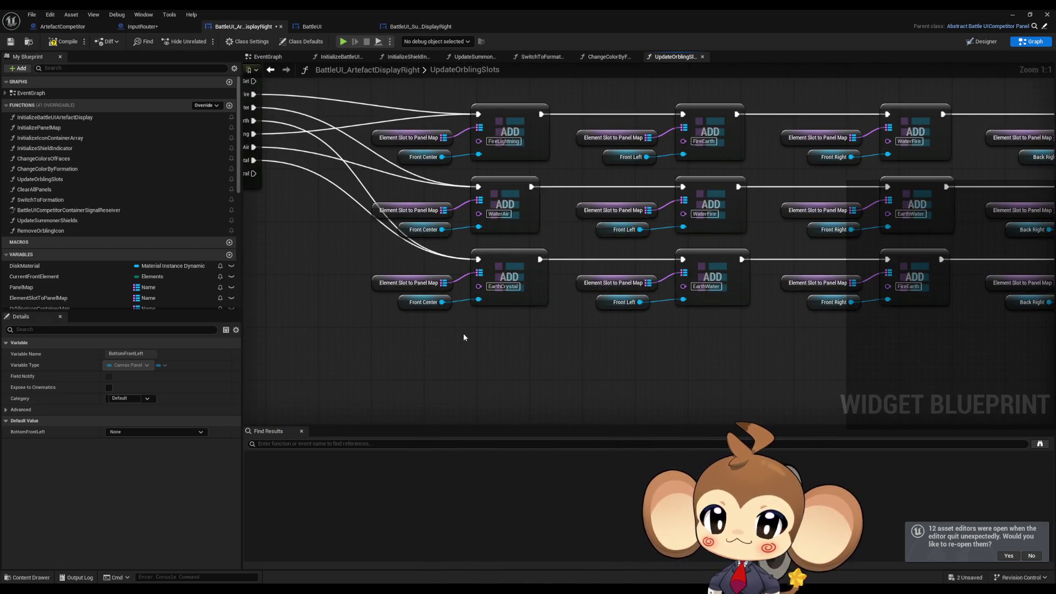
left_click_drag(460, 328, 246, 325)
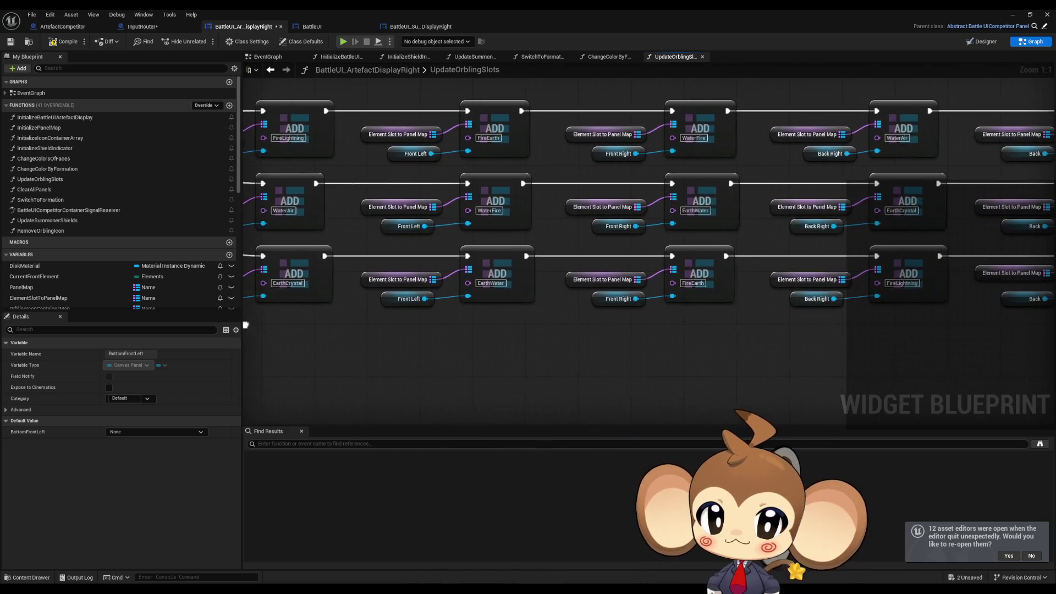
mouse_move(639, 302)
left_mouse_down()
mouse_move(552, 333)
mouse_move(503, 367)
mouse_move(523, 366)
mouse_move(447, 363)
left_mouse_up()
left_click(528, 348)
left_click_drag(529, 349, 486, 335)
left_click(553, 324)
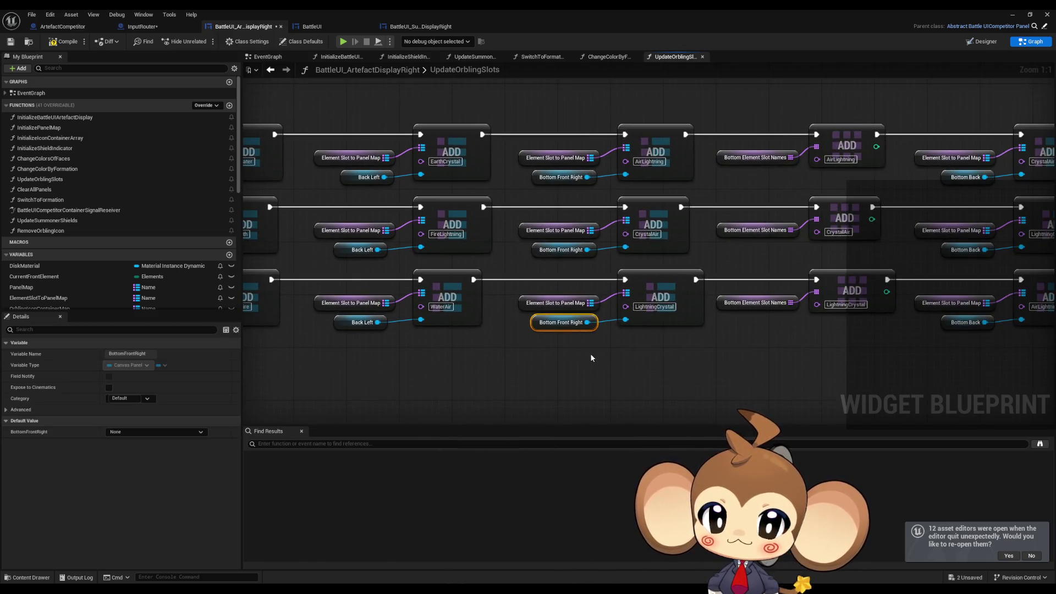
left_click_drag(586, 352, 346, 351)
Step: Marquee-select all bottom-panel ADD nodes and delete them, leaving one ADD node per row
scroll(494, 289, "down", 1)
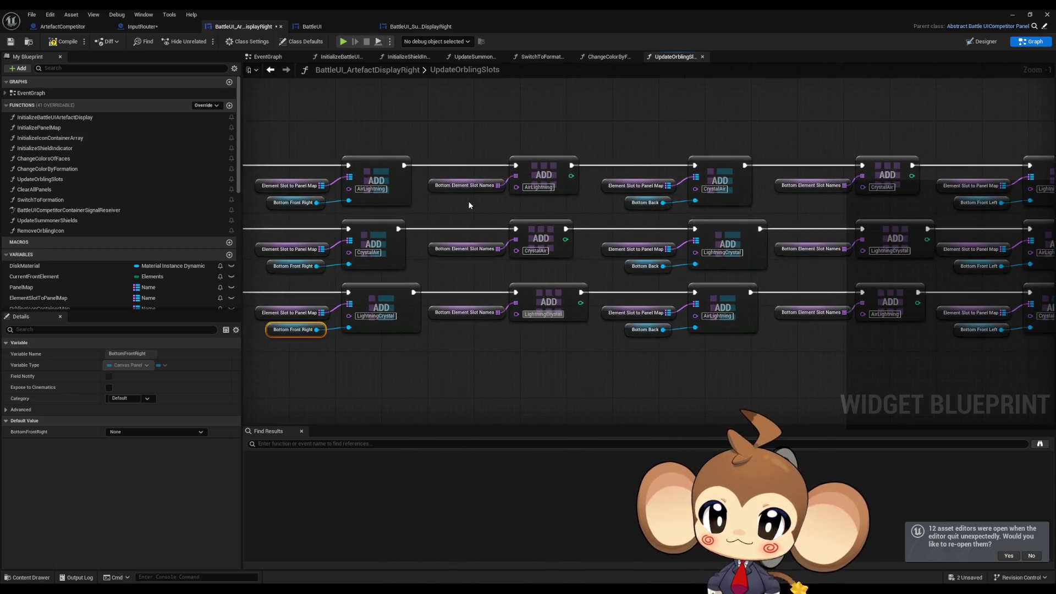
scroll(474, 202, "down", 1)
left_click_drag(477, 203, 438, 211)
scroll(553, 215, "up", 1)
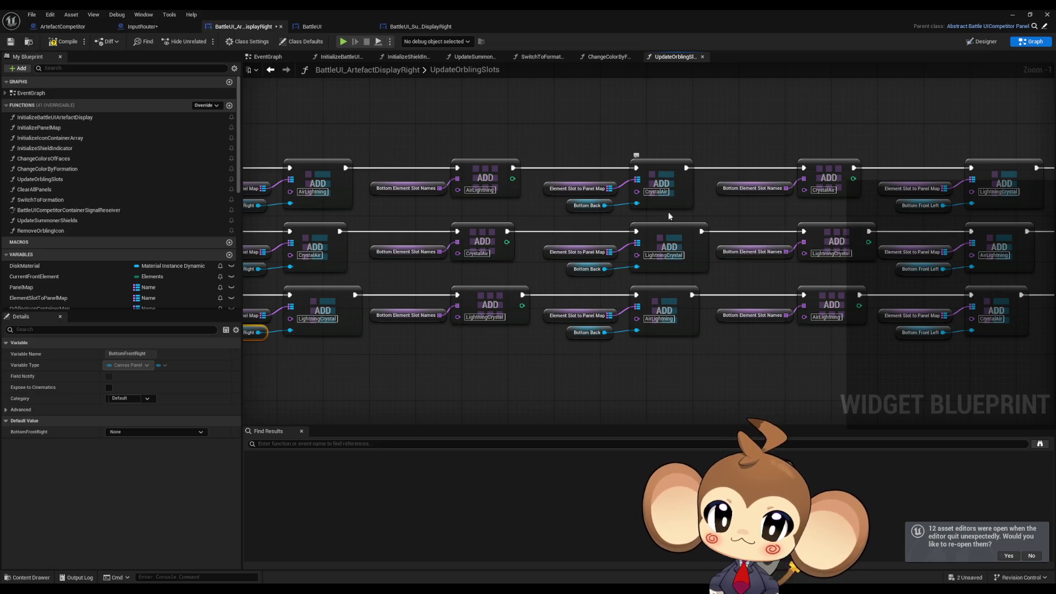
mouse_move(750, 323)
left_mouse_down()
mouse_move(567, 307)
mouse_move(553, 317)
left_mouse_up()
scroll(553, 318, "down", 4)
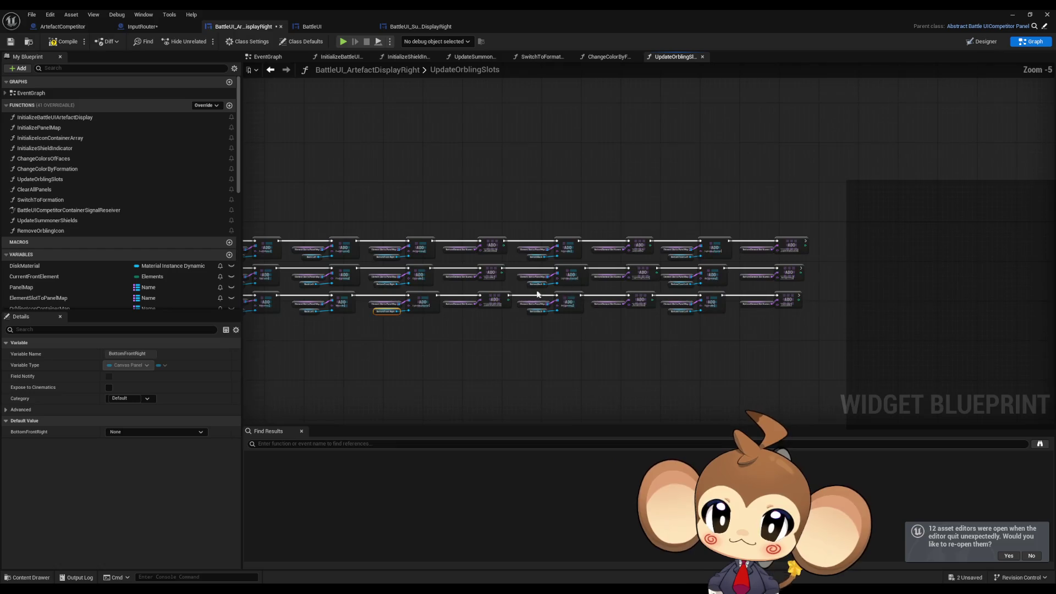
scroll(476, 290, "up", 1)
mouse_move(377, 177)
left_mouse_down()
mouse_move(615, 344)
mouse_move(961, 349)
left_mouse_up()
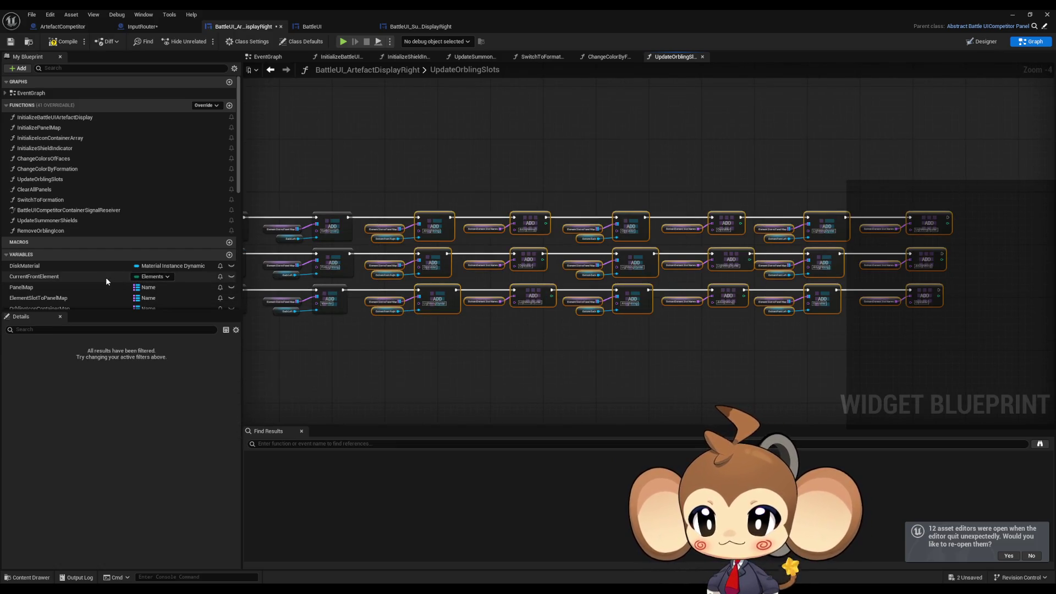
key("Delete")
scroll(116, 279, "down", 6)
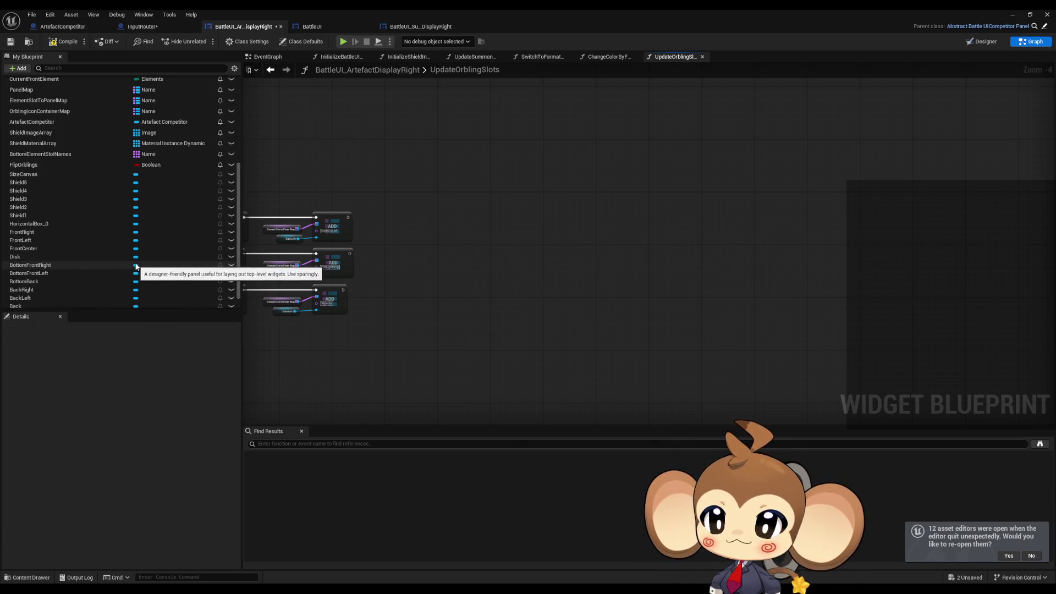
scroll(166, 216, "up", 6)
scroll(38, 97, "up", 1)
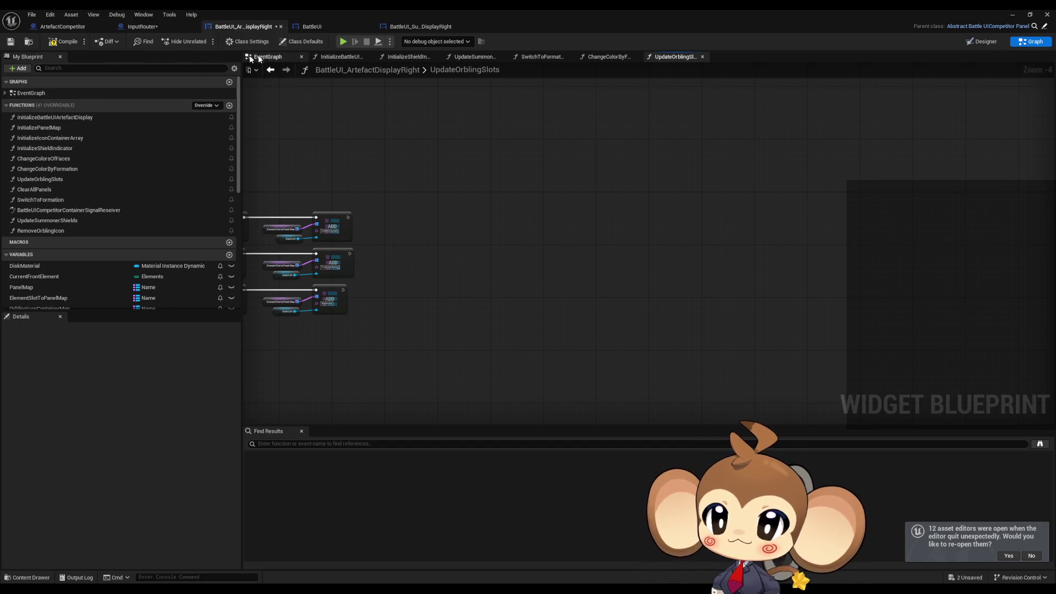
left_click(994, 44)
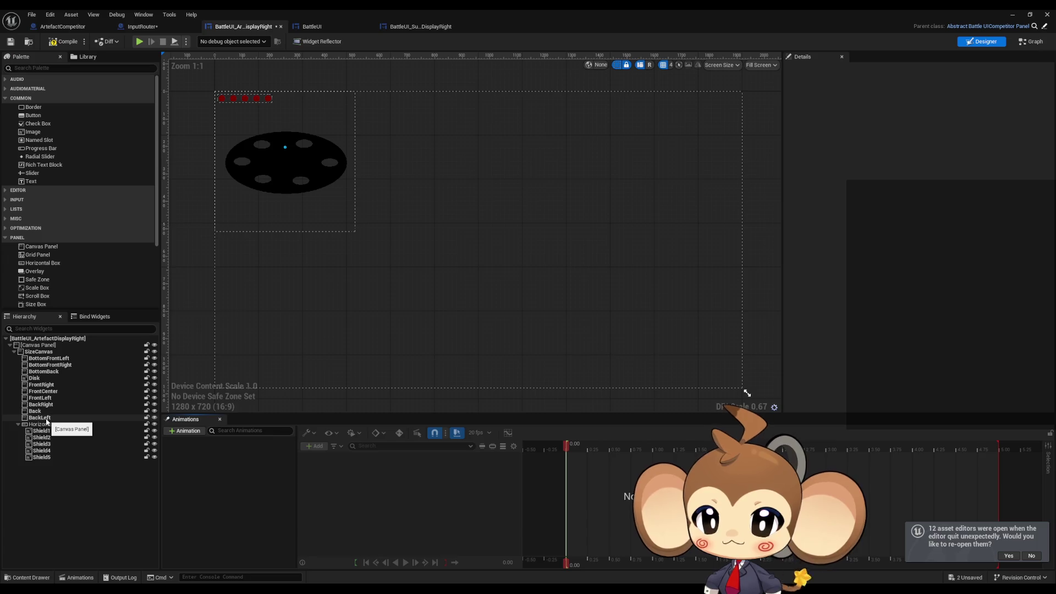
left_click(55, 358)
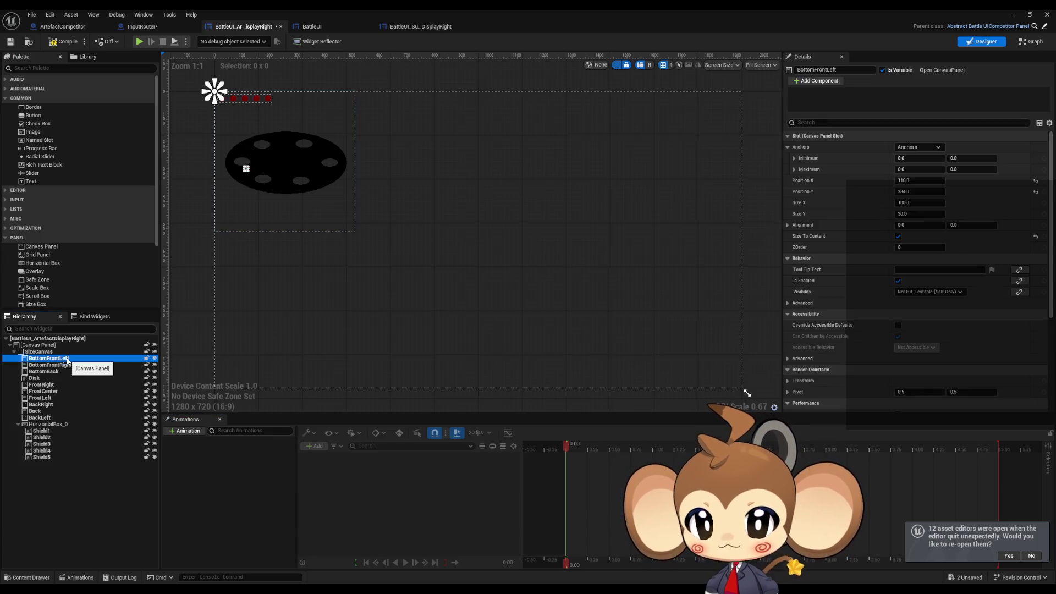
left_click(62, 365)
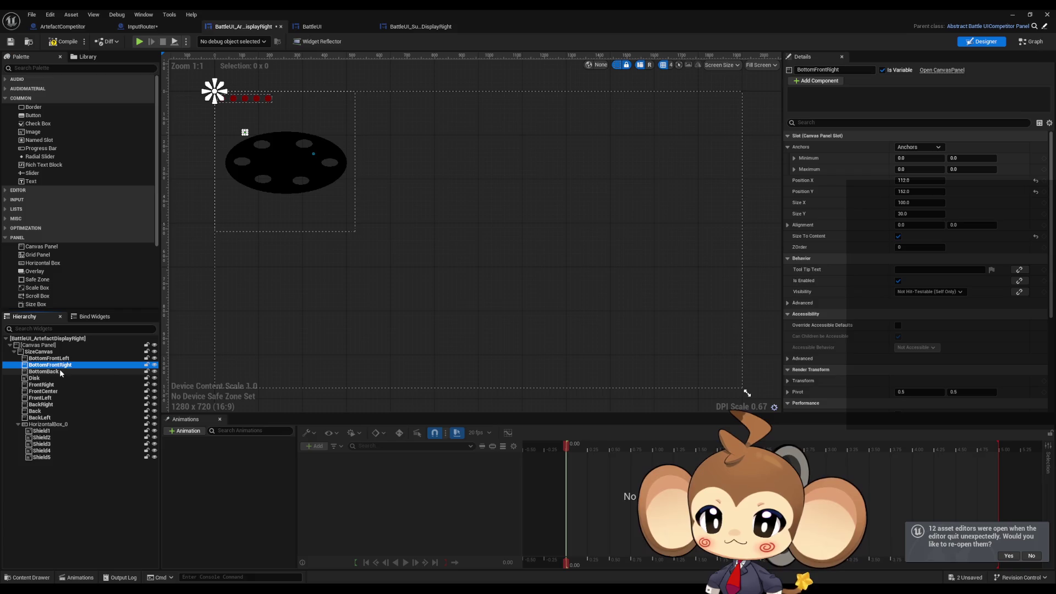
left_click(50, 372)
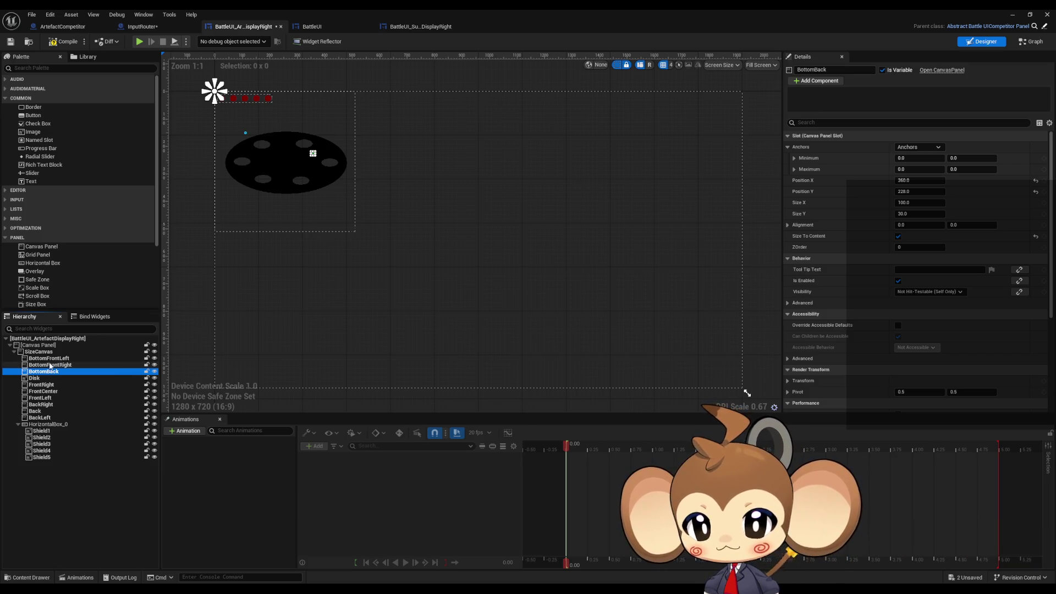
key("Delete")
left_click(629, 268)
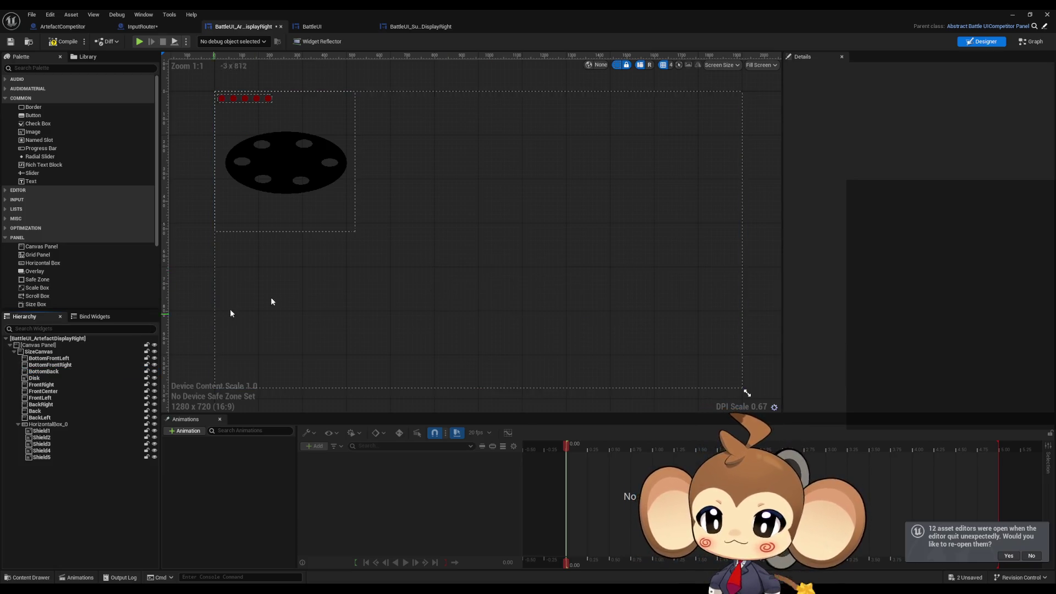
left_click(64, 372)
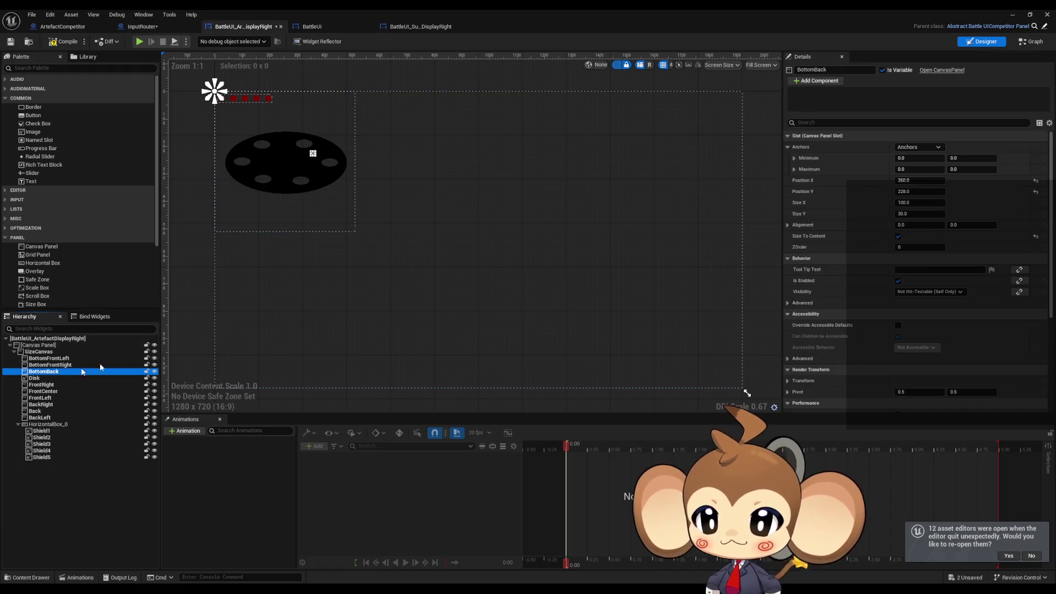
left_click(1015, 44)
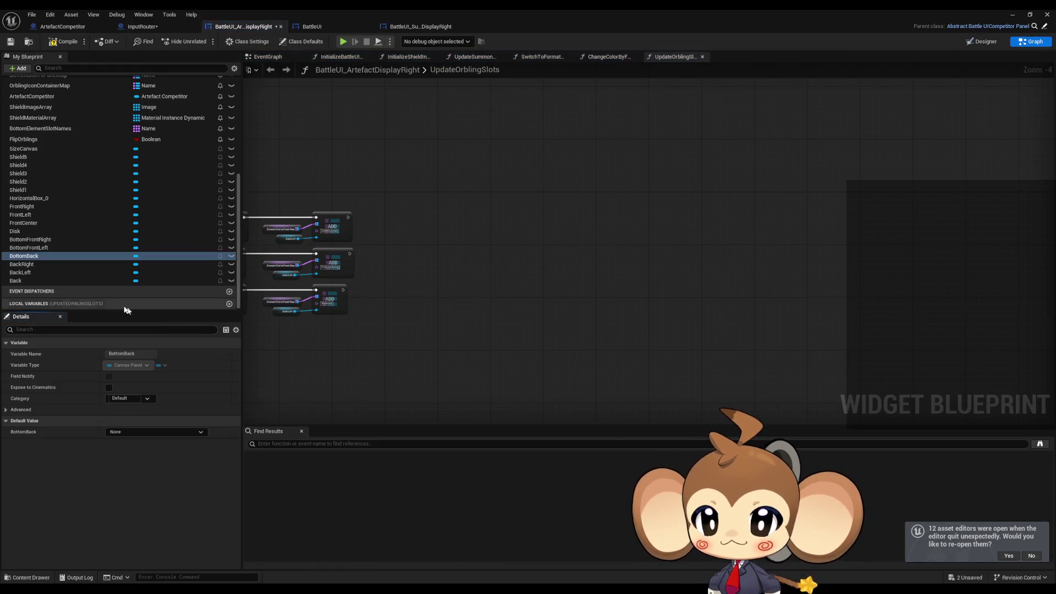
Step: Find references to the BottomBack variable and jump to its Get node in InitializePanelMap
right_click(31, 259)
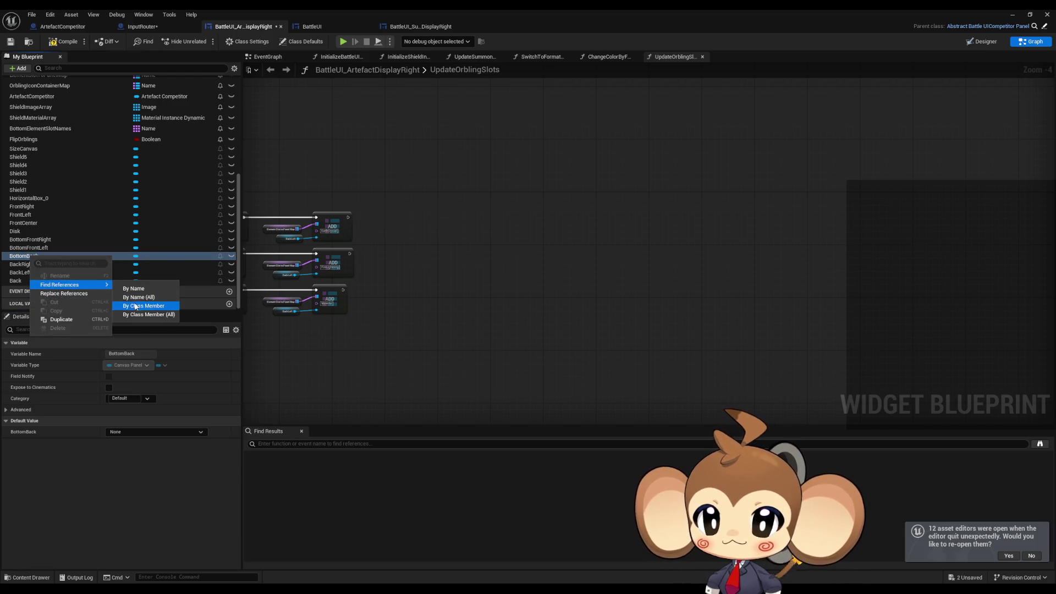
left_click(135, 306)
double_click(300, 465)
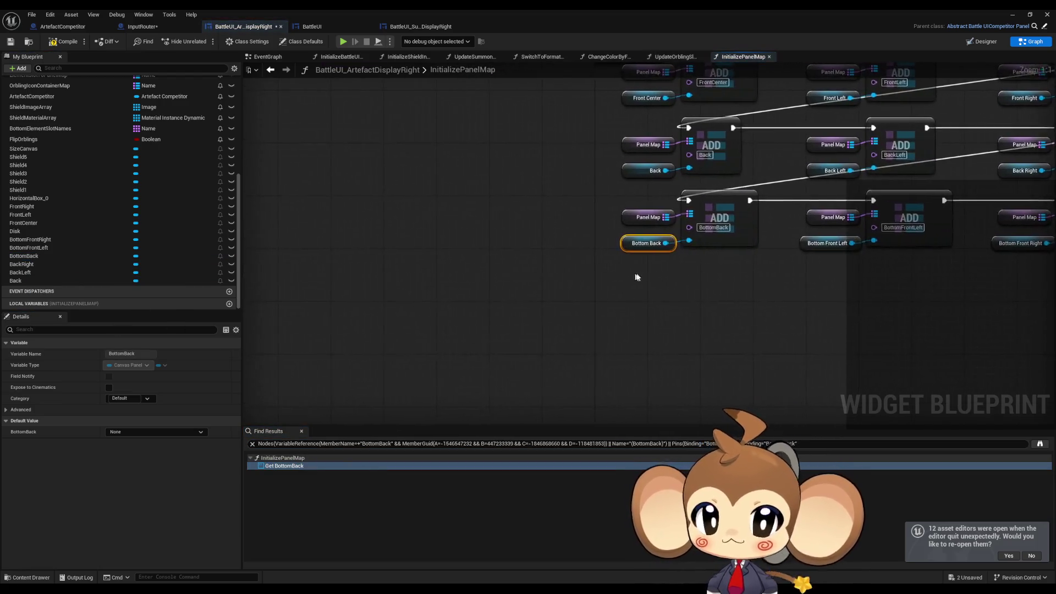
scroll(649, 278, "down", 6)
scroll(662, 276, "up", 5)
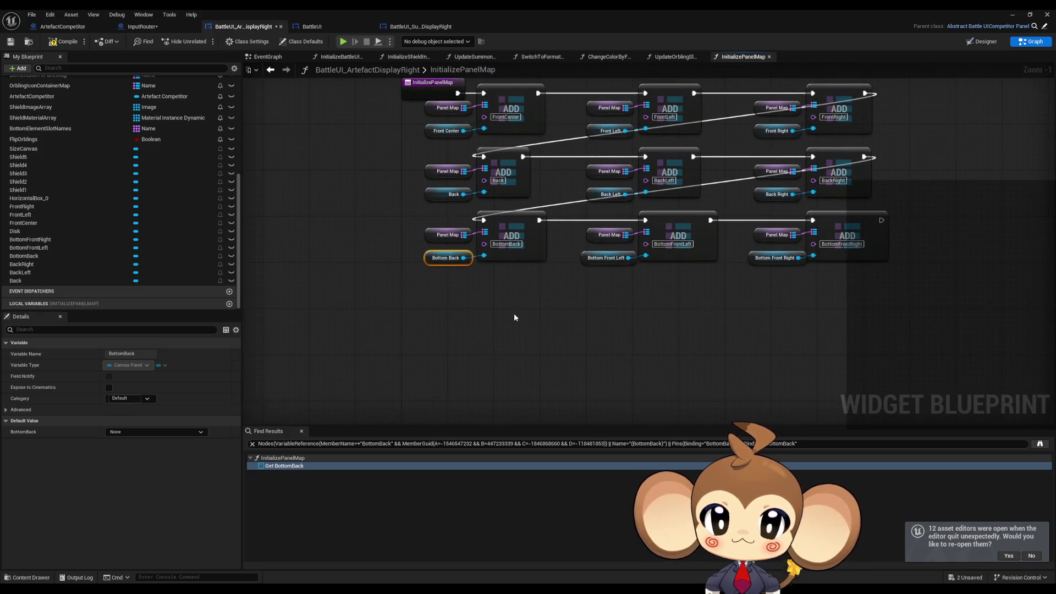
scroll(515, 315, "up", 1)
Step: Delete the bottom-panel ADD row for BottomBack, BottomFrontLeft and BottomFrontRight, then return to the widget layout
left_click_drag(492, 310, 433, 323)
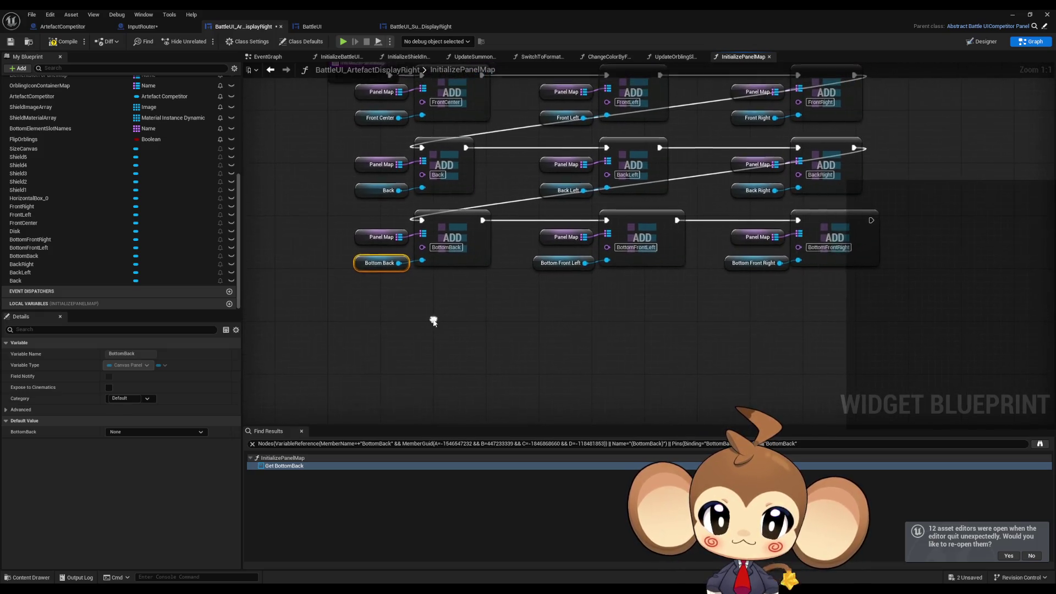
mouse_move(311, 226)
left_mouse_down()
mouse_move(411, 274)
mouse_move(830, 289)
left_mouse_up()
mouse_move(674, 276)
left_mouse_down()
mouse_move(665, 396)
mouse_move(659, 351)
left_mouse_up()
key("Delete")
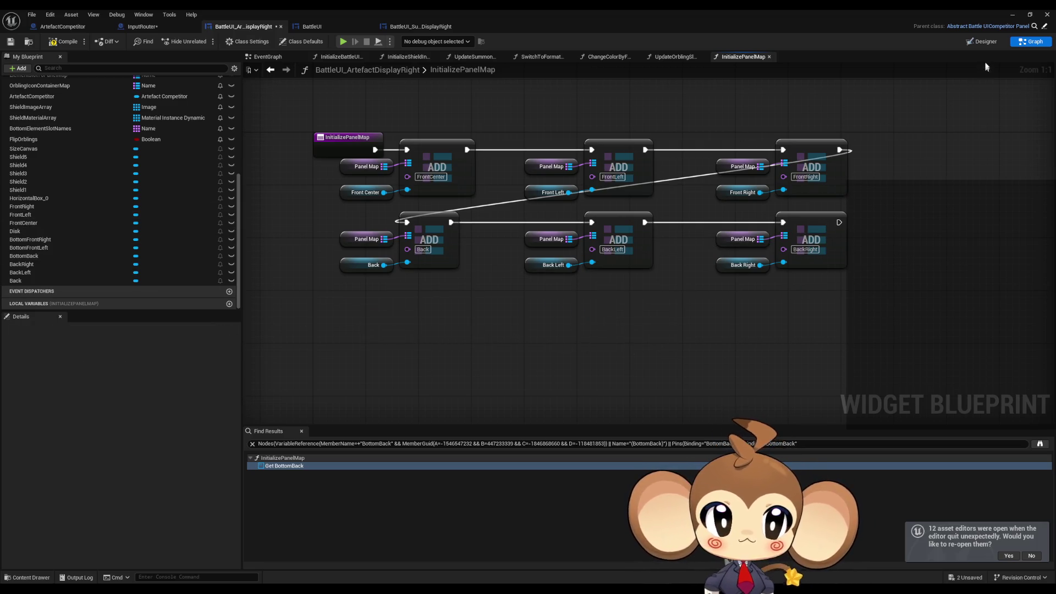
left_click(982, 41)
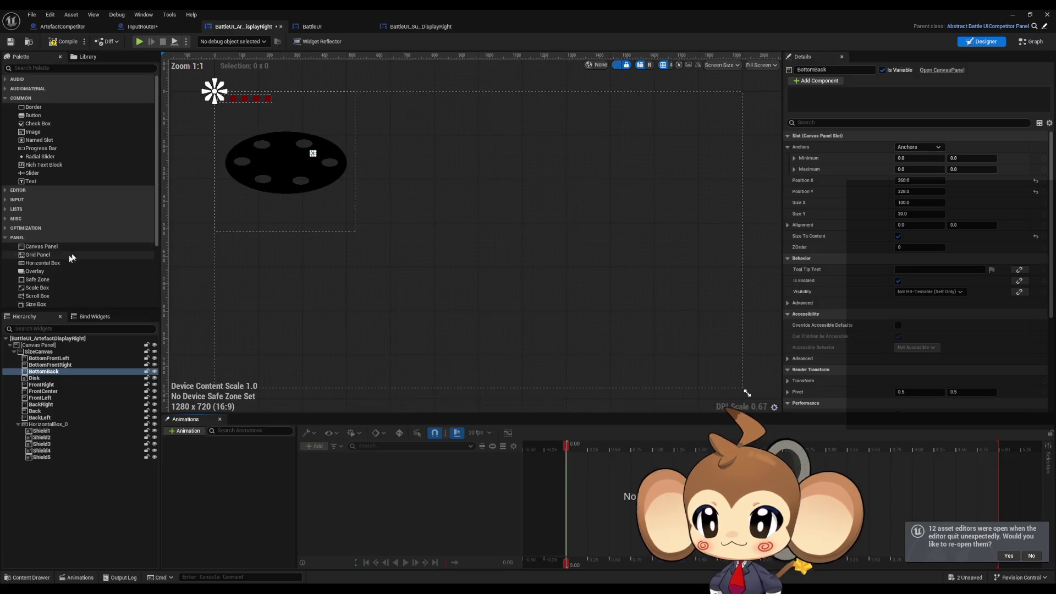
left_click(47, 358, "shift")
key("Delete")
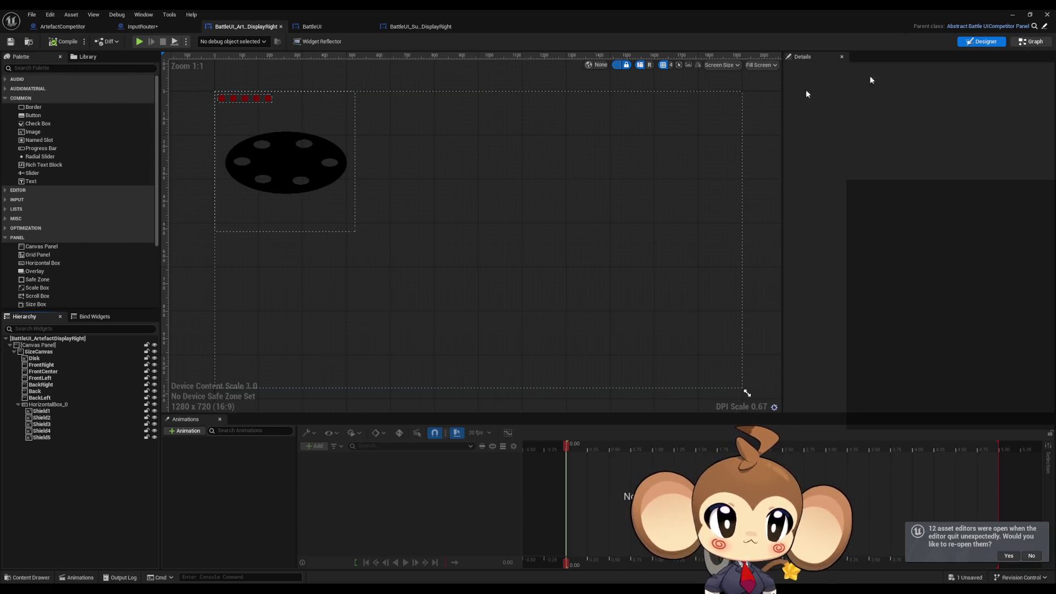
scroll(88, 243, "up", 6)
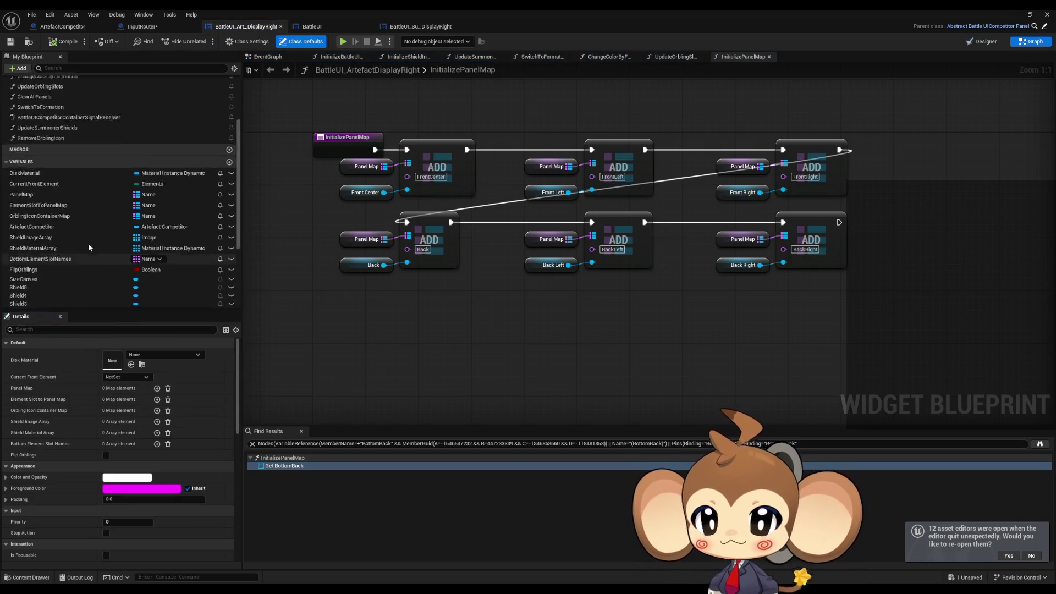
Step: Step through the Initialize functions, ChangeColorsOfFaces, ChangeColorByFormation and UpdateOrblingSlots graphs
left_click(71, 127)
double_click(70, 117)
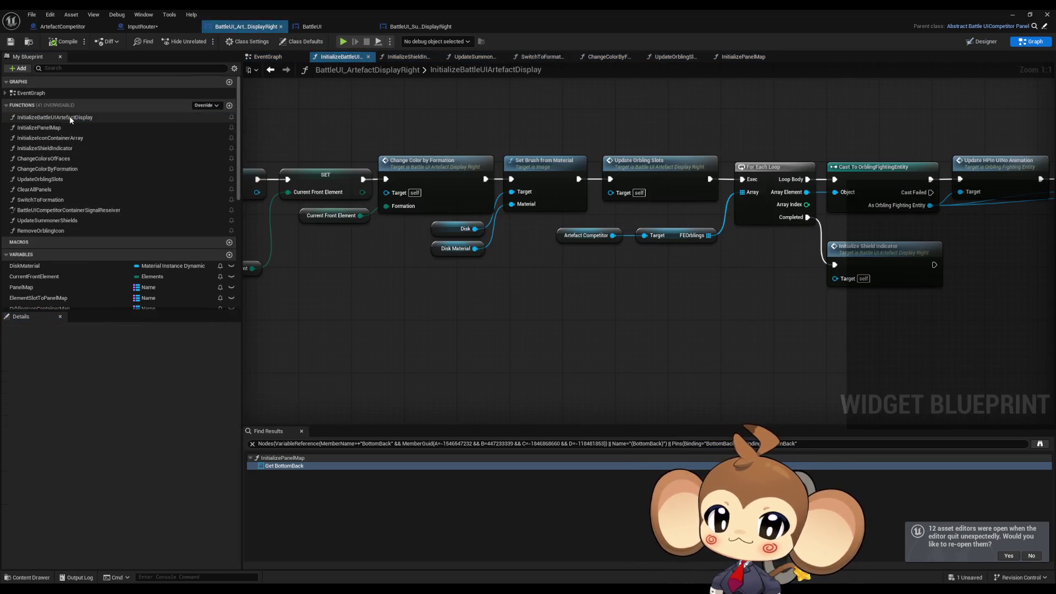
scroll(625, 278, "down", 3)
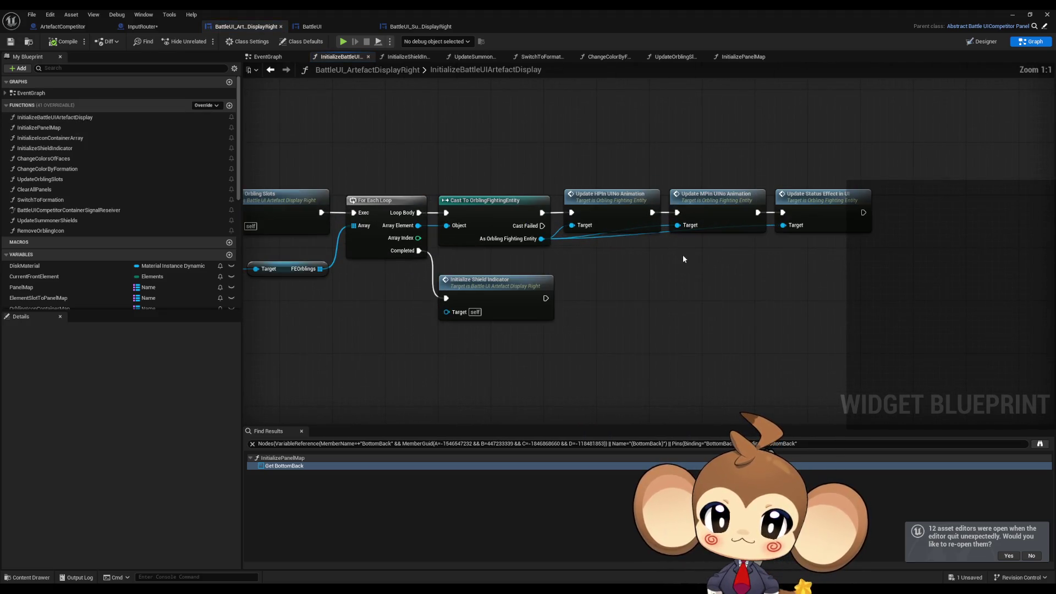
double_click(55, 129)
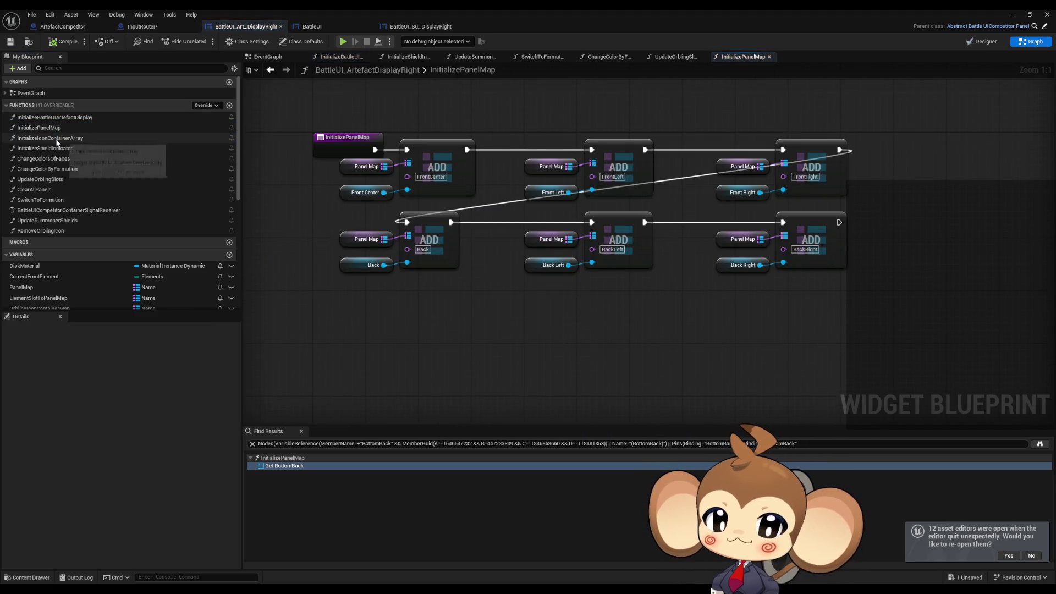
double_click(57, 137)
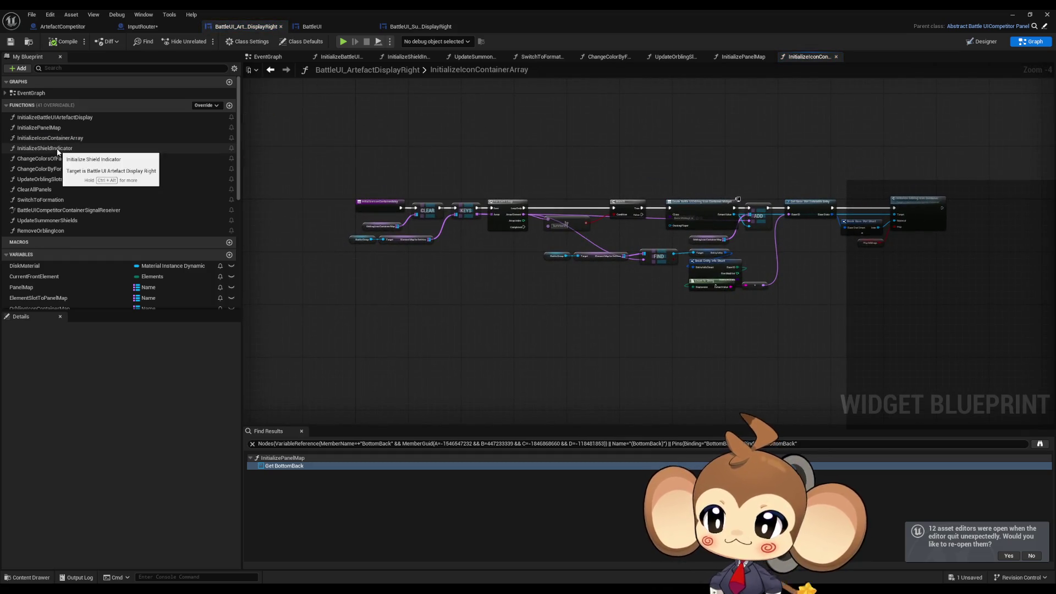
double_click(57, 149)
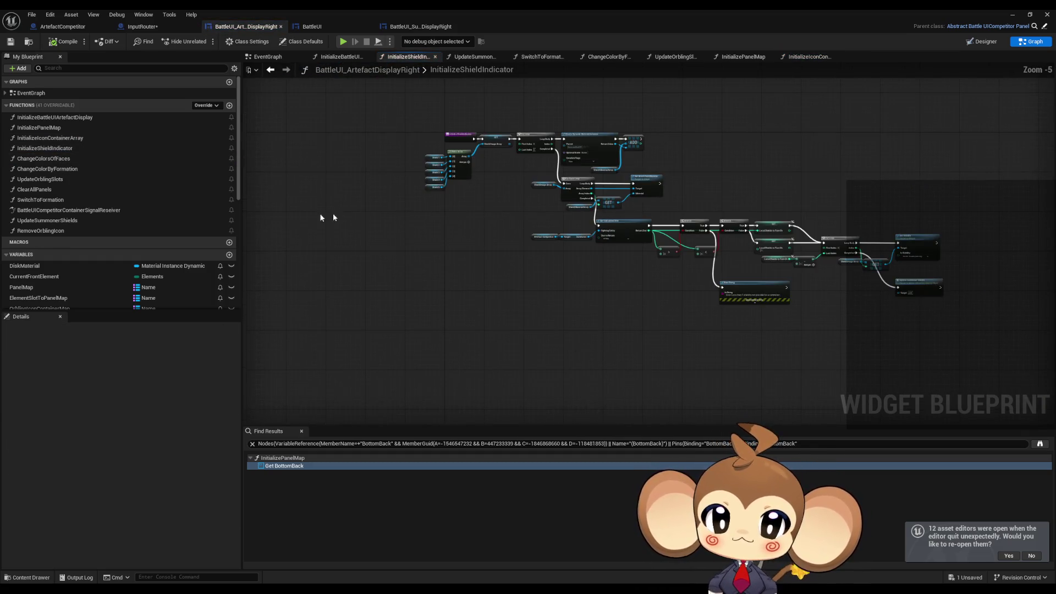
double_click(51, 159)
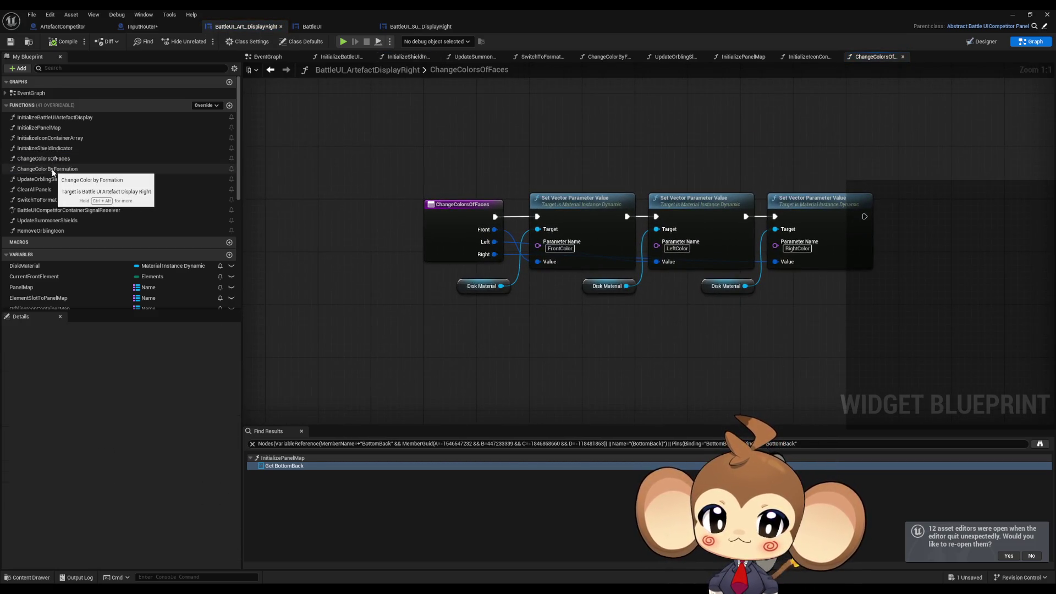
double_click(52, 170)
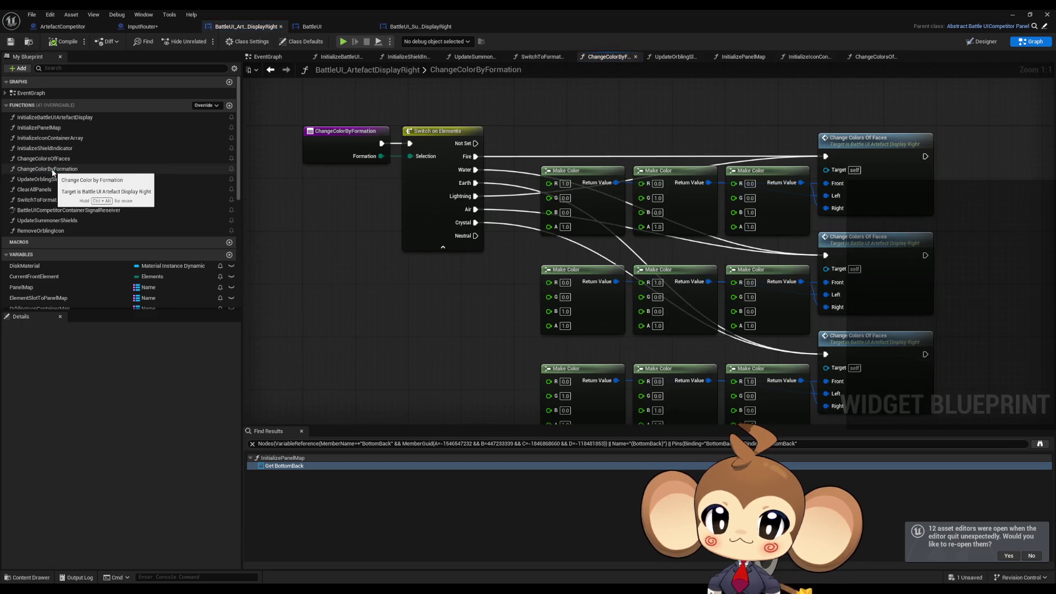
double_click(54, 180)
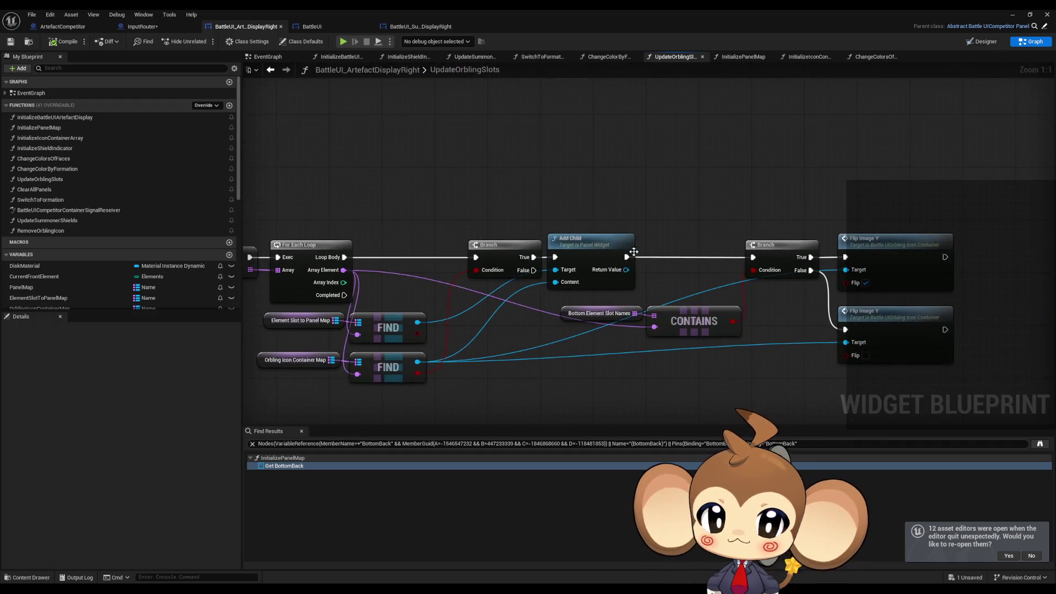
Step: Review ClearAllPanels, SwitchToFormation, BattleUICompetitorContainerSignalReseiver, UpdateSummonerShields and RemoveOrblingIcon graphs
double_click(48, 168)
double_click(48, 179)
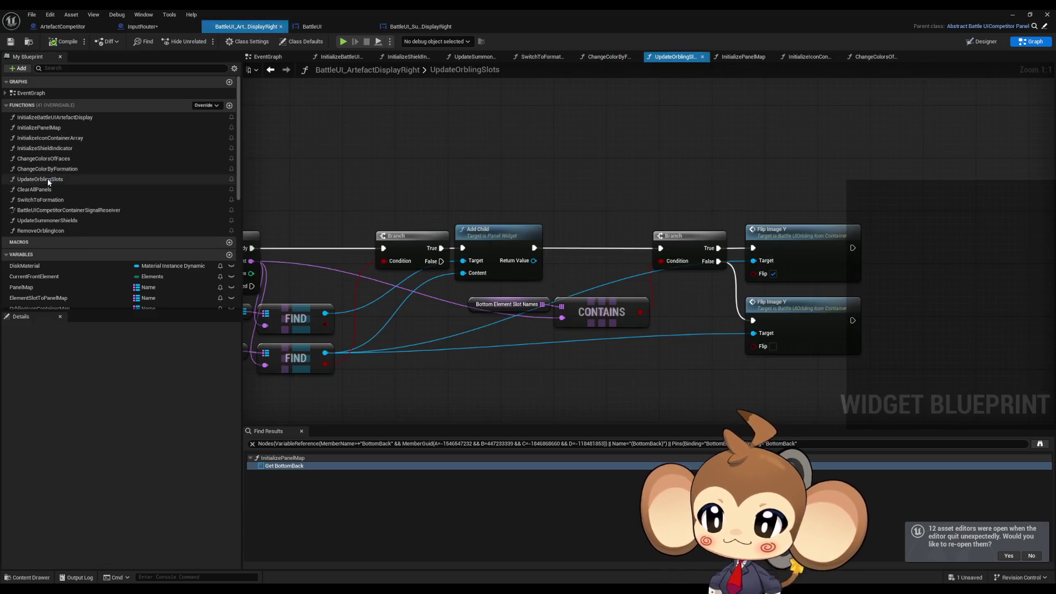
double_click(41, 190)
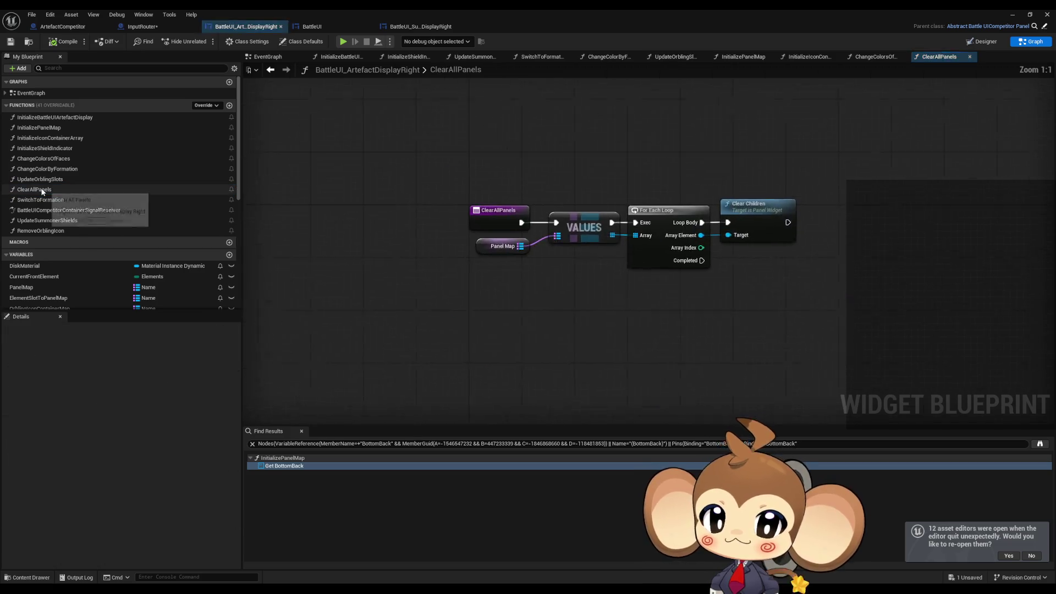
double_click(41, 200)
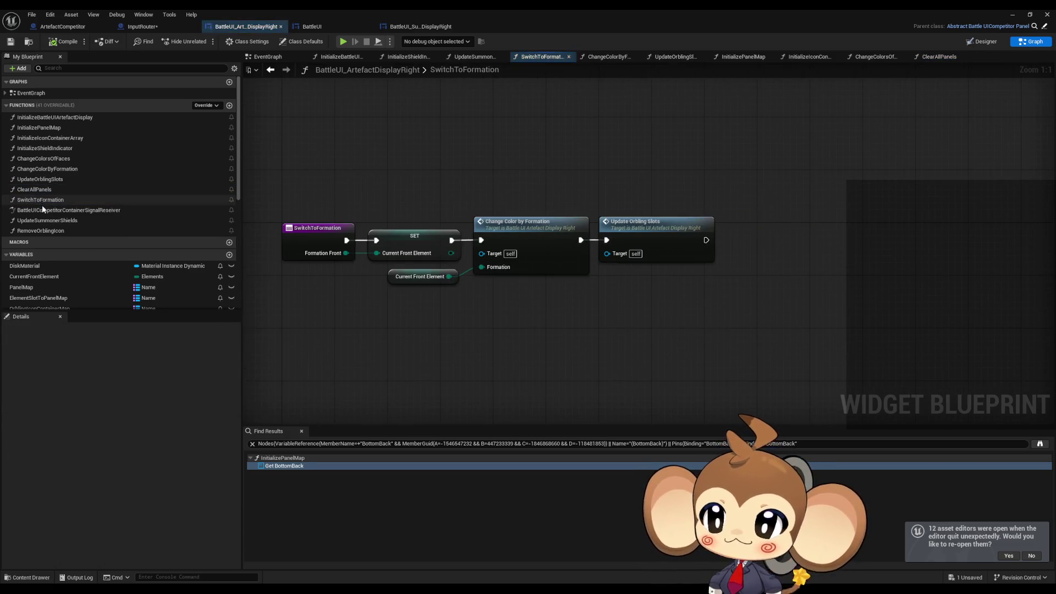
double_click(45, 212)
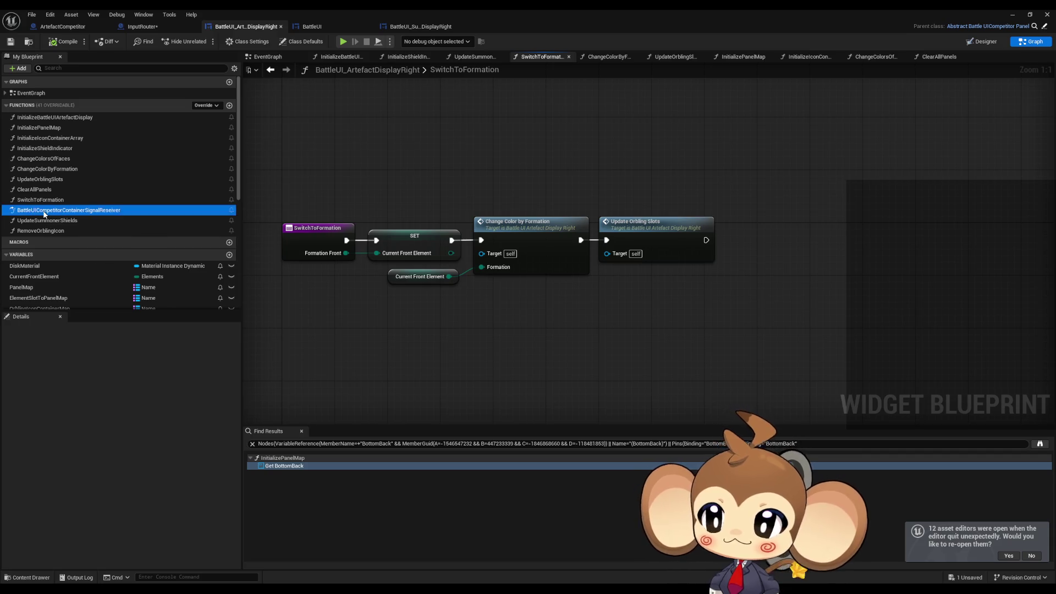
scroll(605, 104, "up", 7)
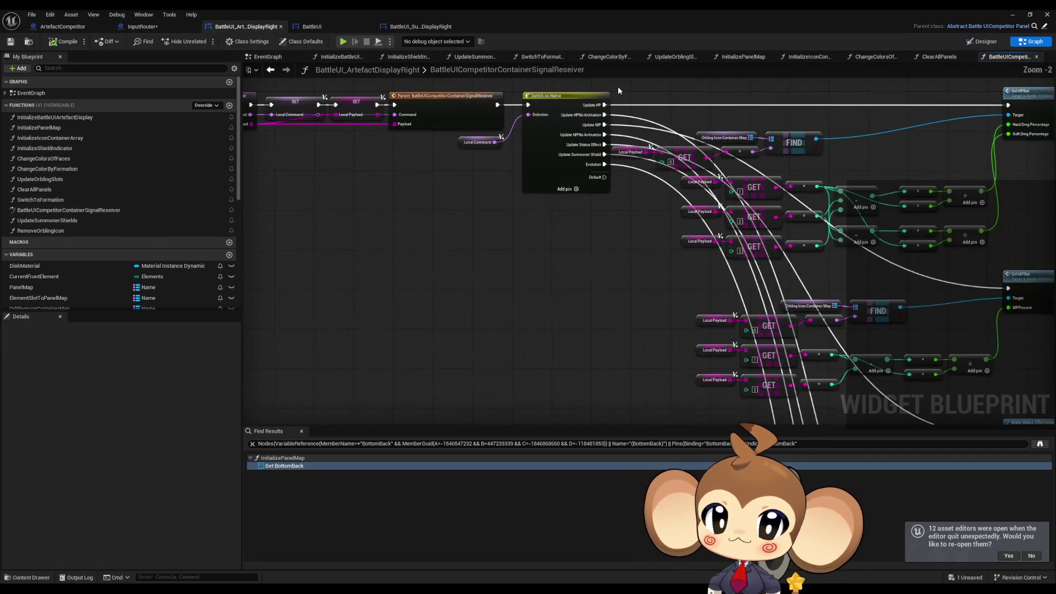
double_click(48, 221)
double_click(51, 231)
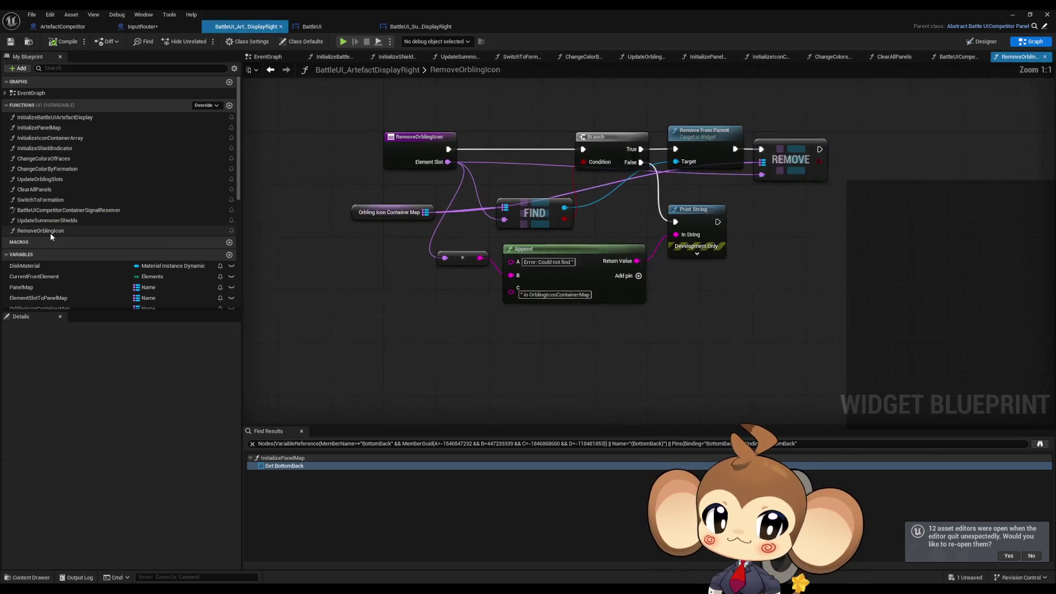
Step: Revisit SwitchToFormation, ClearAllPanels and UpdateOrblingSlots, then RemoveOrblingIcon and UpdateSummonerShields
double_click(41, 199)
left_click(47, 190)
double_click(46, 190)
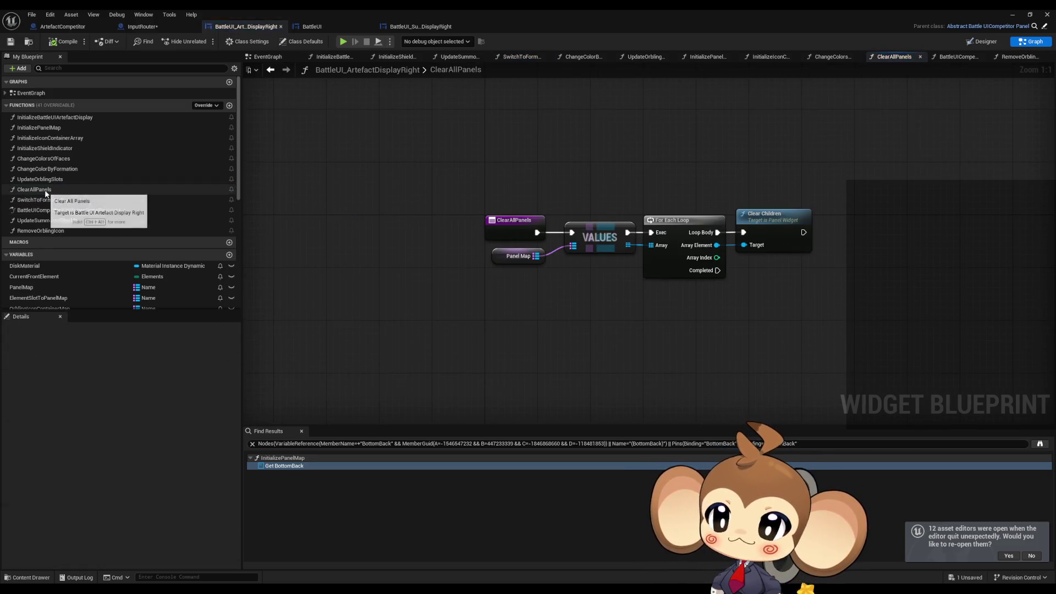
double_click(48, 180)
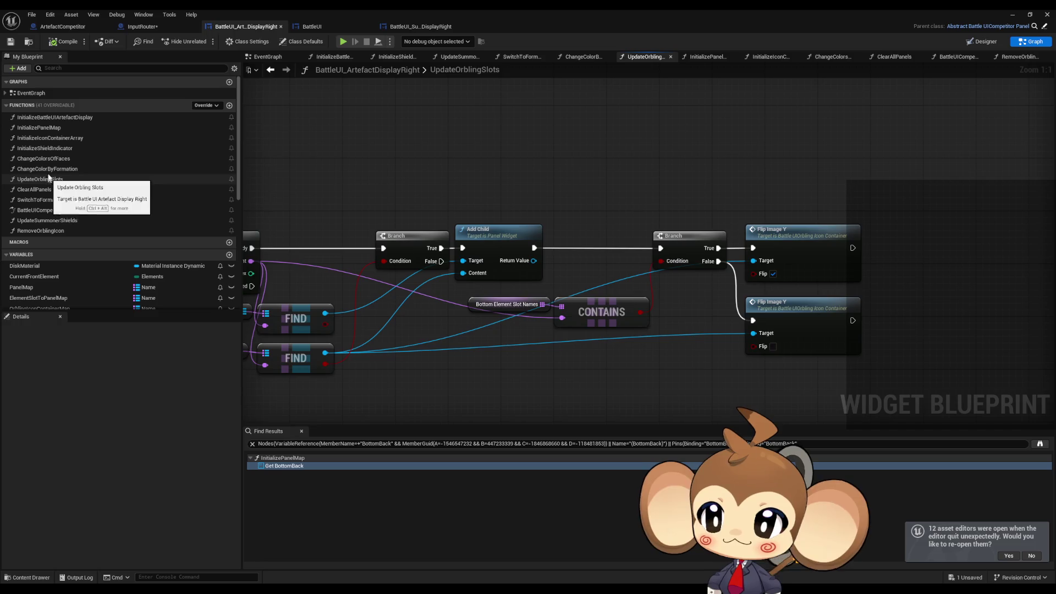
scroll(546, 223, "down", 4)
scroll(547, 224, "down", 1)
left_click_drag(546, 224, 401, 304)
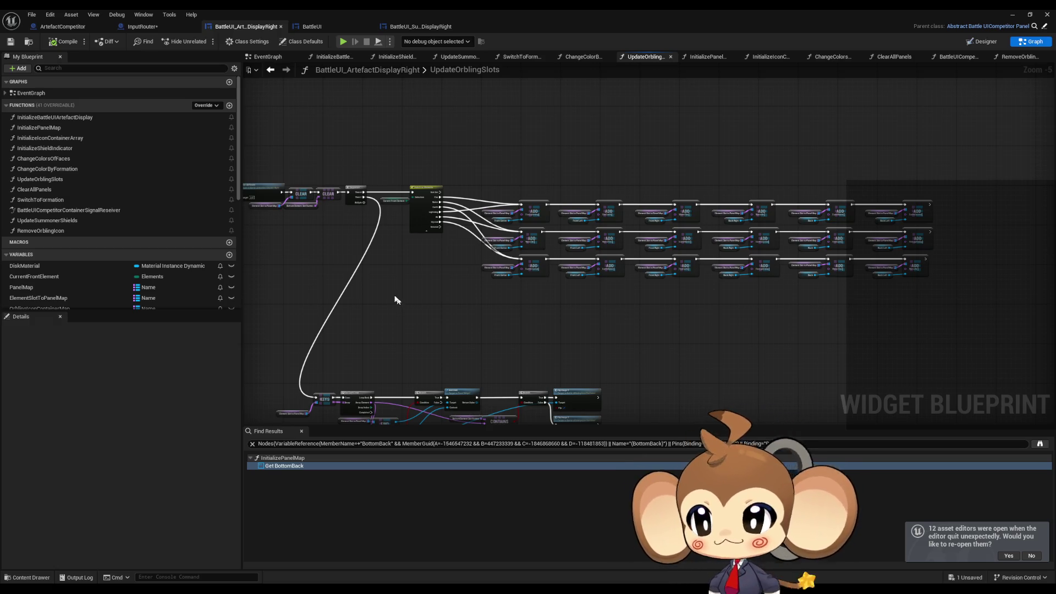
double_click(50, 229)
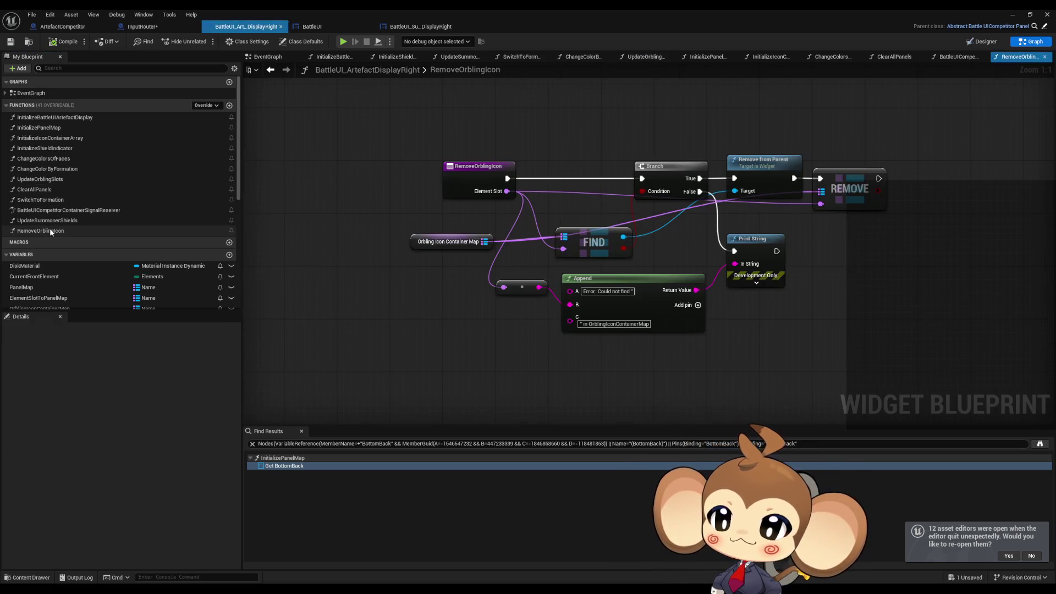
double_click(54, 220)
Step: Reposition the UpdateSummonerShields nodes, check the Designer layout, then scroll the Variables list
mouse_move(455, 201)
left_mouse_down()
mouse_move(431, 267)
mouse_move(483, 284)
left_mouse_up()
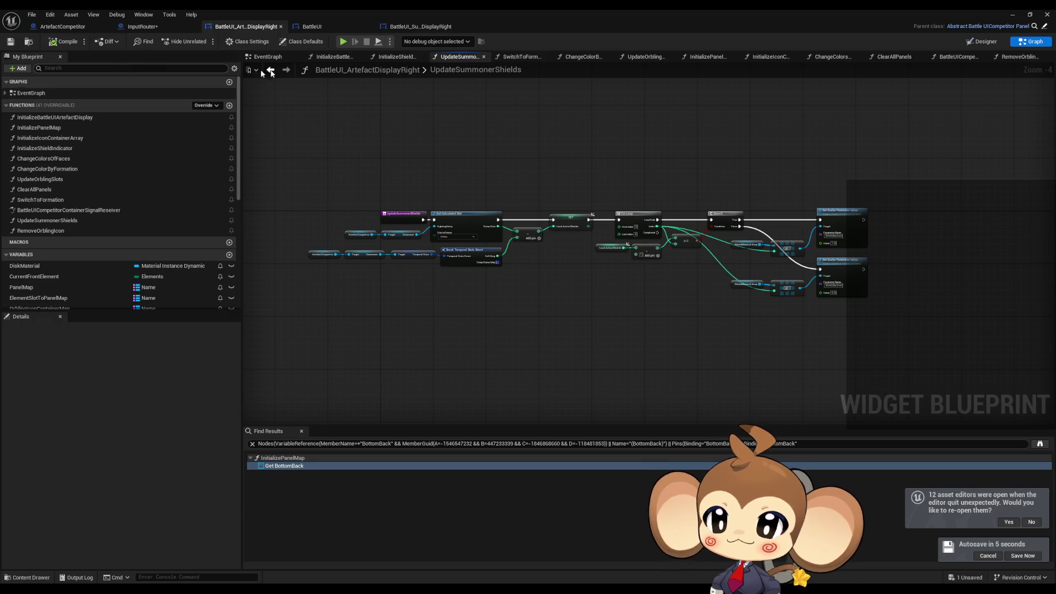
left_click(968, 42)
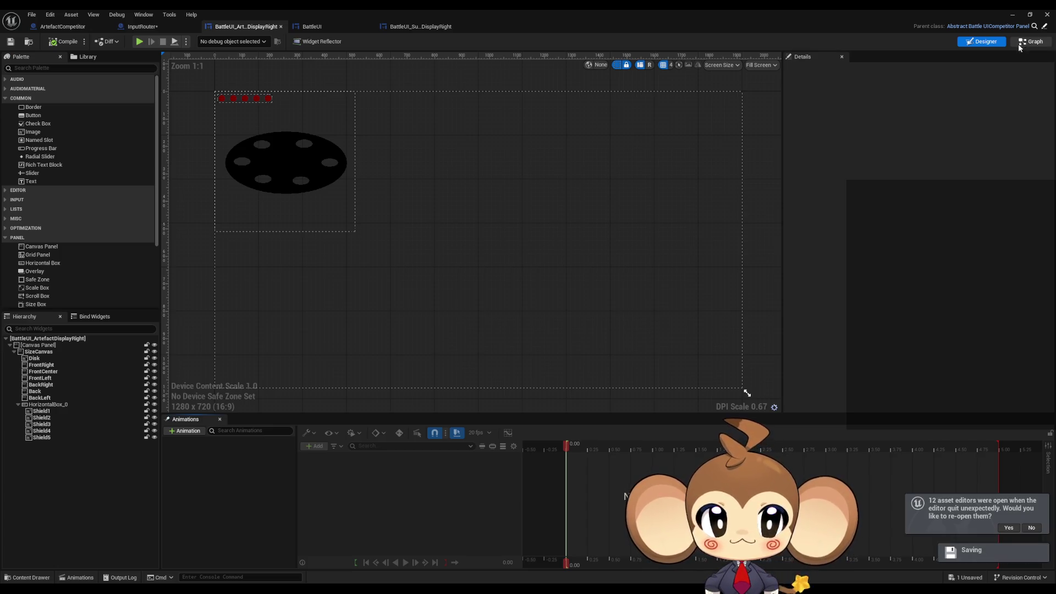
left_click(1023, 43)
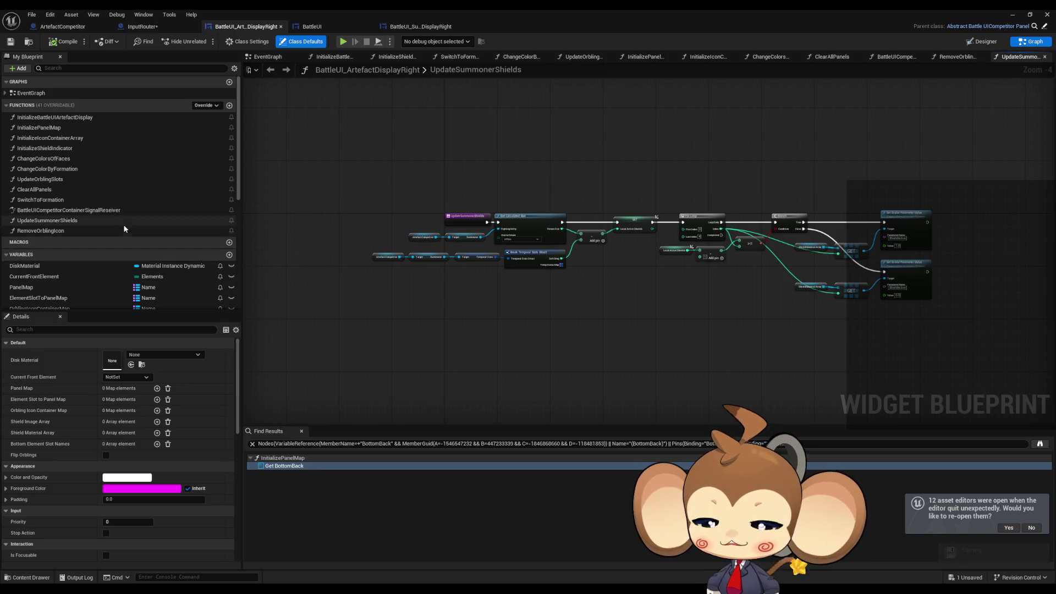
scroll(125, 226, "down", 3)
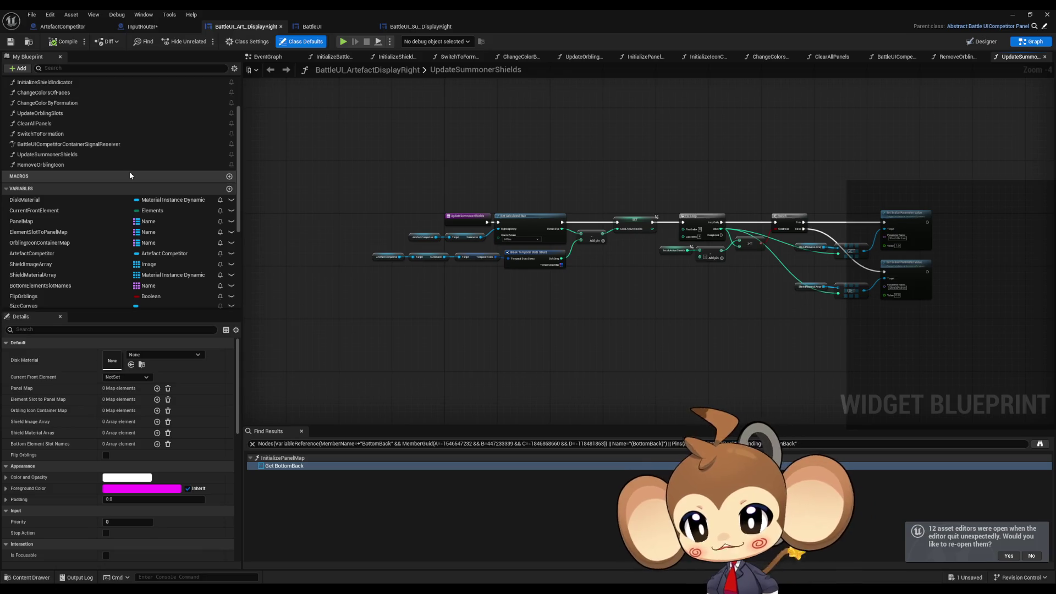
scroll(110, 226, "down", 4)
scroll(101, 286, "down", 1)
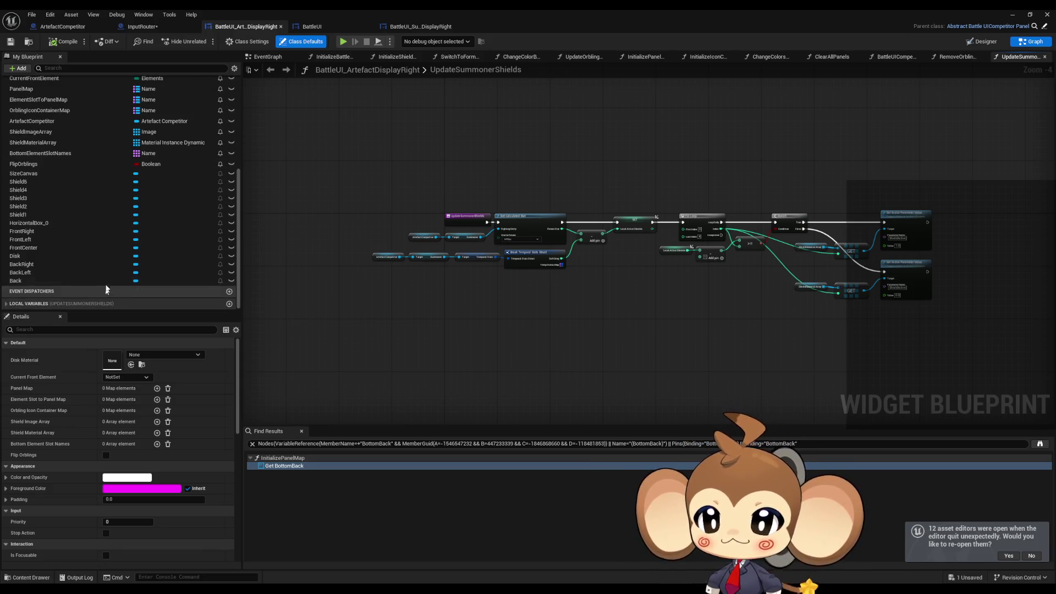
scroll(108, 273, "up", 1)
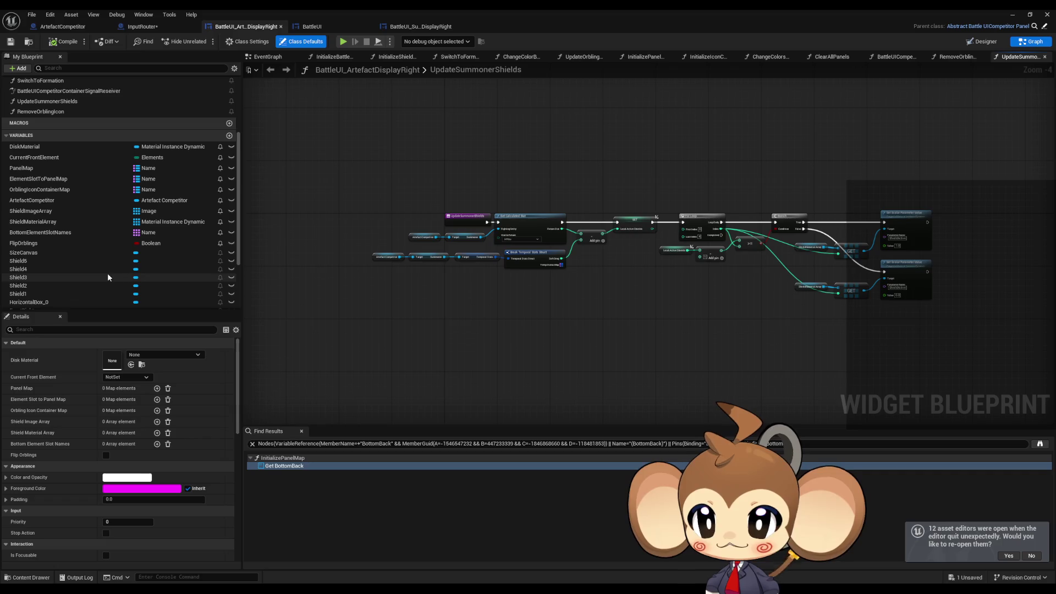
scroll(102, 222, "up", 3)
Step: Revisit the RemoveOrblingIcon, UpdateSummonerShields and BattleUICompetitorContainerSignalReseiver function graphs
double_click(60, 151)
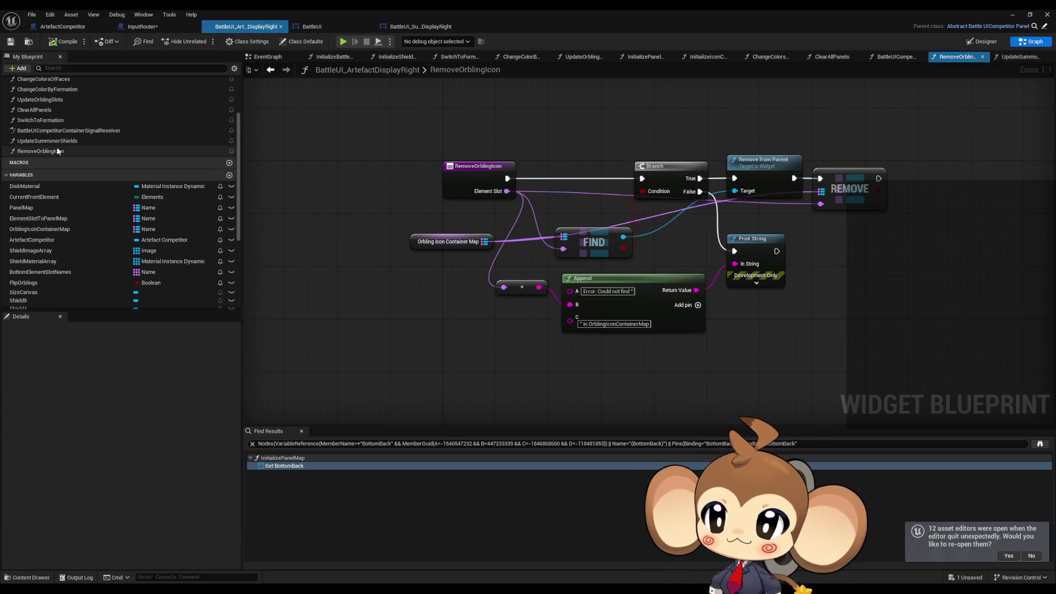
scroll(351, 275, "up", 1)
double_click(50, 141)
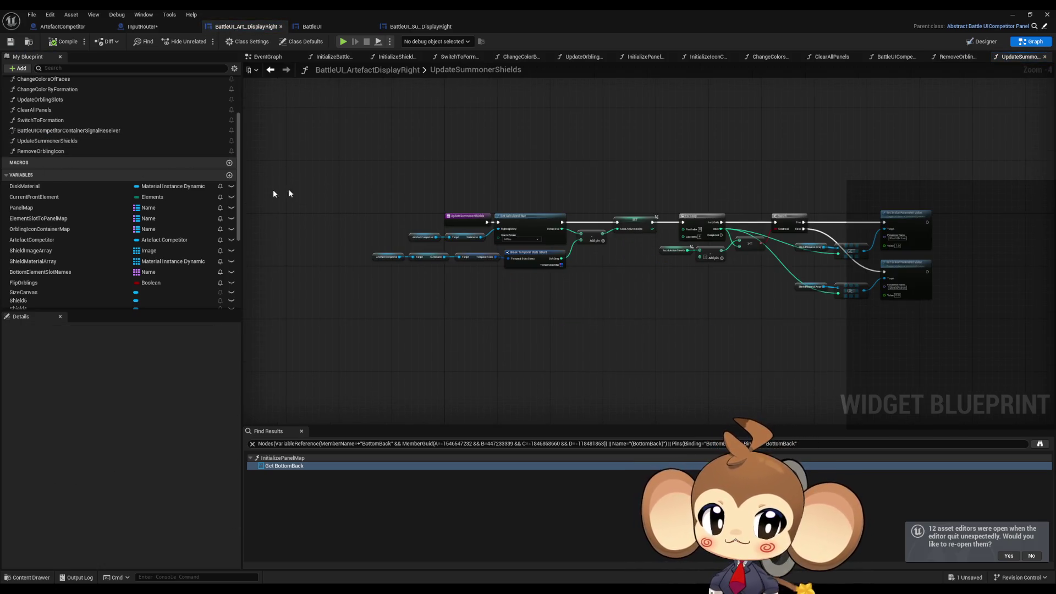
scroll(628, 317, "up", 4)
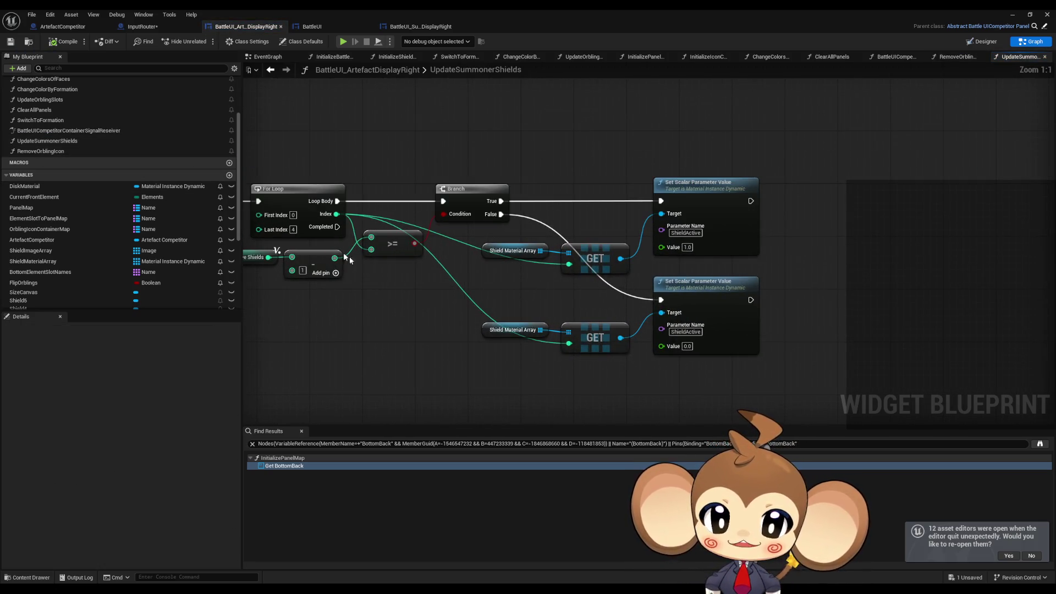
double_click(68, 131)
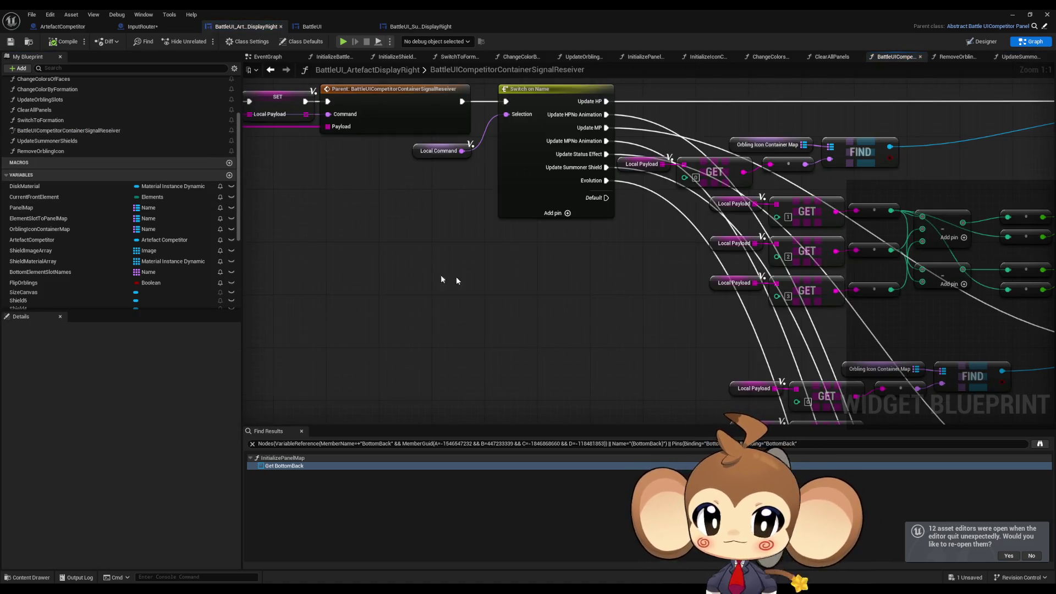
Step: Look over the lower GET and FIND nodes, open ClearAllPanels, then bring up InputRouter's graph
scroll(434, 277, "down", 5)
left_click_drag(560, 106, 544, 88)
scroll(545, 253, "up", 1)
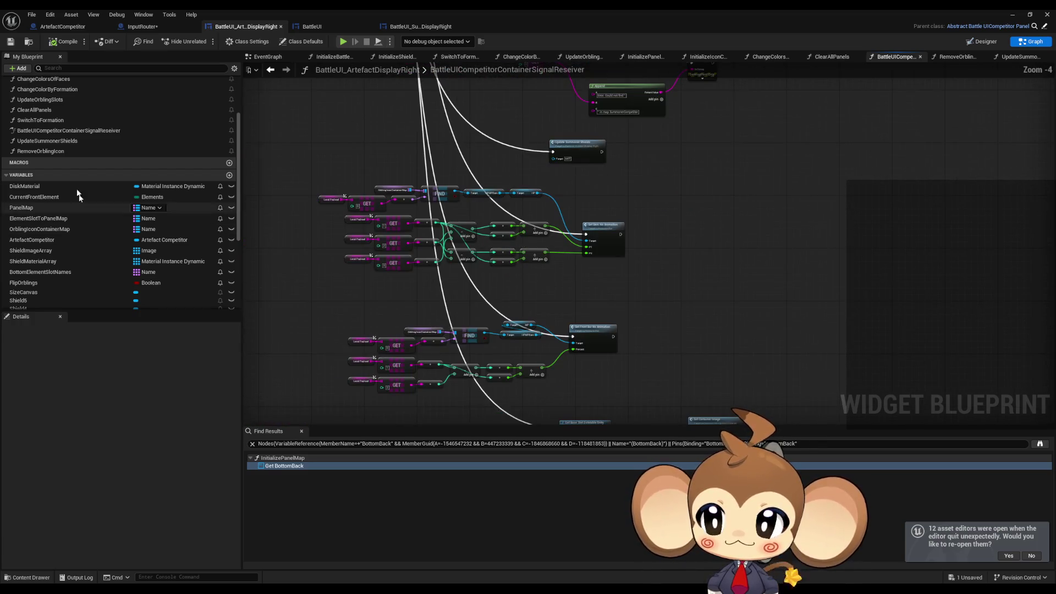
double_click(34, 109)
scroll(459, 256, "down", 2)
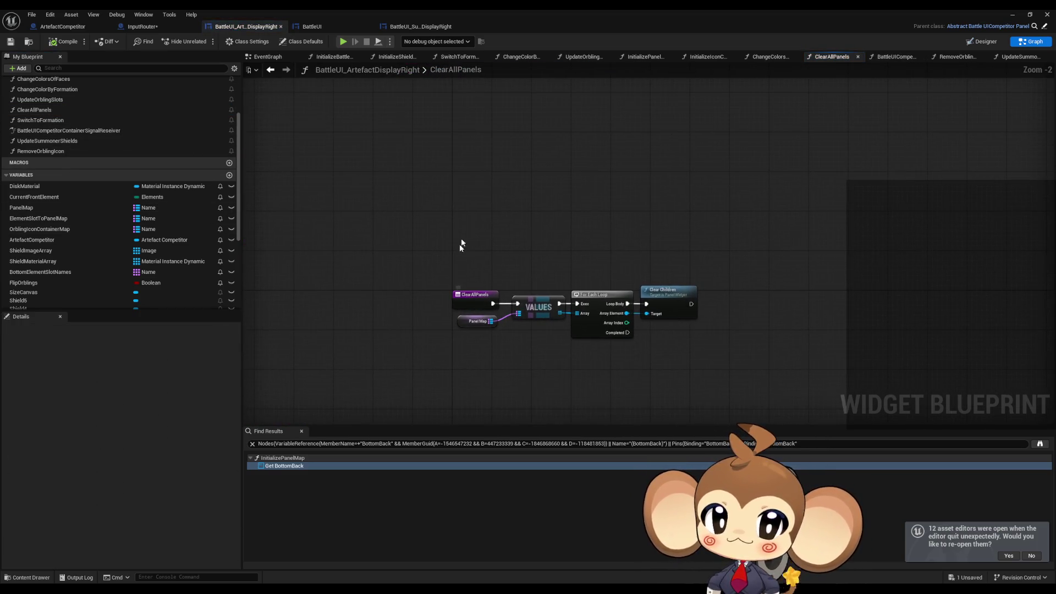
left_click(151, 27)
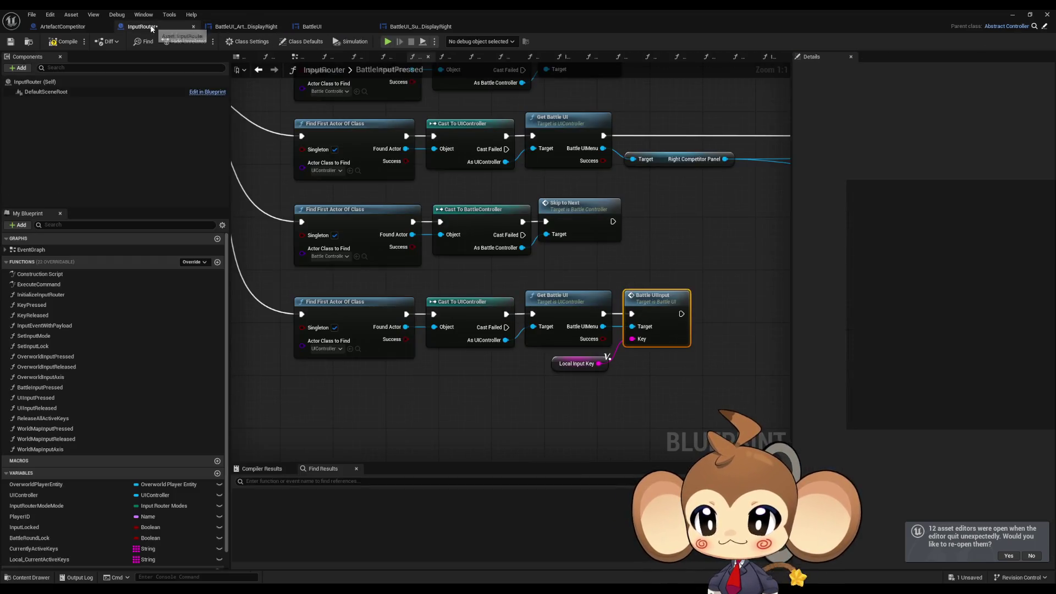
Step: In BattleUIInput, disconnect the A key and delete the Lightning, Air and Crystal formation calls
double_click(665, 306)
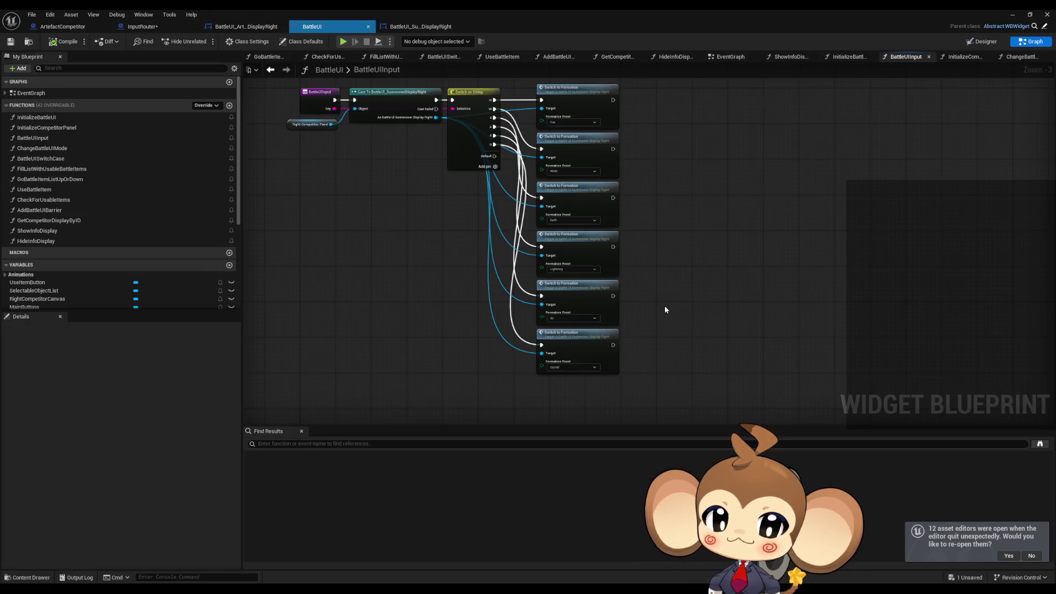
scroll(636, 283, "up", 2)
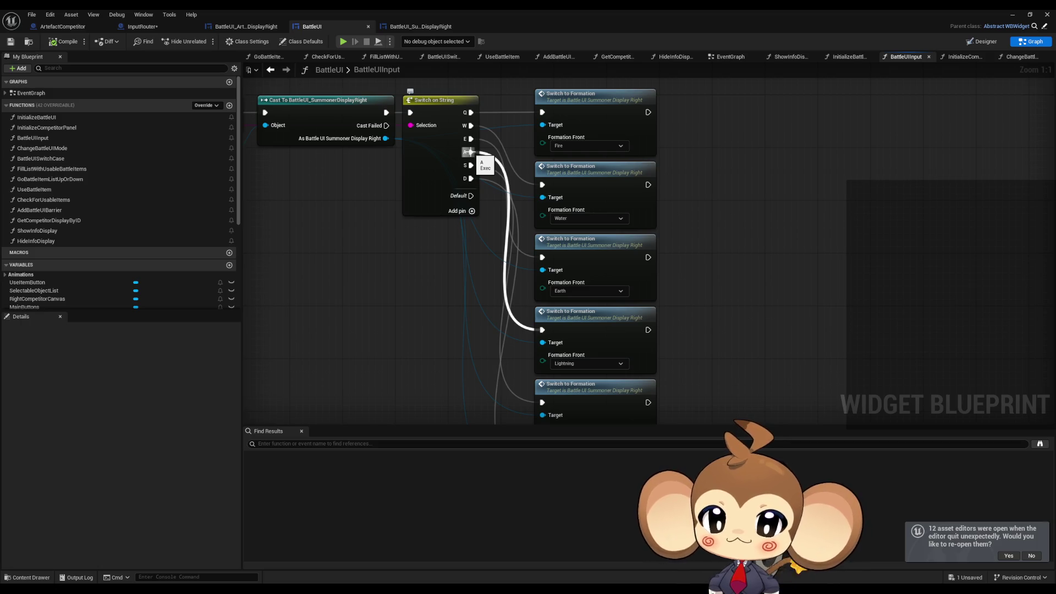
left_click(468, 152, "alt")
scroll(483, 245, "down", 1)
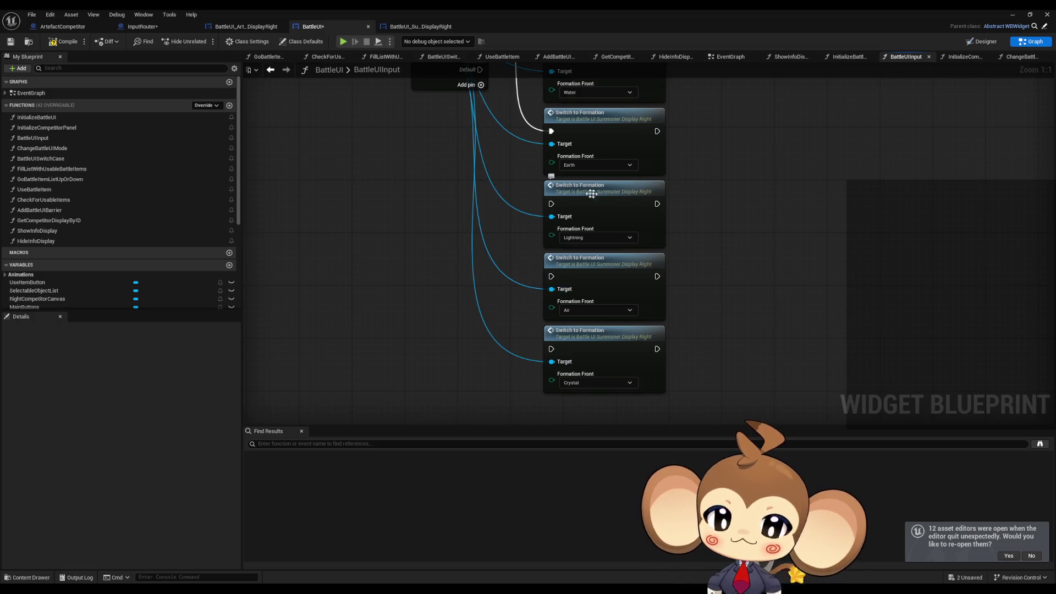
scroll(597, 206, "down", 1)
scroll(579, 285, "down", 2)
left_click_drag(493, 275, 635, 384)
key("Delete")
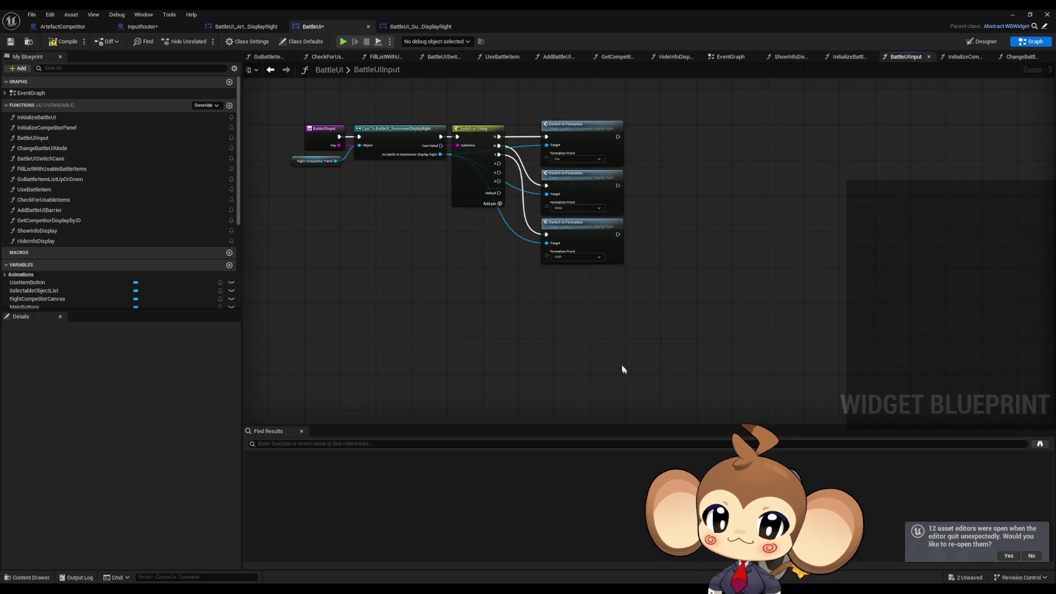
Step: Review the remaining Q/W/E formation calls and the SwitchToFormation function, then go to ArtefactCompetitor
scroll(497, 163, "up", 3)
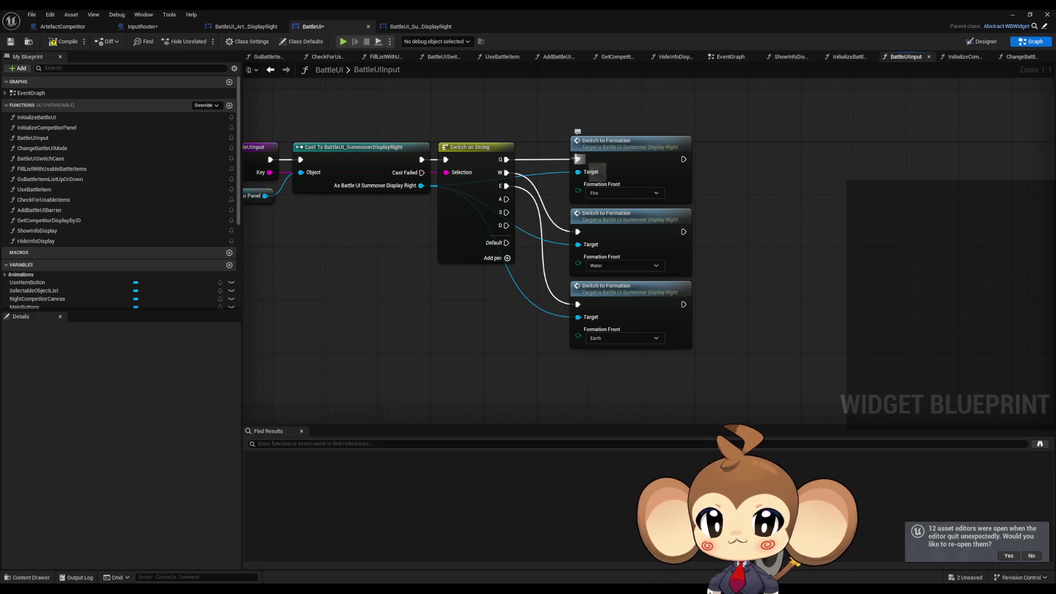
key("Home")
mouse_move(605, 253)
left_mouse_down()
mouse_move(515, 286)
mouse_move(436, 292)
left_mouse_up()
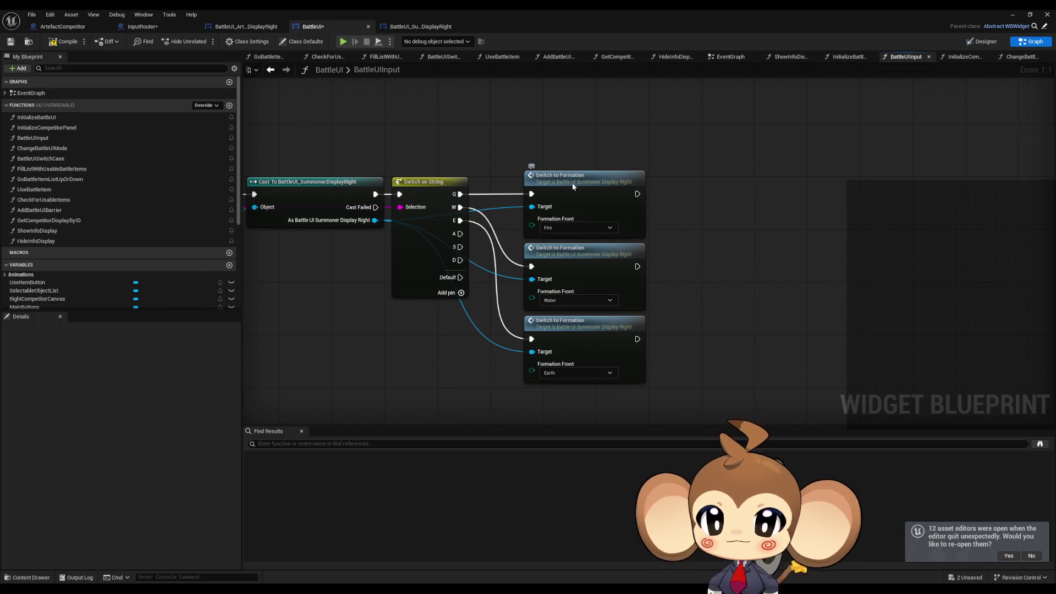
double_click(572, 183)
left_click_drag(575, 256, 537, 264)
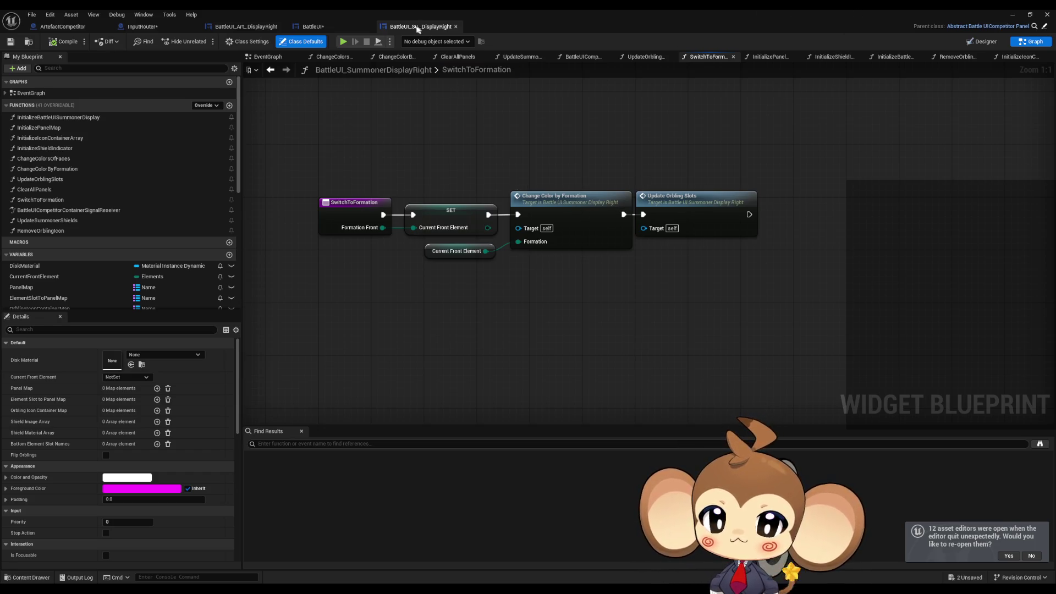
left_click(94, 28)
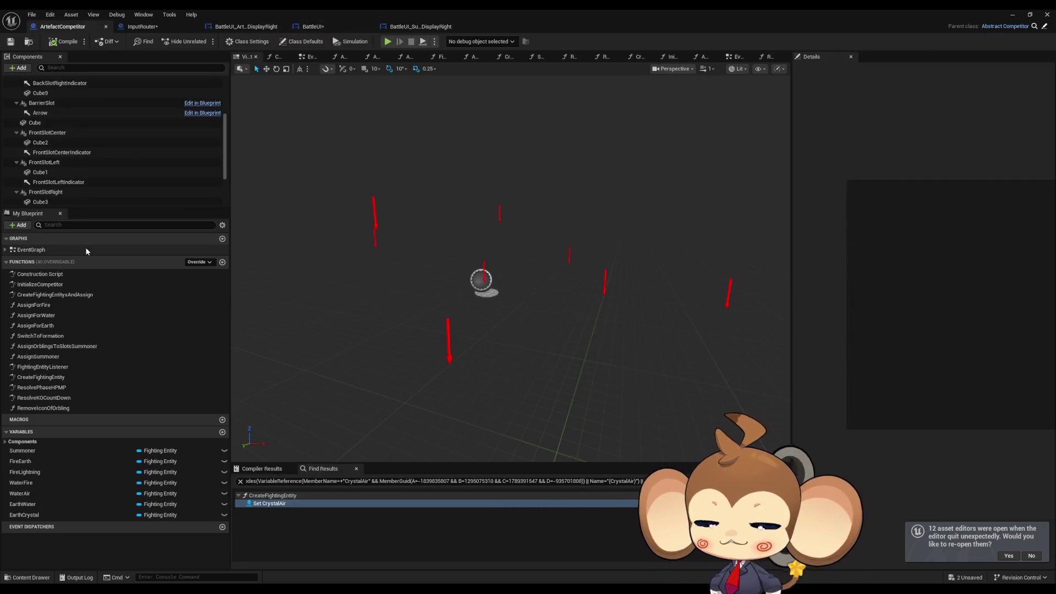
Step: Review AssignForFire, AssignForWater and AssignOrblingsToSlotsSummoner, inspecting the MaterializeAt move command
double_click(41, 305)
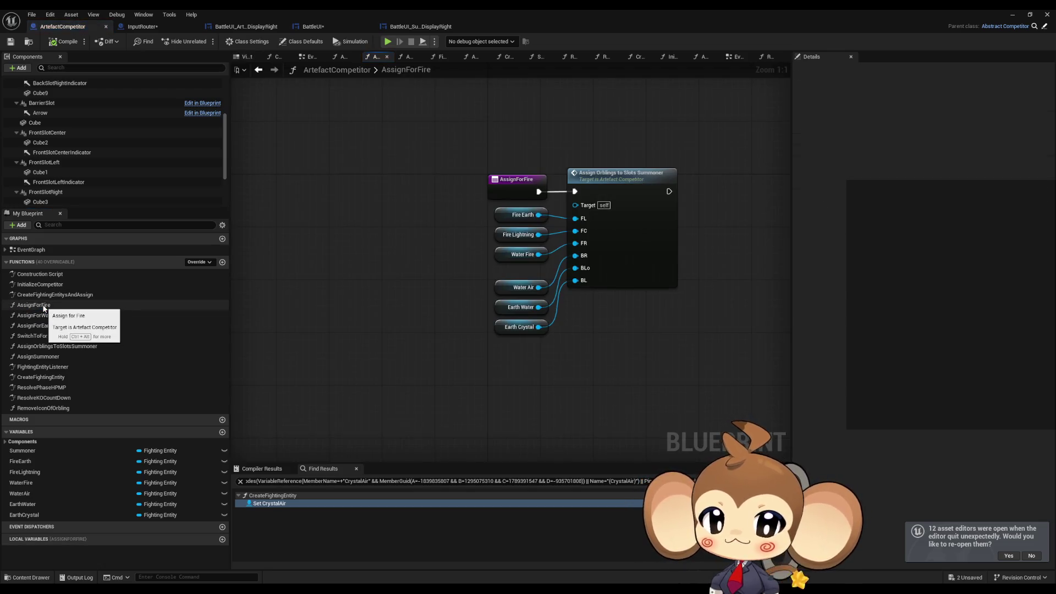
double_click(44, 315)
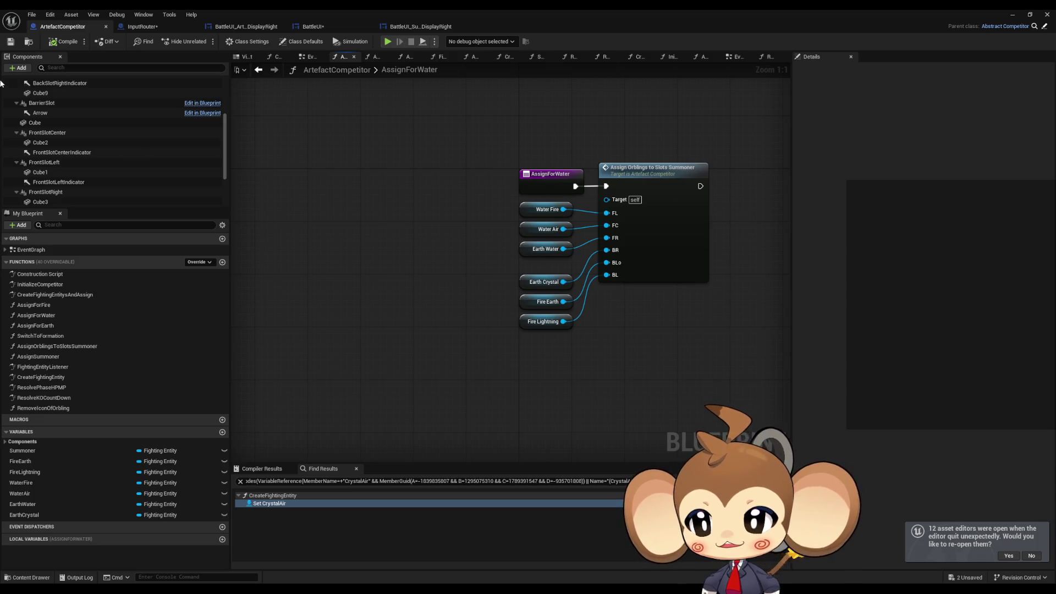
double_click(655, 181)
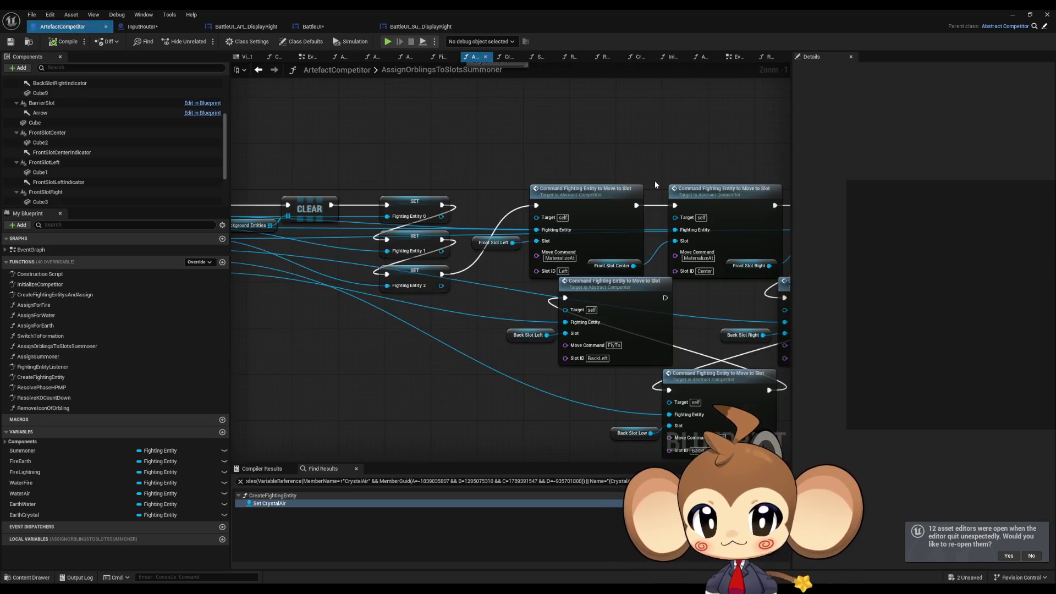
left_click(601, 212)
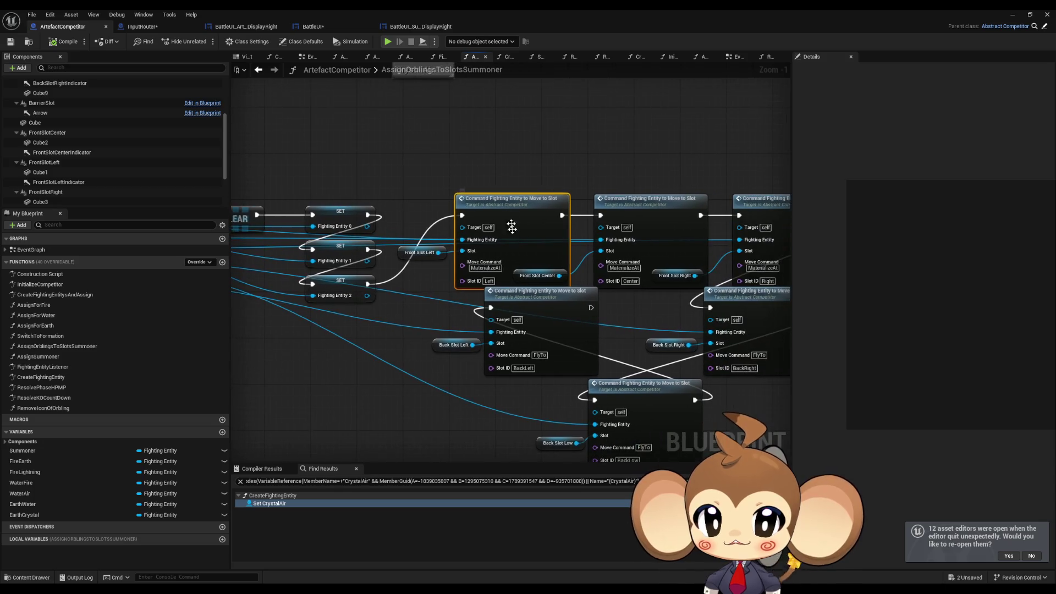
left_click(480, 269)
scroll(429, 318, "down", 2)
scroll(496, 273, "up", 3)
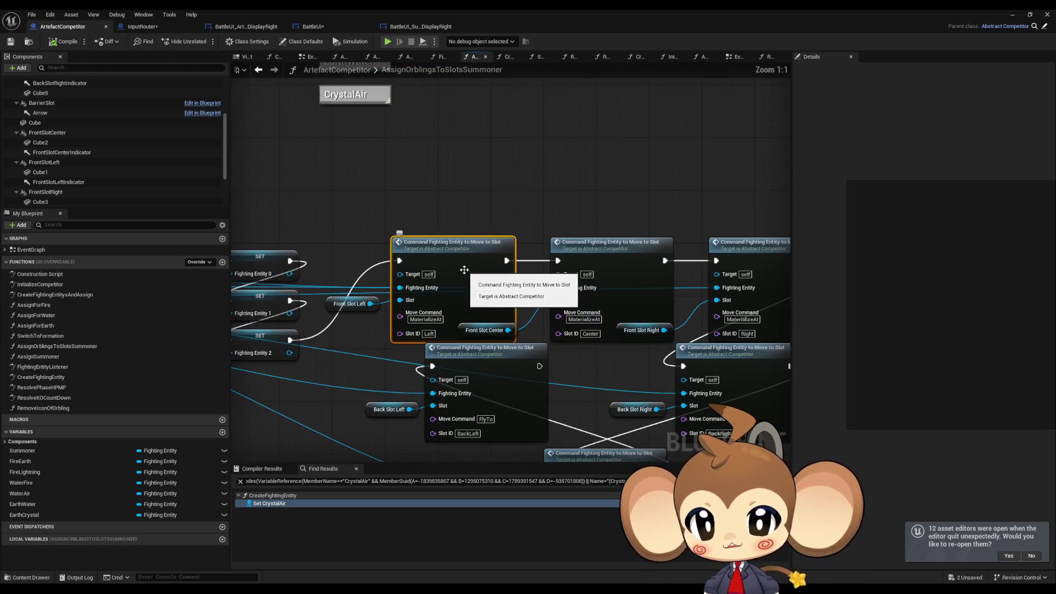
Step: Open CommandFightingEntityToMoveToSlot and inspect the Execute Command Overworld Entity node and its upstream nodes
double_click(462, 263)
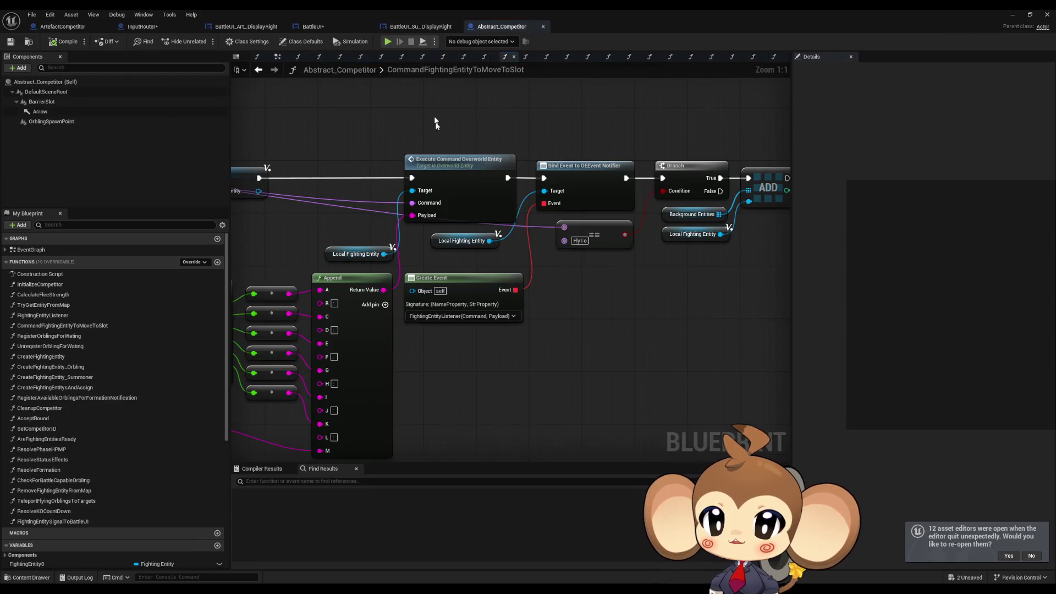
scroll(440, 251, "down", 3)
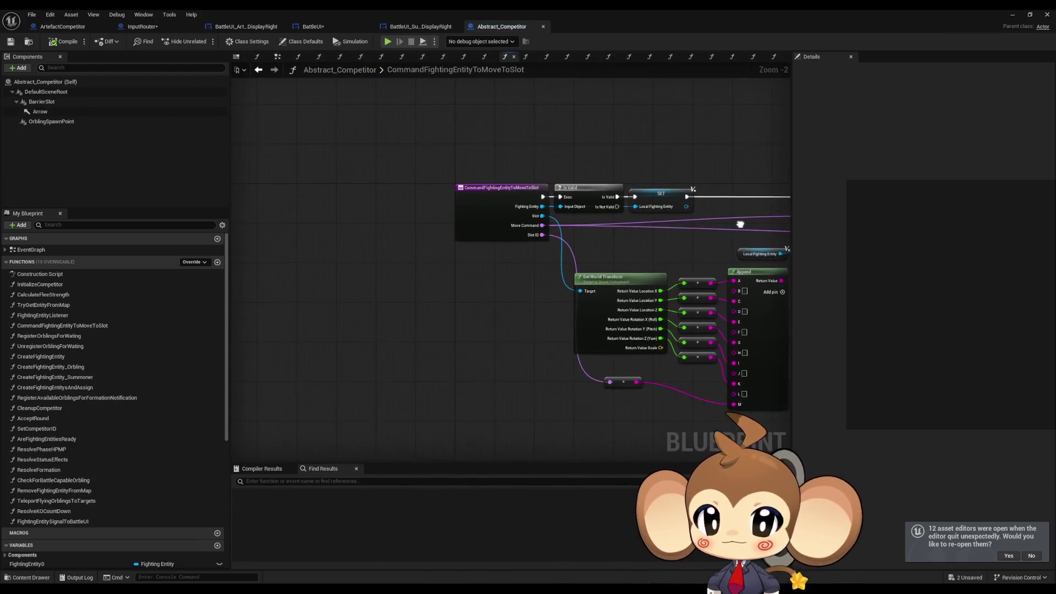
scroll(528, 236, "up", 1)
left_click(530, 229)
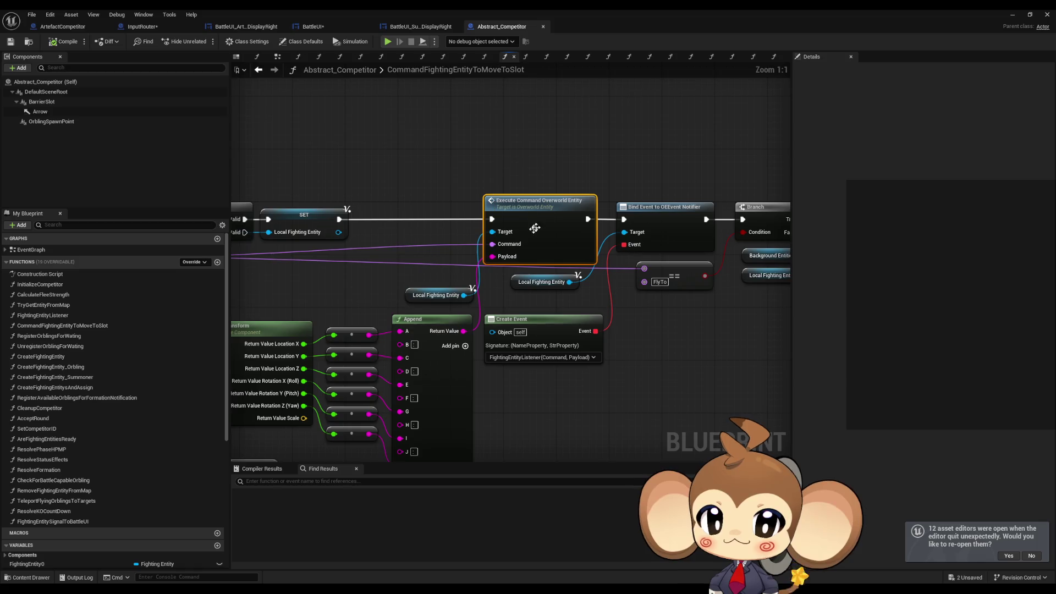
scroll(361, 229, "up", 2)
mouse_move(261, 263)
left_mouse_down()
mouse_move(603, 252)
mouse_move(723, 182)
mouse_move(573, 250)
left_mouse_up()
mouse_move(509, 248)
left_mouse_down()
mouse_move(720, 225)
mouse_move(377, 217)
mouse_move(558, 196)
left_mouse_up()
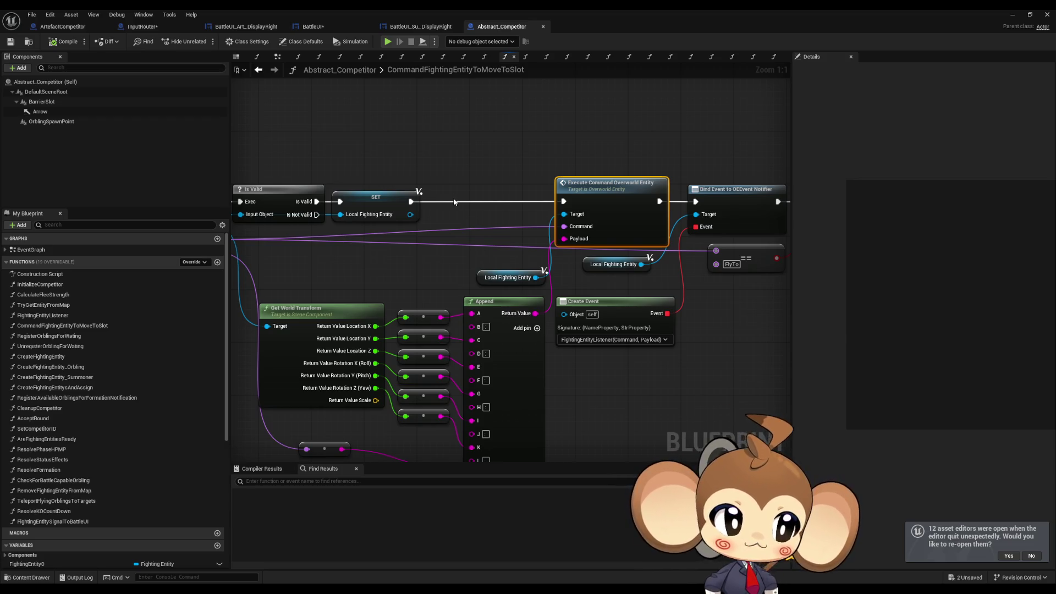
left_click(585, 140)
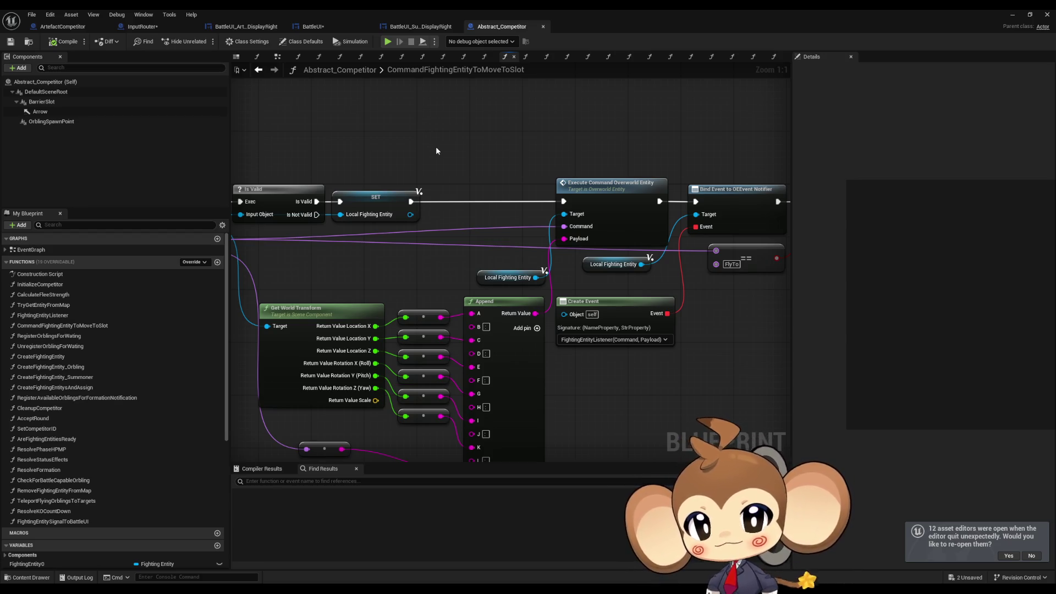
Step: Compile the BattleUI widget blueprint after viewing the whole BattleUIInput chain
left_click(321, 26)
scroll(440, 154, "down", 3)
left_click_drag(430, 130, 476, 197)
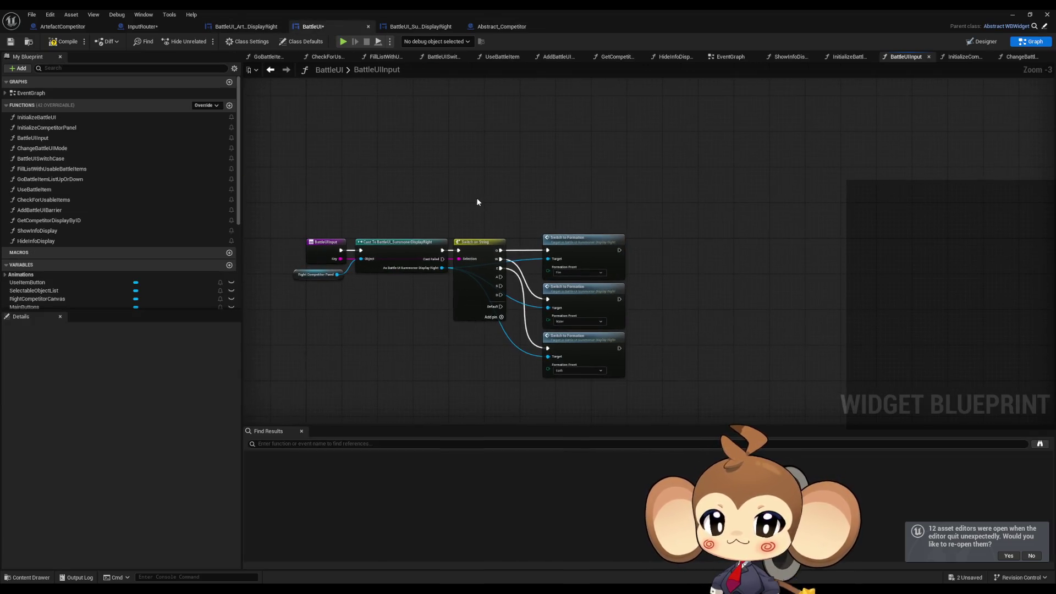
left_click(65, 46)
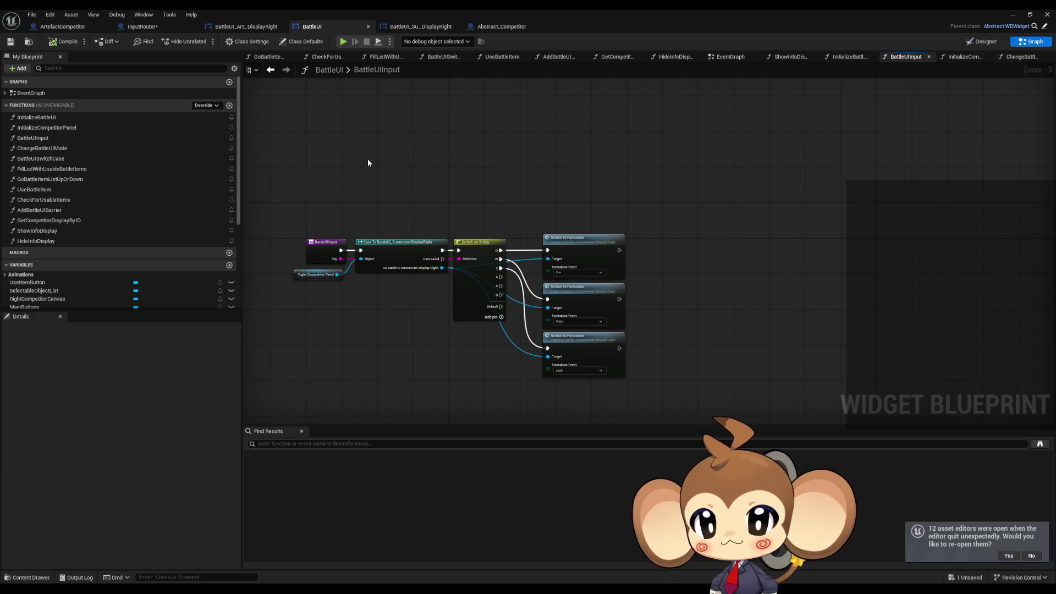
Step: Compile and save the InputRouter blueprint
left_click(142, 26)
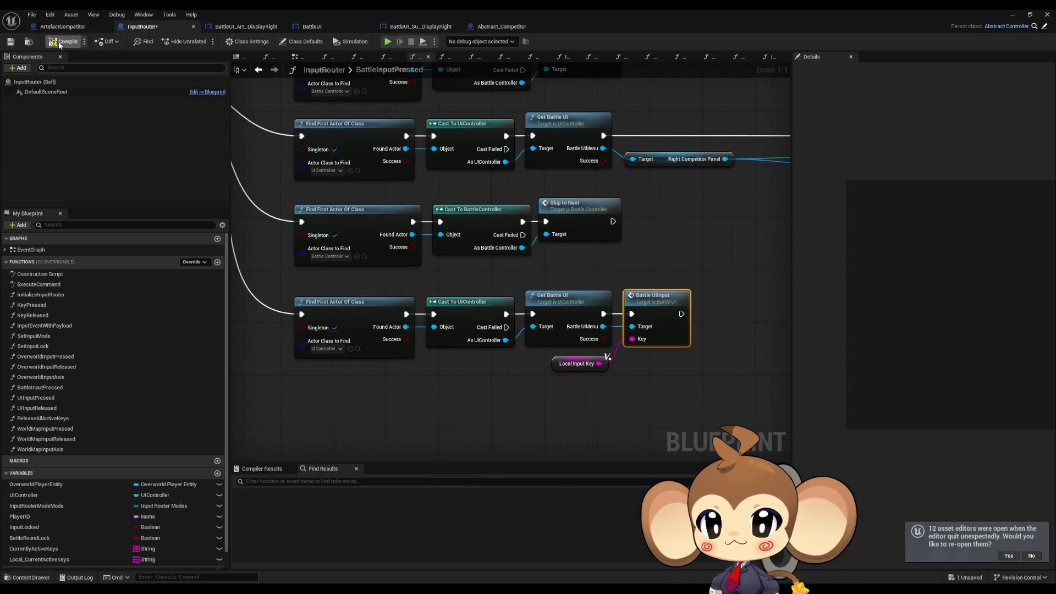
left_click(60, 44)
scroll(412, 264, "down", 3)
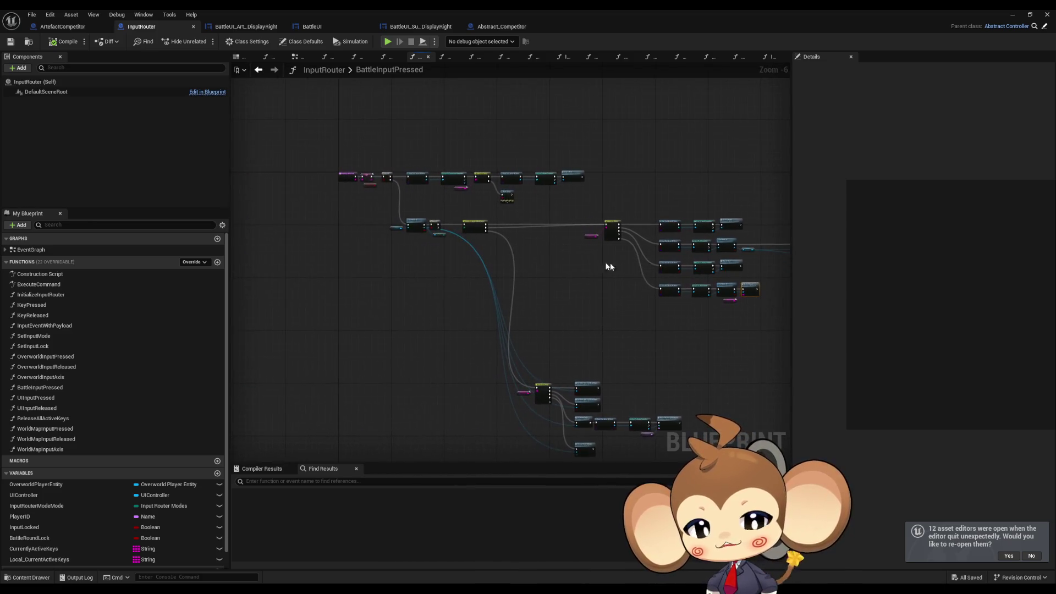
scroll(509, 240, "up", 2)
scroll(509, 240, "down", 2)
scroll(430, 226, "up", 2)
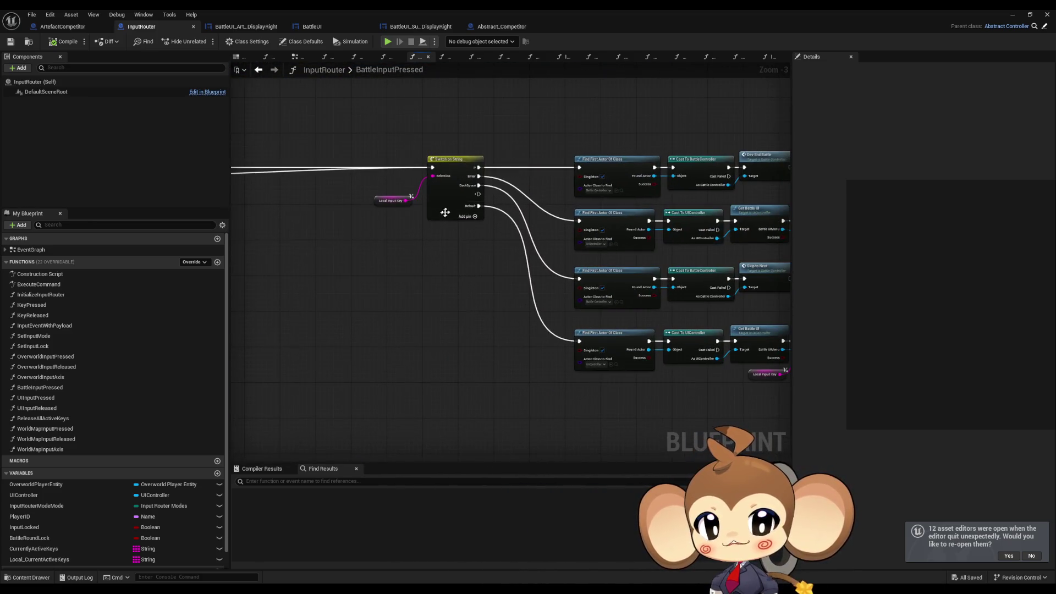
scroll(429, 226, "down", 3)
scroll(488, 264, "up", 2)
scroll(521, 266, "down", 2)
scroll(380, 242, "up", 4)
Step: Select the two ArtefactCompetitor cast nodes and review the full InputRouter graph
left_click_drag(371, 230, 467, 311)
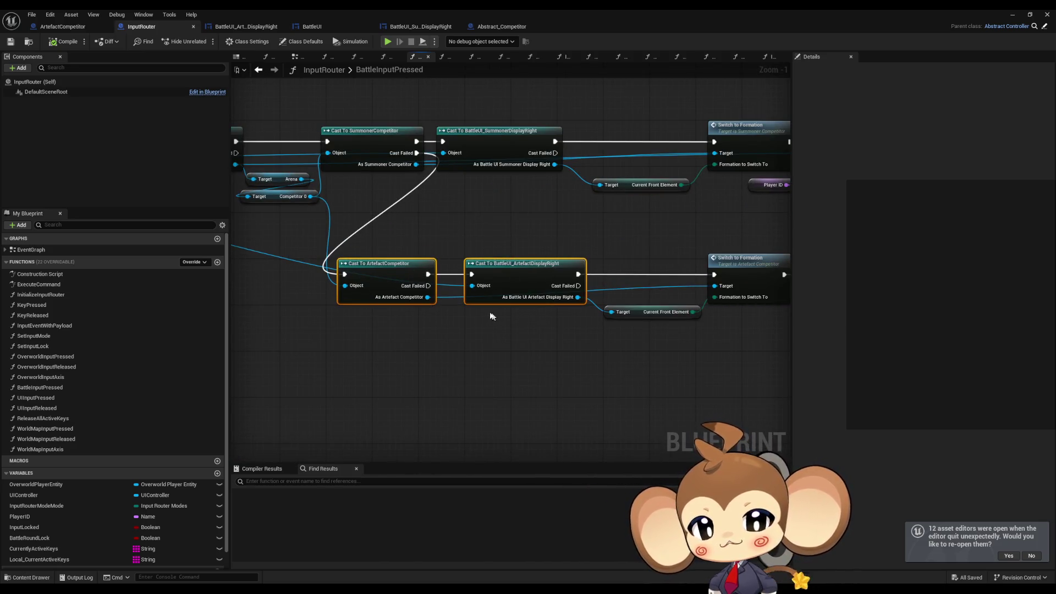
left_click(463, 334)
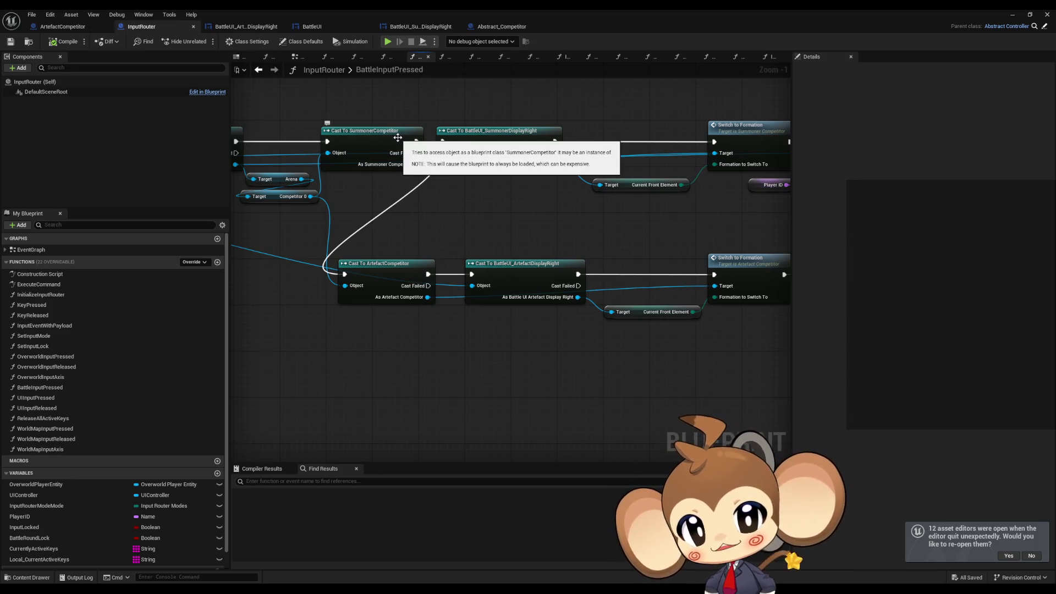
left_click_drag(385, 228, 557, 315)
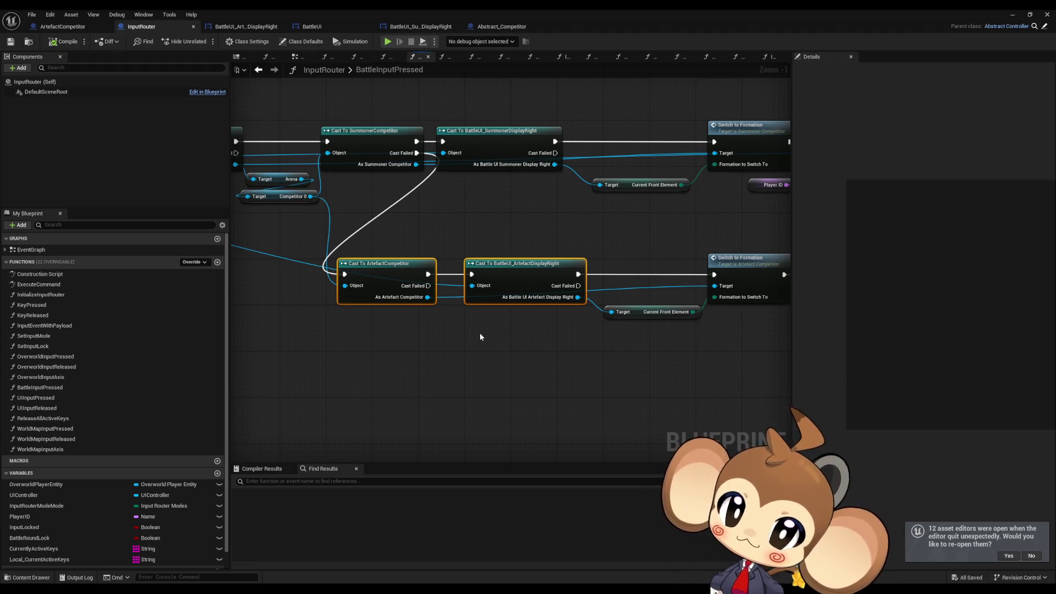
scroll(484, 333, "down", 4)
scroll(485, 336, "down", 1)
left_click_drag(461, 334, 729, 343)
scroll(644, 365, "down", 4)
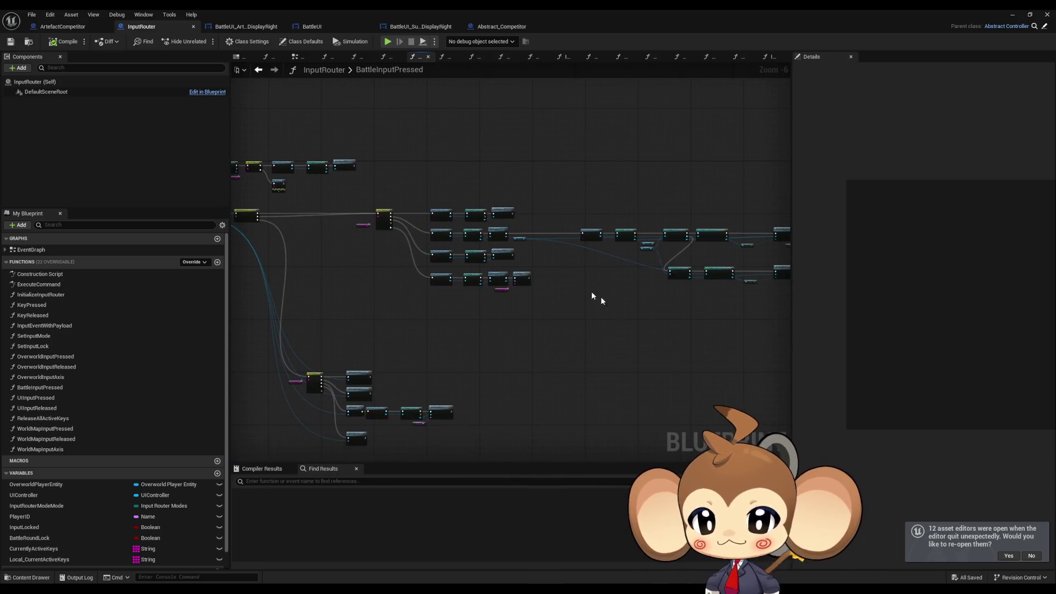
left_click_drag(500, 302, 530, 321)
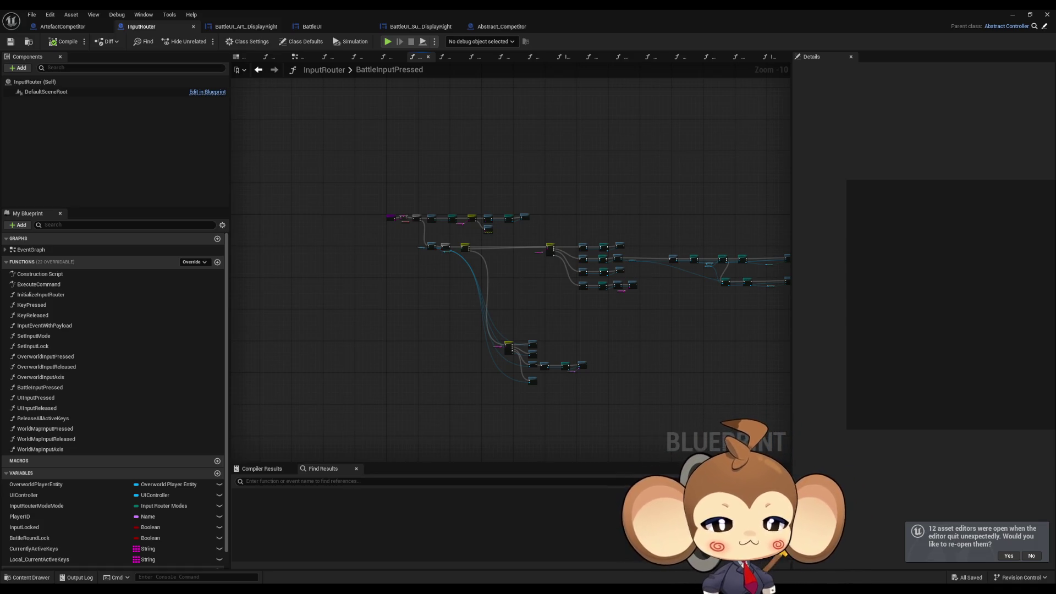
scroll(465, 269, "up", 4)
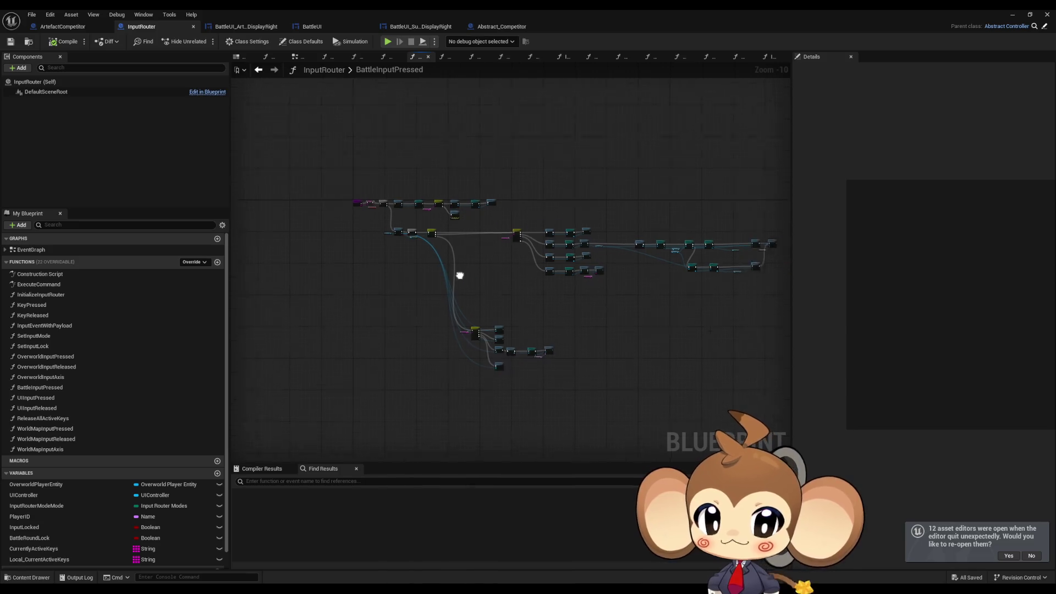
scroll(418, 273, "up", 1)
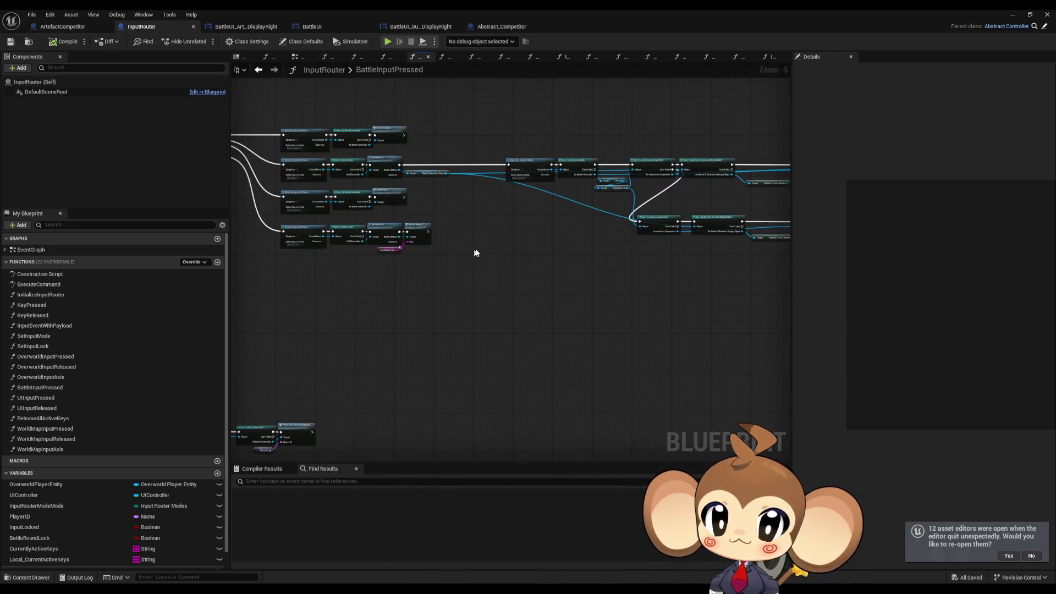